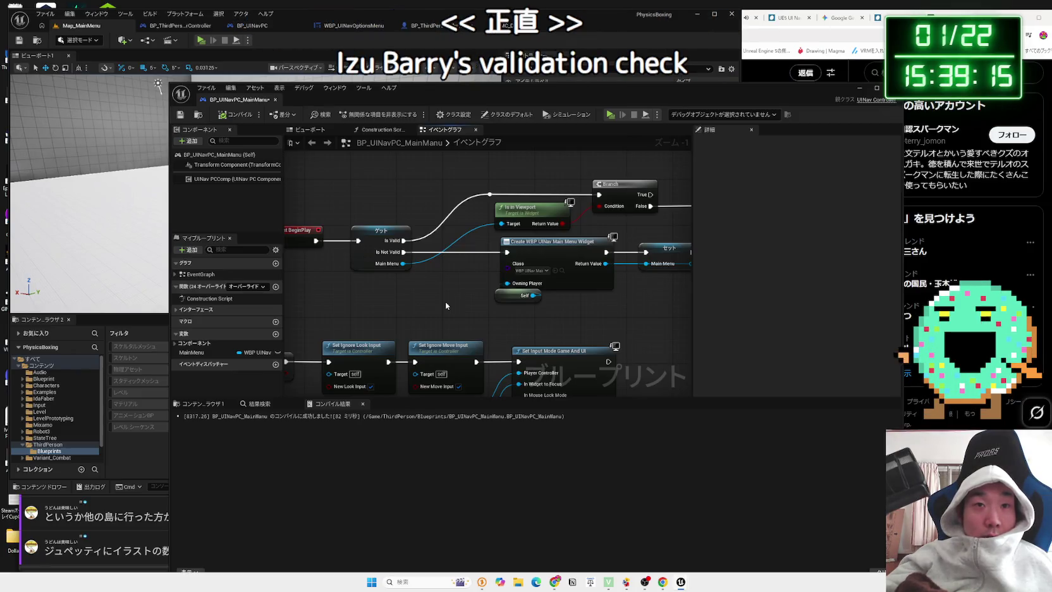
Inspect the Get, validity check, Is in Viewport and Branch nodes by selecting them
scroll(446, 305, "down", 1)
left_click_drag(446, 305, 345, 312)
left_click_drag(466, 317, 590, 295)
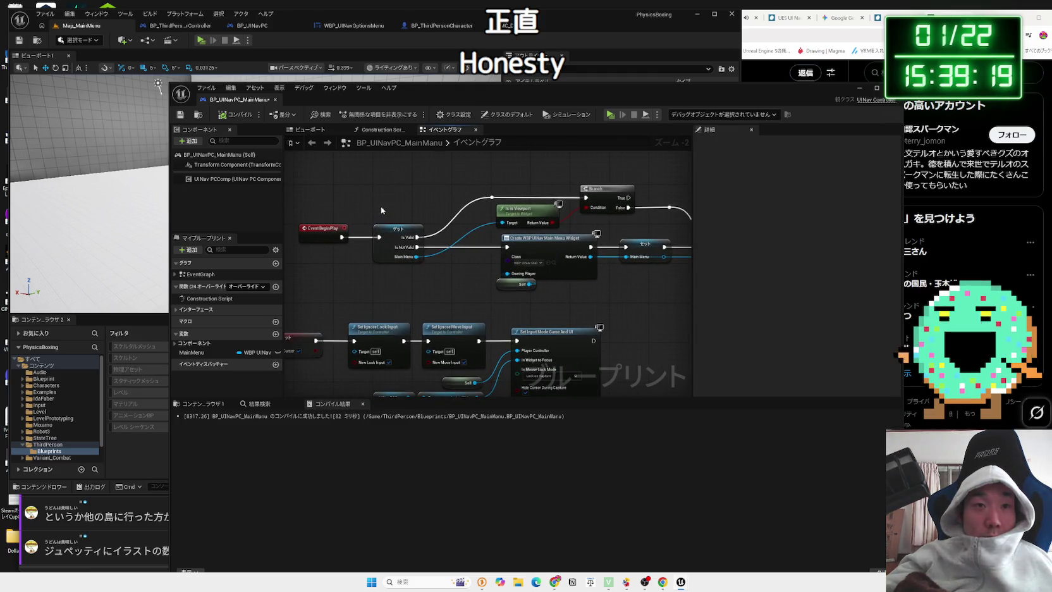
left_click_drag(403, 290, 373, 226)
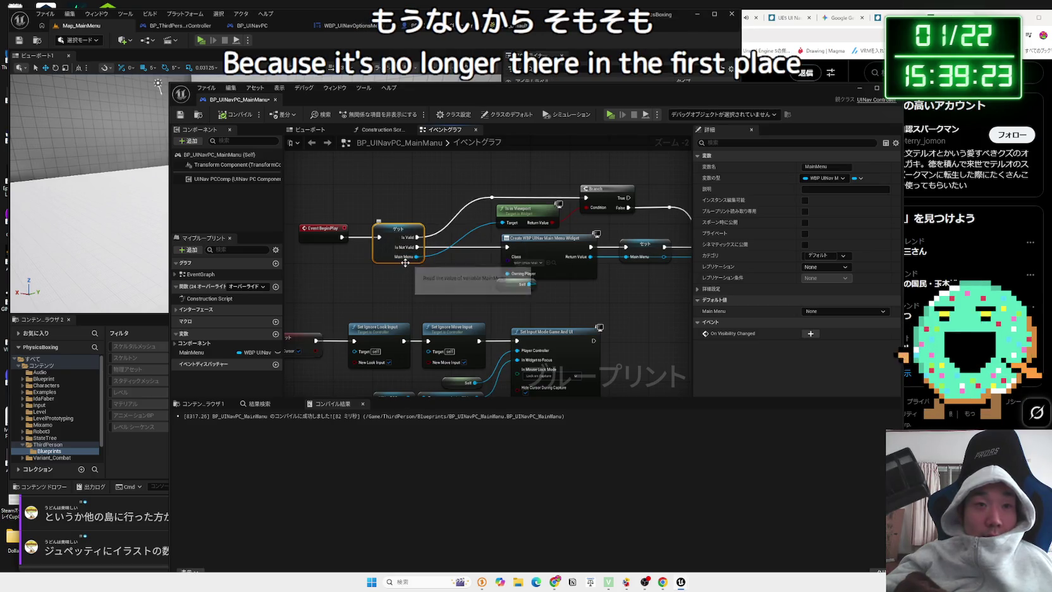
left_click_drag(613, 179, 388, 234)
mouse_move(409, 180)
left_mouse_down()
mouse_move(423, 193)
mouse_move(577, 227)
left_mouse_up()
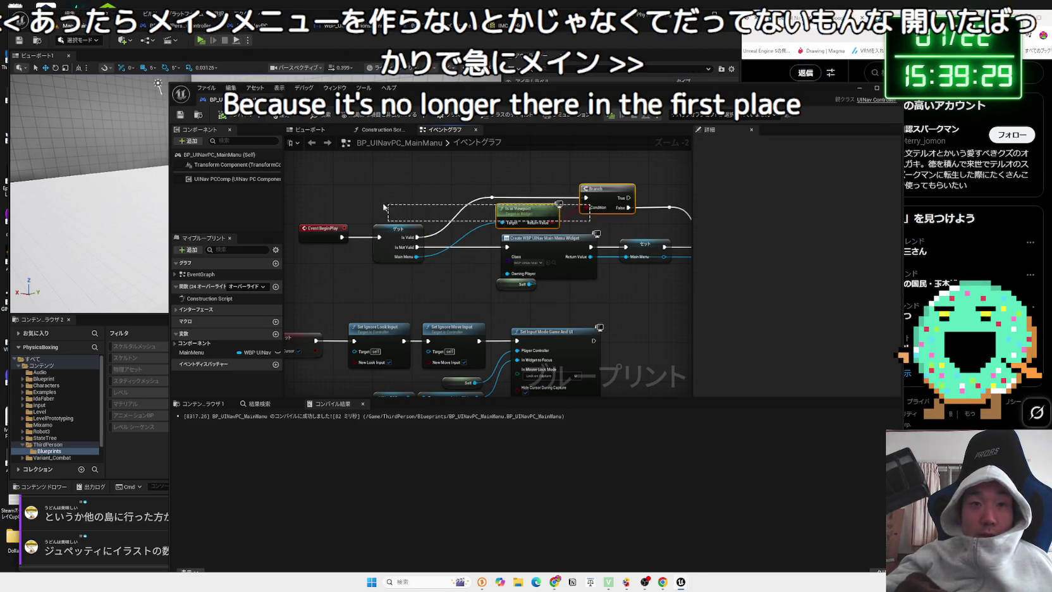
mouse_move(395, 187)
left_mouse_down()
mouse_move(541, 228)
mouse_move(587, 228)
left_mouse_up()
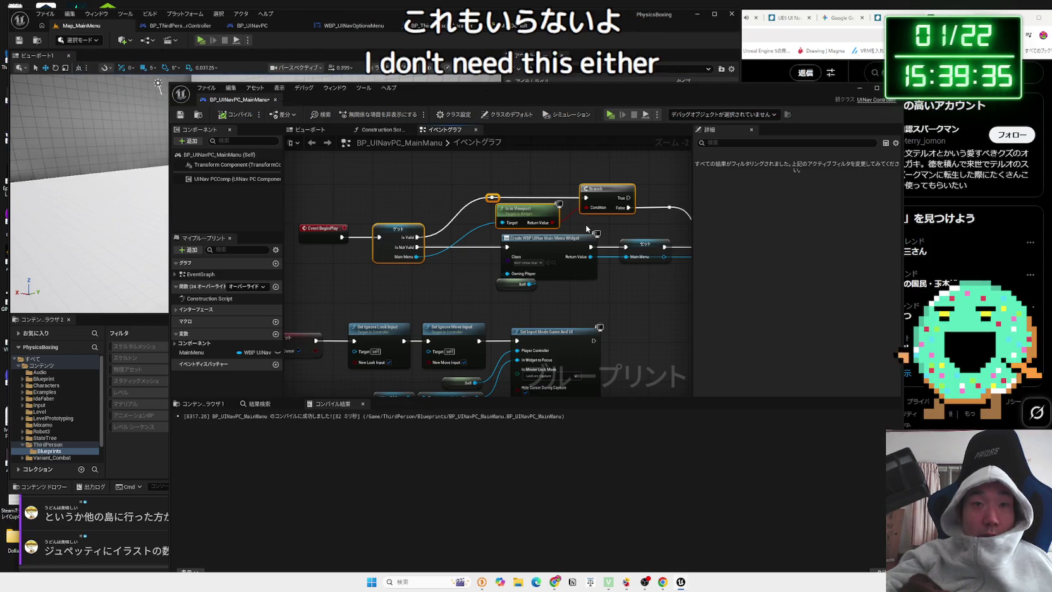
mouse_move(586, 229)
left_mouse_down()
mouse_move(529, 218)
mouse_move(589, 222)
left_mouse_up()
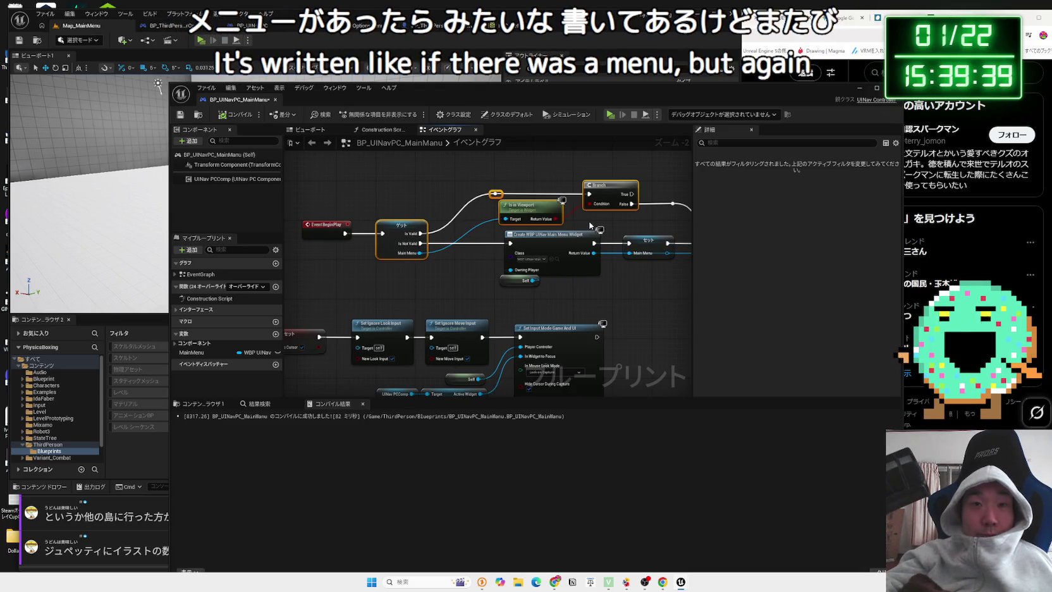
left_click(447, 277)
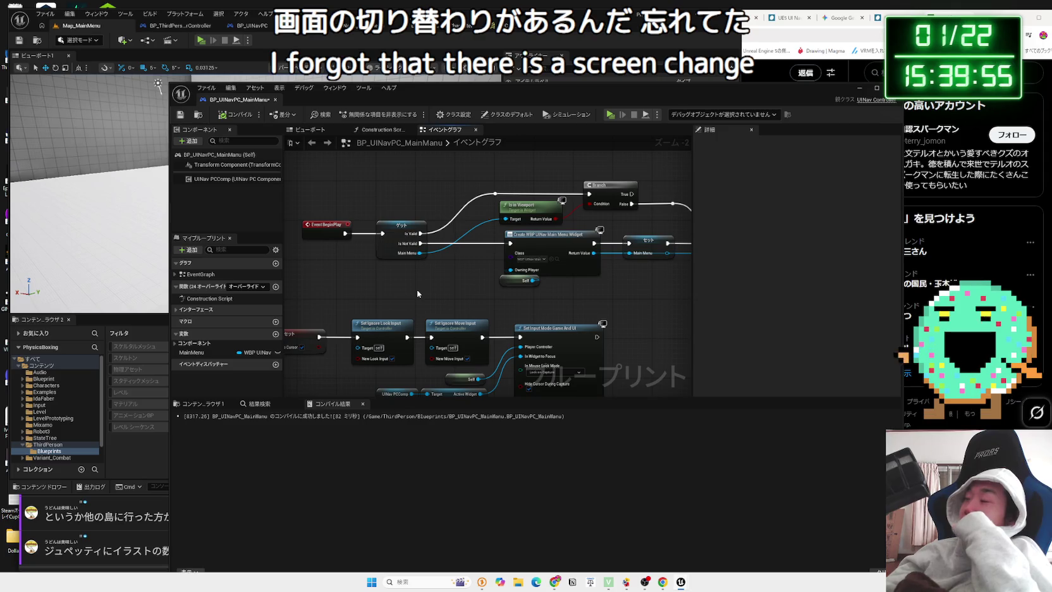
Bring the Set Input Mode nodes and Event BeginPlay into view and inspect the Get node
left_click_drag(516, 306, 402, 306)
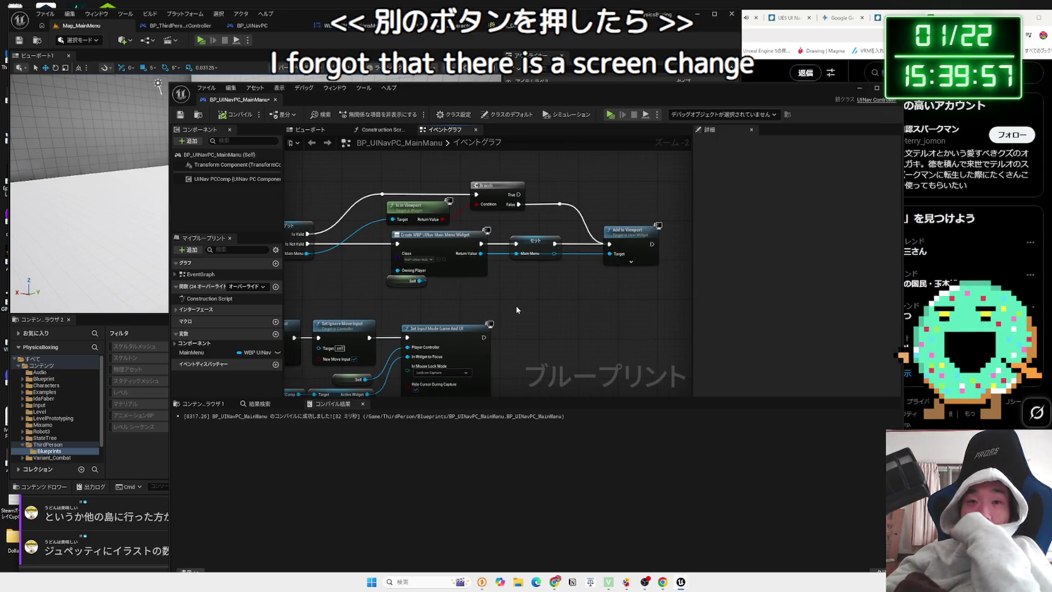
scroll(414, 279, "up", 2)
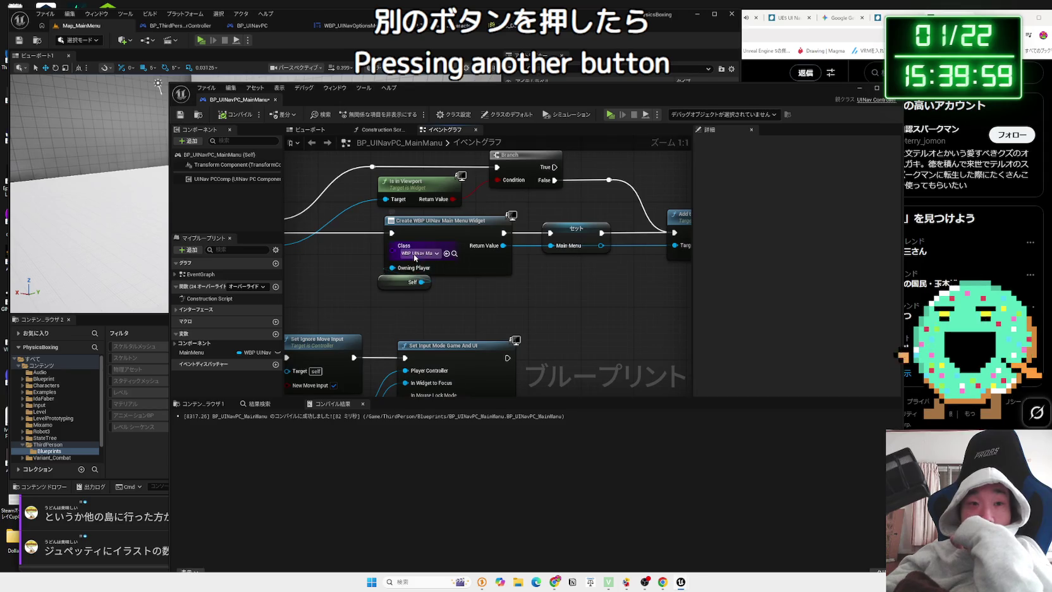
scroll(442, 279, "down", 2)
left_click_drag(465, 291, 513, 247)
left_click_drag(350, 221, 407, 260)
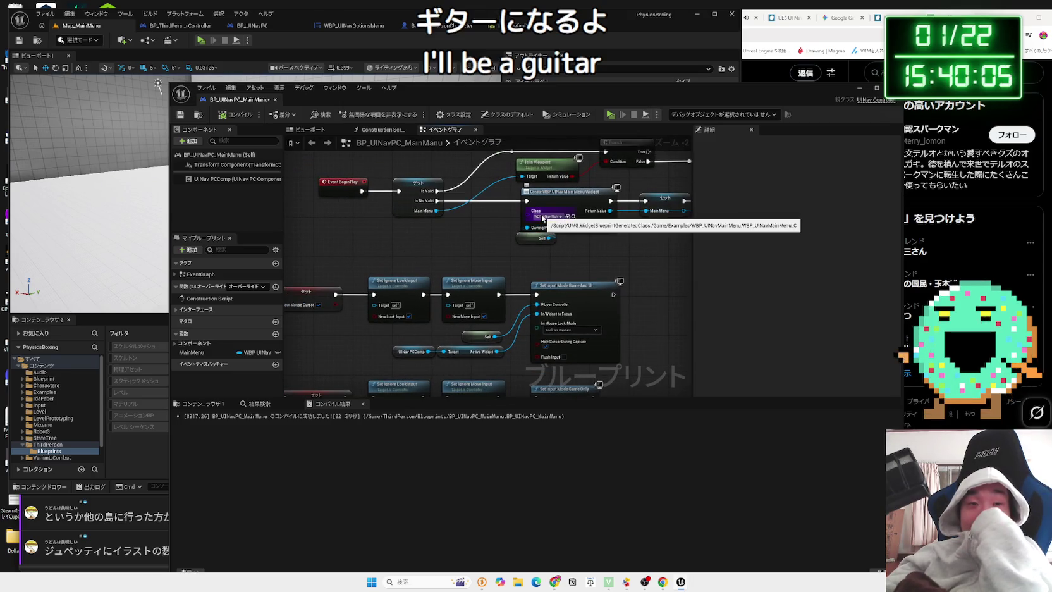
scroll(518, 209, "up", 1)
scroll(442, 177, "down", 1)
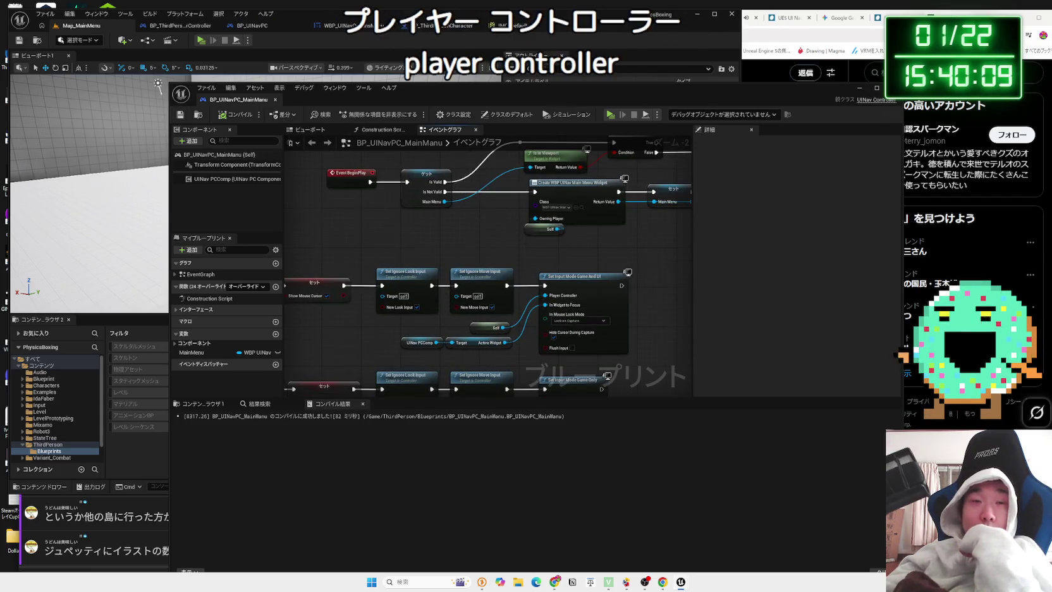
scroll(384, 302, "up", 2)
left_click(438, 249)
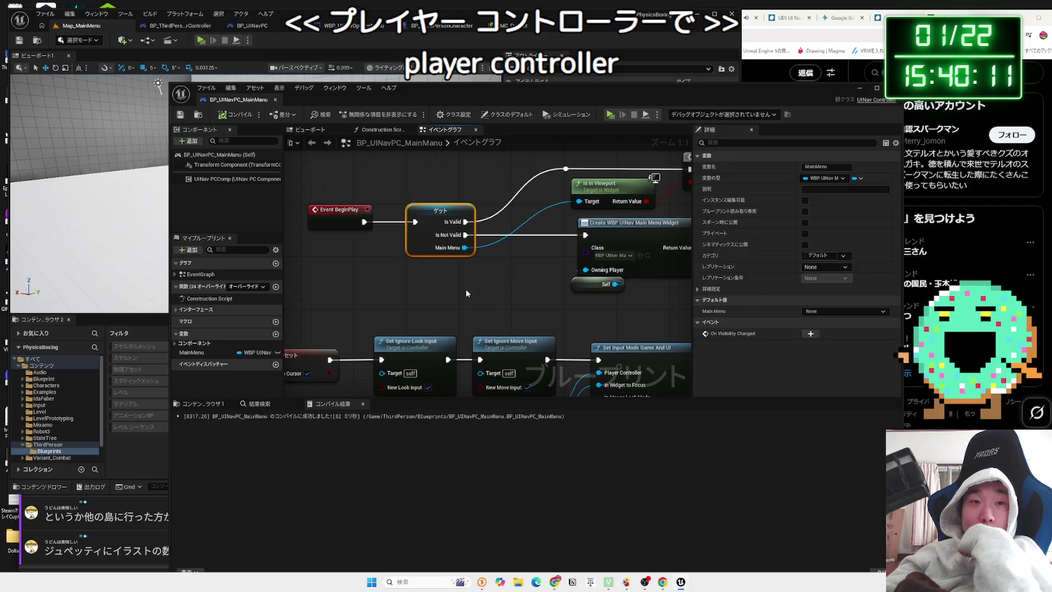
left_click_drag(465, 293, 376, 308)
scroll(376, 305, "down", 3)
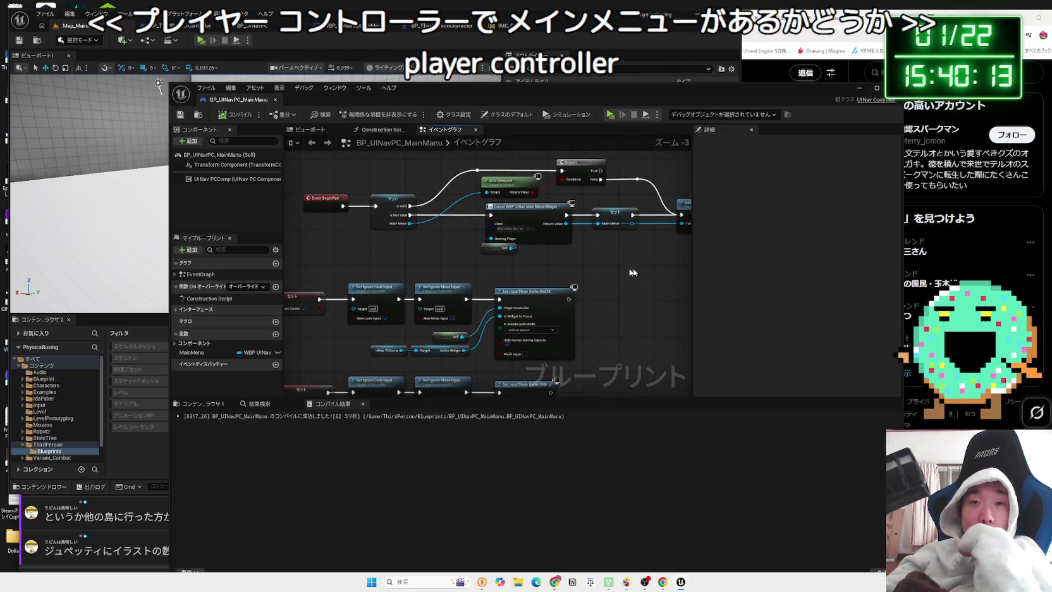
Box-select the whole Event BeginPlay chain and drag it left in two moves
mouse_move(333, 170)
left_mouse_down()
mouse_move(506, 250)
mouse_move(405, 189)
mouse_move(682, 257)
left_mouse_up()
left_click_drag(531, 208, 490, 208)
left_click(518, 265)
mouse_move(518, 265)
left_mouse_down()
mouse_move(650, 266)
mouse_move(490, 194)
mouse_move(384, 196)
left_mouse_up()
scroll(540, 273, "down", 1)
left_click_drag(436, 227, 388, 228)
left_click(390, 265)
scroll(390, 264, "up", 3)
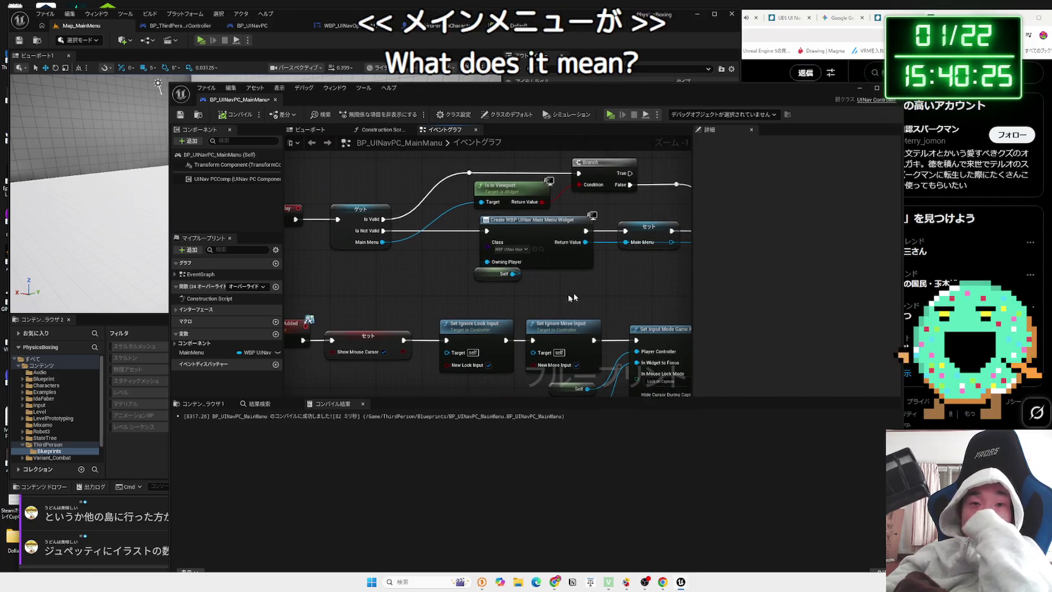
mouse_move(460, 237)
left_mouse_down()
mouse_move(481, 260)
mouse_move(522, 263)
left_mouse_up()
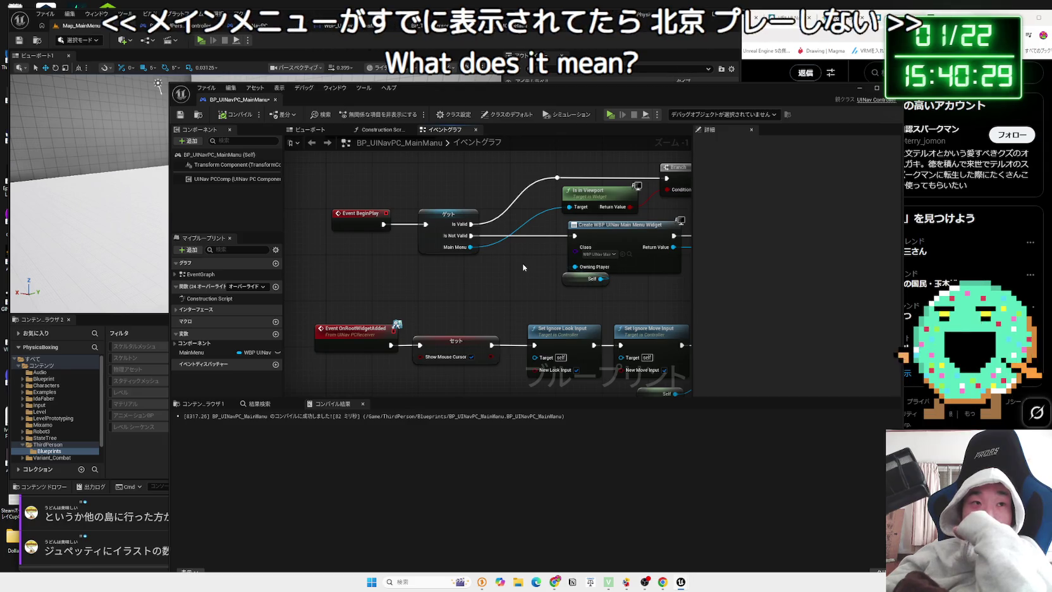
left_click_drag(523, 268, 457, 307)
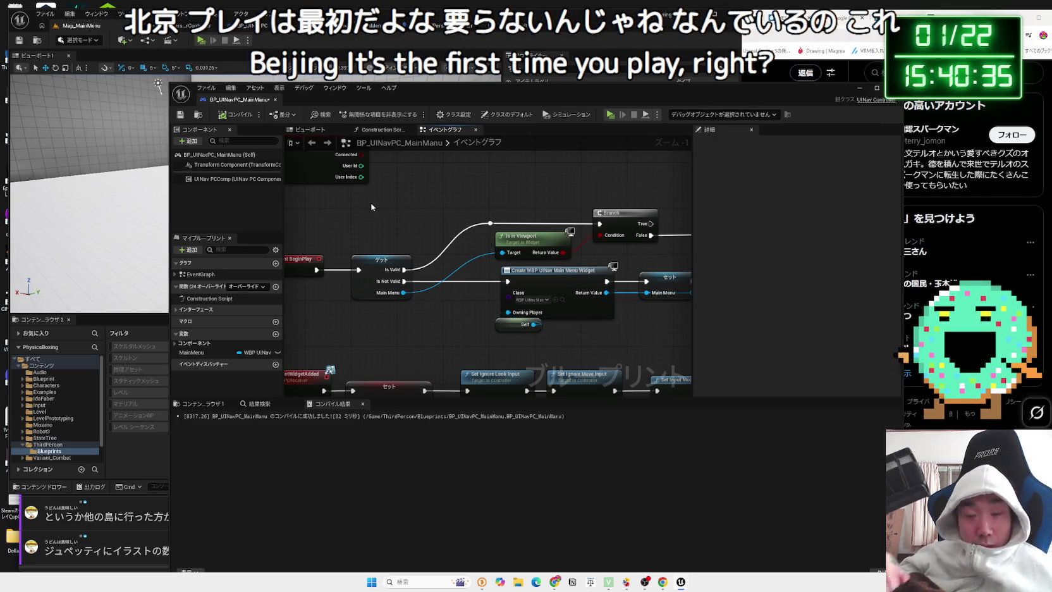
left_click_drag(383, 360, 451, 189)
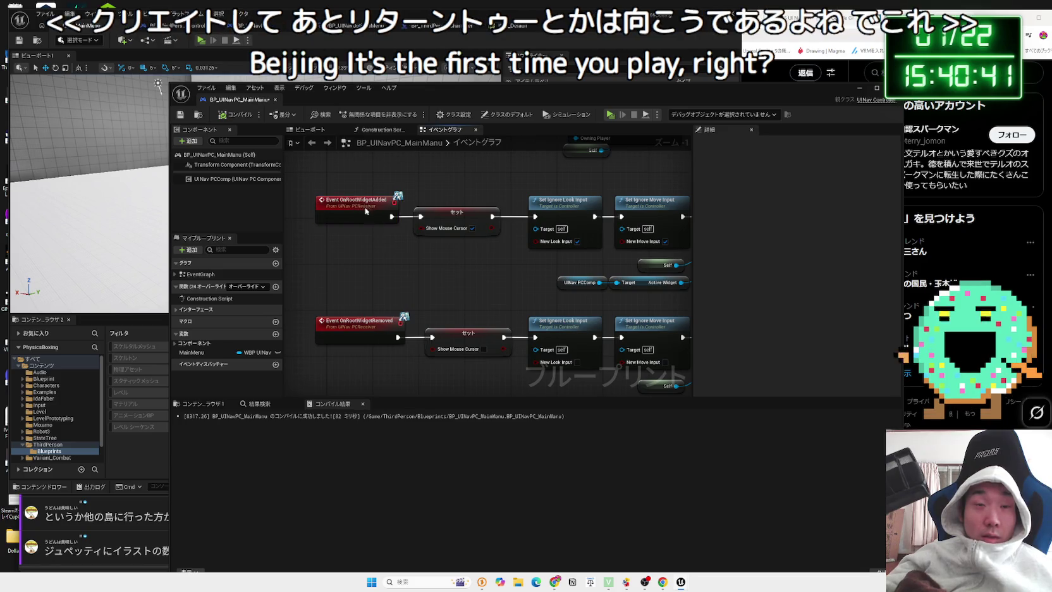
mouse_move(455, 273)
left_mouse_down()
mouse_move(379, 287)
mouse_move(332, 279)
left_mouse_up()
scroll(381, 277, "down", 1)
left_click(368, 312)
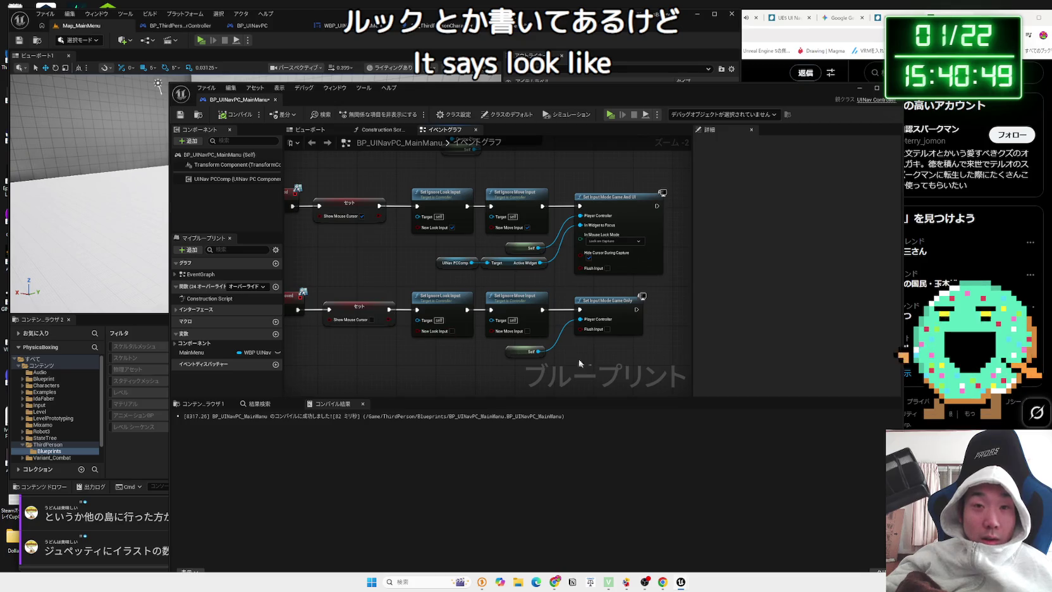
mouse_move(509, 344)
left_mouse_down()
mouse_move(411, 292)
mouse_move(480, 304)
mouse_move(502, 342)
mouse_move(442, 316)
left_mouse_up()
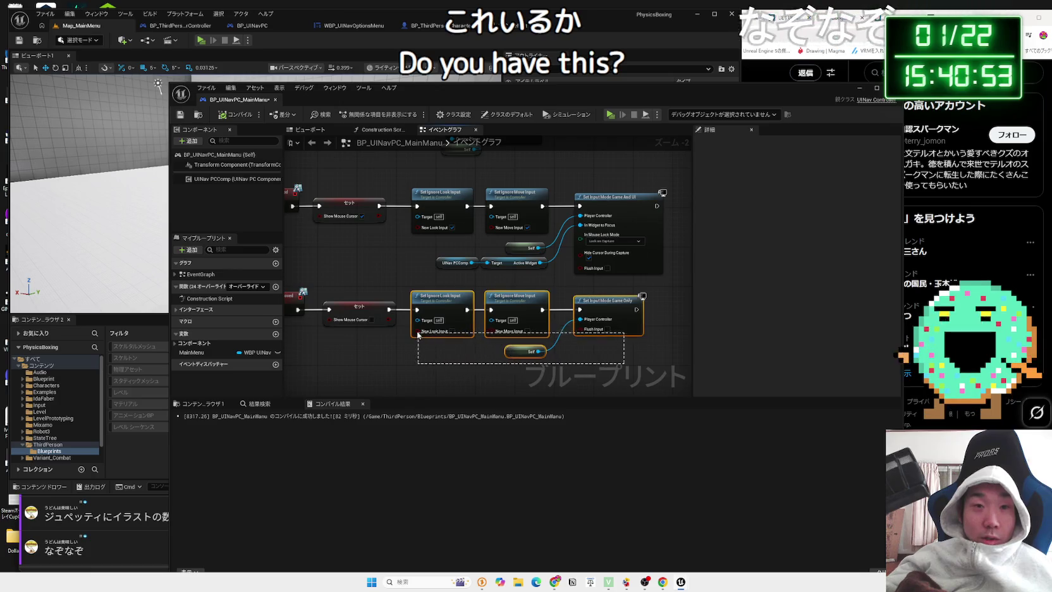
scroll(536, 342, "up", 2)
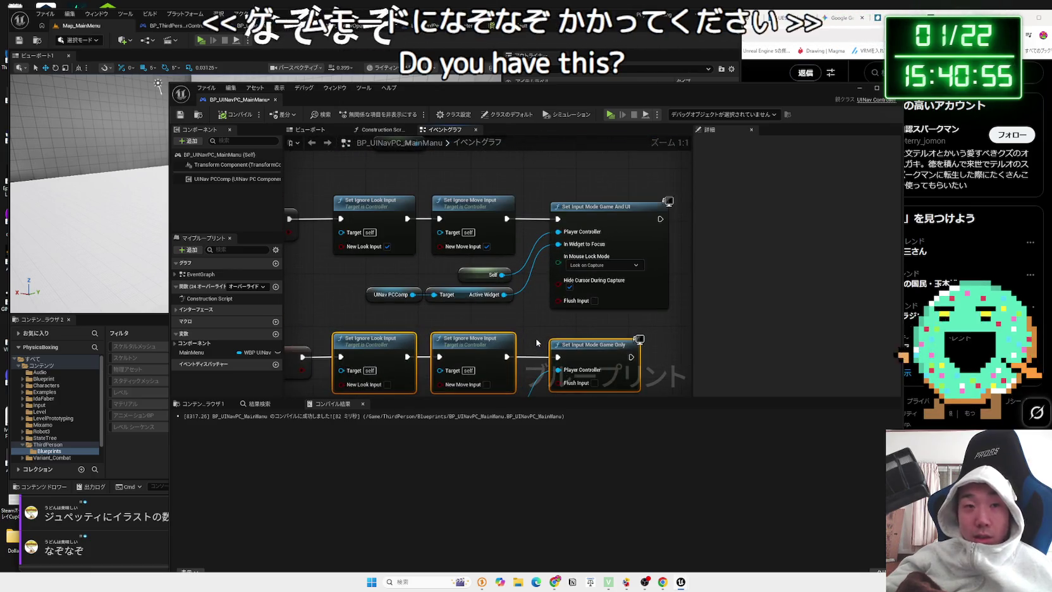
scroll(536, 342, "down", 2)
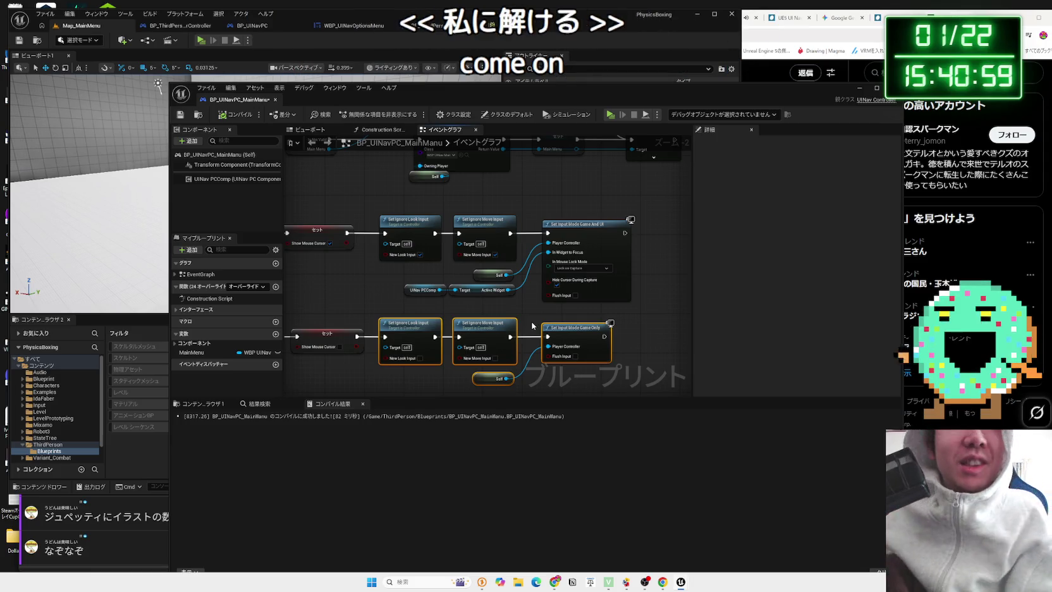
mouse_move(398, 193)
left_mouse_down()
mouse_move(414, 273)
mouse_move(384, 213)
left_mouse_up()
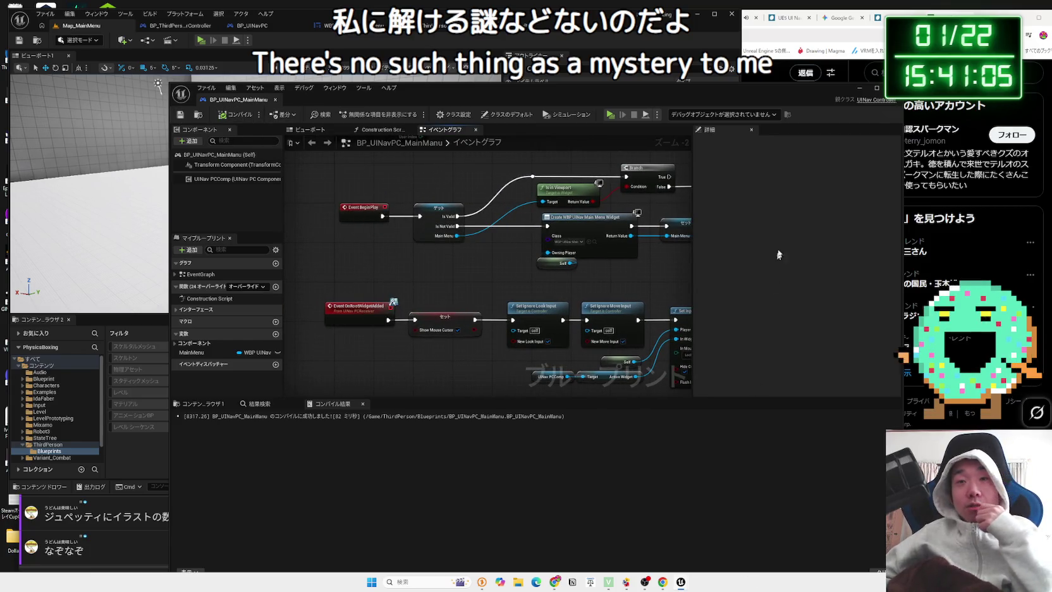
key("ctrl+w")
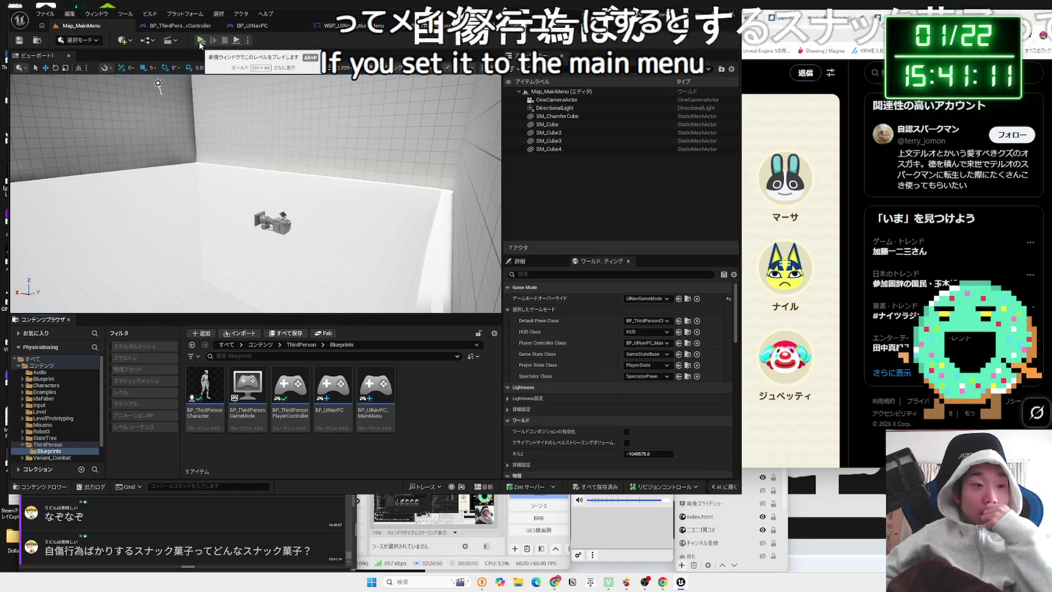
Bring the comment viewer window to the front
left_click(242, 530)
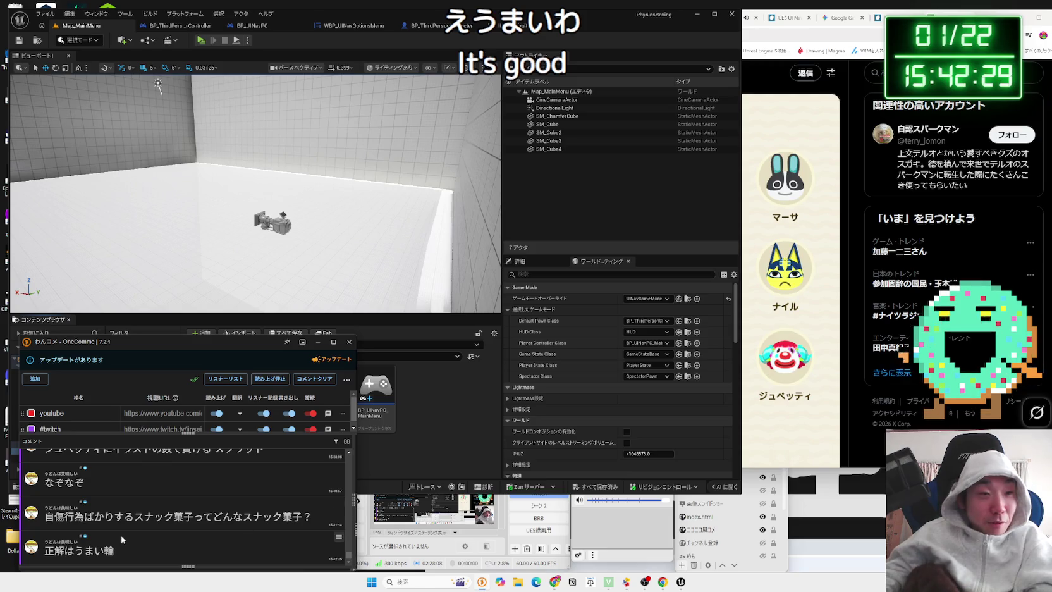
Search for うまい輪 on Rakuten and open the first cheese-flavour product page
left_click_drag(126, 548, 76, 550)
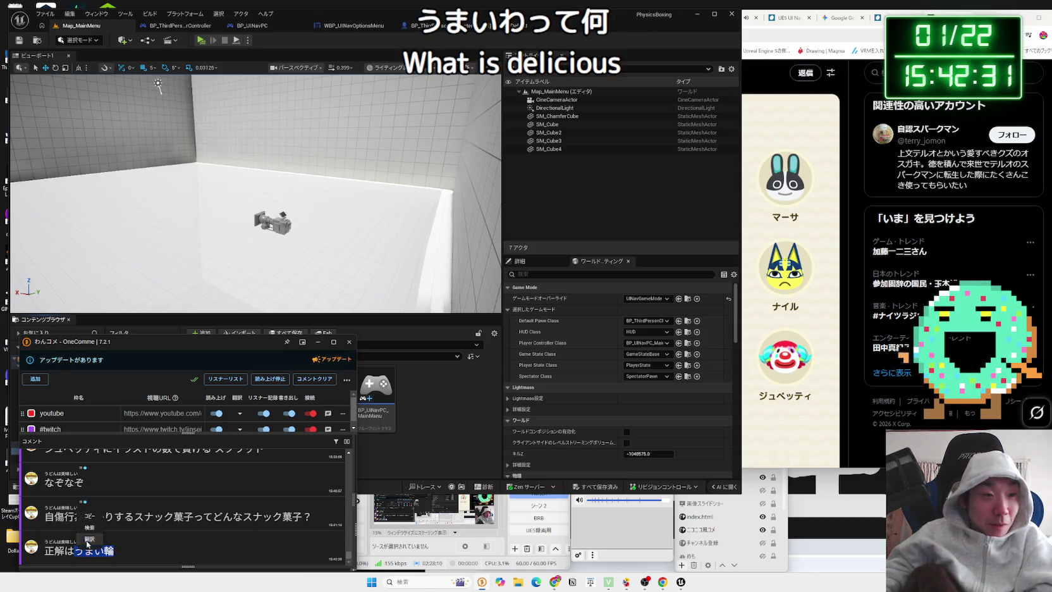
left_click(89, 528)
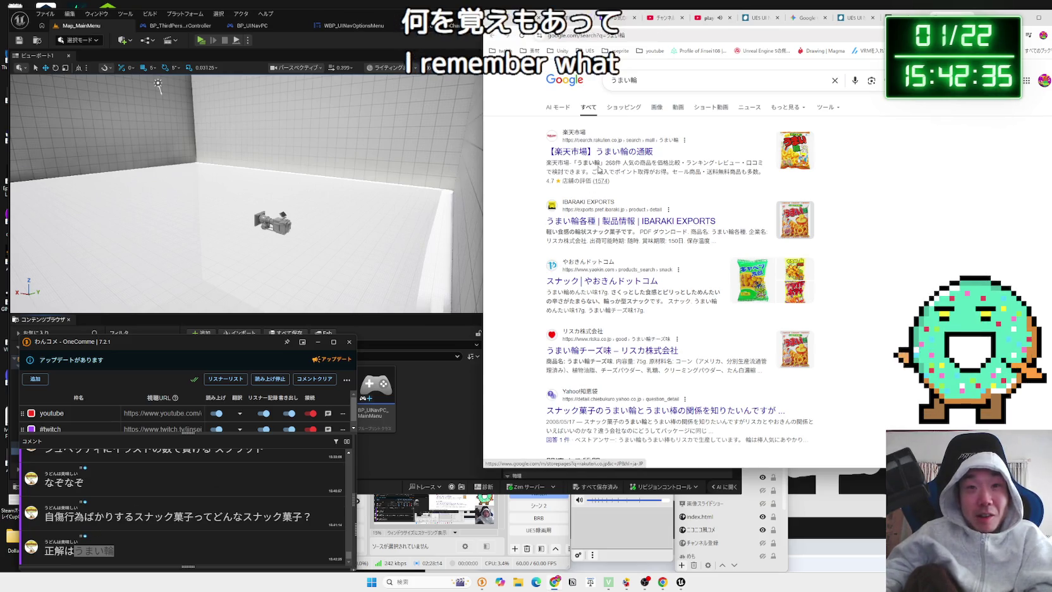
left_click(599, 153)
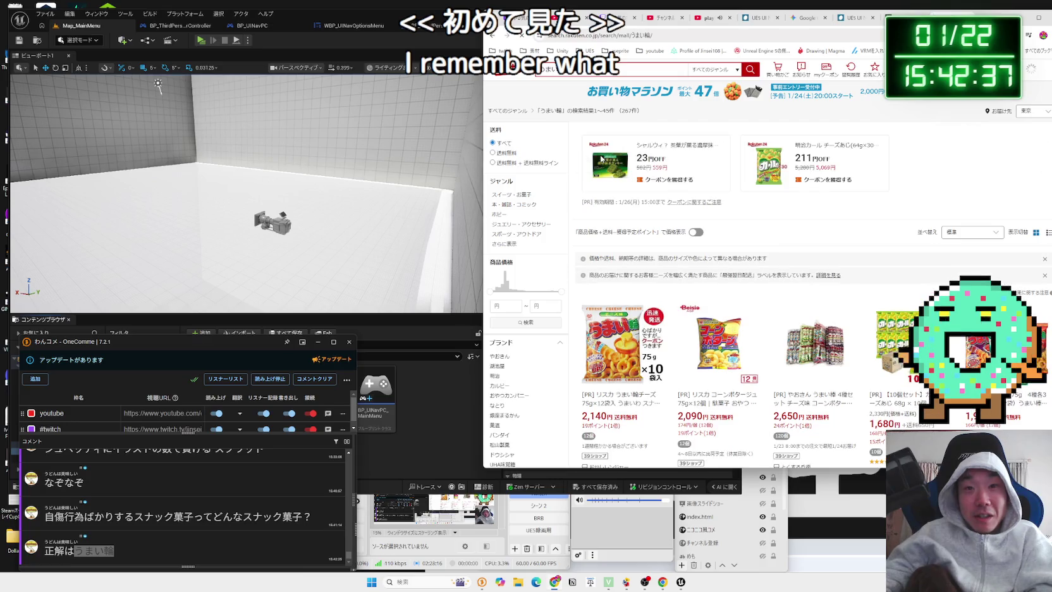
scroll(715, 251, "down", 3)
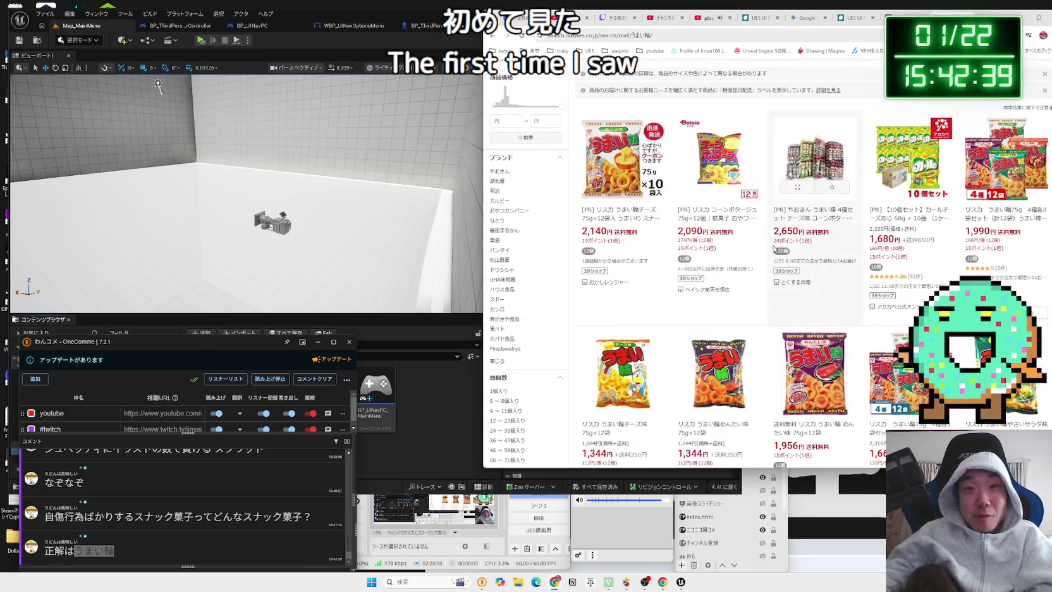
scroll(798, 265, "down", 2)
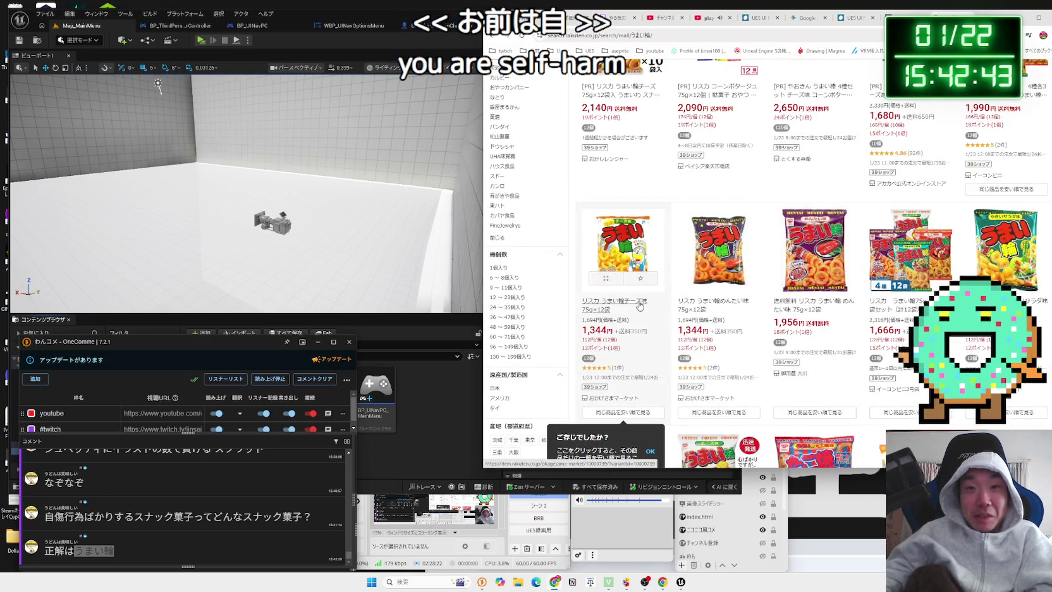
left_click(639, 306)
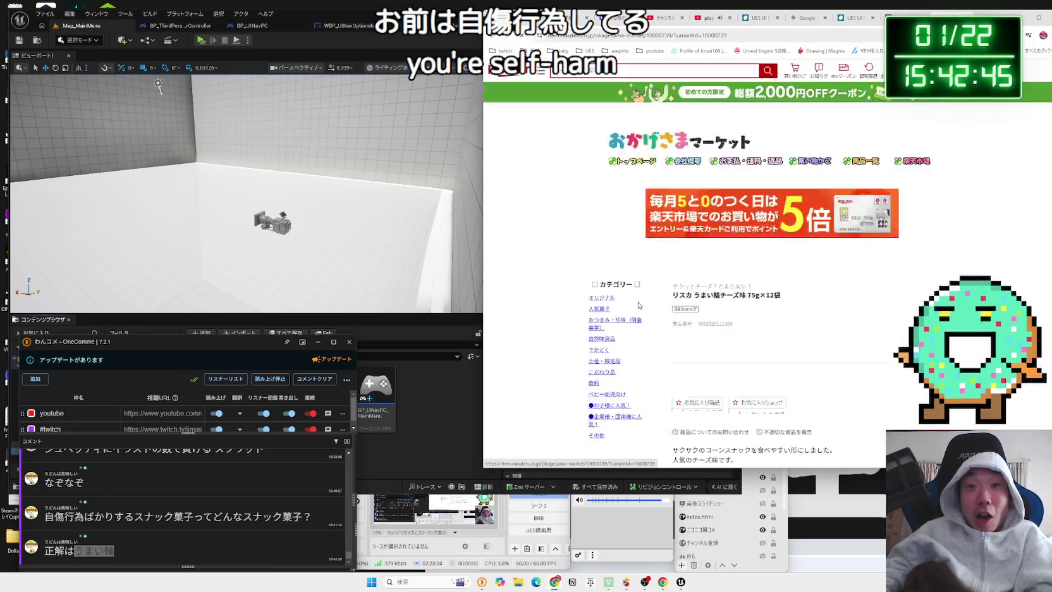
Google the word リスカ from the product title and open the Riska homepage
left_click_drag(767, 316, 876, 315)
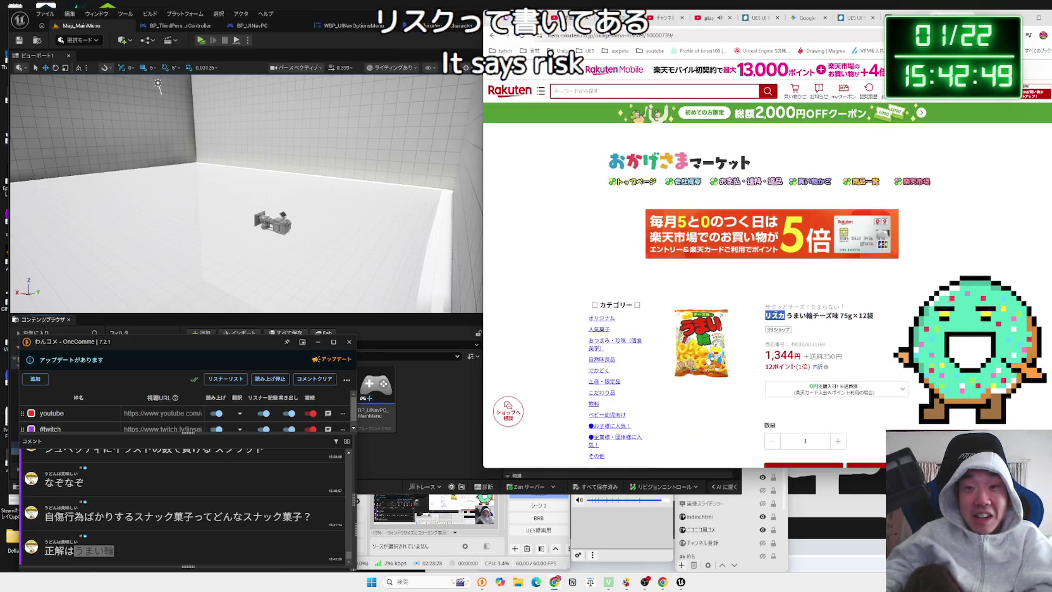
right_click(775, 314)
left_click(805, 348)
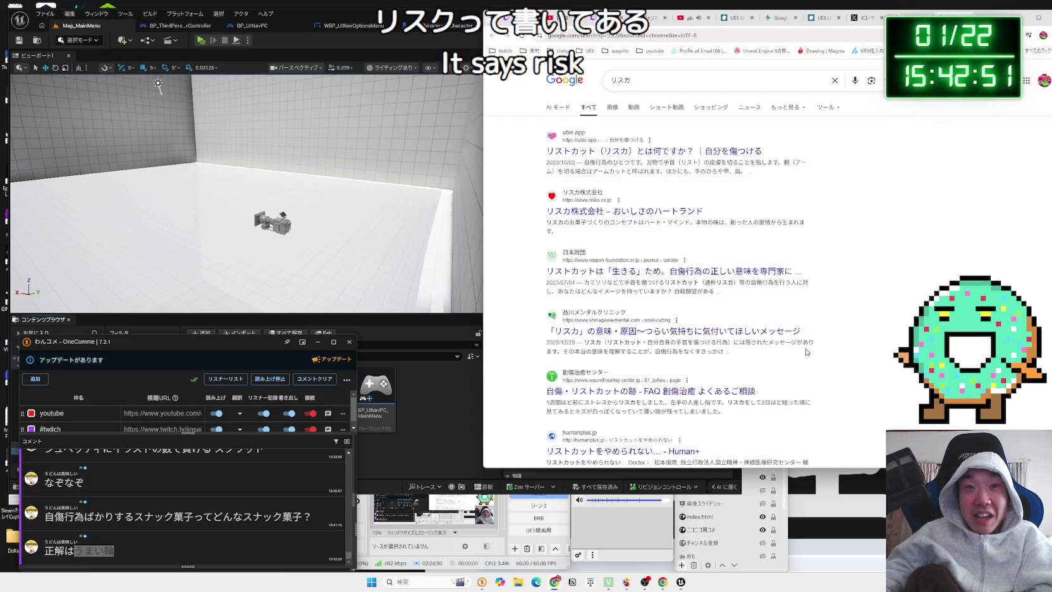
left_click(668, 211)
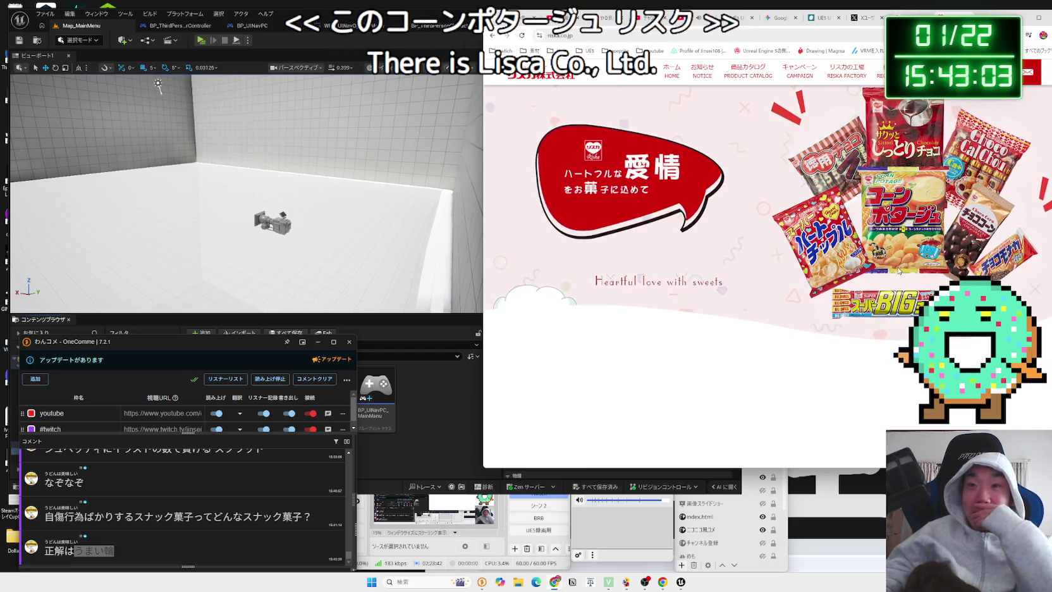
Browse the スナック菓子 catalogue and the コーンポタージュ product page, then go back
scroll(725, 256, "down", 5)
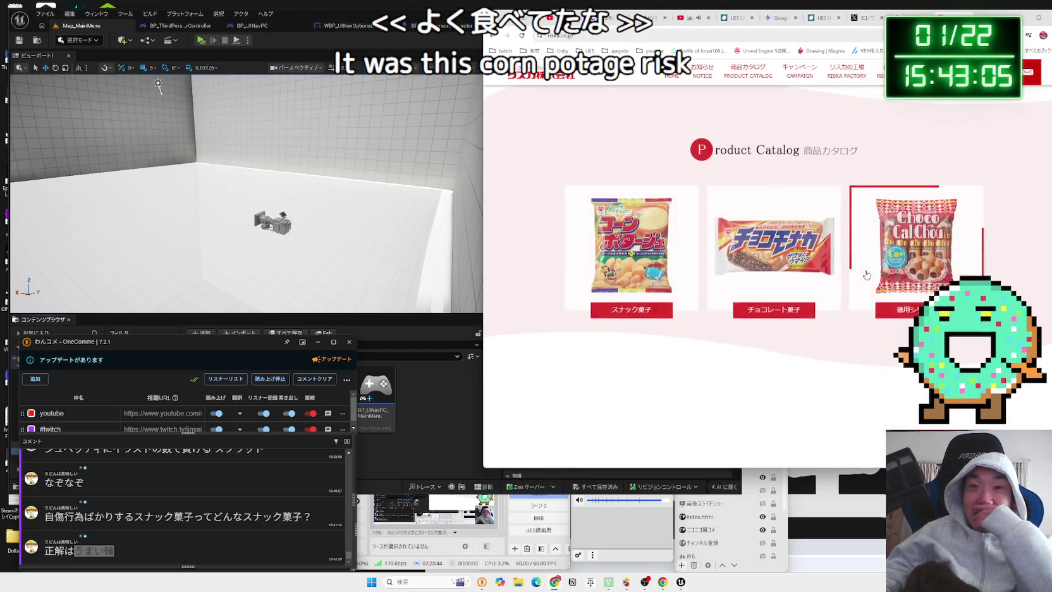
left_click(629, 306)
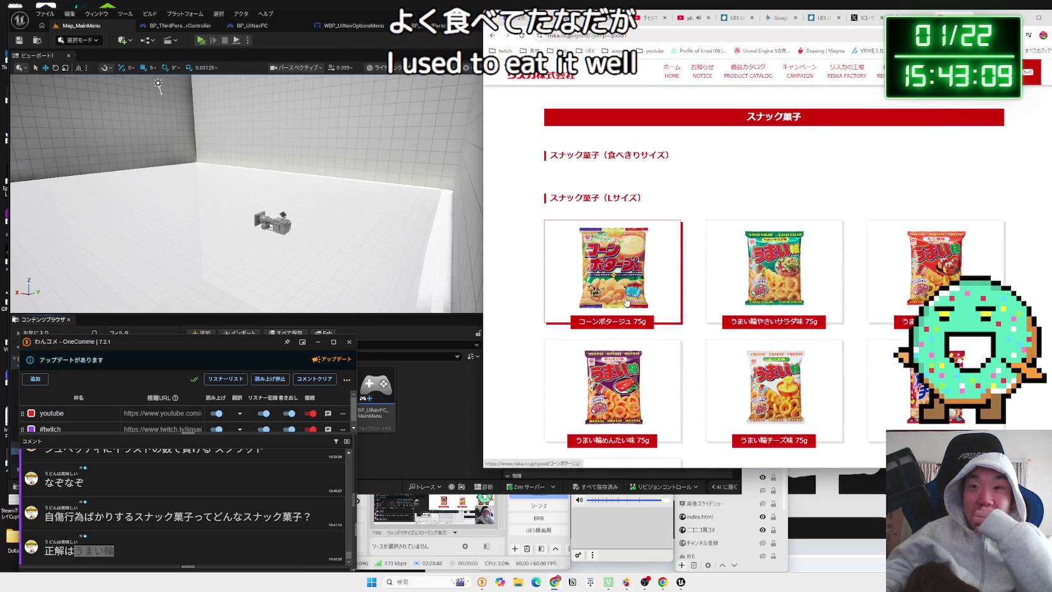
scroll(626, 303, "down", 3)
scroll(626, 303, "up", 2)
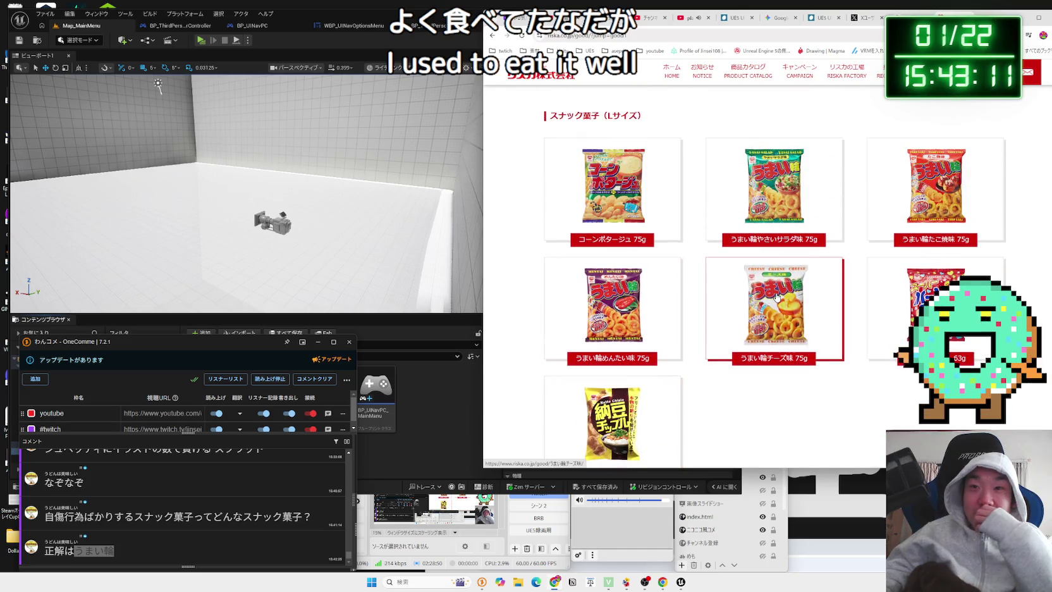
scroll(776, 297, "up", 2)
left_click(639, 265)
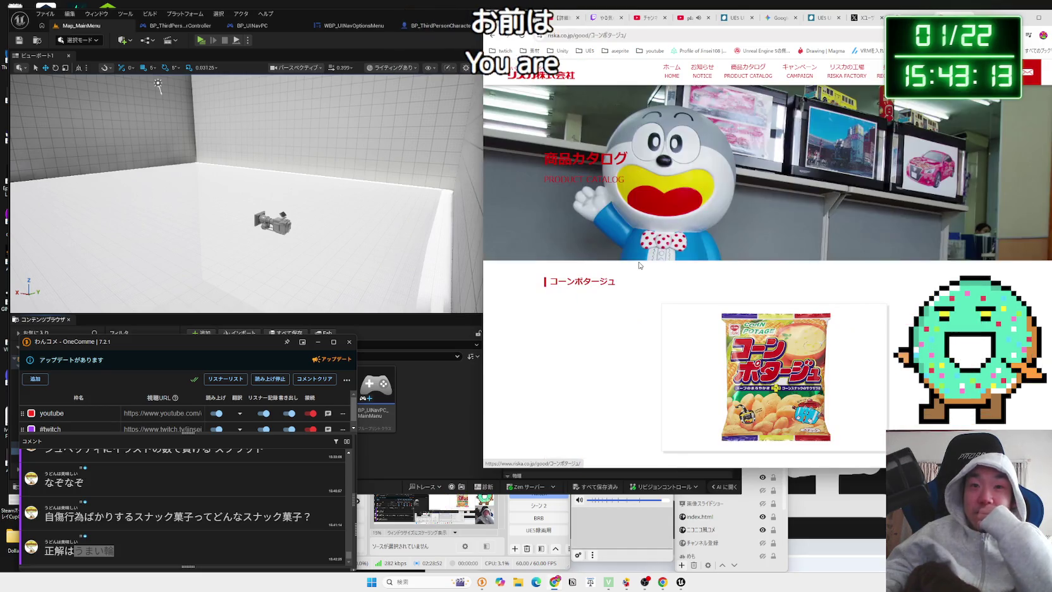
scroll(743, 304, "down", 4)
scroll(749, 302, "down", 1)
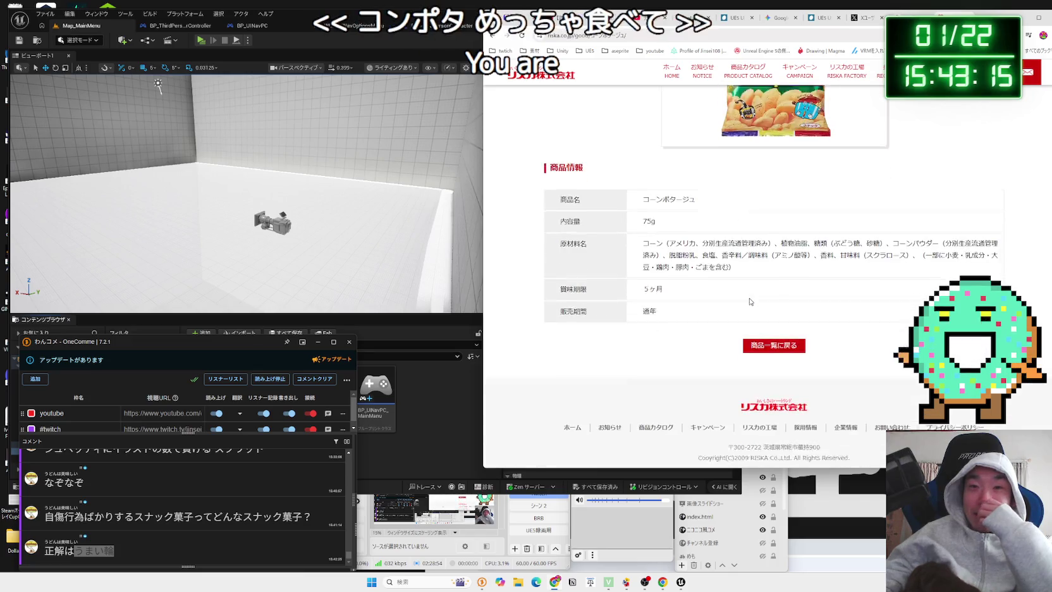
key("alt+Left")
key("alt+Left")
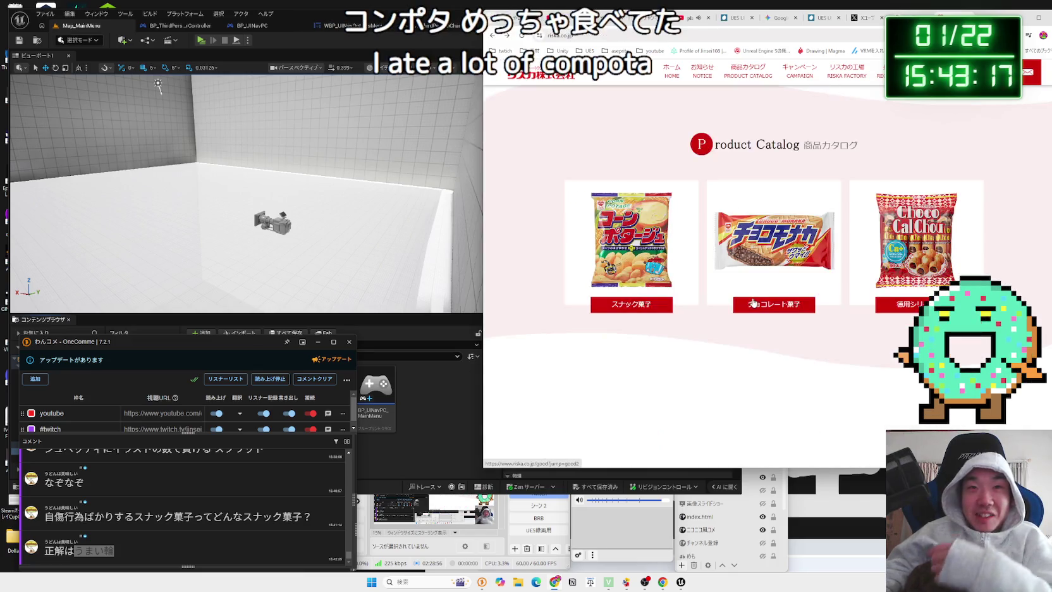
Open the リスカの工場 factory page and read through it
scroll(747, 302, "up", 10)
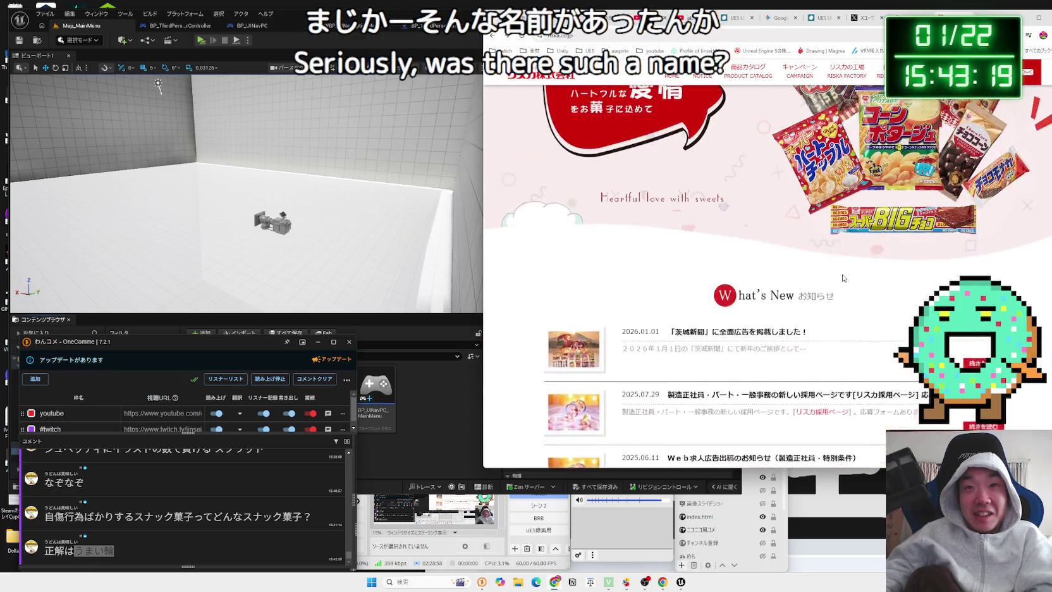
left_click(752, 295)
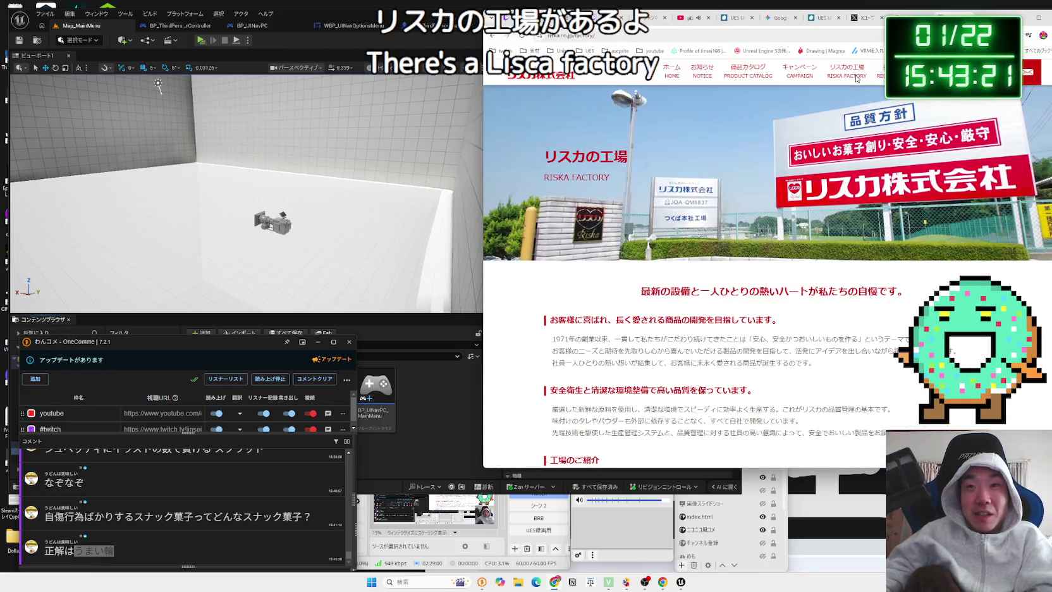
mouse_move(641, 291)
left_mouse_down()
mouse_move(877, 291)
mouse_move(660, 292)
mouse_move(867, 291)
left_mouse_up()
left_click(905, 286)
left_click(867, 291)
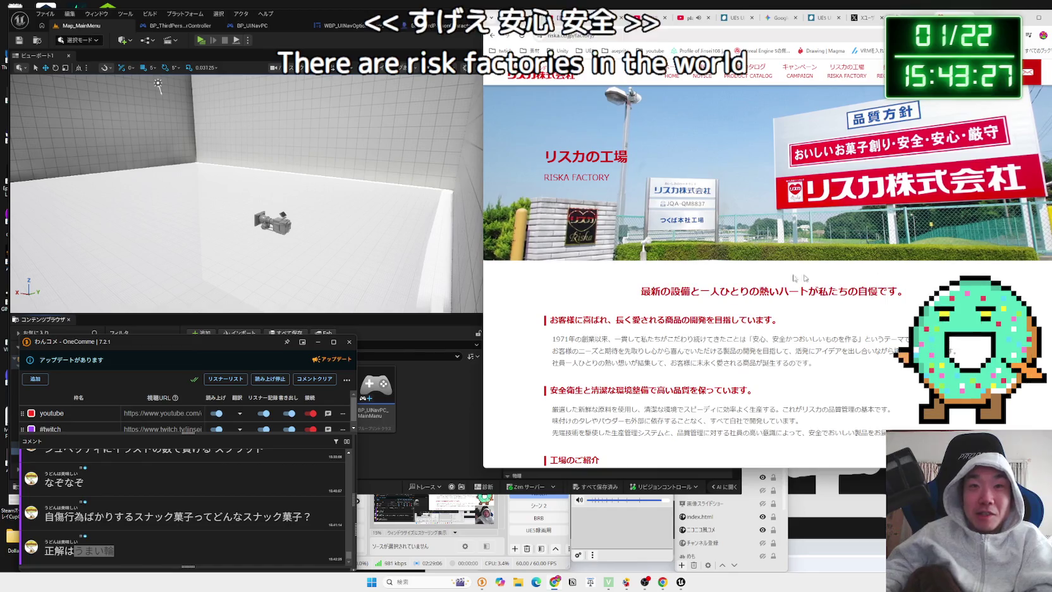
scroll(689, 276, "down", 4)
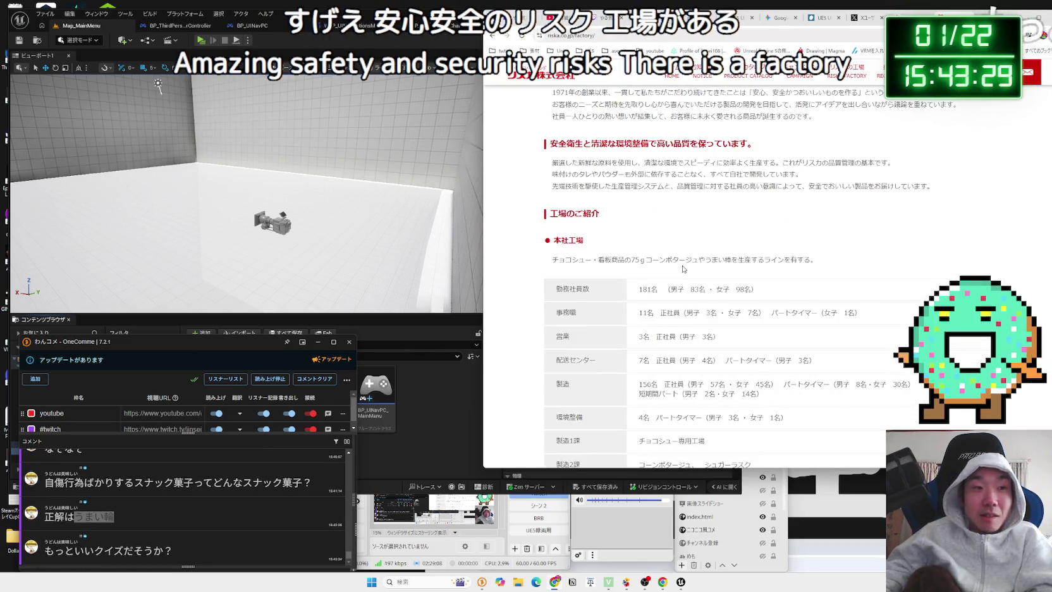
scroll(682, 268, "down", 5)
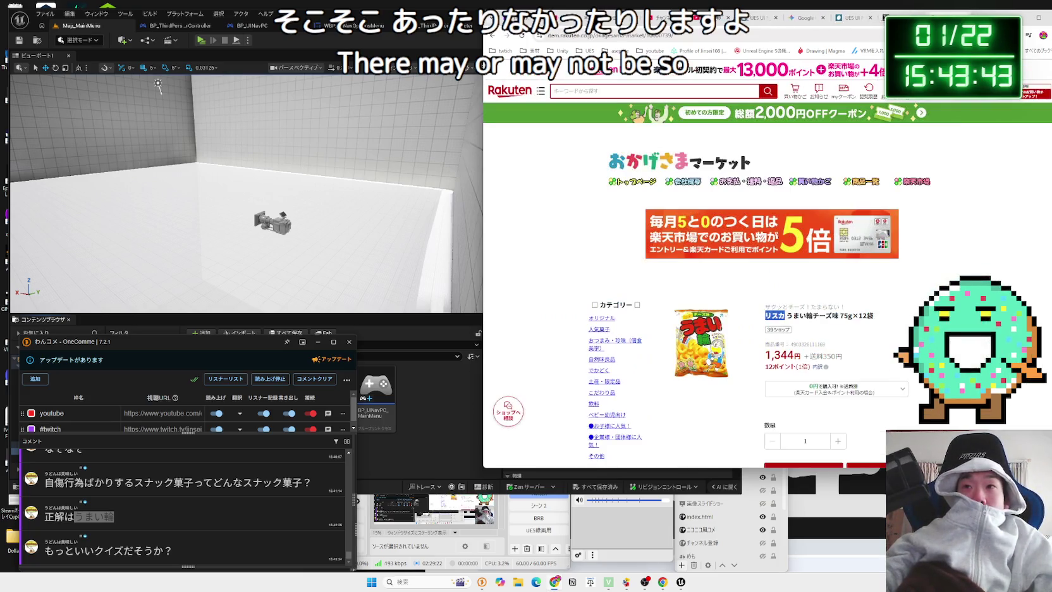
Close the Rakuten tab, scroll the 加藤一二三 trend results on X, and start a new tab
key("ctrl+w")
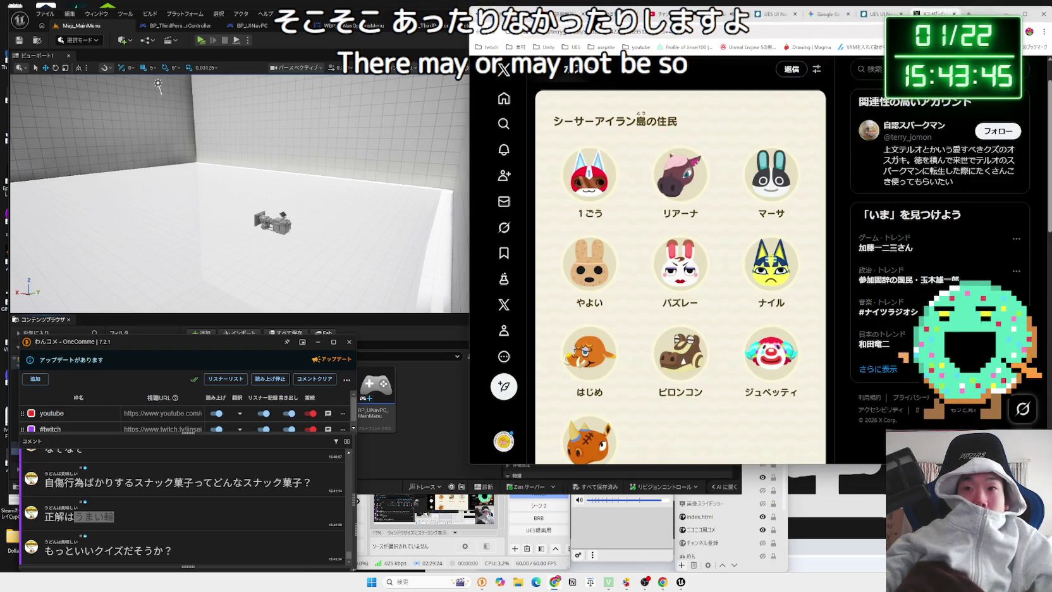
left_click(885, 248)
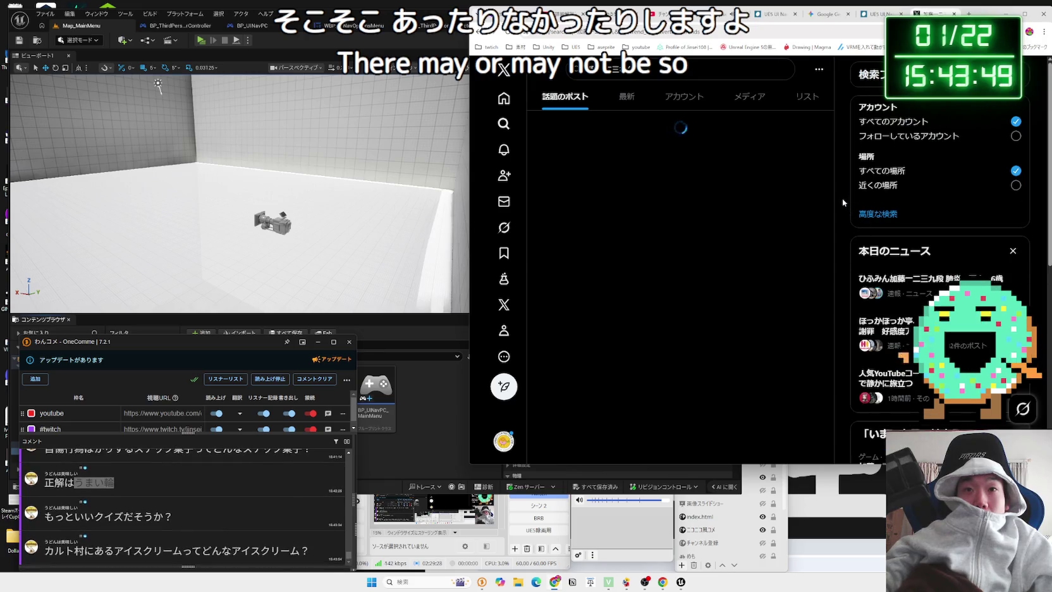
scroll(842, 198, "down", 3)
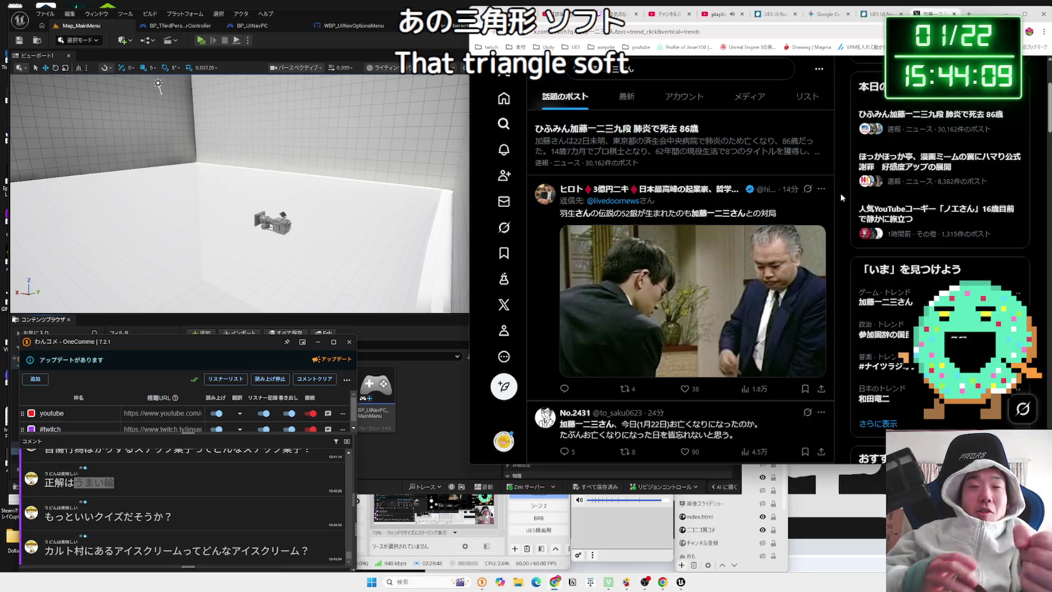
left_click(970, 13)
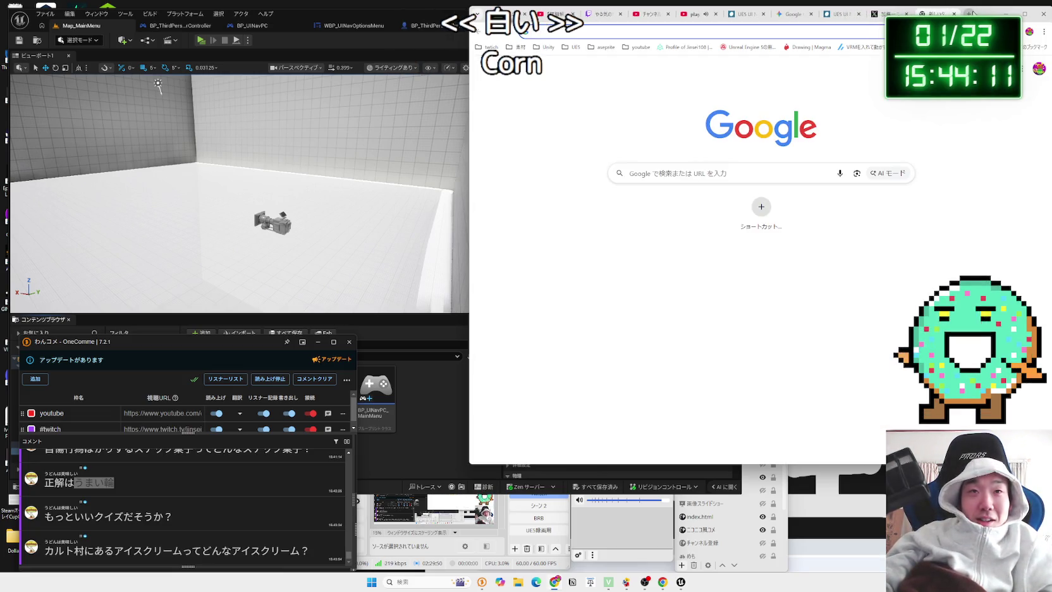
key("ctrl+l")
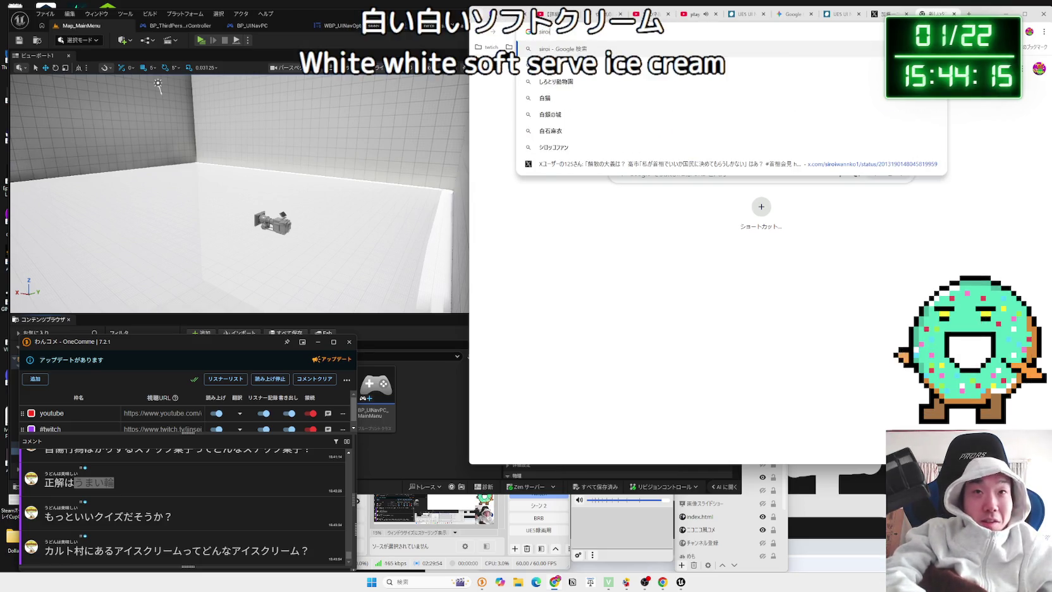
Search Google for 白装束 from the address bar using Japanese input
key("Escape")
key("Zenkaku_Hankaku")
type("しろしょう")
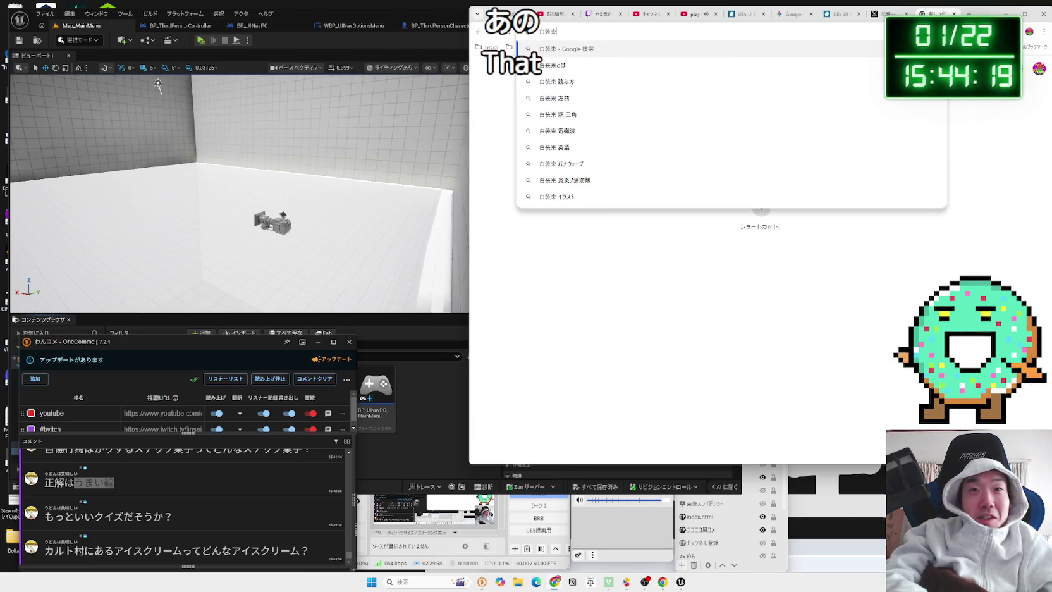
key("Return")
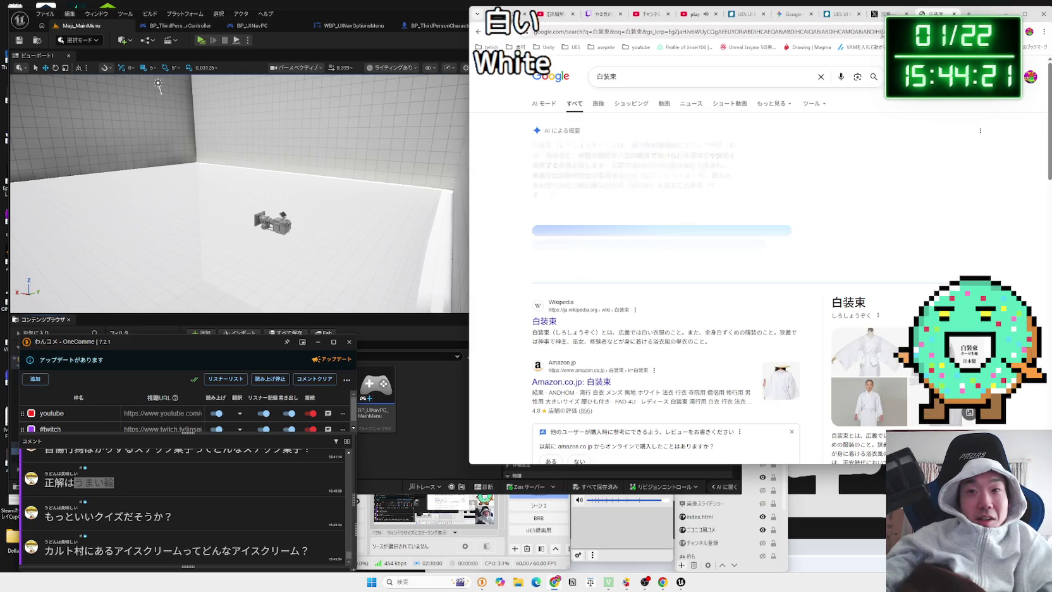
Extend the query to 白装束 三角形 アメリカ and run it
left_click(647, 80)
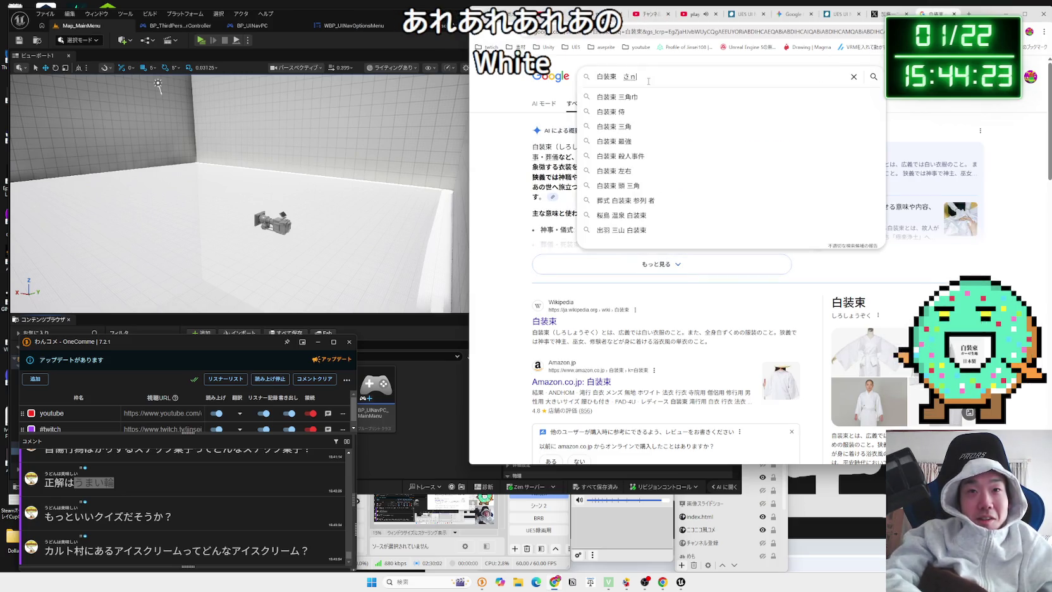
type("gaukei")
key("space")
key("Return")
type("amerika")
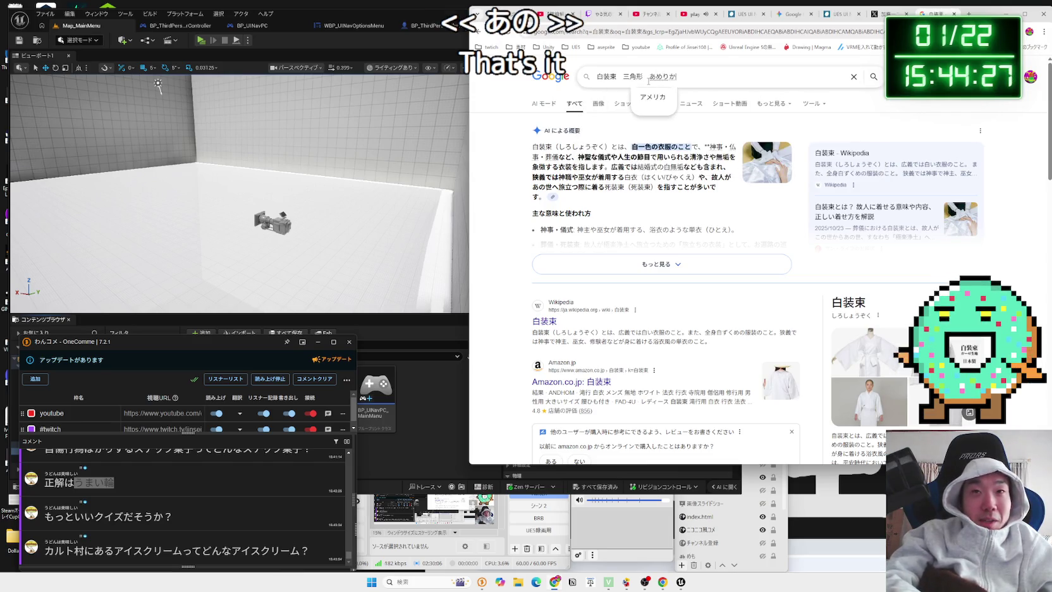
key("space")
key("Return")
key("Return")
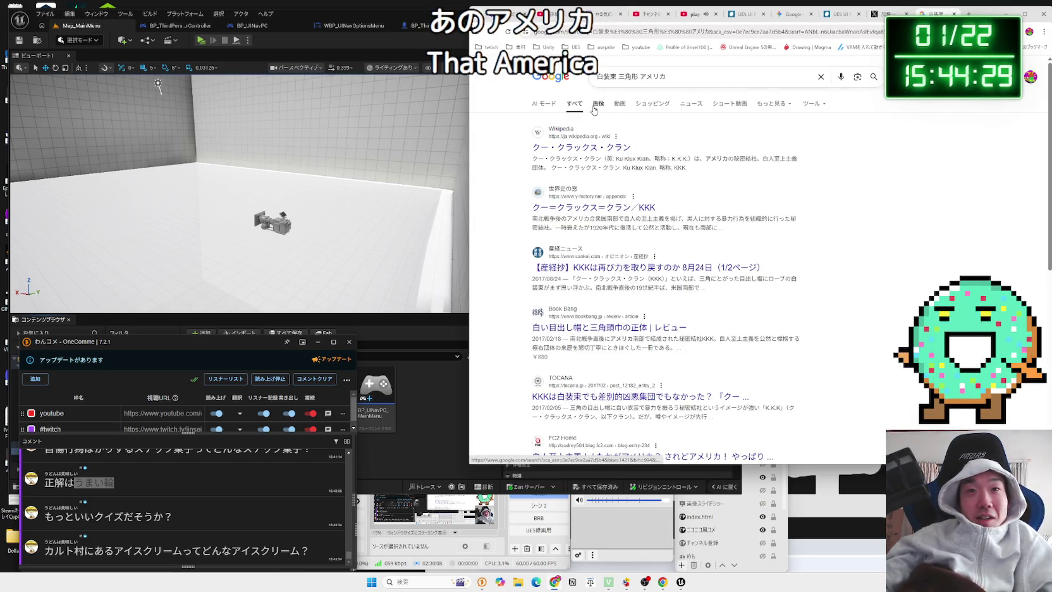
Preview the Feeet VINTAGE CLOTHING and Wikipedia image results, return to all results, and close the tab
left_click(598, 104)
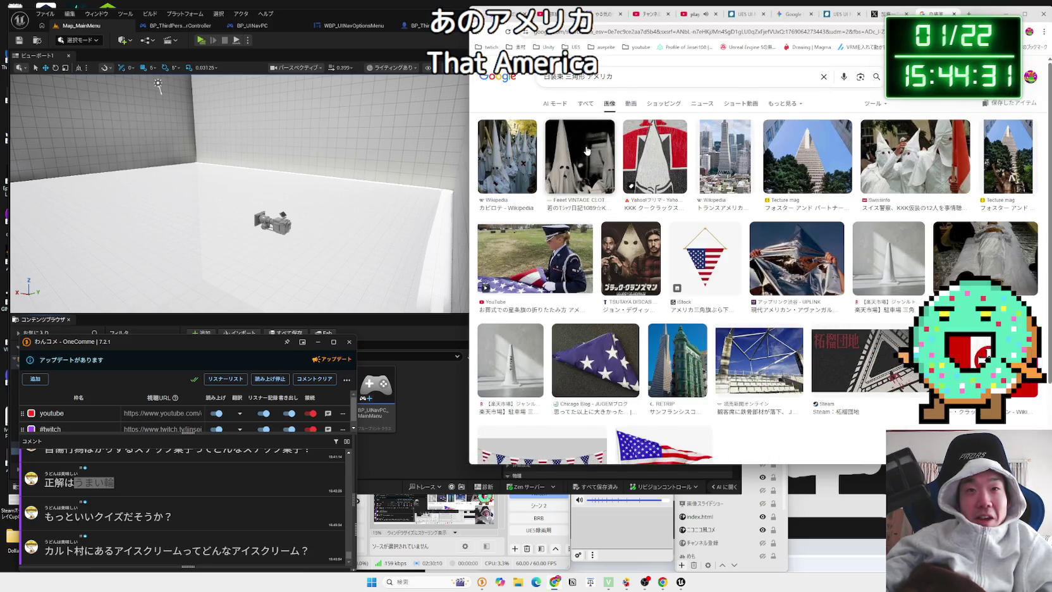
left_click(586, 150)
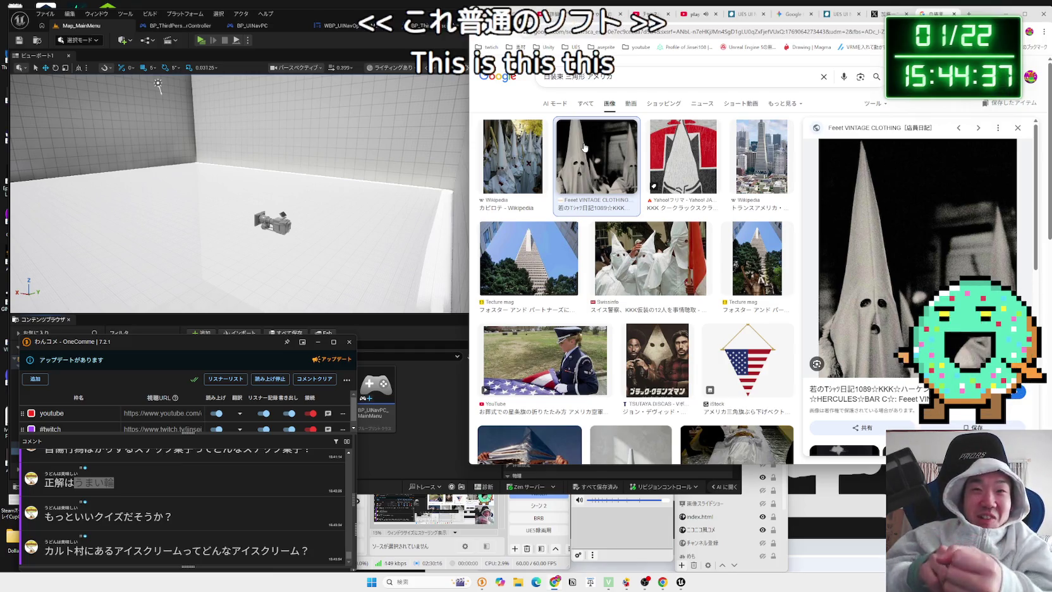
left_click(527, 147)
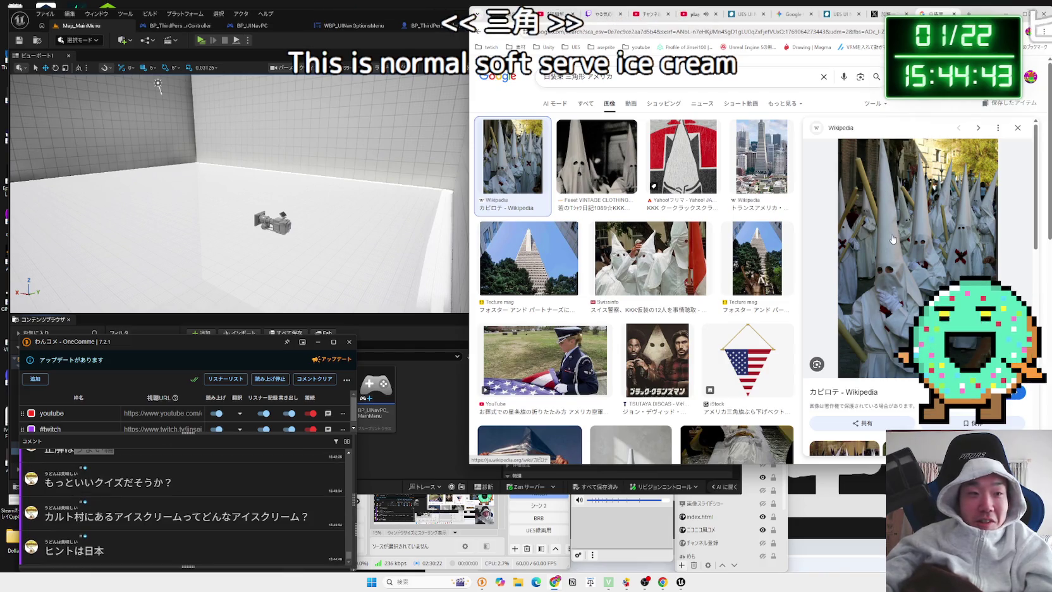
left_click(596, 161)
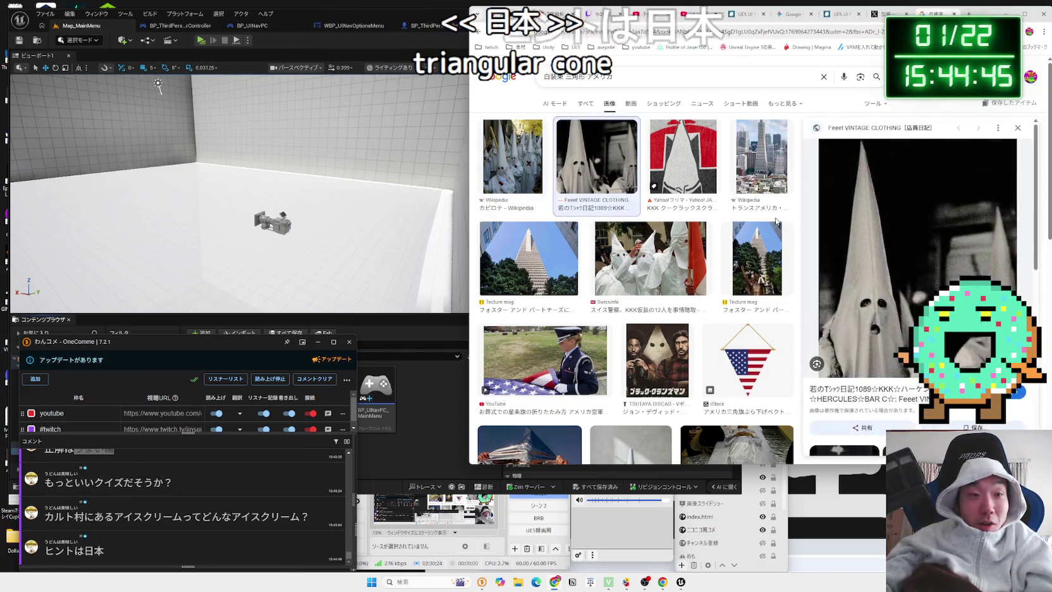
key("alt+Left")
key("alt+Left")
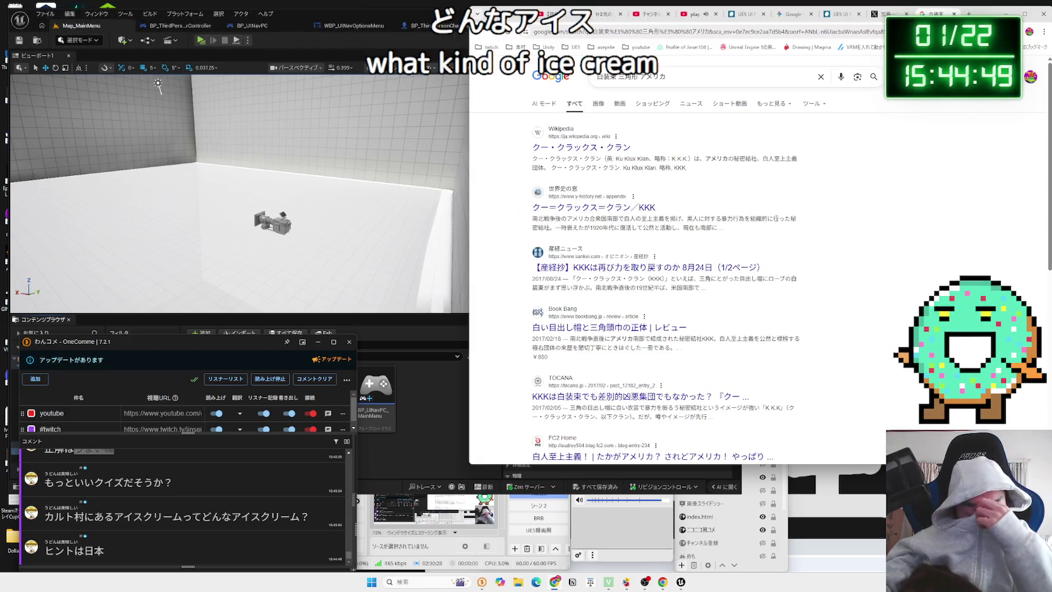
left_click(954, 13)
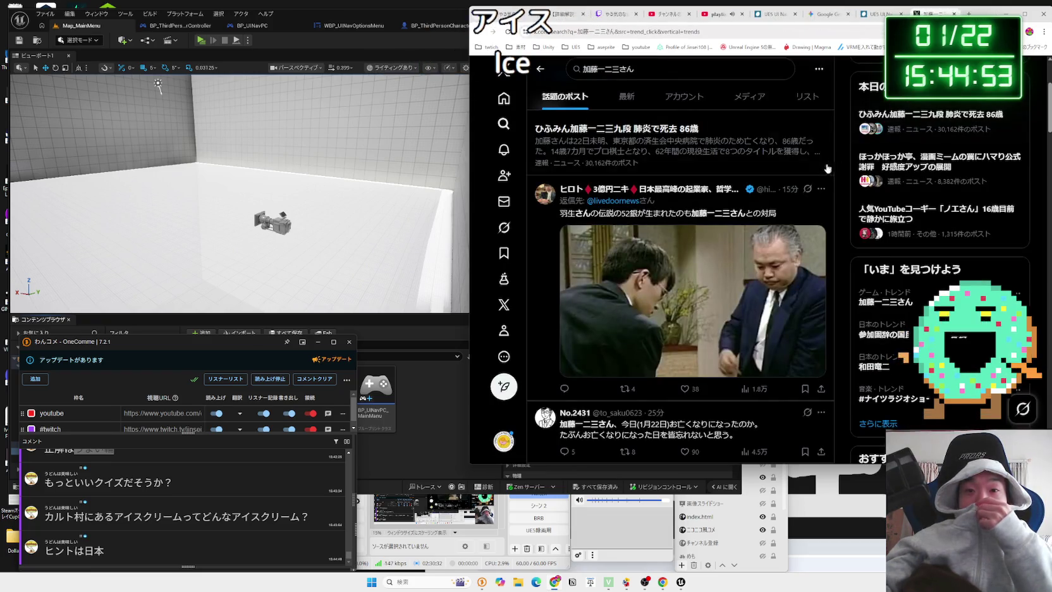
Scroll through the X search results, then close the X tab
scroll(796, 198, "down", 5)
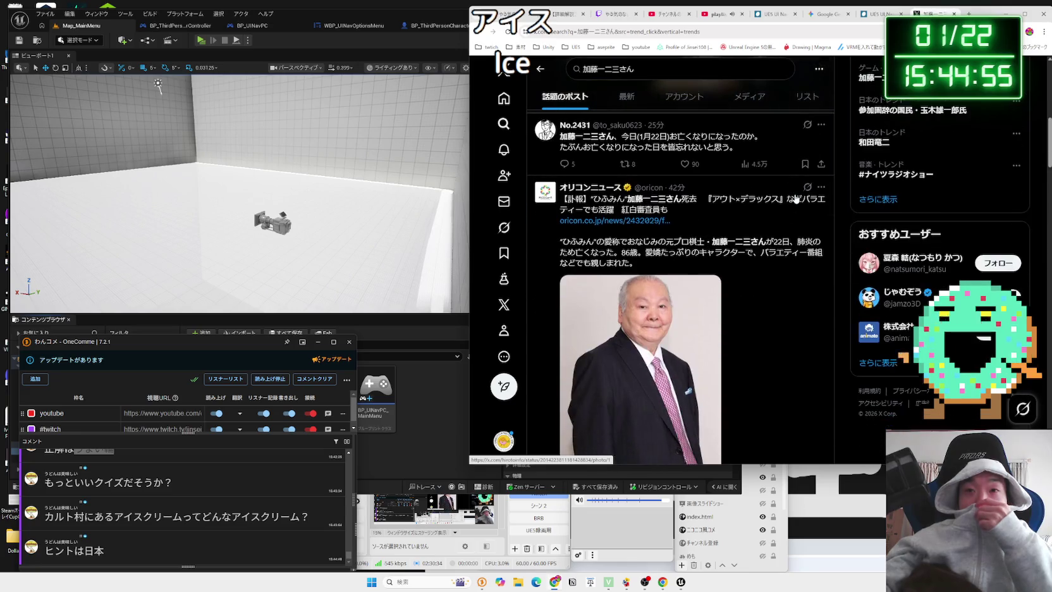
scroll(794, 206, "down", 5)
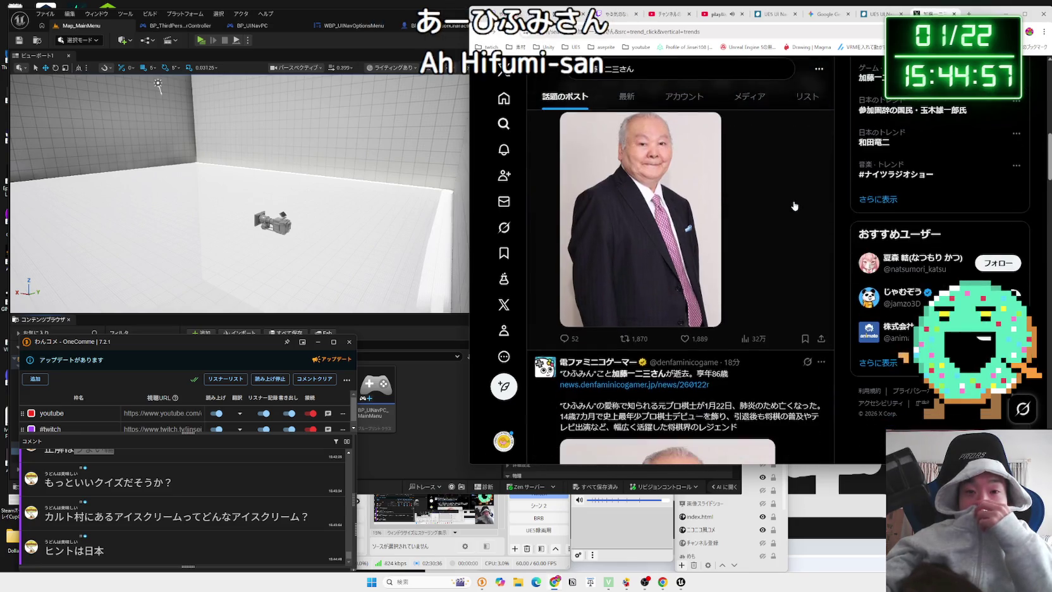
scroll(794, 205, "down", 10)
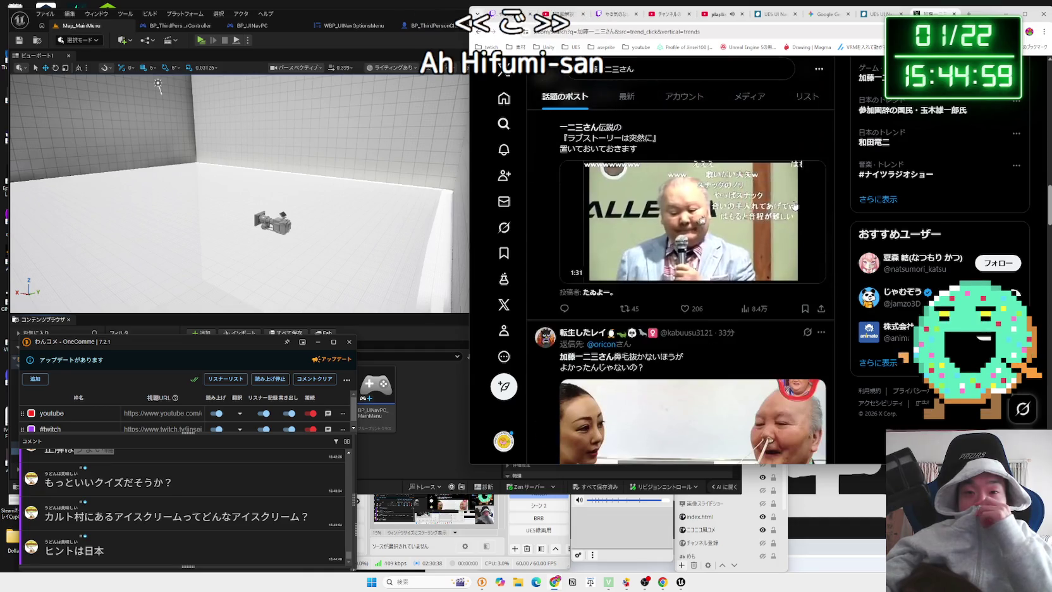
scroll(794, 205, "down", 10)
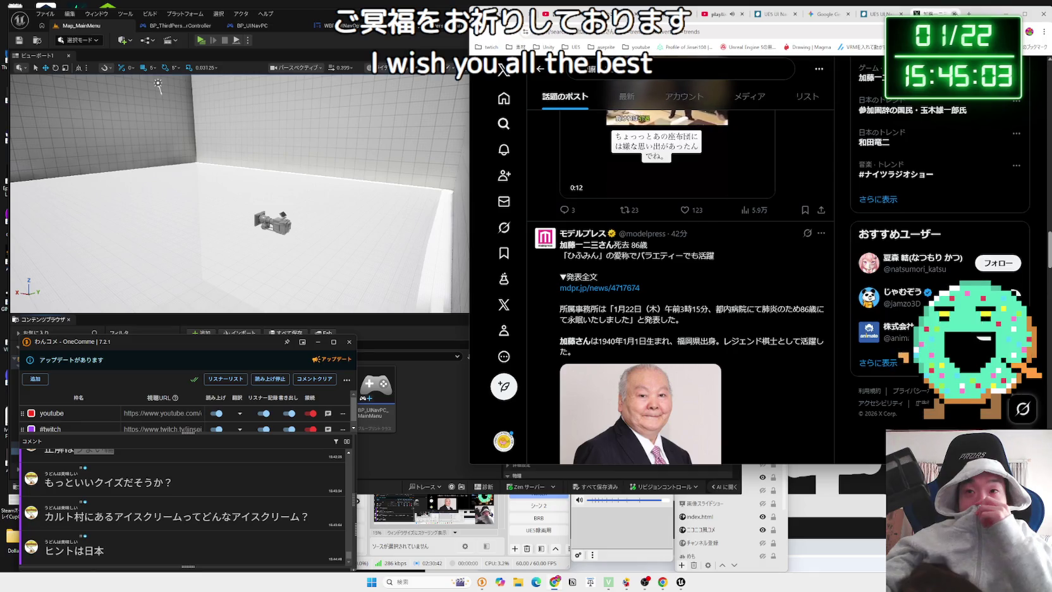
key("ctrl+w")
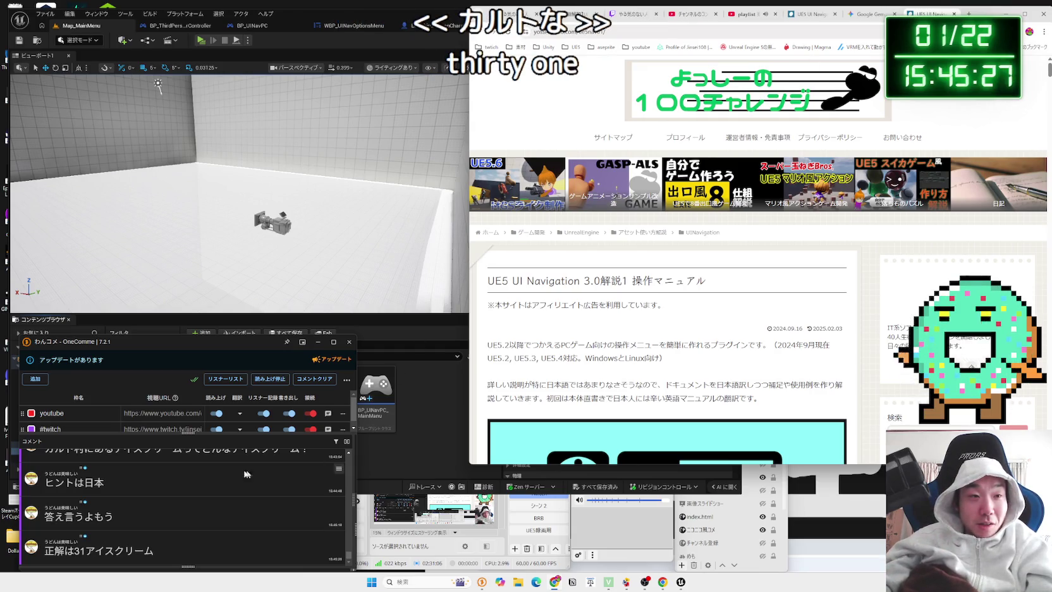
Select サーティワン in the latest chat comment and web-search it
double_click(79, 551)
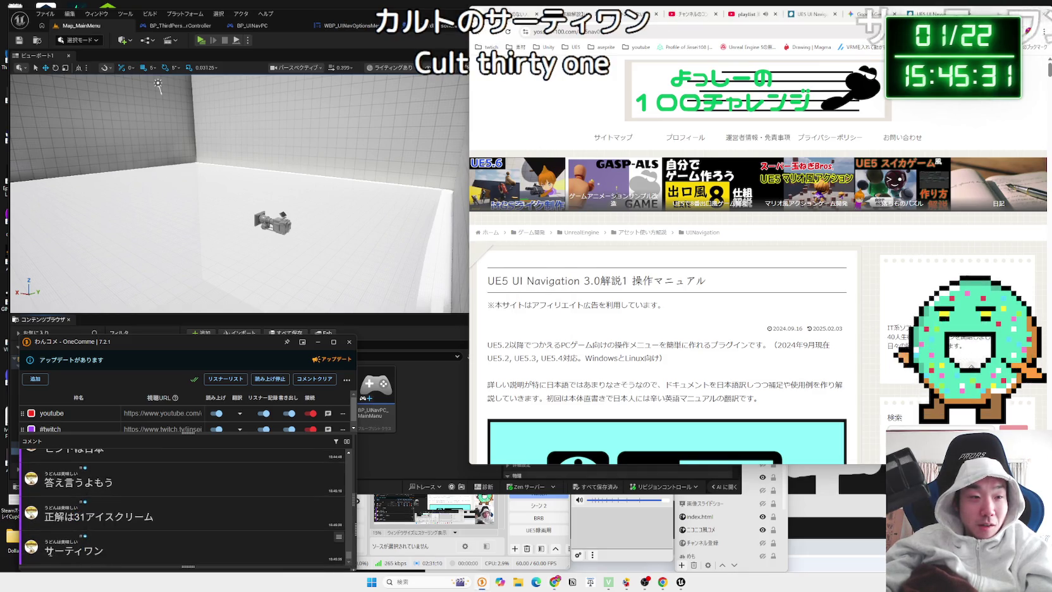
double_click(69, 551)
left_click(146, 515)
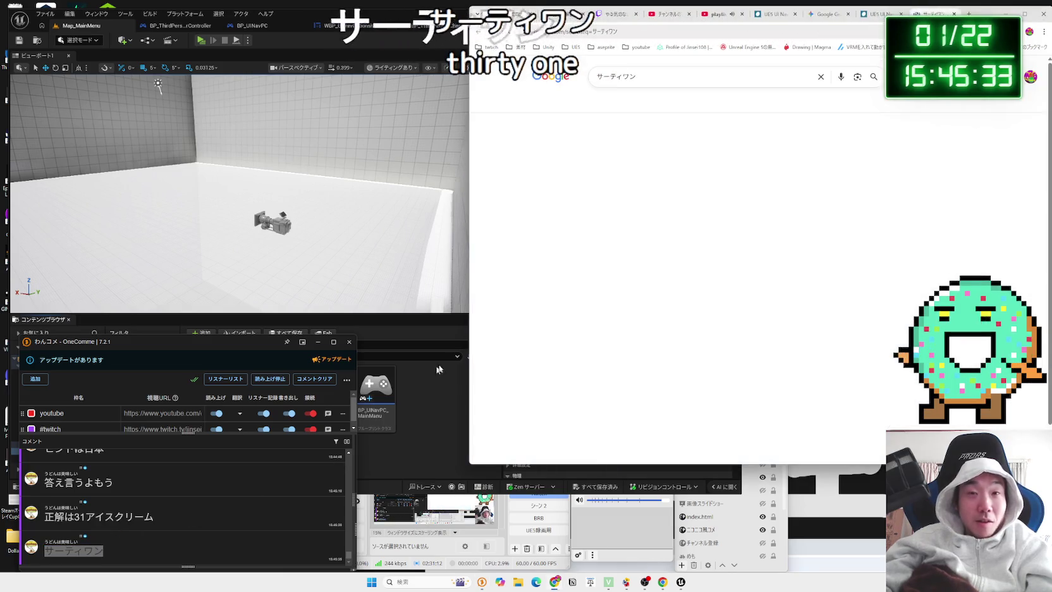
scroll(524, 253, "down", 10)
scroll(524, 258, "down", 5)
scroll(527, 258, "up", 4)
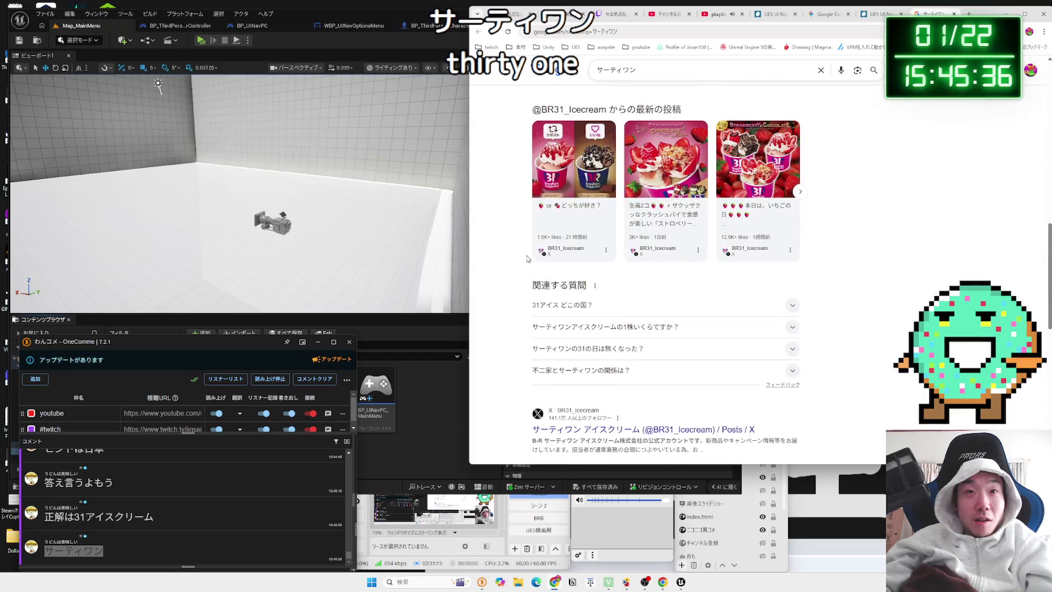
Refine the query to サーティワン カルト and open the third results page
left_click(680, 66)
type("ルト")
key("Return")
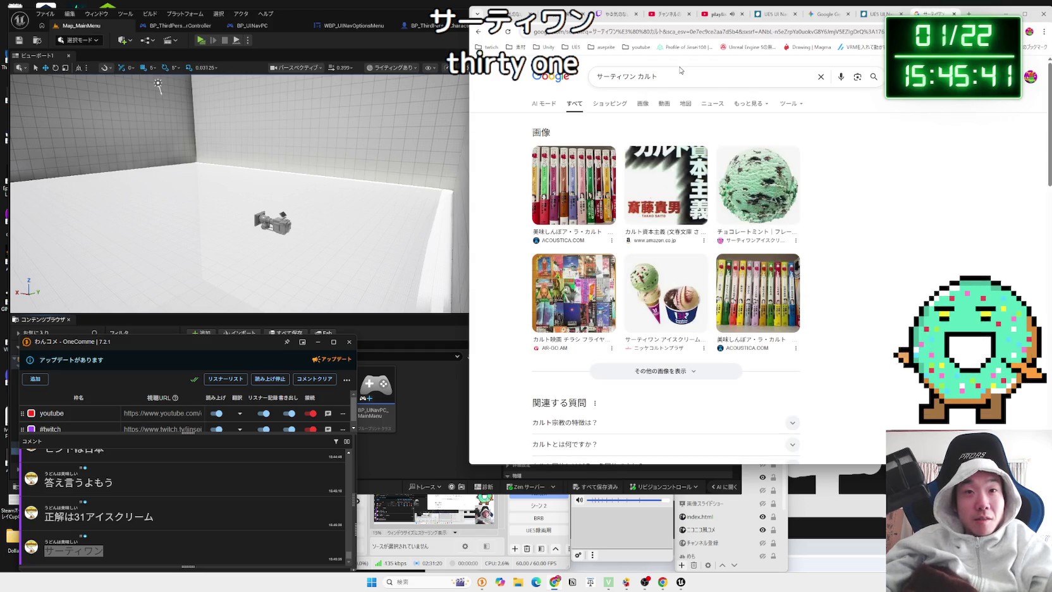
scroll(678, 122, "down", 3)
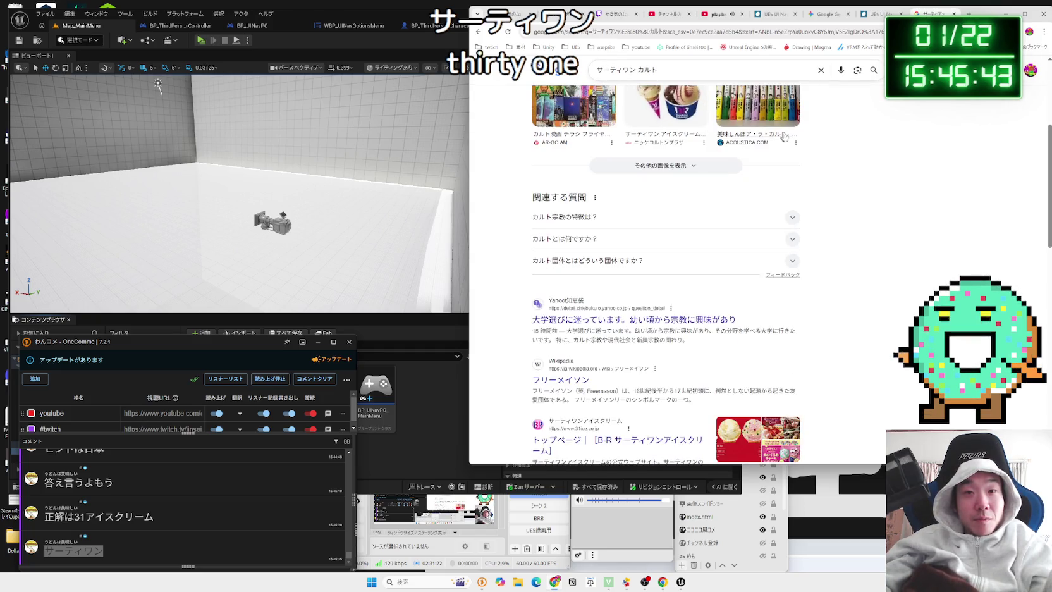
scroll(863, 144, "down", 3)
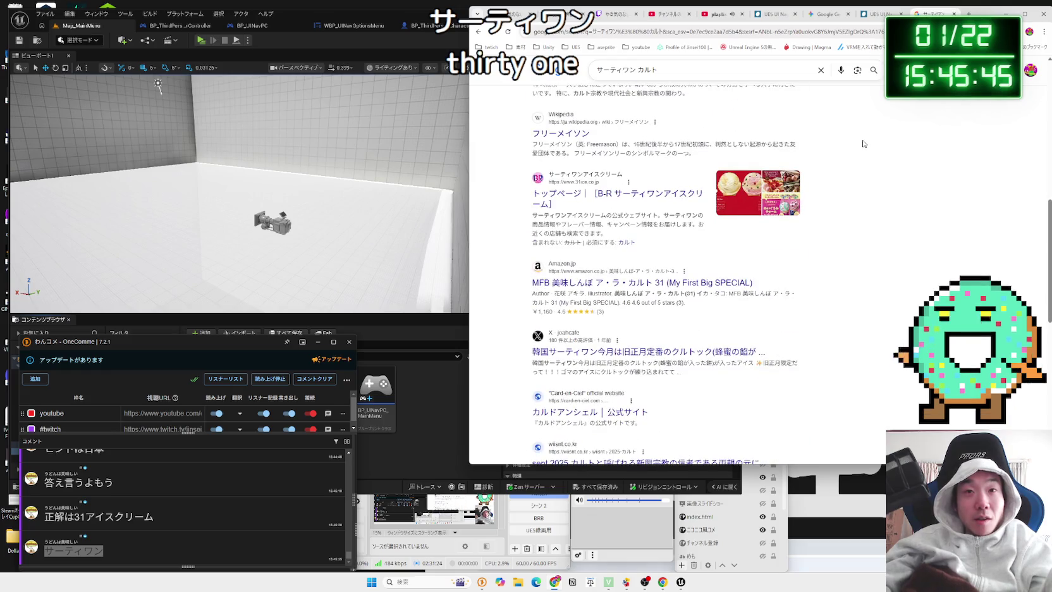
scroll(862, 144, "down", 5)
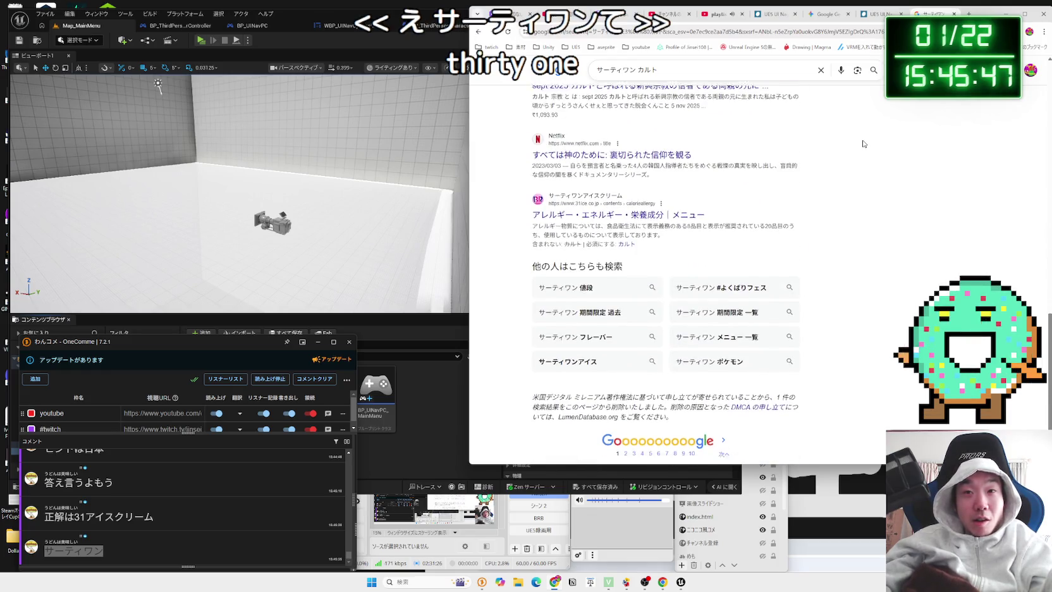
scroll(862, 144, "down", 1)
left_click(631, 378)
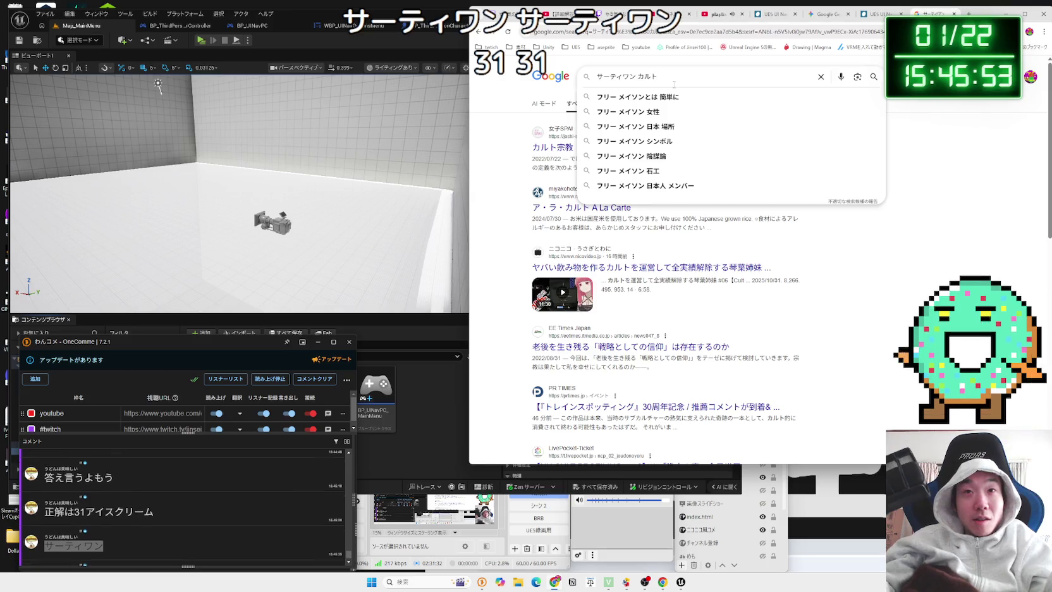
Retype the query as サティワン, then search サティワン カルト
key("BackSpace")
key("BackSpace")
key("BackSpace")
key("BackSpace")
key("BackSpace")
key("BackSpace")
type("さていわん")
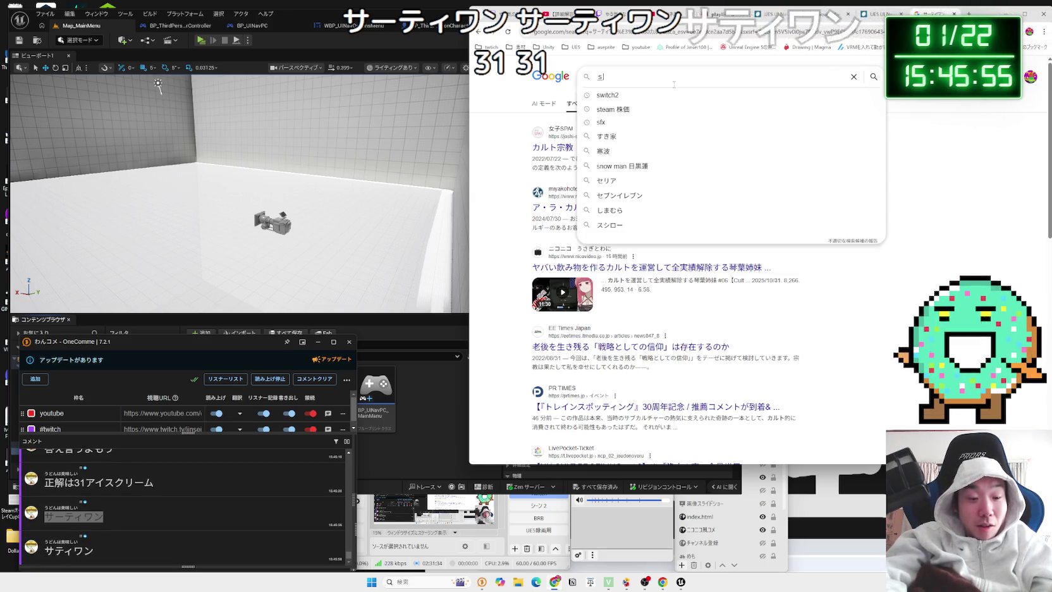
key("space")
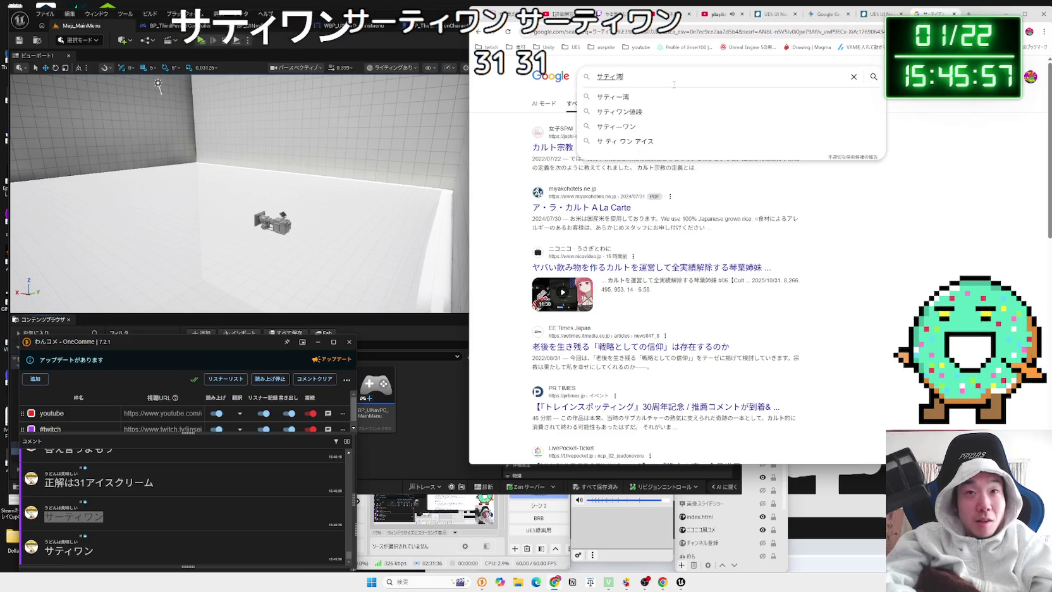
key("Return")
key("Return")
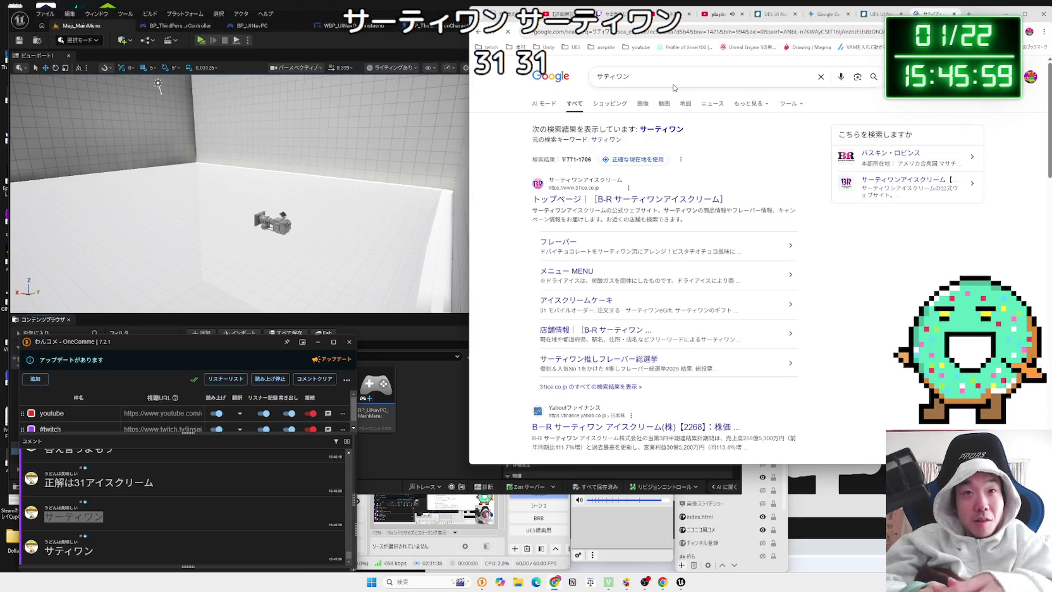
scroll(680, 114, "down", 15)
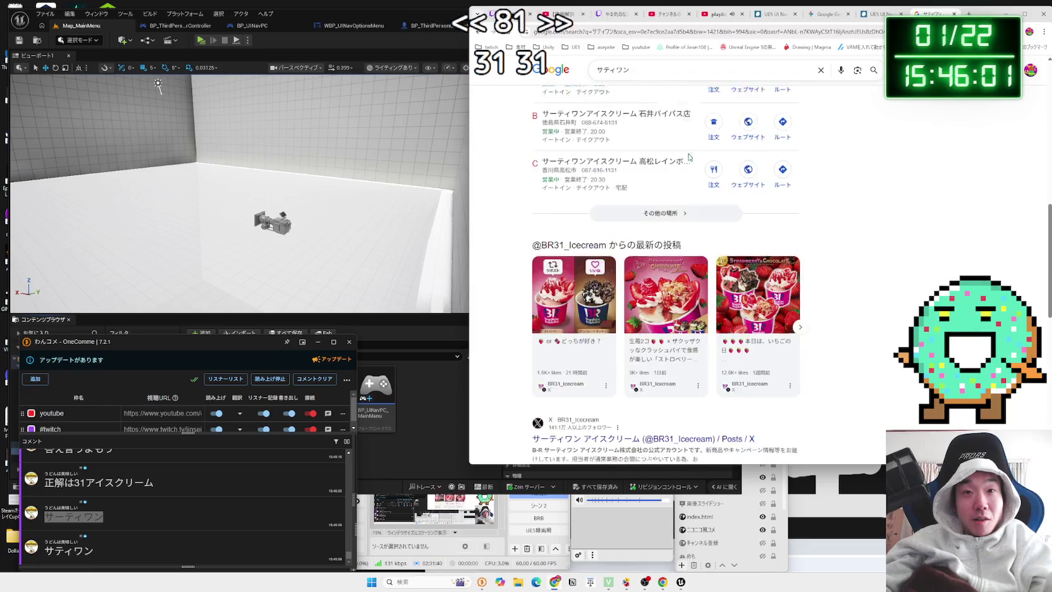
left_click(685, 65)
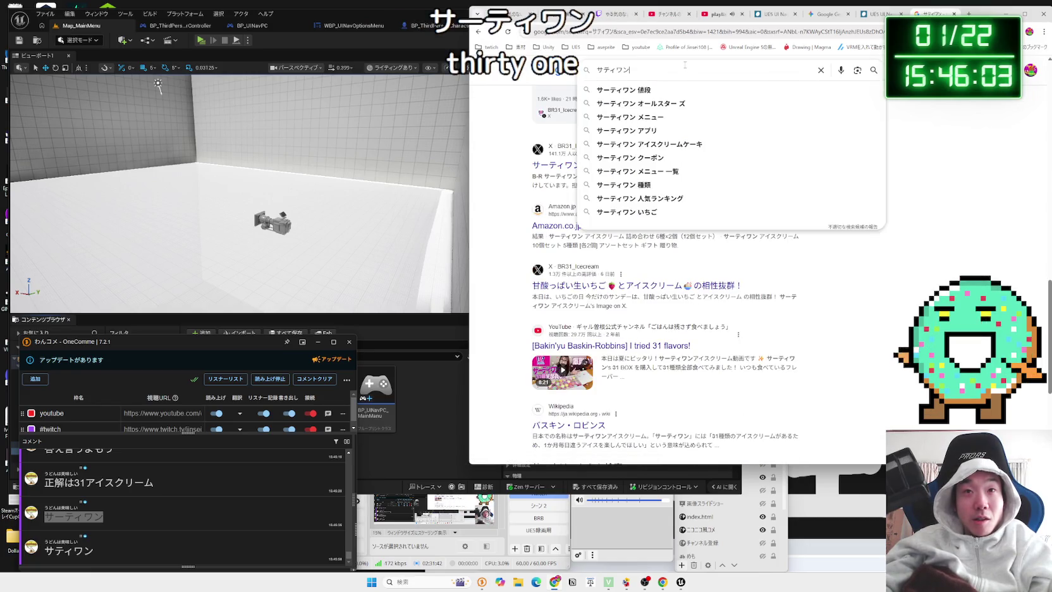
type("　かると")
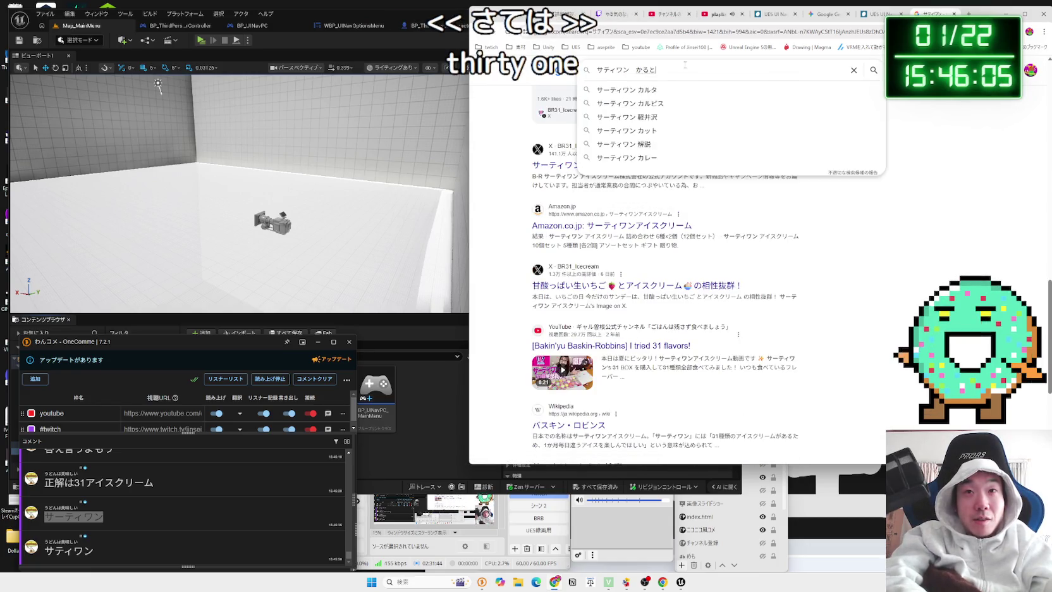
key("space")
key("Return")
key("Return")
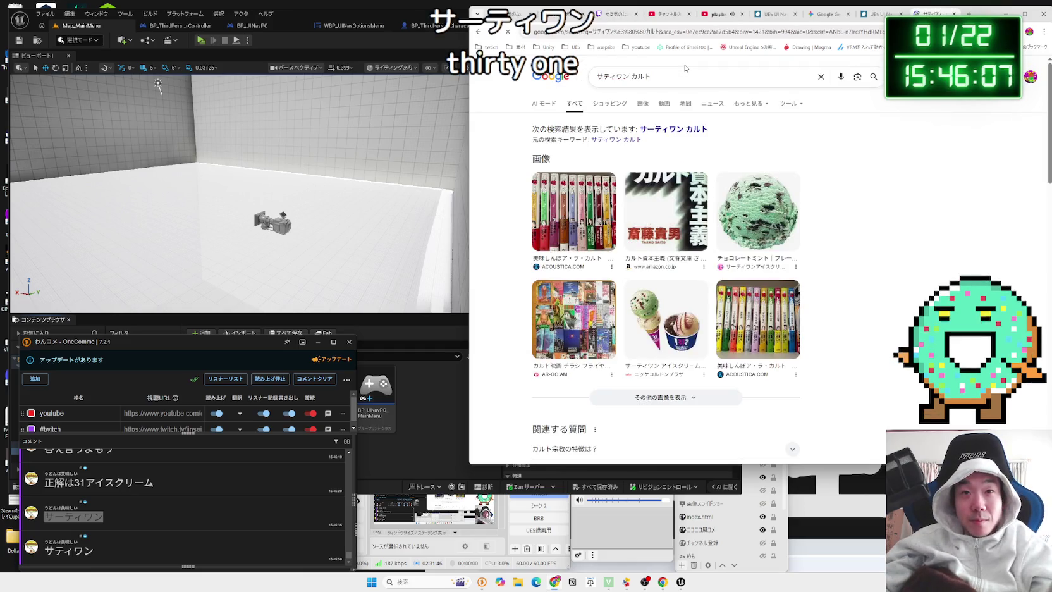
Preview the 美味しんぼ ア・ラ・カルト and mint chocolate images, then open the Wikipedia フリーメイソン article
left_click(681, 182)
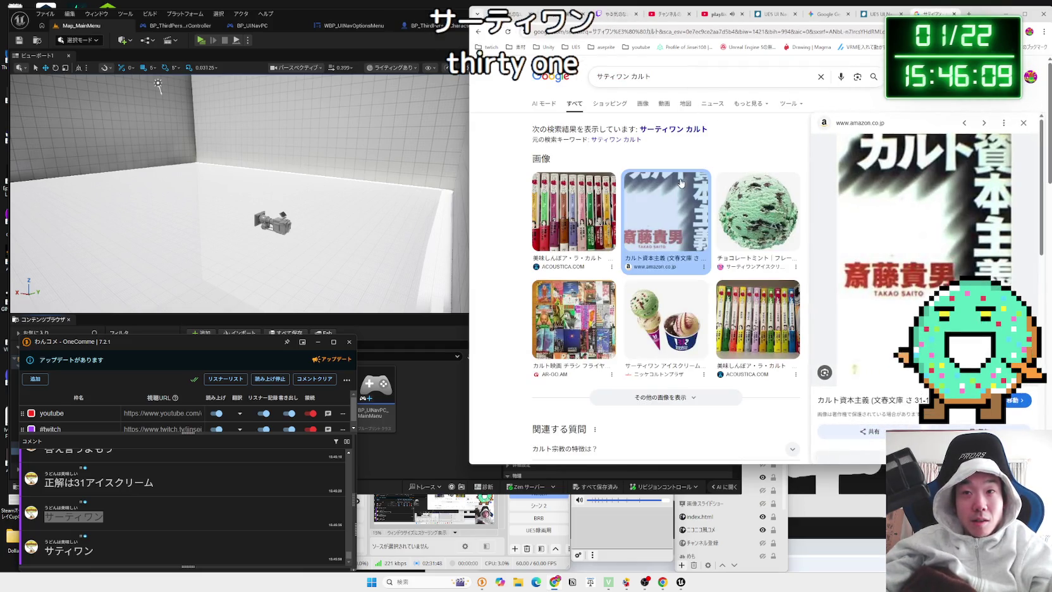
left_click(573, 209)
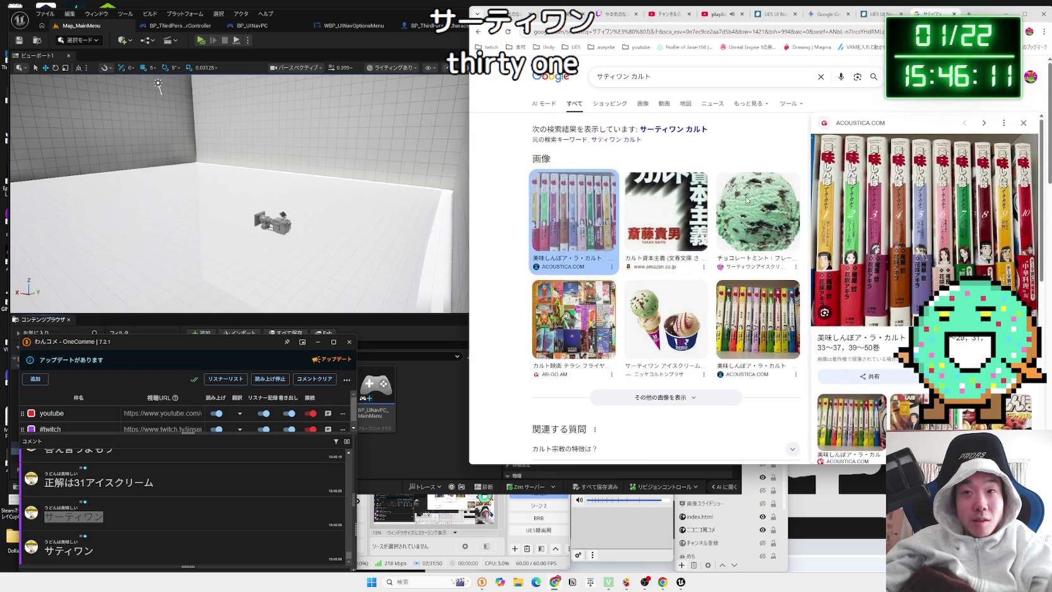
left_click(747, 201)
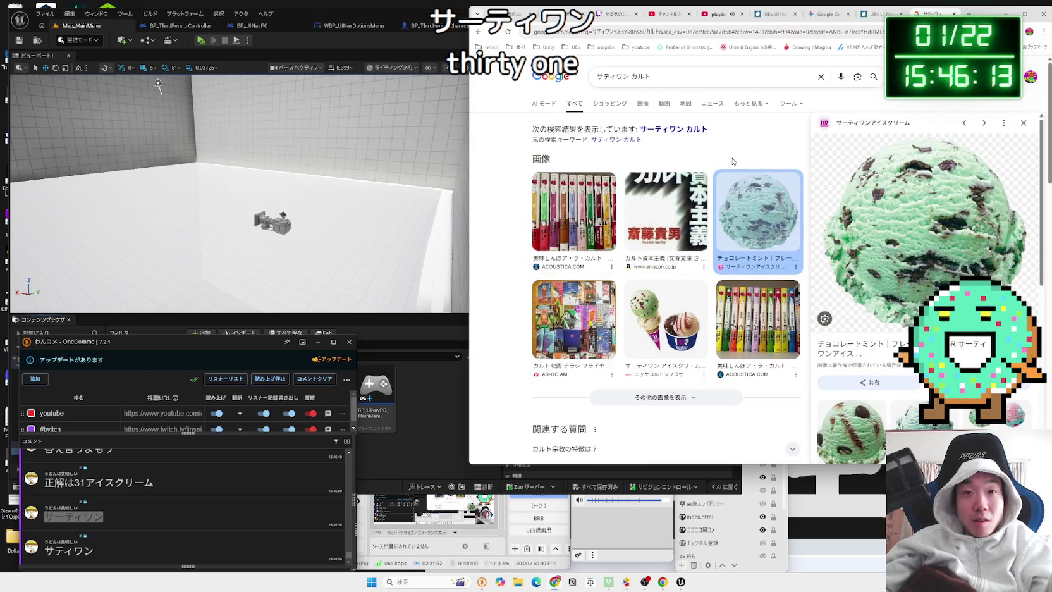
scroll(662, 210, "down", 3)
scroll(660, 208, "down", 2)
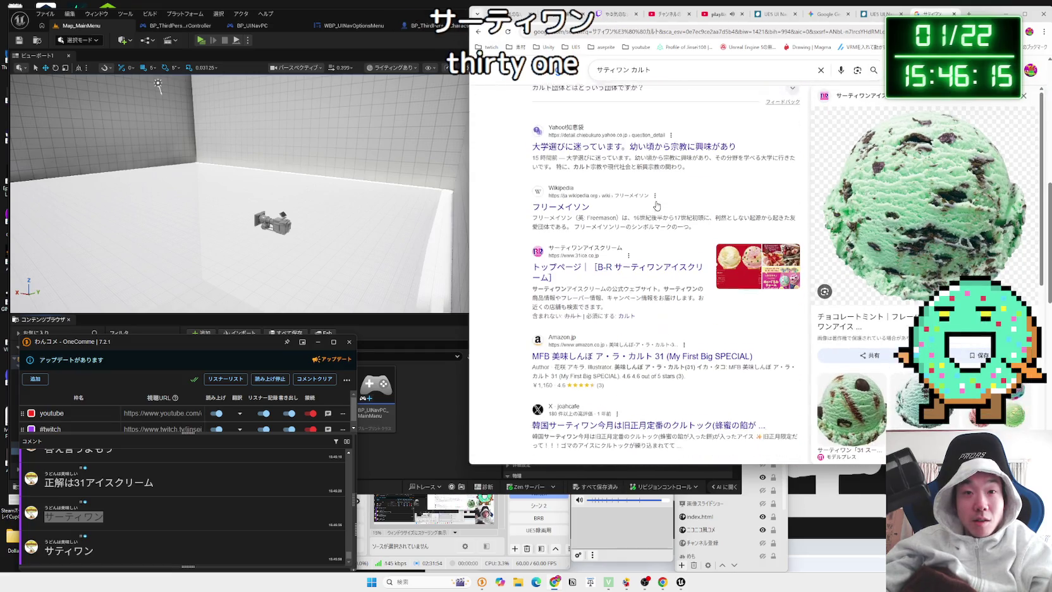
scroll(657, 205, "down", 1)
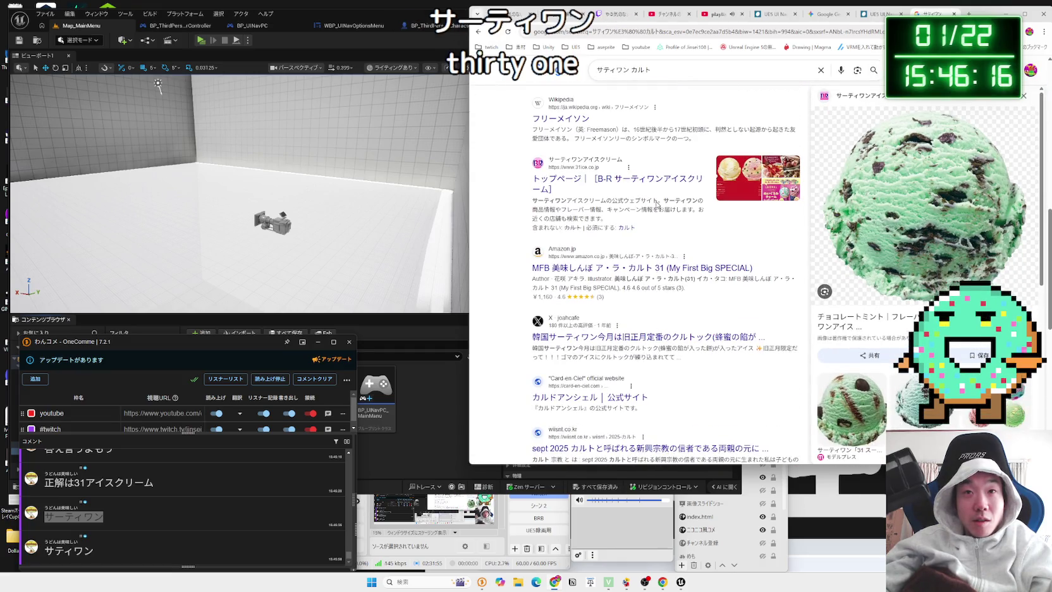
left_click(574, 121)
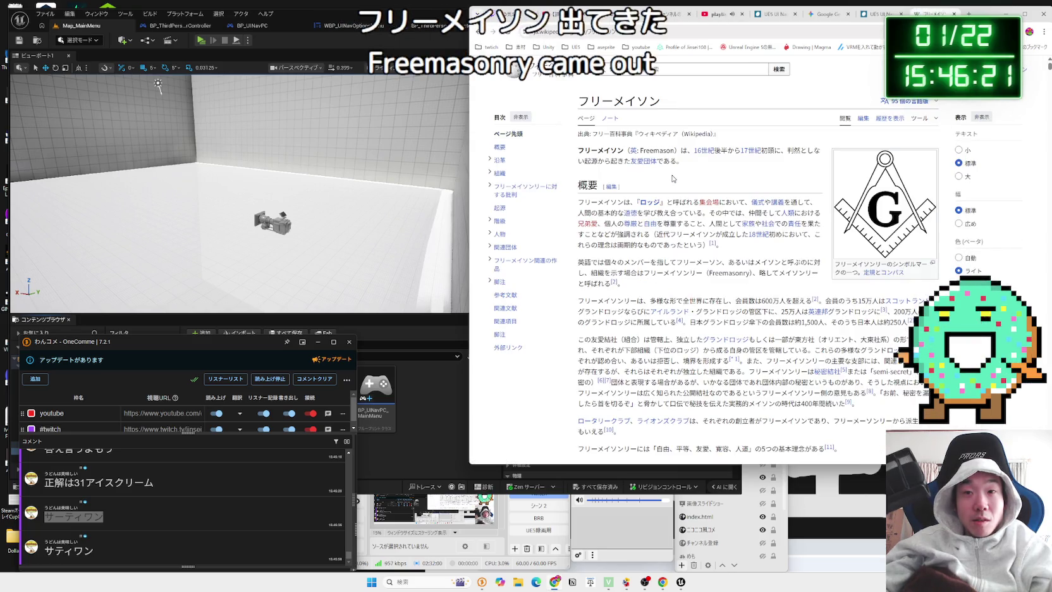
Return to the results and search Google for サティアン
scroll(673, 179, "down", 4)
scroll(670, 180, "down", 2)
key("alt+Left")
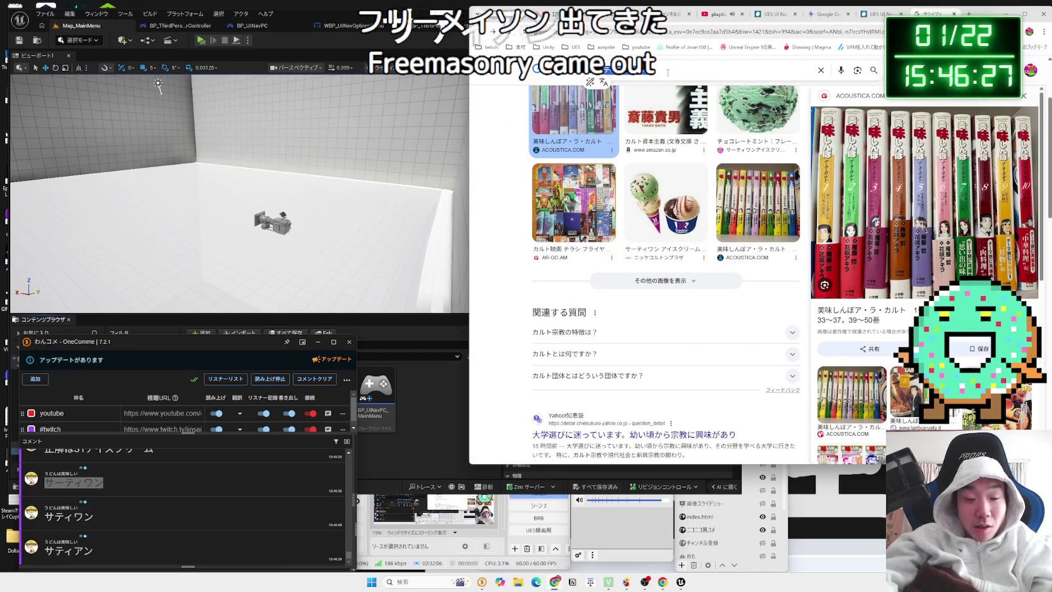
type("サティアン")
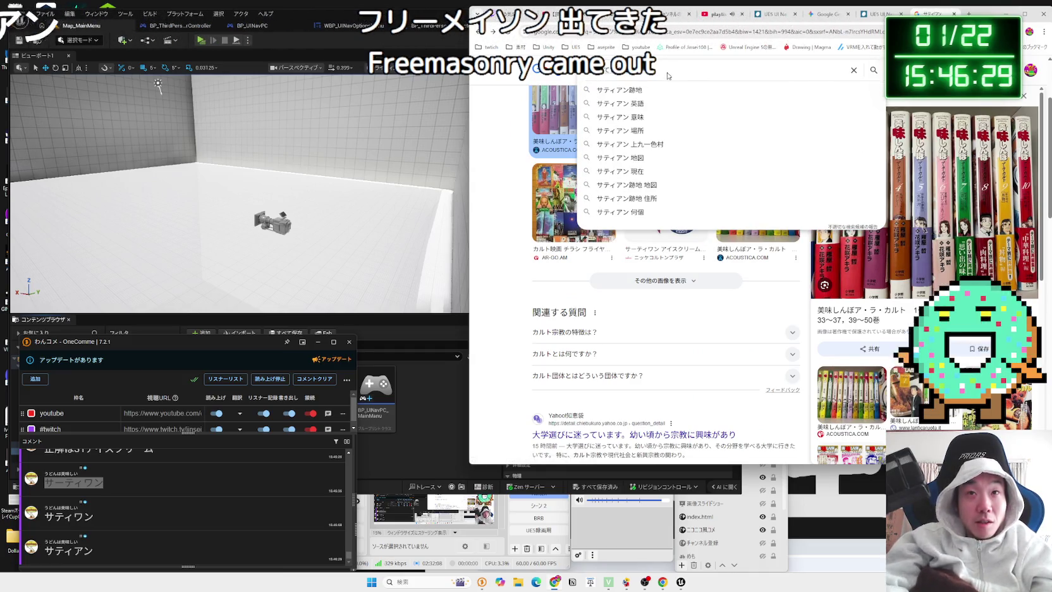
key("Return")
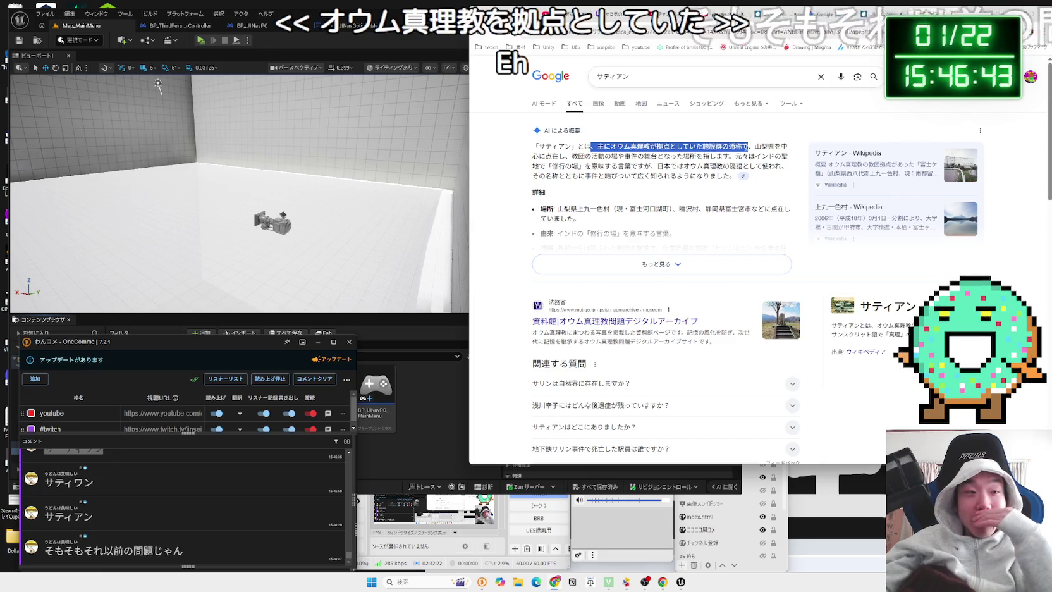
Highlight and read the AI overview's explanation of サティアン
left_click_drag(754, 146, 581, 144)
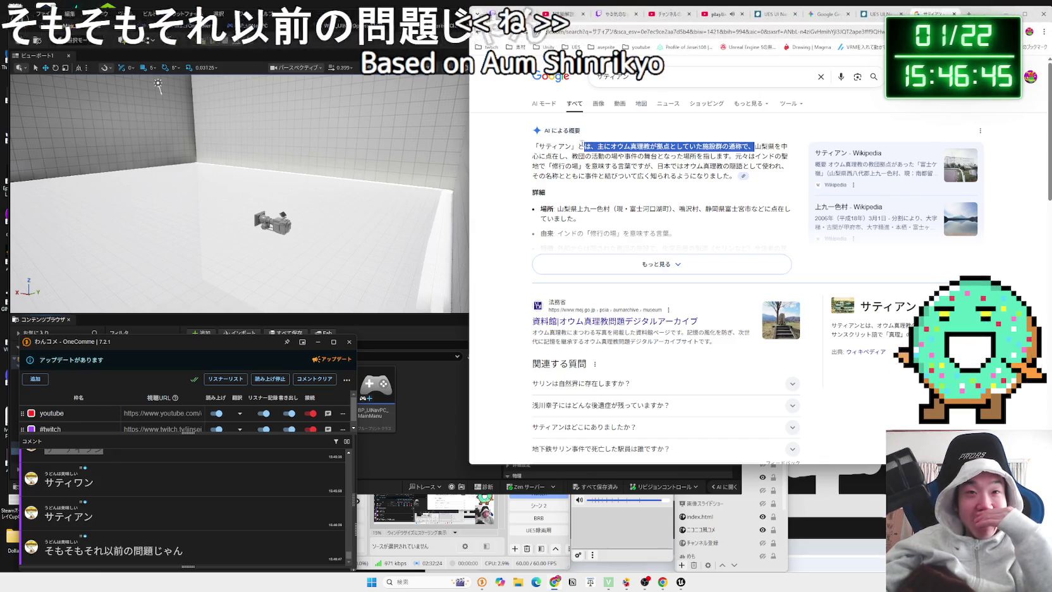
left_click(582, 145)
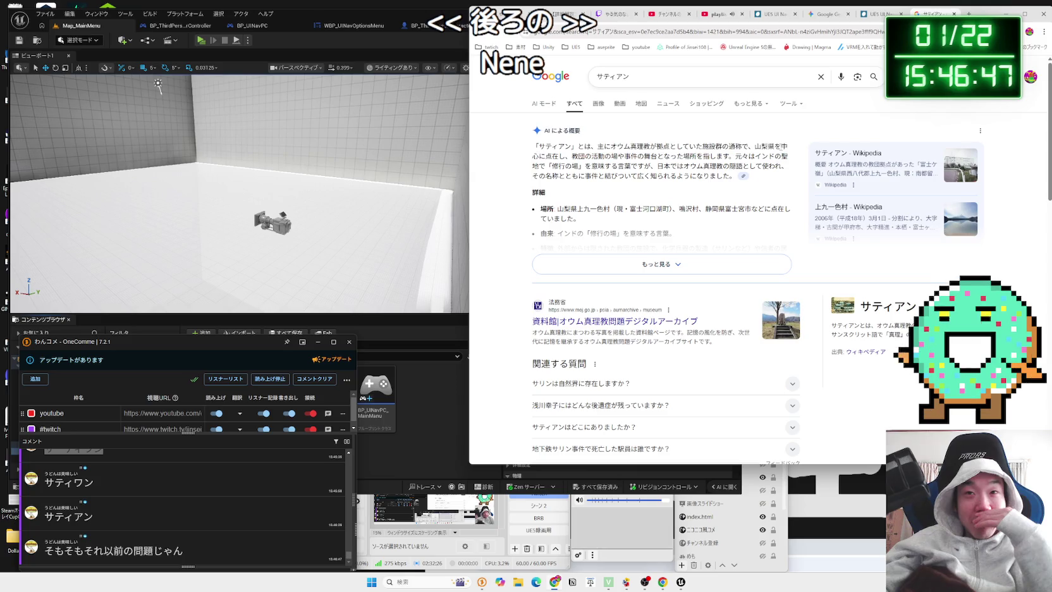
mouse_move(662, 146)
left_mouse_down()
mouse_move(530, 146)
mouse_move(745, 157)
mouse_move(726, 176)
left_mouse_up()
left_click_drag(537, 146, 706, 172)
left_click(707, 172)
scroll(705, 168, "down", 5)
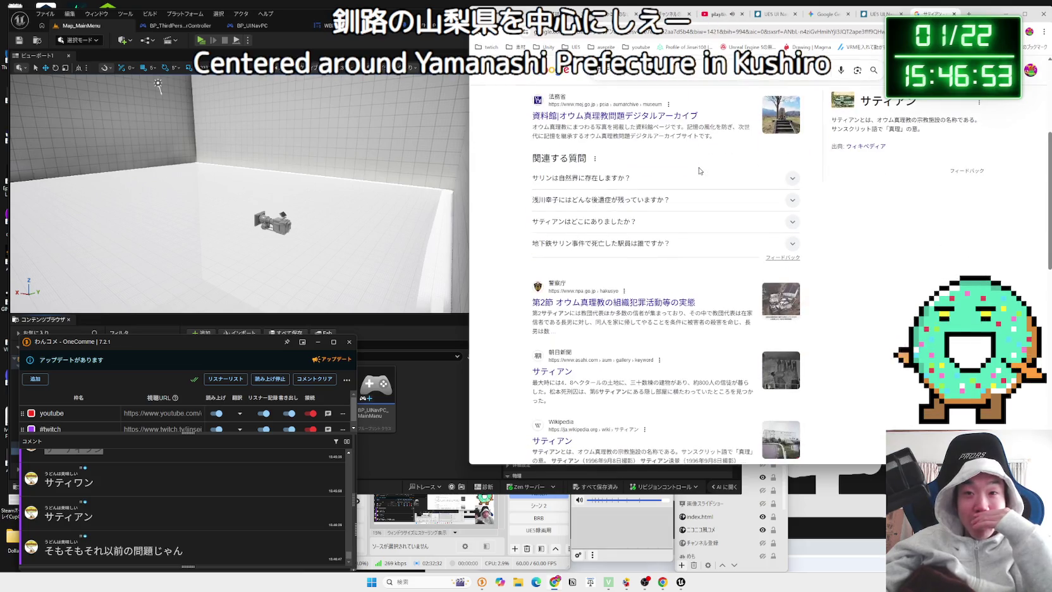
scroll(699, 171, "down", 3)
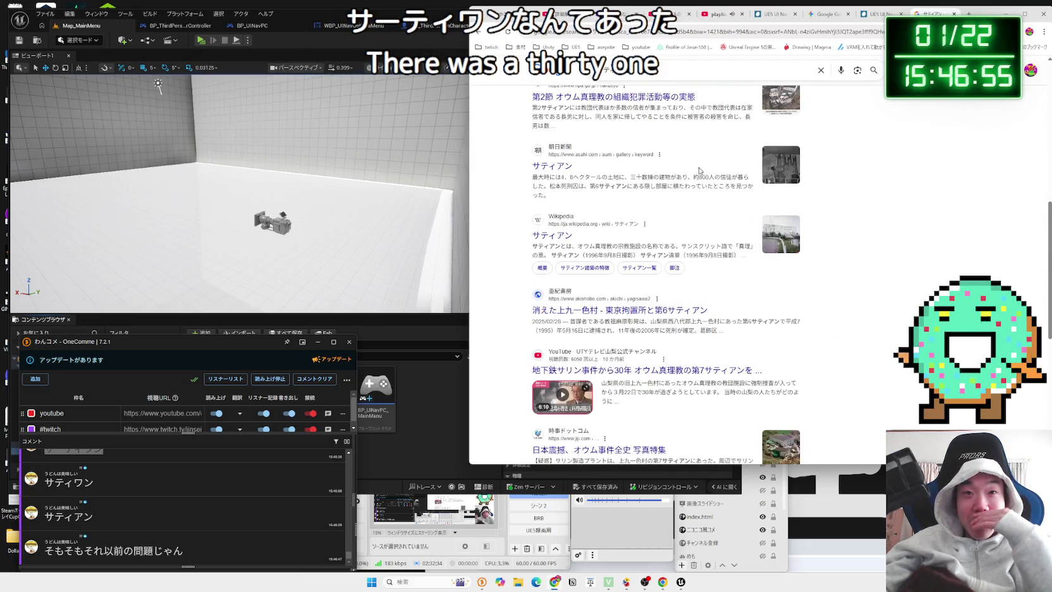
Read the Wikipedia サティアン article's introduction, then go back to the results
left_click(570, 232)
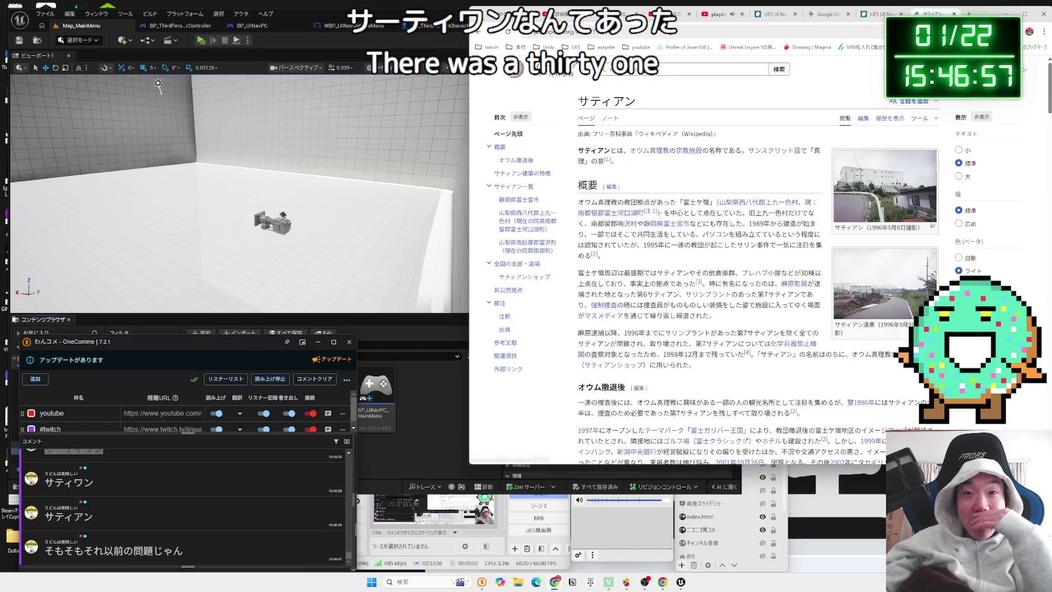
mouse_move(676, 174)
left_mouse_down()
mouse_move(579, 148)
mouse_move(632, 166)
mouse_move(579, 148)
mouse_move(600, 155)
left_mouse_up()
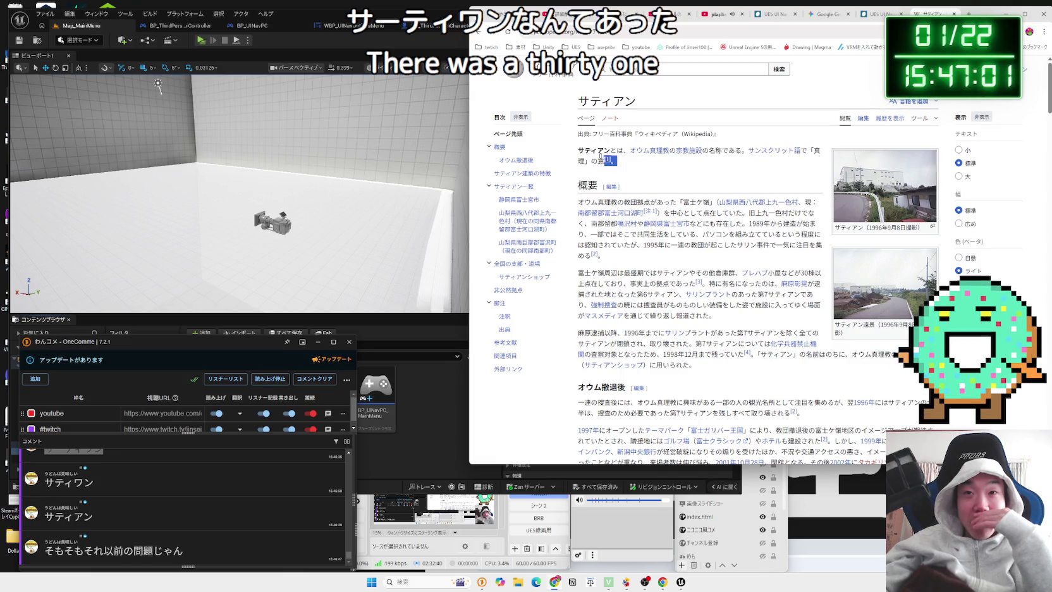
scroll(652, 169, "down", 1)
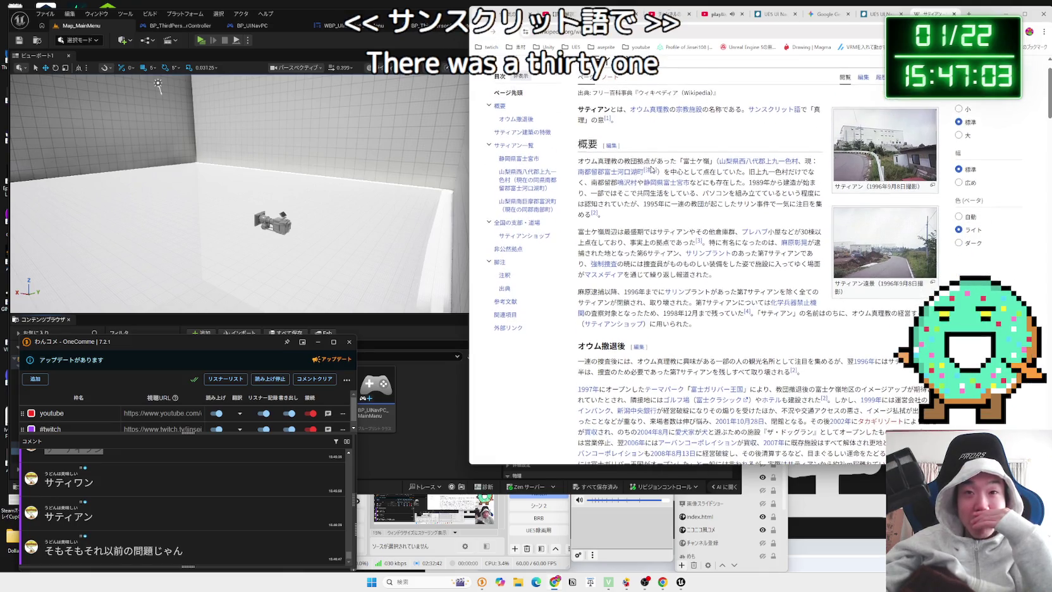
mouse_move(577, 161)
left_mouse_down()
mouse_move(822, 209)
mouse_move(605, 215)
left_mouse_up()
left_click(632, 190)
scroll(695, 253, "down", 10)
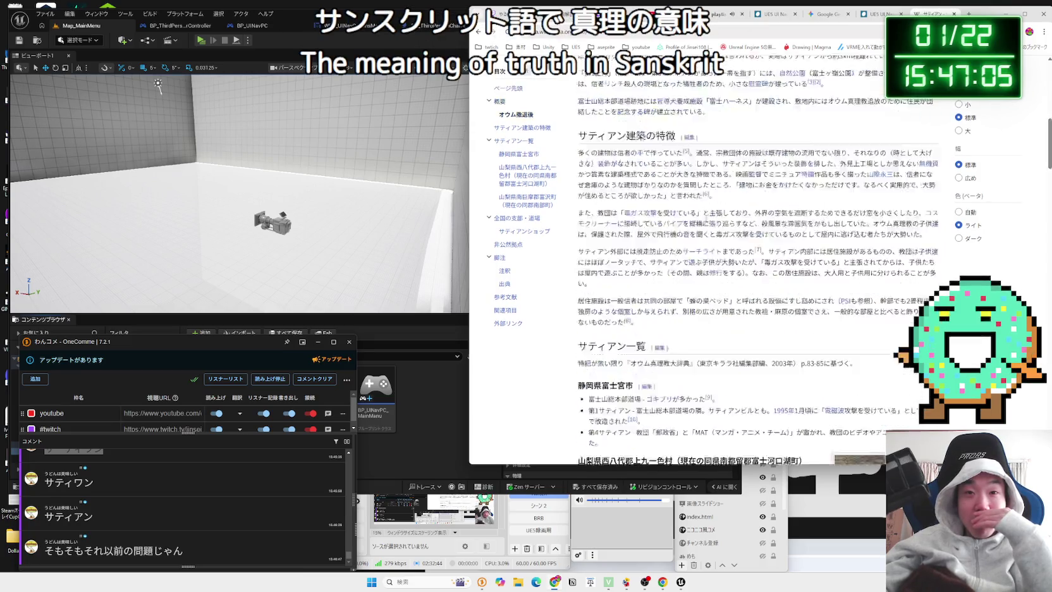
scroll(706, 220, "down", 15)
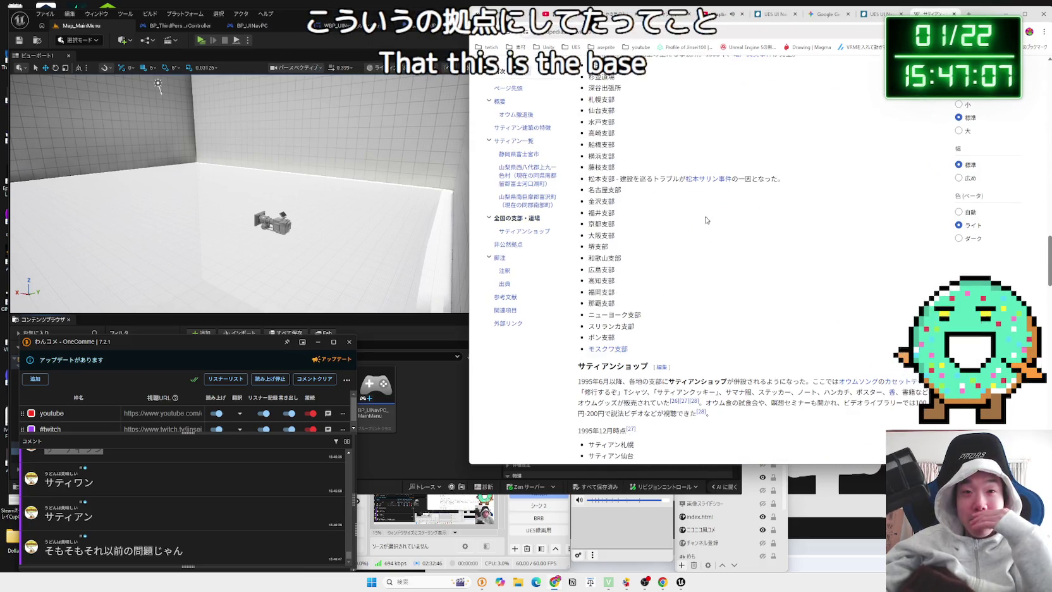
key("alt+Left")
Search for オウム真理教 やばさ
scroll(706, 219, "down", 8)
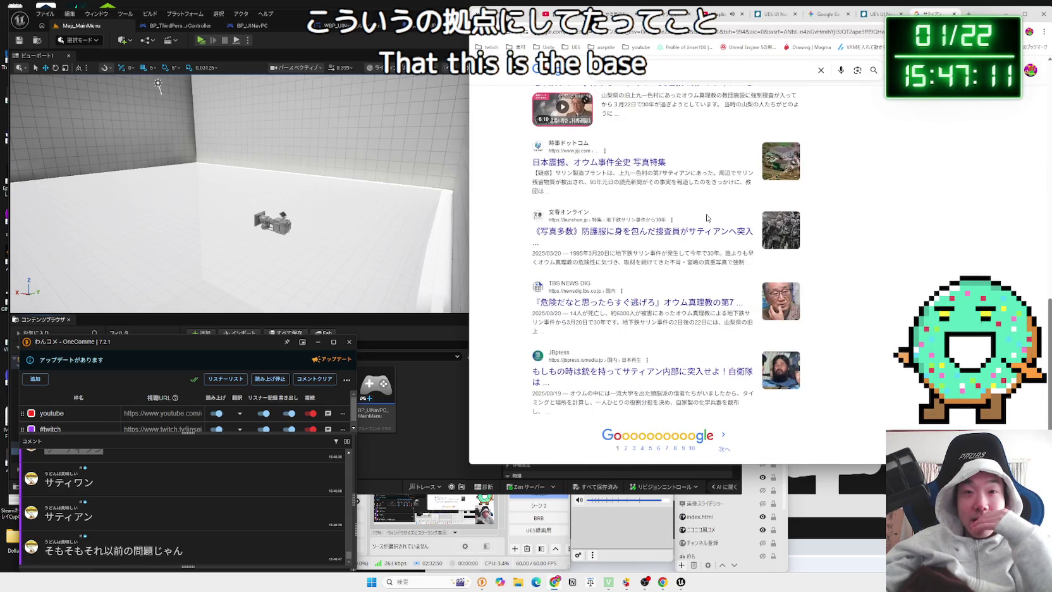
scroll(706, 218, "up", 15)
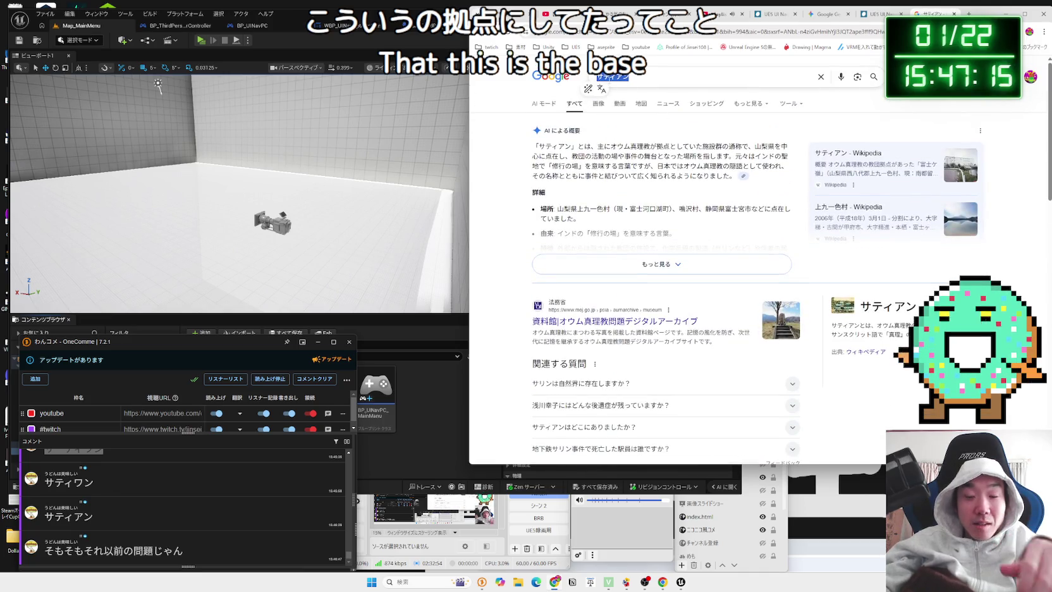
type("おう")
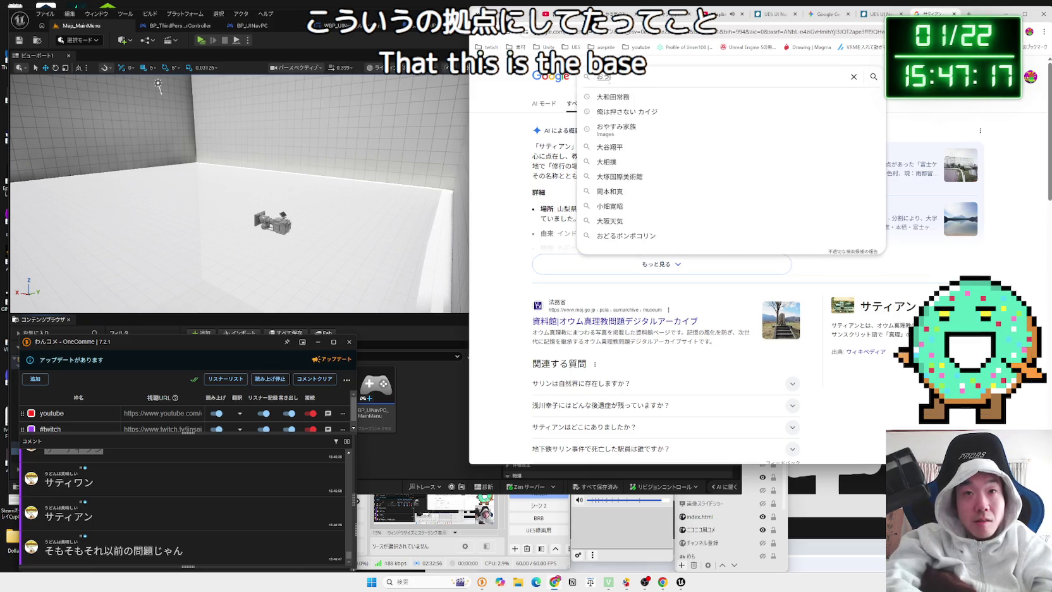
type("む")
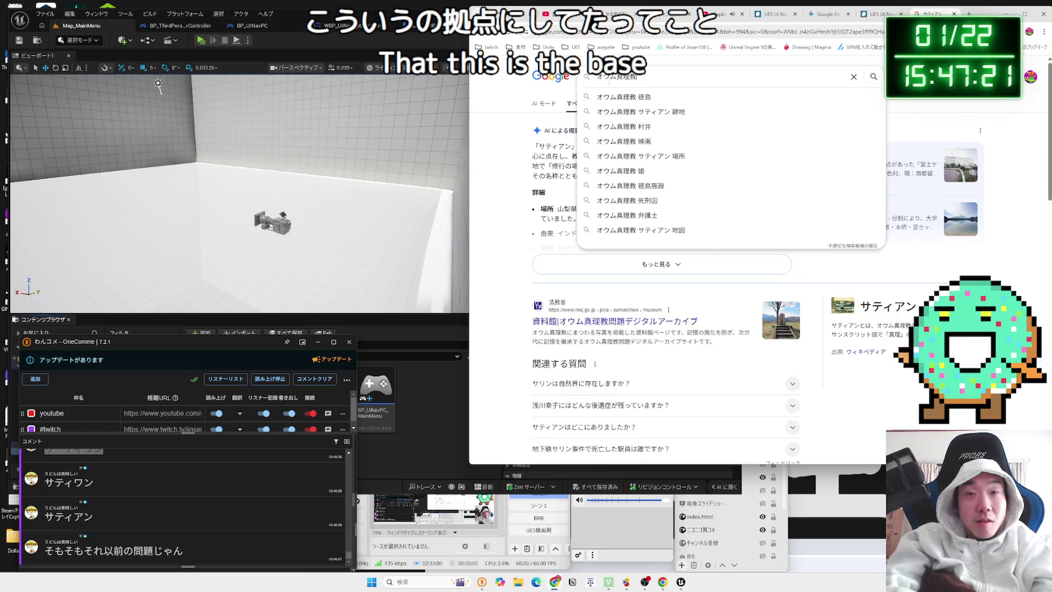
type("やばさ")
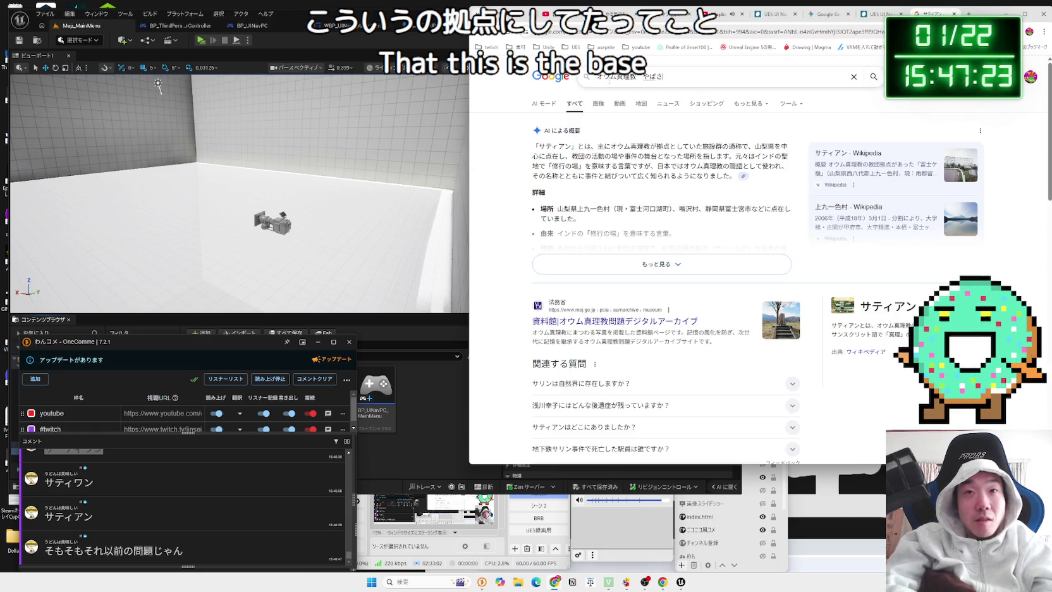
key("Return")
key("Return")
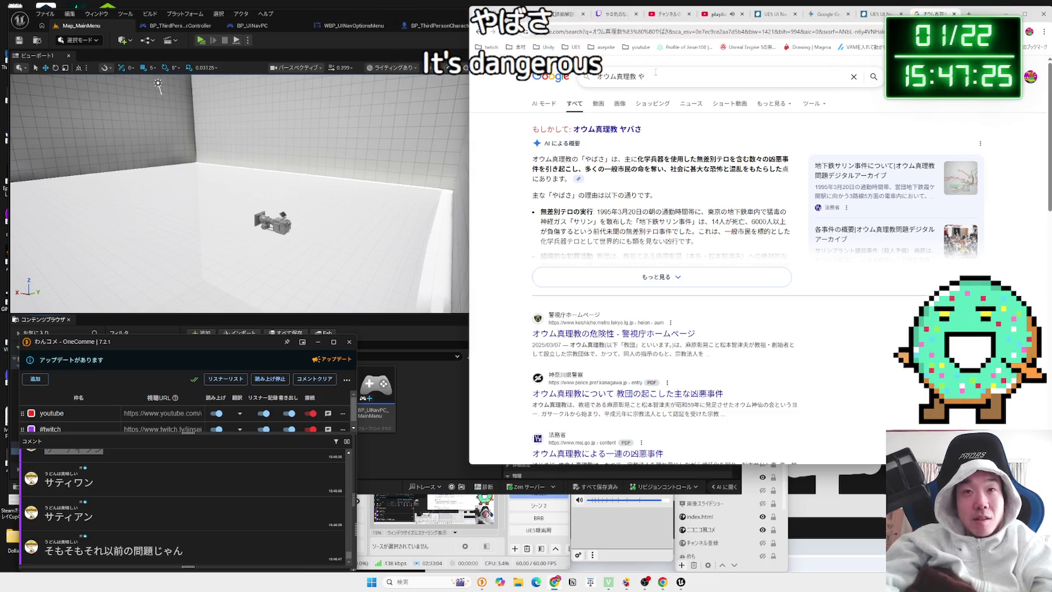
Finish editing the オウム真理教 query, dismiss the suggestions and expand the full AI overview
key("BackSpace")
type("s")
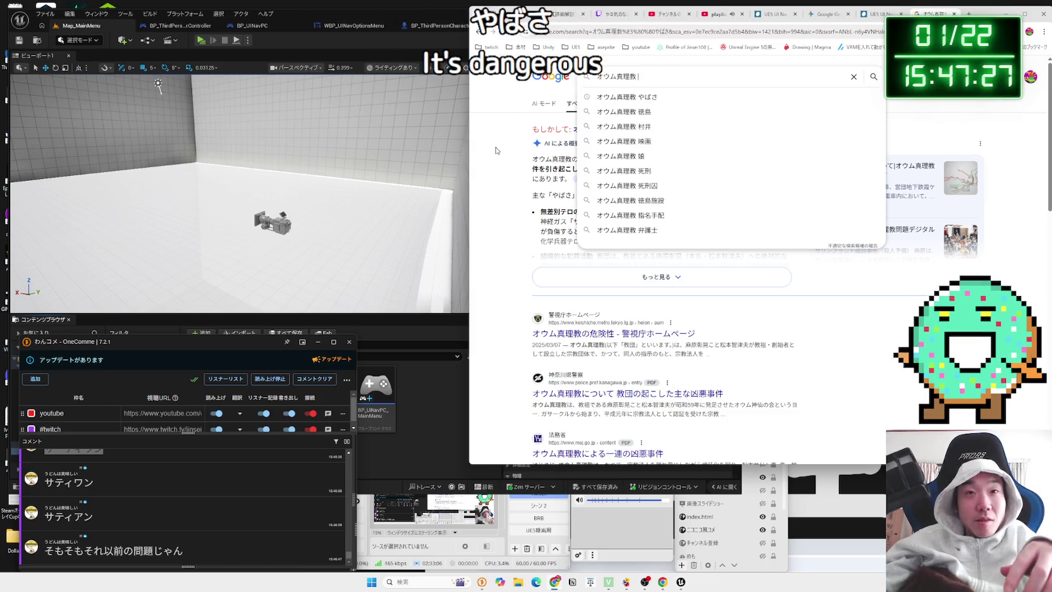
left_click(496, 150)
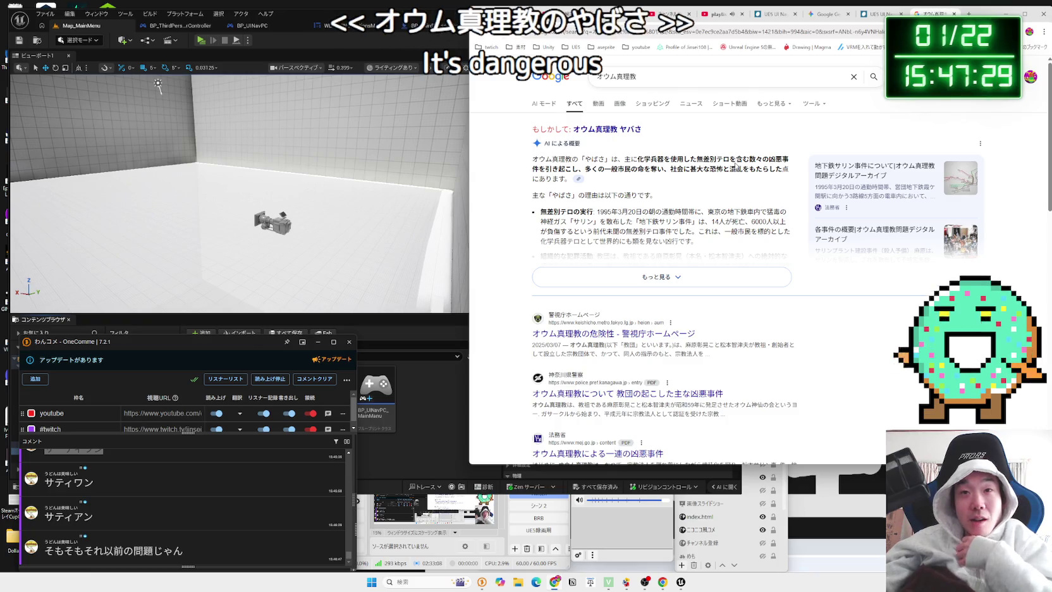
mouse_move(674, 159)
left_mouse_down()
mouse_move(775, 159)
mouse_move(547, 159)
mouse_move(646, 180)
left_mouse_up()
left_click(789, 164)
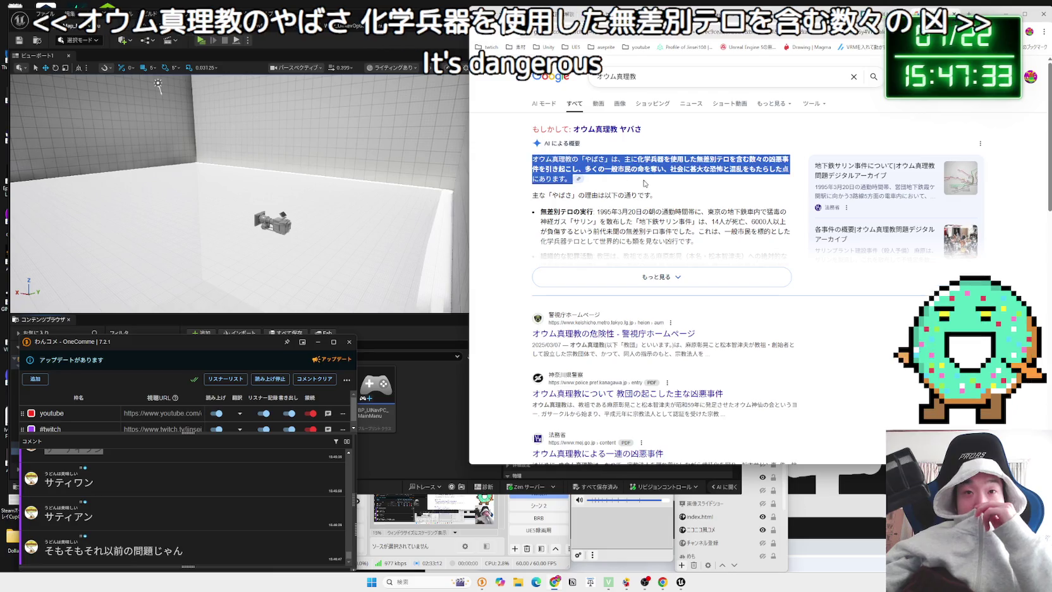
left_click(645, 184)
left_click(661, 276)
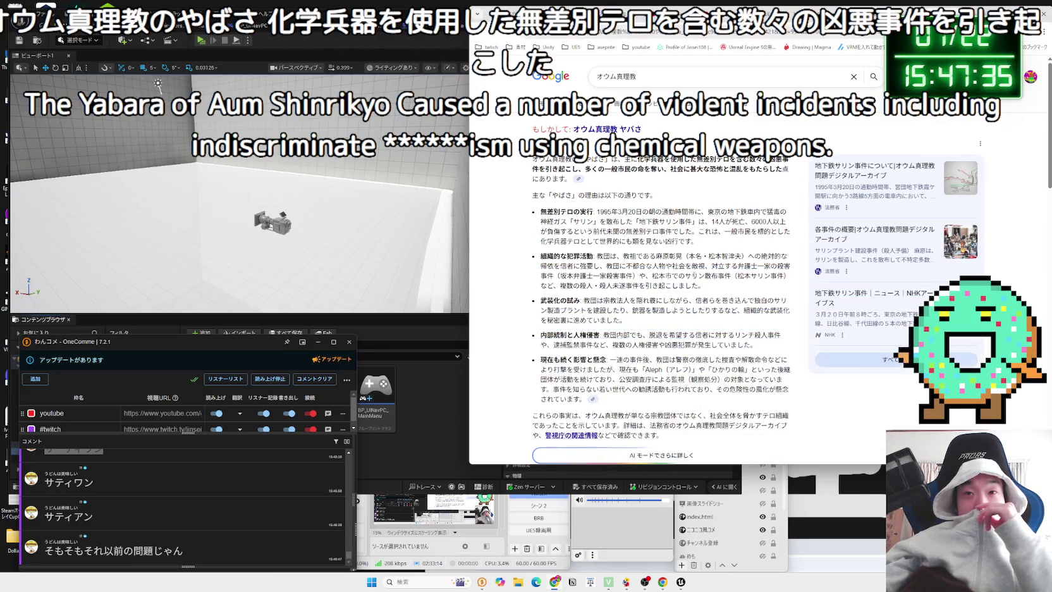
Highlight and read the AI overview's first point about the subway sarin attack
scroll(694, 275, "down", 1)
mouse_move(694, 171)
left_mouse_down()
mouse_move(787, 175)
mouse_move(553, 181)
left_mouse_up()
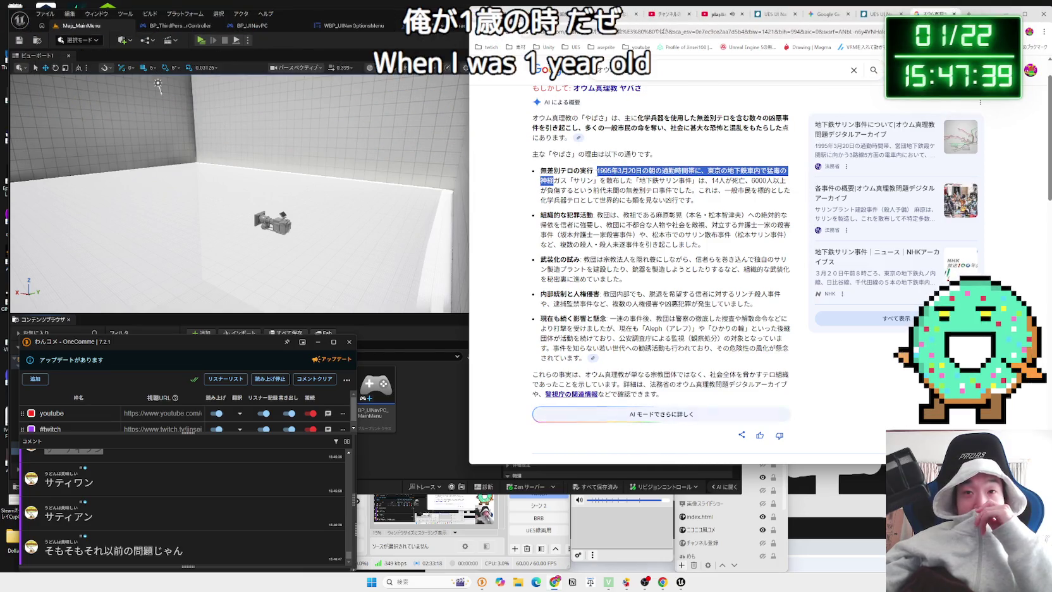
mouse_move(631, 181)
left_mouse_down()
mouse_move(758, 196)
mouse_move(727, 189)
mouse_move(695, 200)
mouse_move(541, 170)
mouse_move(607, 170)
mouse_move(688, 198)
mouse_move(569, 172)
mouse_move(716, 245)
mouse_move(658, 212)
left_mouse_up()
left_click(654, 207)
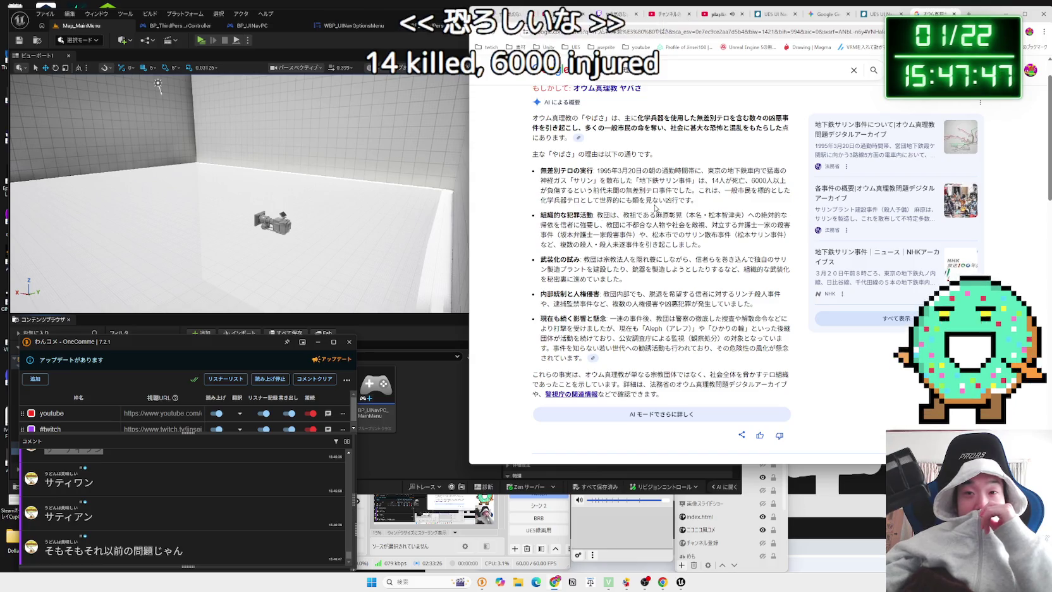
Scroll through the results, read the Nikkei snippet, reach the page end and close it
scroll(655, 208, "down", 2)
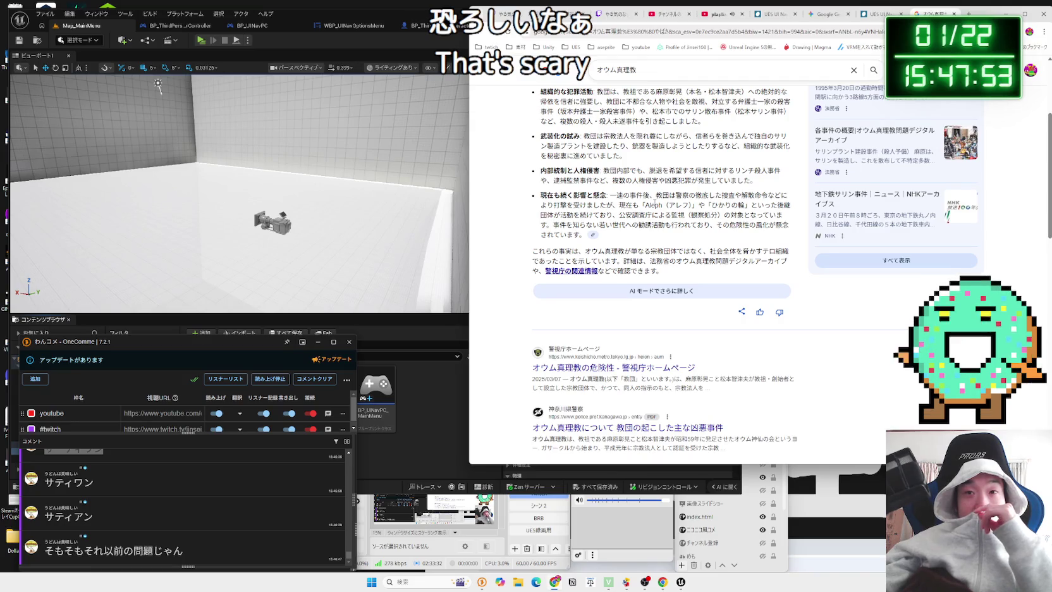
scroll(654, 206, "up", 3)
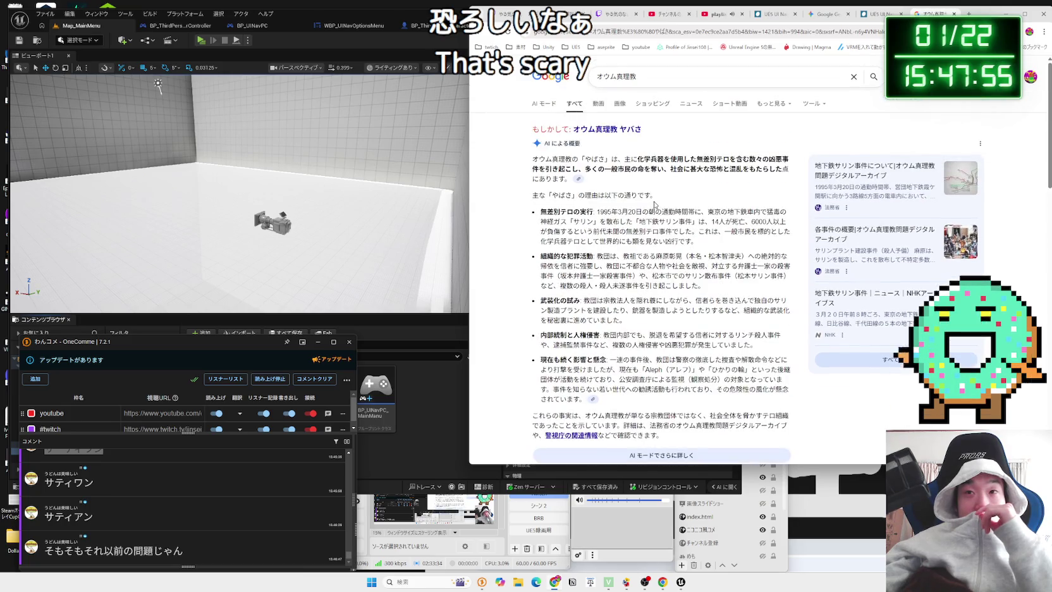
scroll(654, 203, "down", 8)
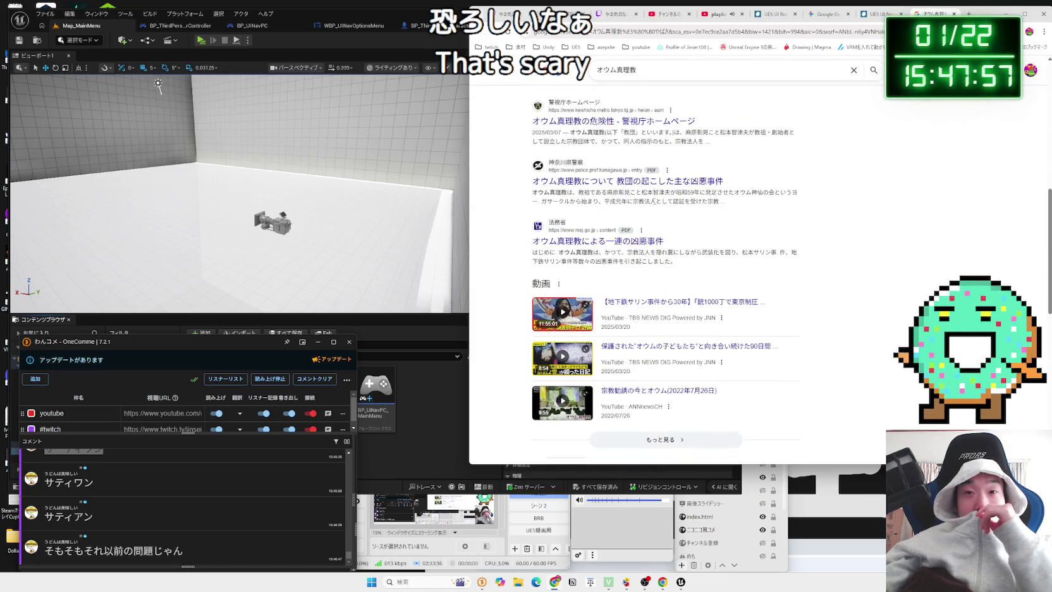
scroll(654, 201, "down", 3)
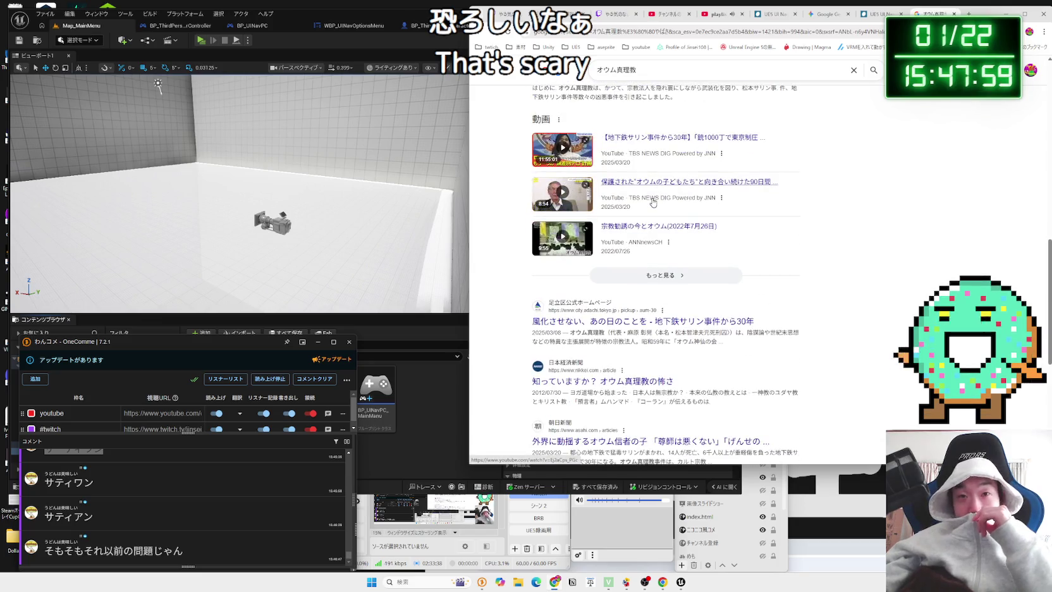
scroll(758, 217, "down", 4)
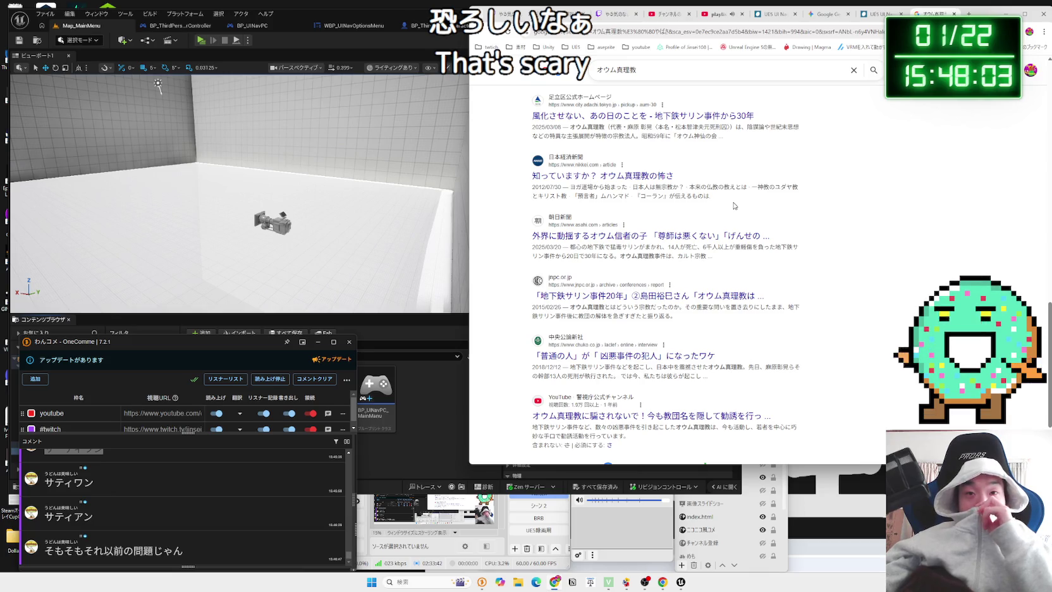
triple_click(695, 195)
left_click(682, 193)
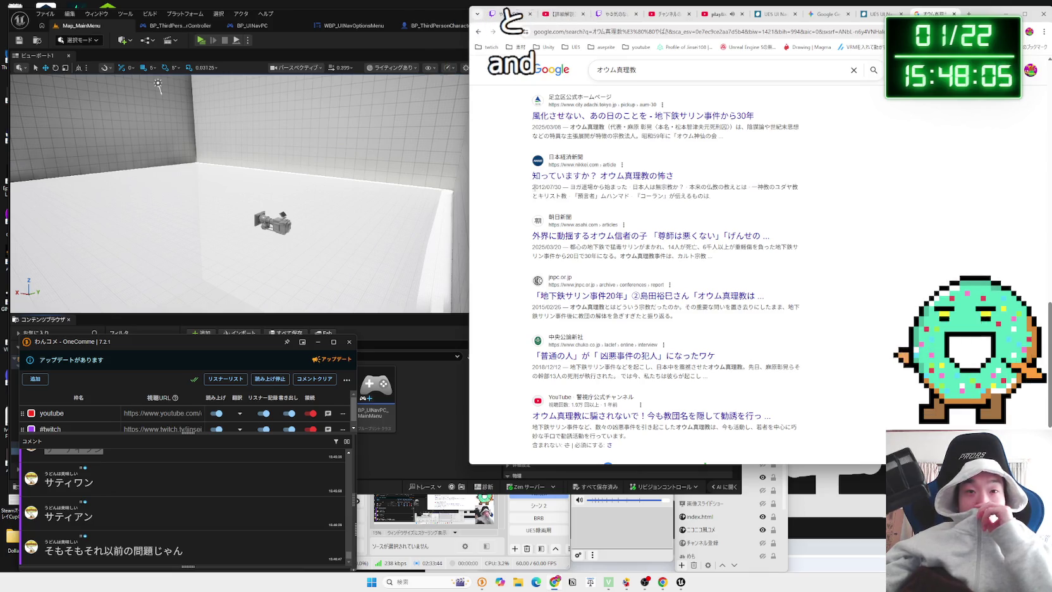
scroll(654, 204, "down", 2)
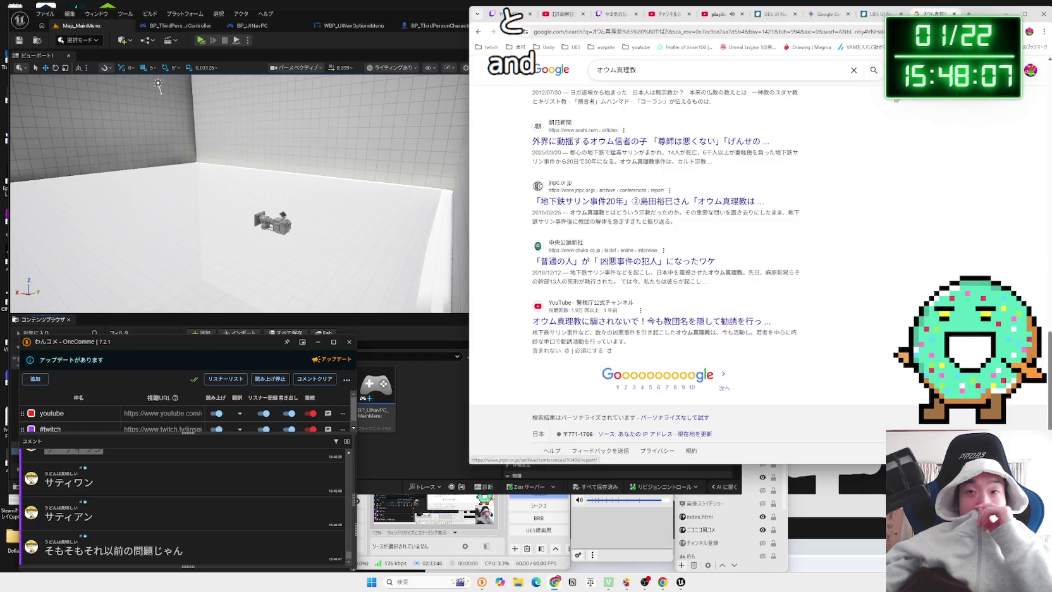
left_click(953, 13)
Look through the YouTube Studio, YouTube video and Twitch dashboard tabs
left_click(809, 14)
left_click(749, 13)
left_click(689, 13)
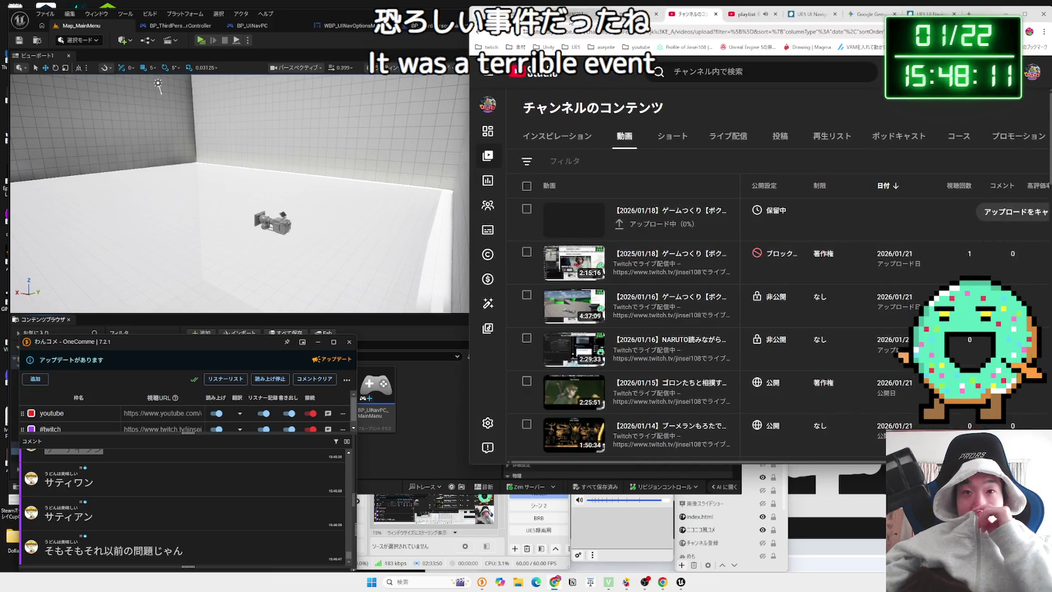
left_click(571, 19)
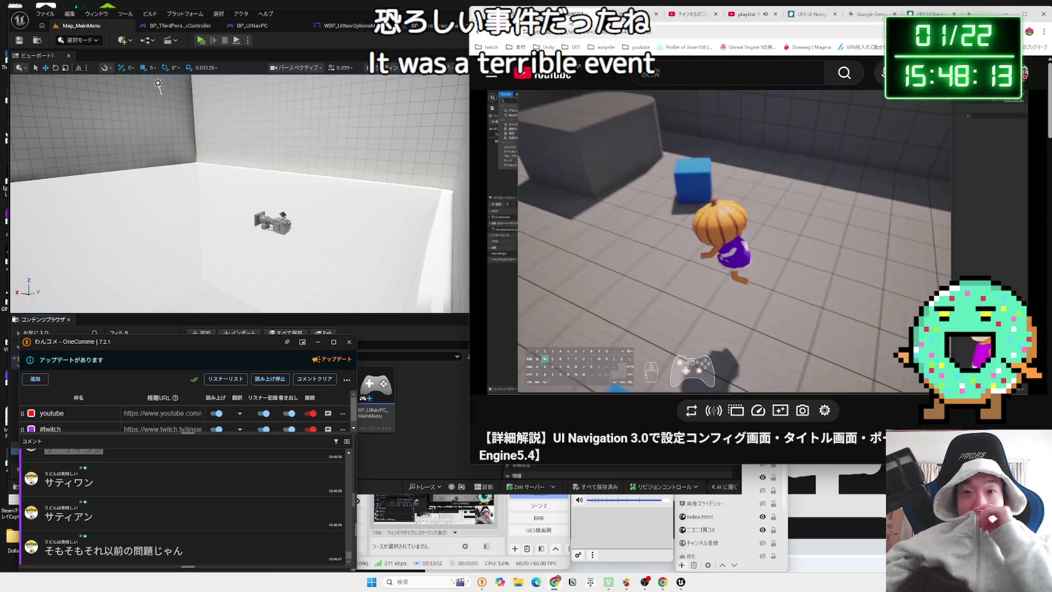
left_click(623, 19)
left_click(571, 19)
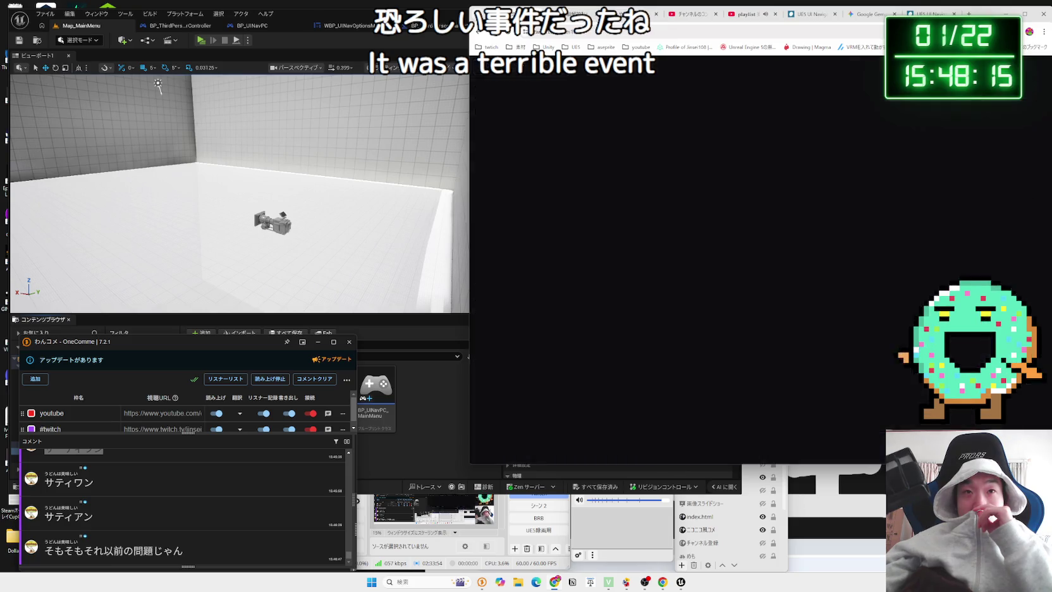
Return to the UE5 UI Navigation blog article and scroll to its 宿題 homework section
left_click(807, 15)
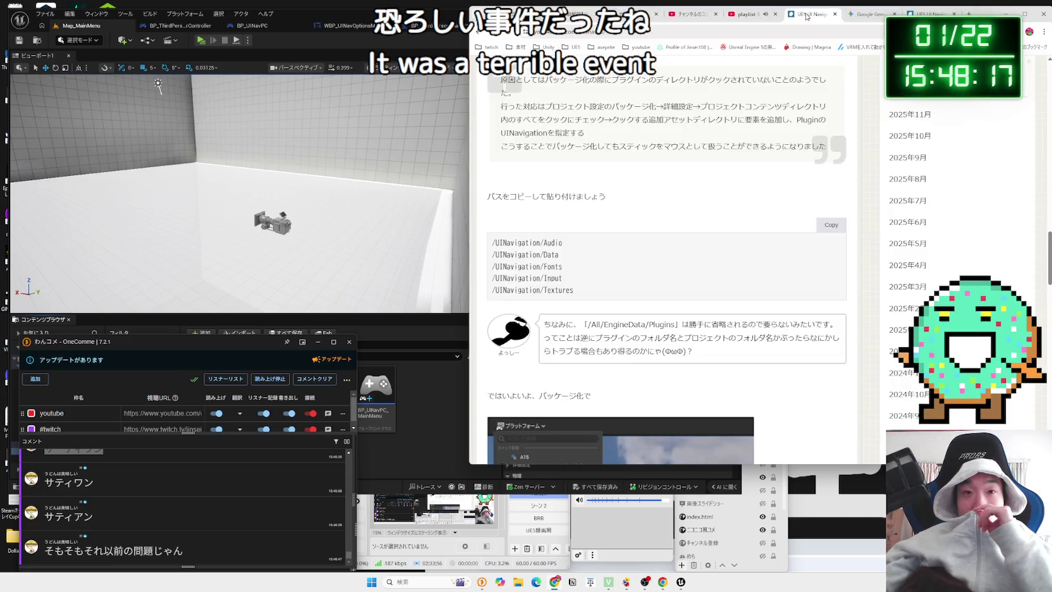
scroll(711, 143, "down", 15)
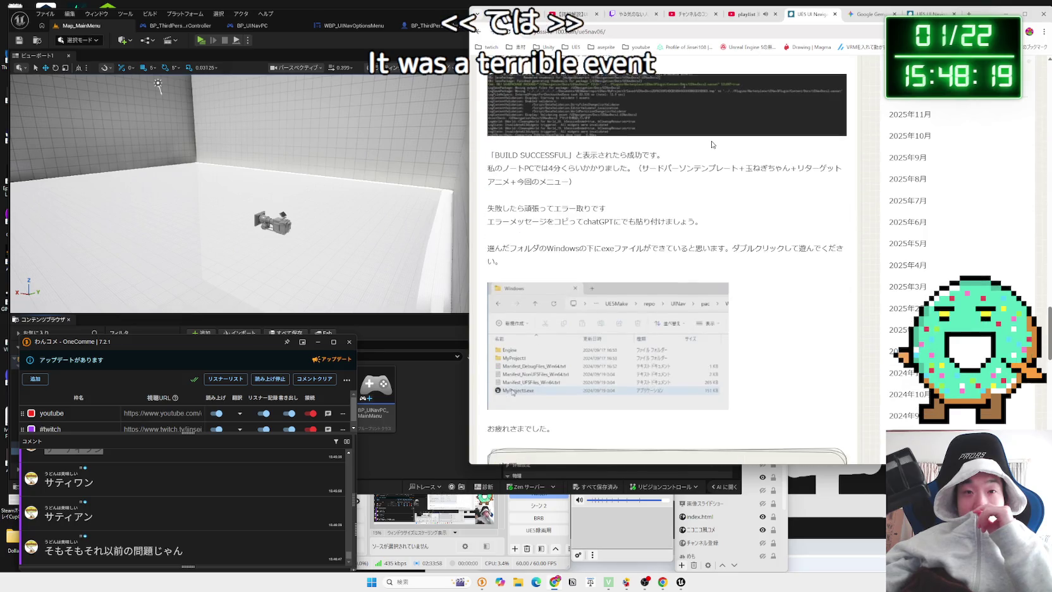
scroll(711, 143, "down", 2)
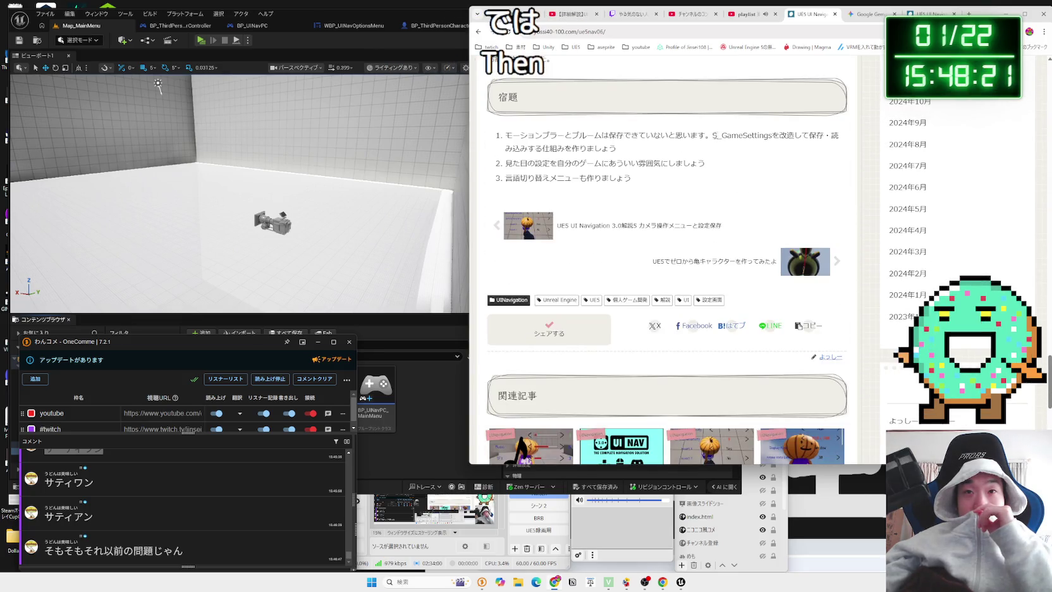
mouse_move(572, 136)
left_mouse_down()
mouse_move(505, 135)
mouse_move(616, 149)
left_mouse_up()
left_click(616, 148)
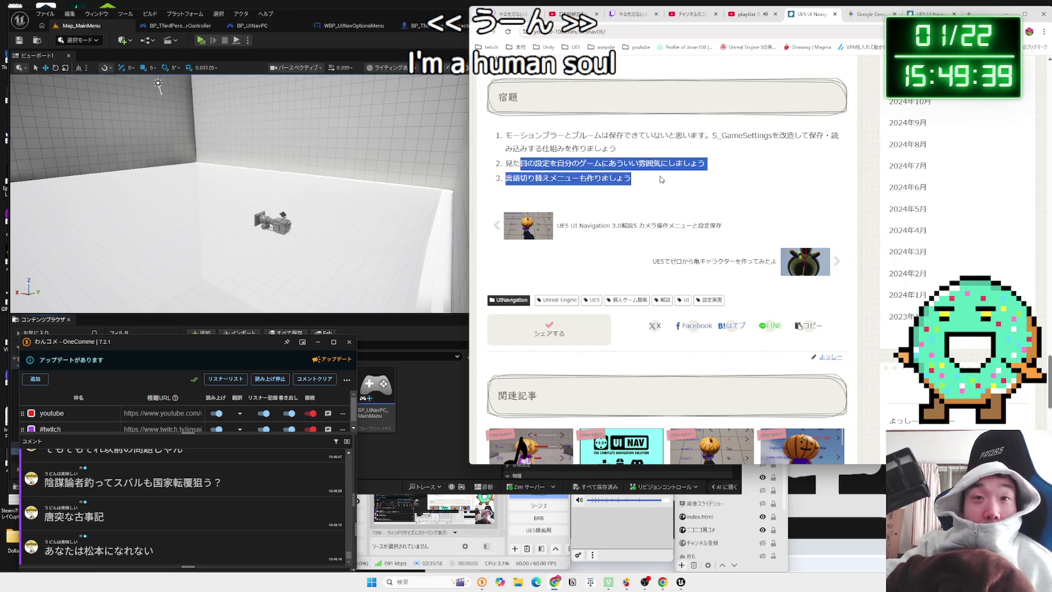
mouse_move(536, 135)
left_mouse_down()
mouse_move(639, 180)
mouse_move(584, 178)
mouse_move(511, 146)
mouse_move(564, 148)
left_mouse_up()
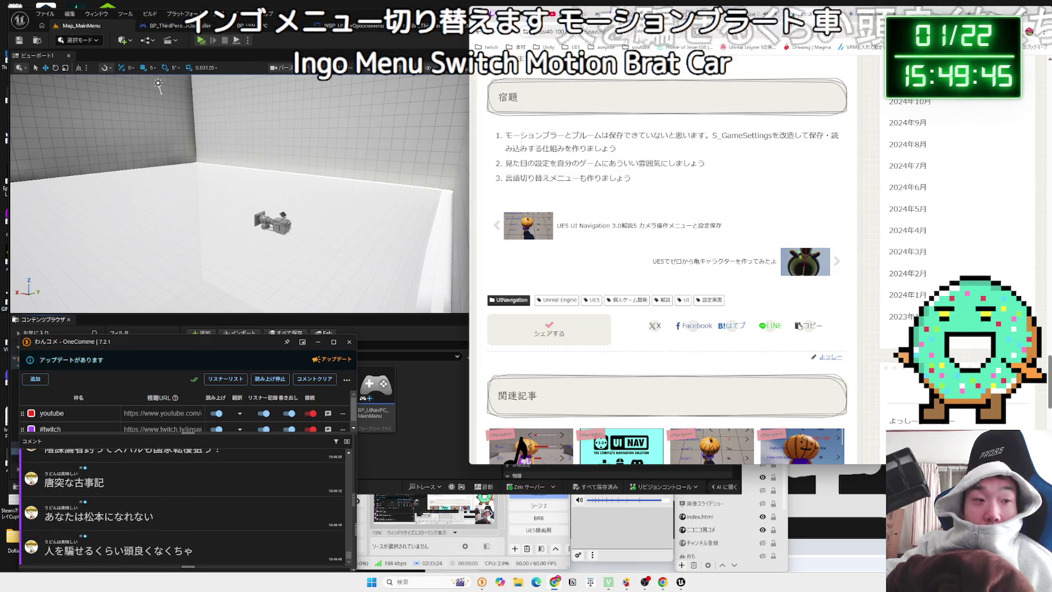
left_click(210, 46)
Play Map_MainMenu, try Enter and Down on the menu, then stop with Esc
left_click(210, 46)
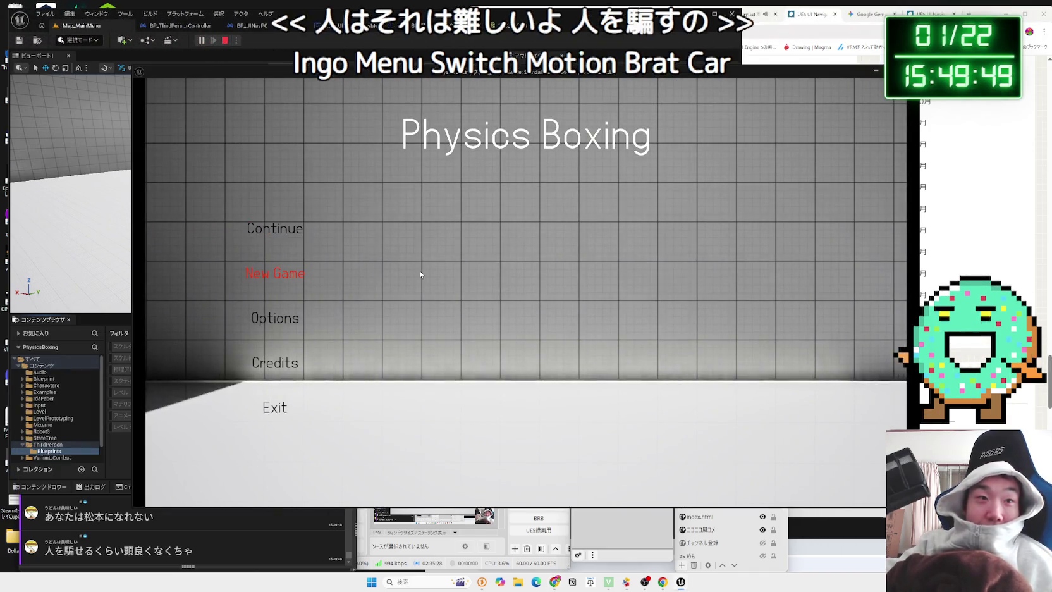
key("Return")
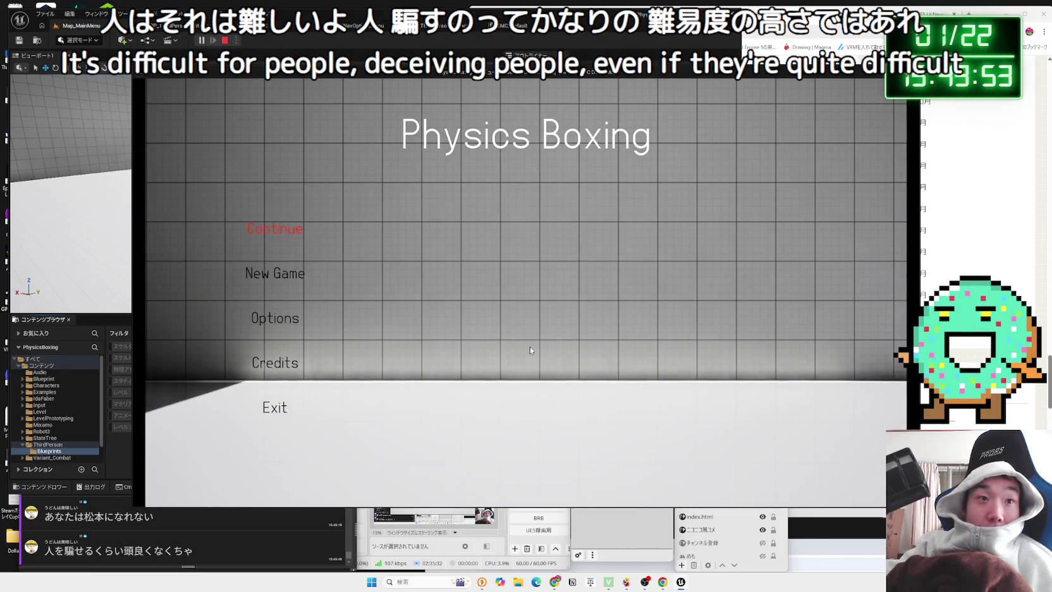
key("Down")
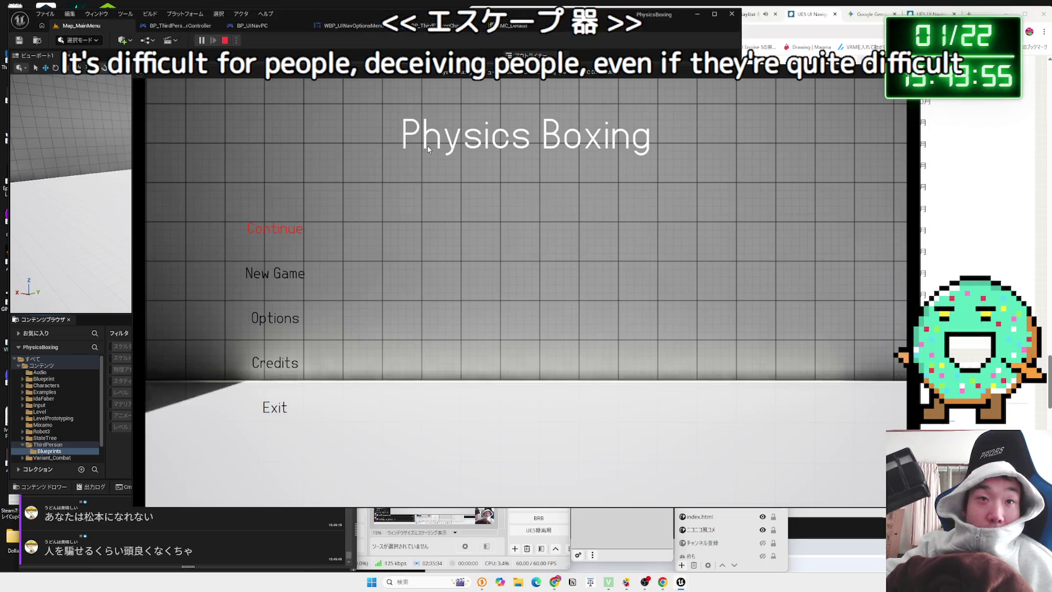
key("Return")
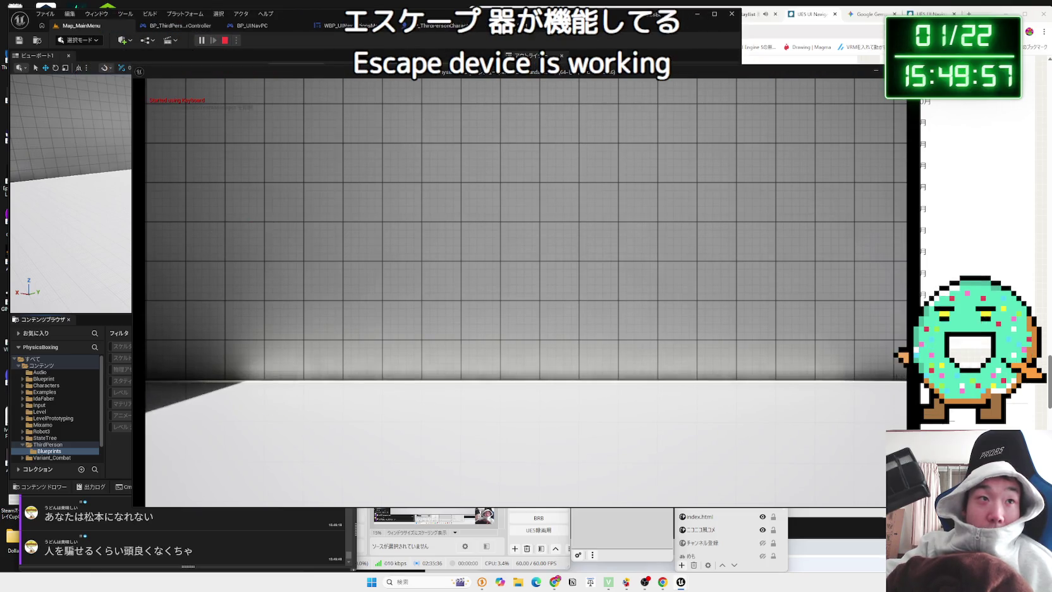
key("Escape")
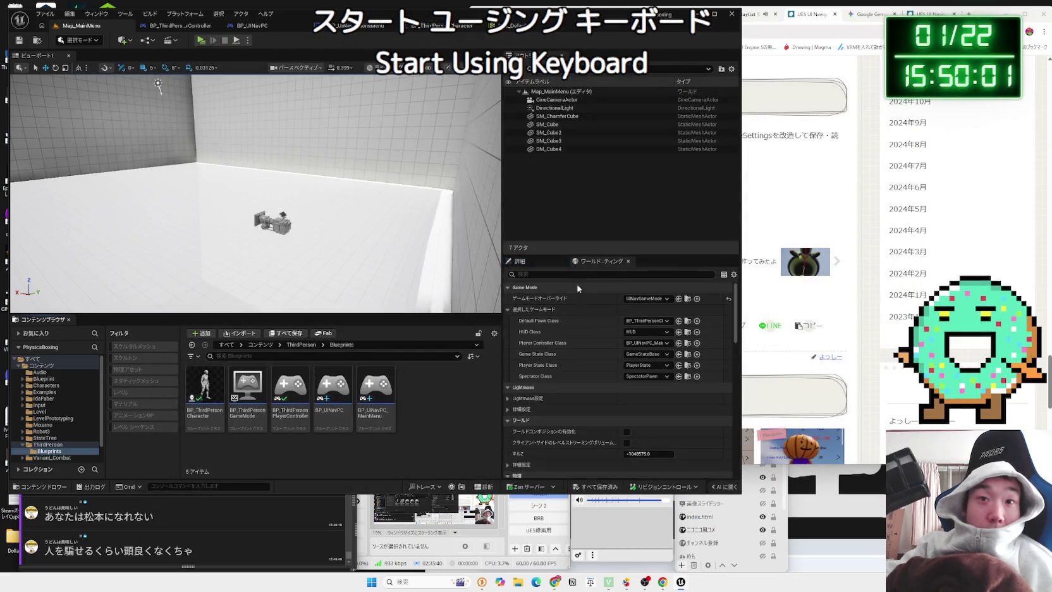
Open and dock BP_UINavPC_MainManu, then open WBP_UINavMainMenu from Map_MainMenu
left_click(376, 399)
double_click(378, 403)
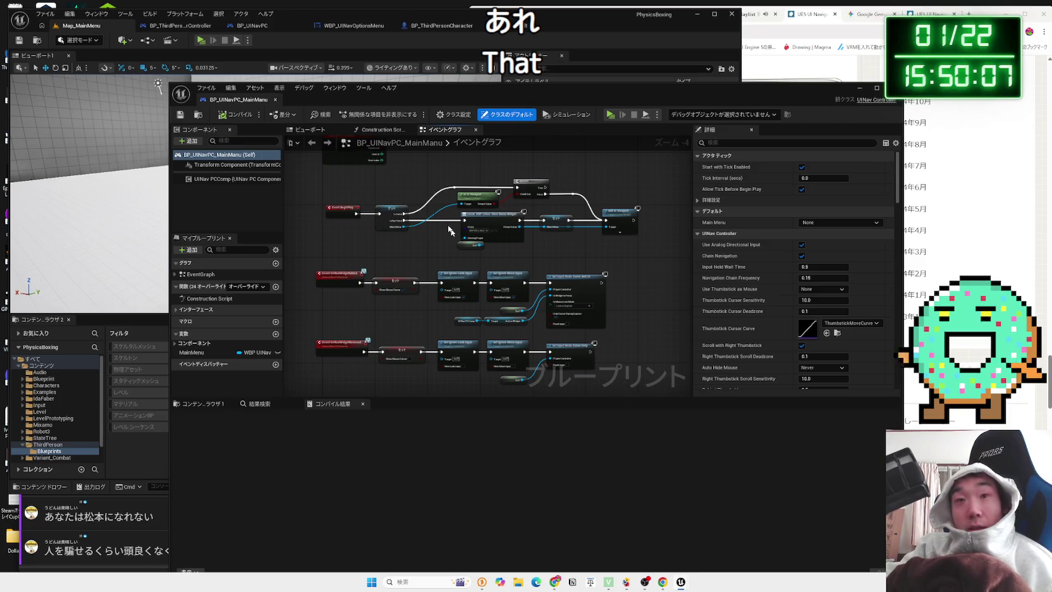
scroll(486, 256, "up", 4)
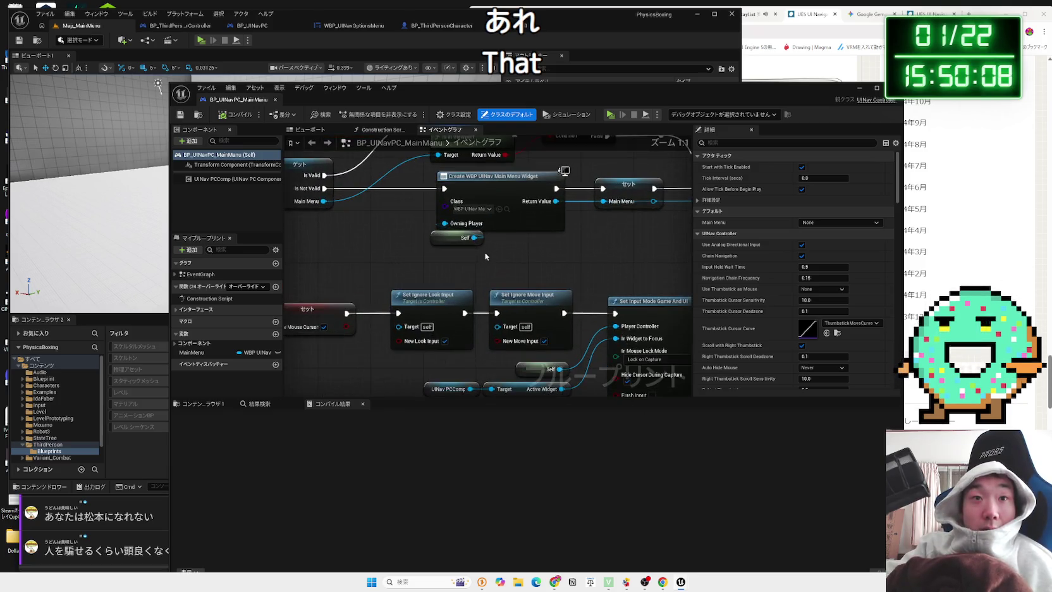
left_click(506, 211)
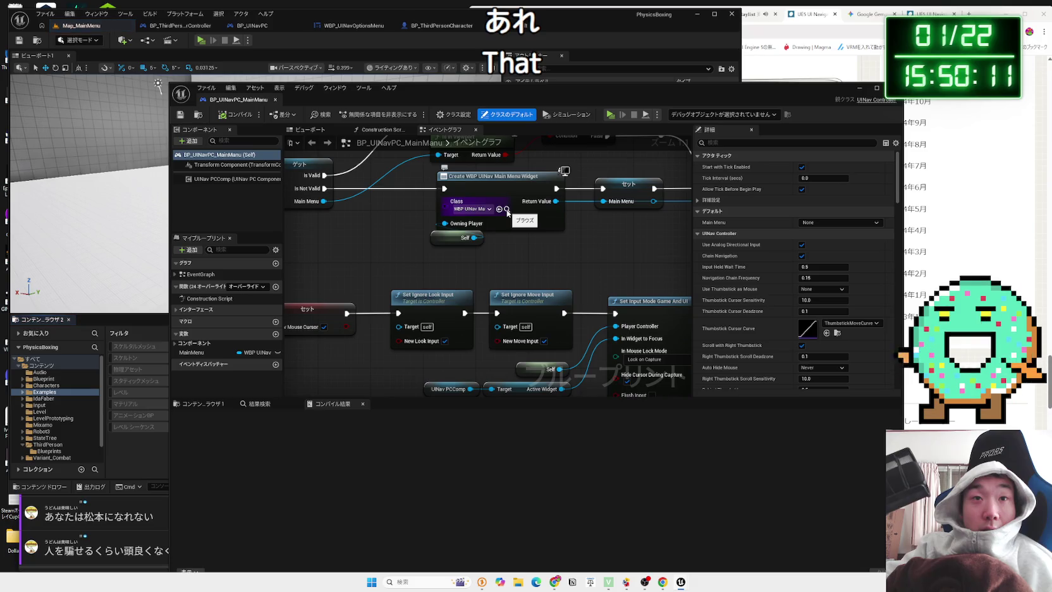
left_click_drag(305, 96, 443, 28)
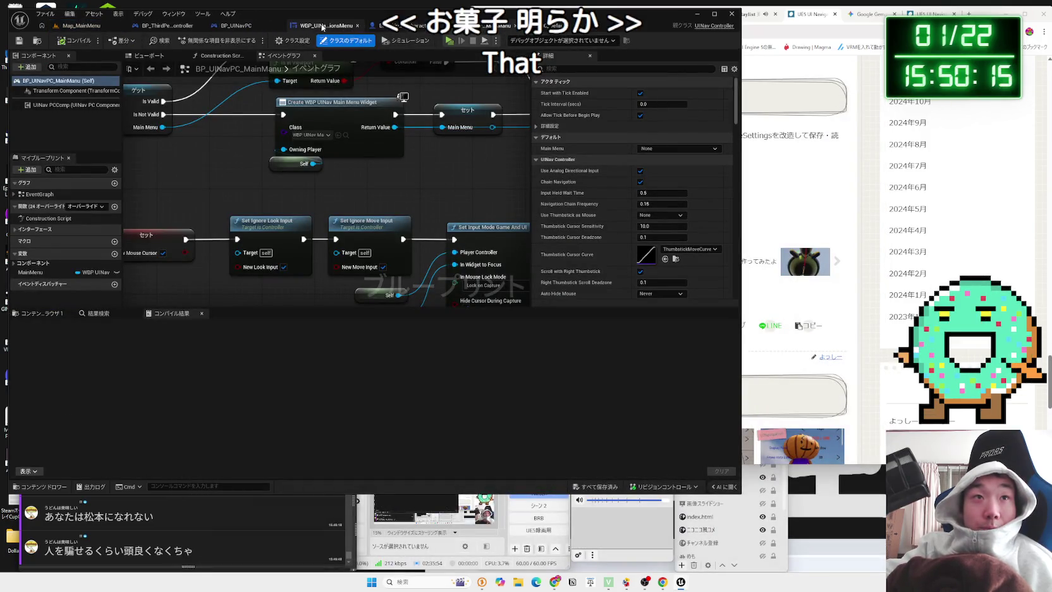
left_click(80, 28)
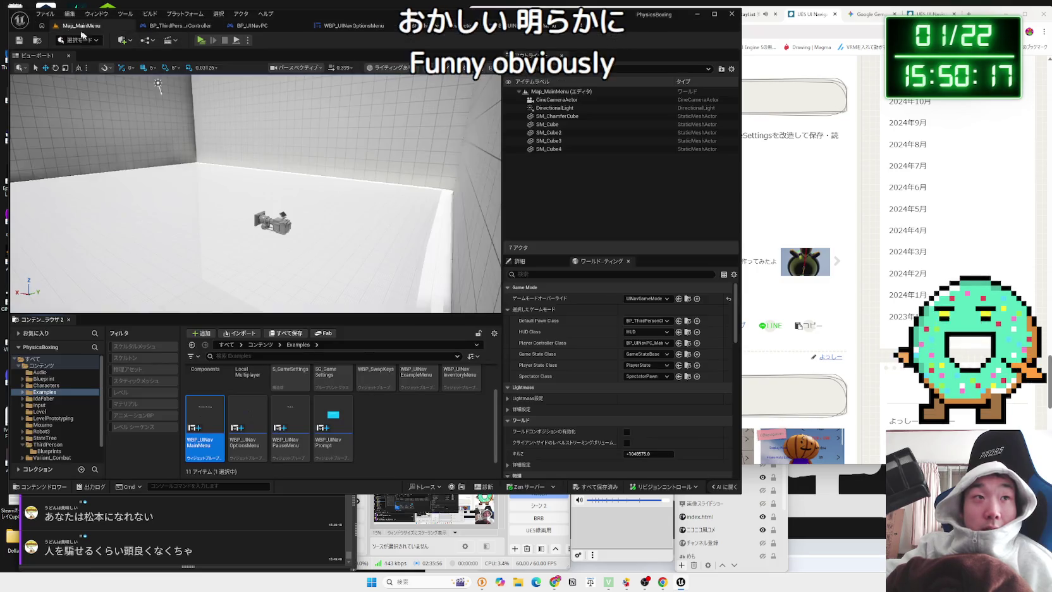
double_click(217, 418)
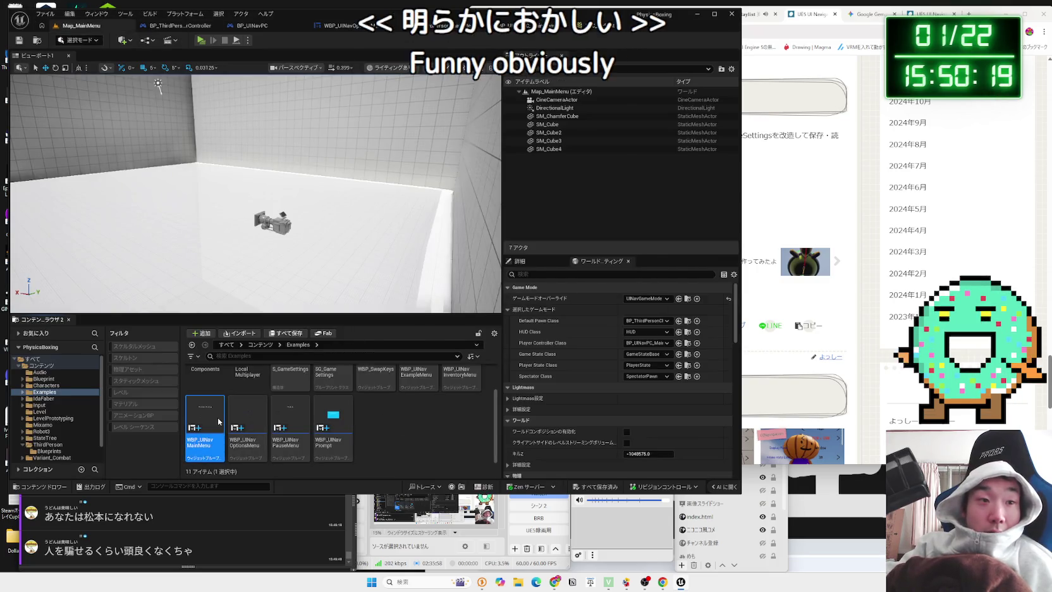
scroll(263, 202, "up", 1)
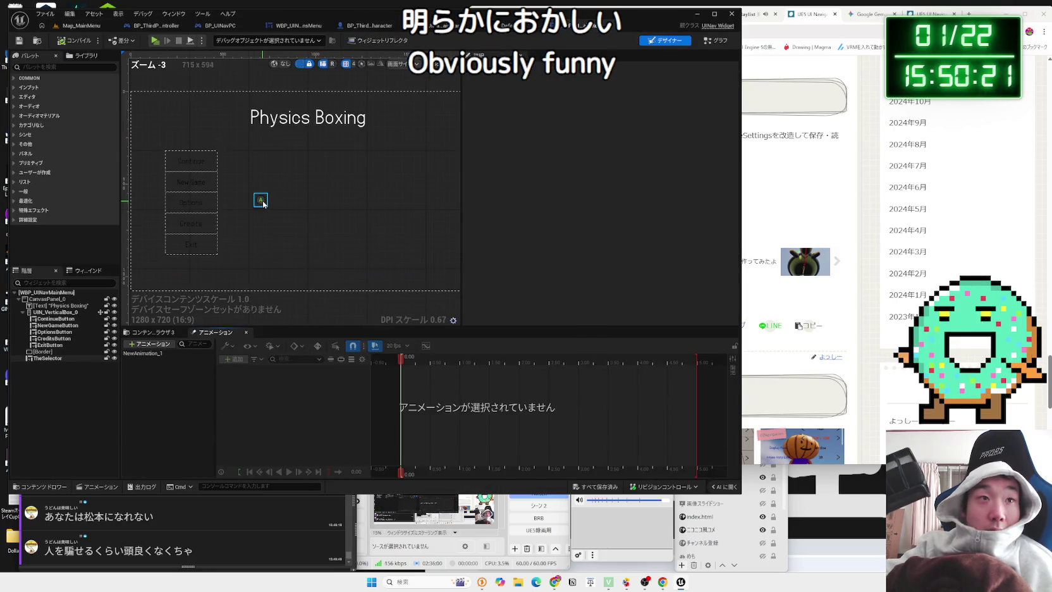
Switch WBP_UINavMainMenu to its Graph and pan to the Branch and selector-visibility nodes
left_click(704, 41)
scroll(354, 202, "up", 4)
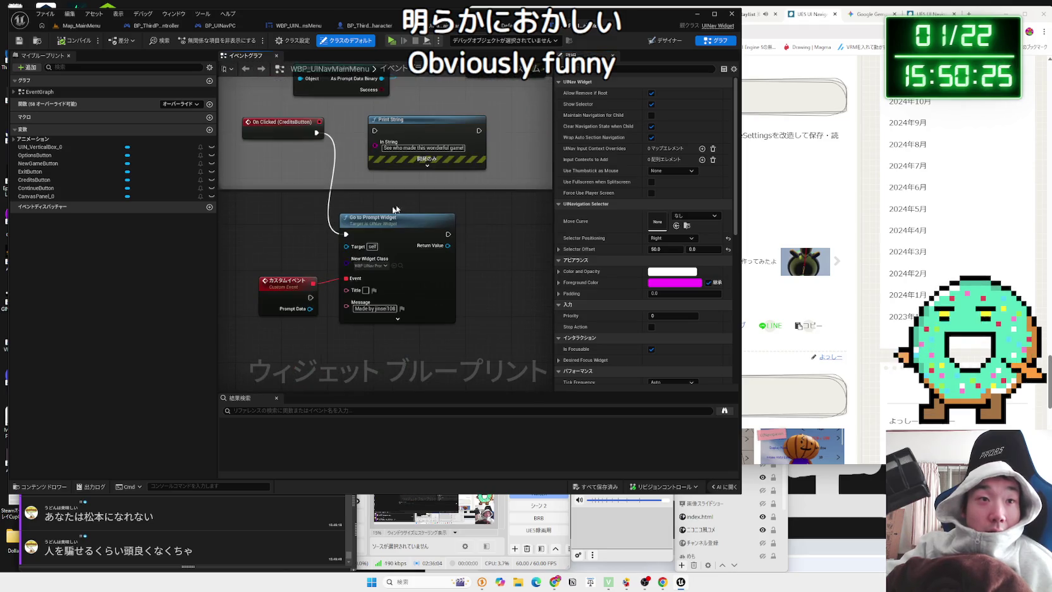
scroll(395, 208, "down", 5)
scroll(388, 287, "up", 2)
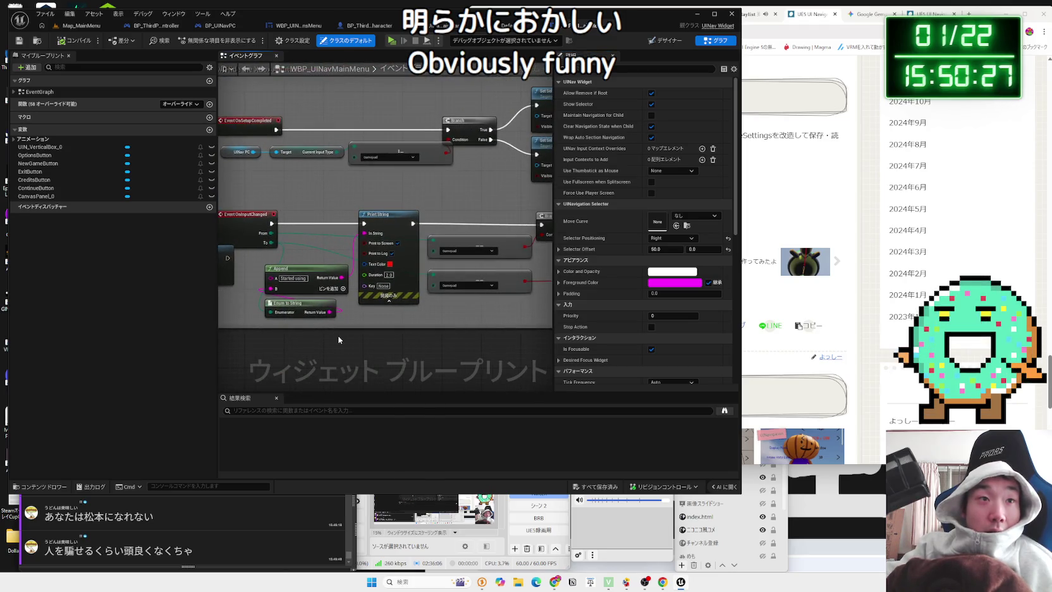
scroll(338, 335, "down", 1)
mouse_move(332, 249)
left_mouse_down()
mouse_move(229, 298)
mouse_move(496, 282)
mouse_move(395, 275)
mouse_move(447, 233)
left_mouse_up()
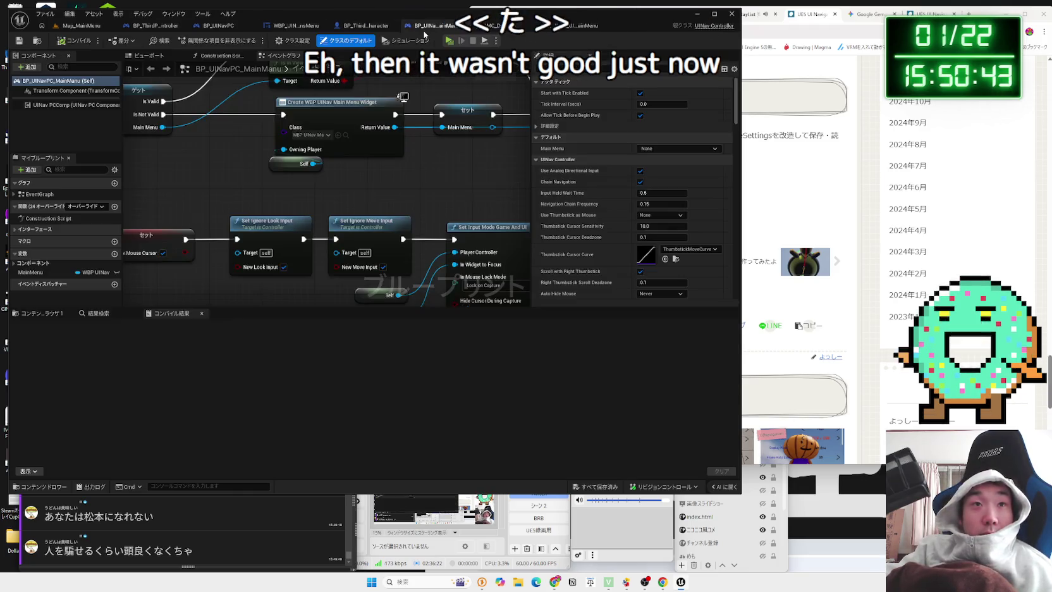
Inspect BP_UINavPC's IA_Menu to Open Menu nodes, then go back to Map_MainMenu
left_click(294, 27)
left_click(221, 26)
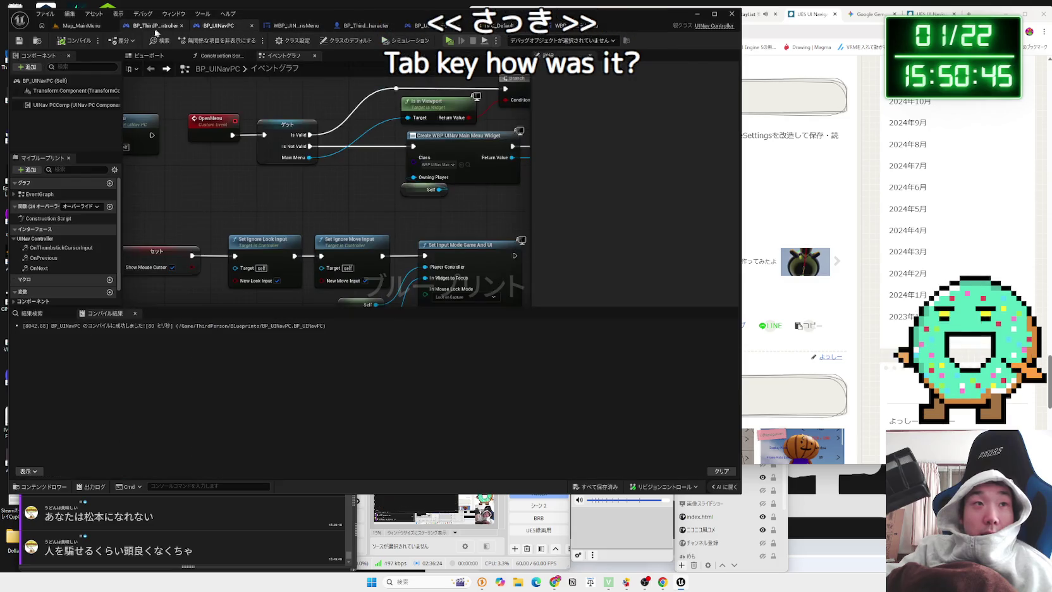
scroll(340, 211, "up", 3)
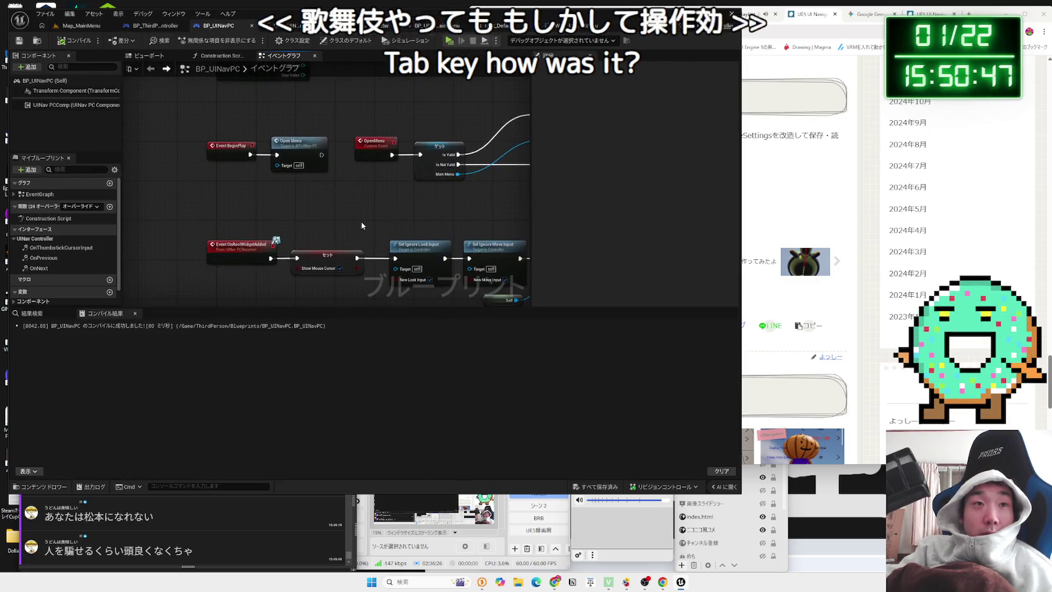
scroll(361, 221, "down", 1)
mouse_move(365, 196)
left_mouse_down()
mouse_move(335, 114)
mouse_move(321, 202)
left_mouse_up()
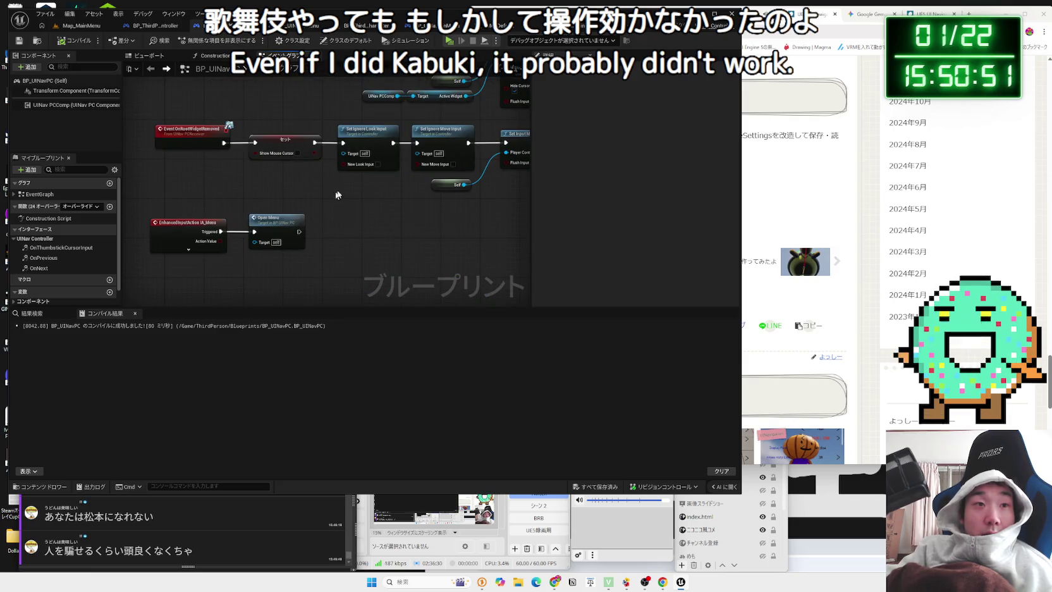
left_click(581, 31)
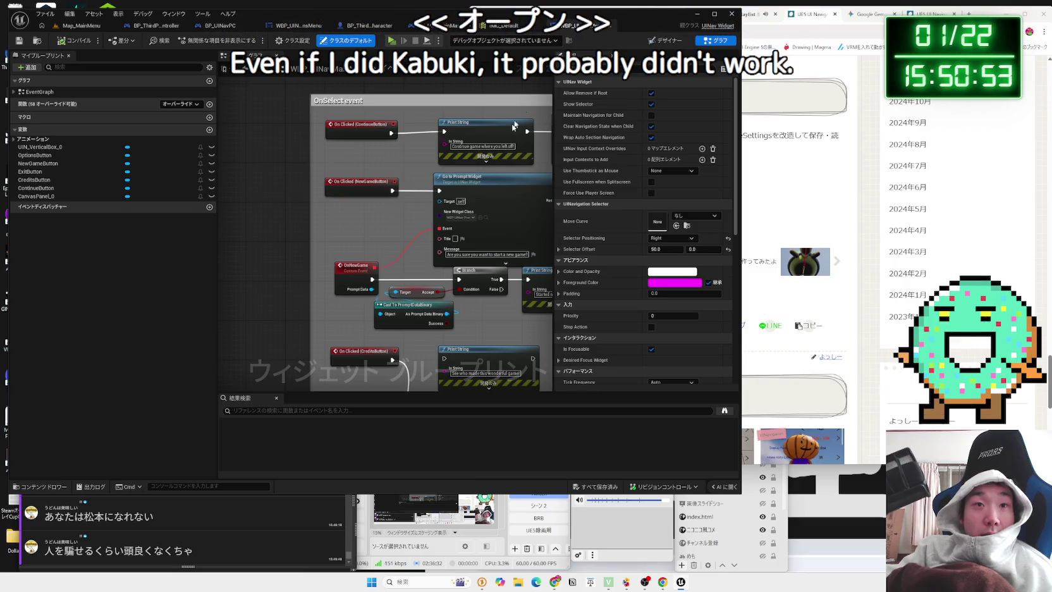
left_click(93, 26)
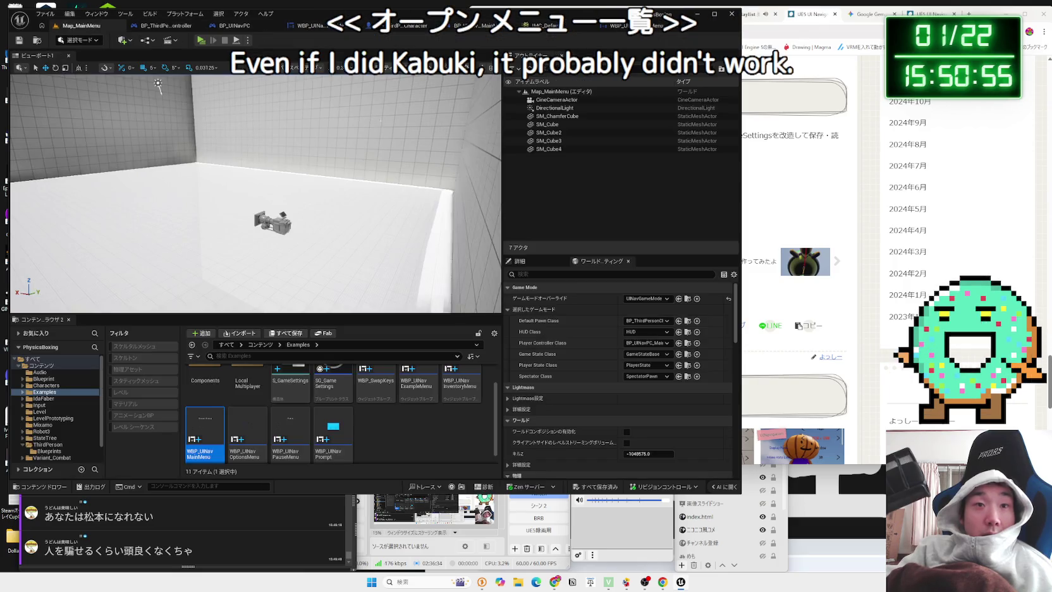
left_click(652, 344)
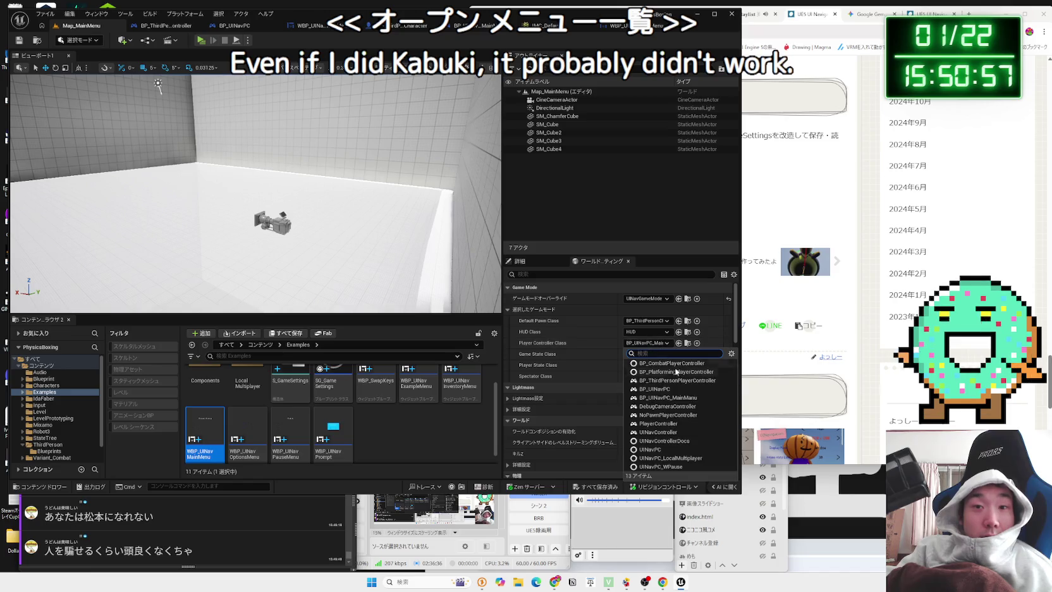
left_click(654, 450)
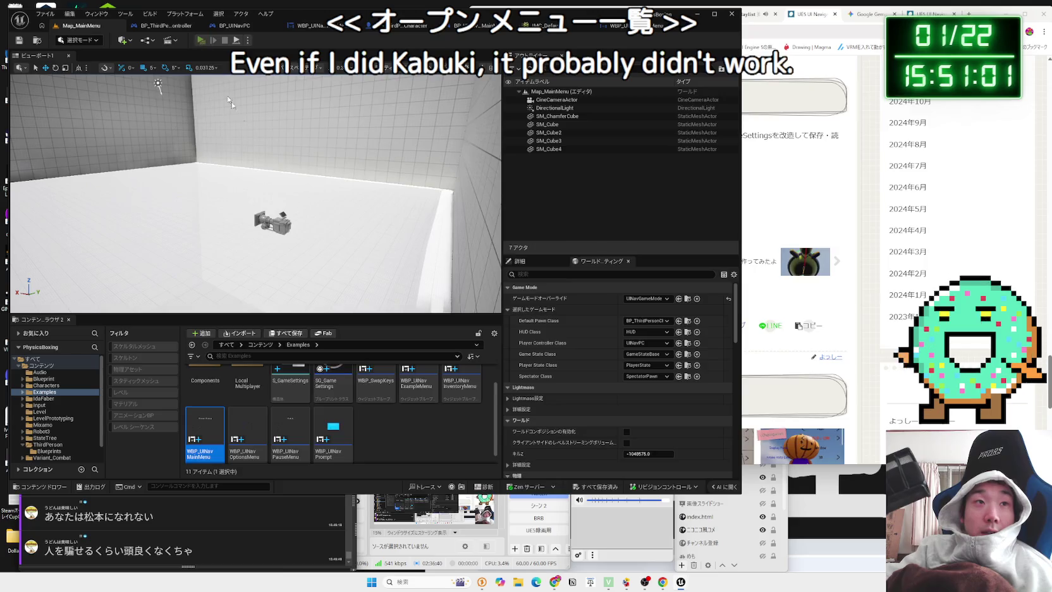
key("alt+p")
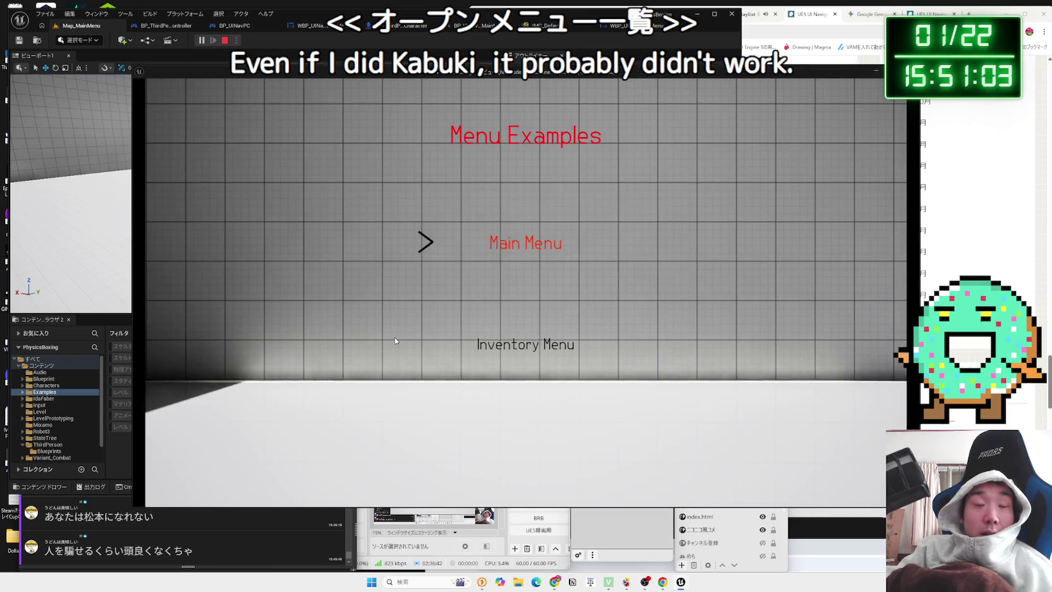
key("Return")
key("BackSpace")
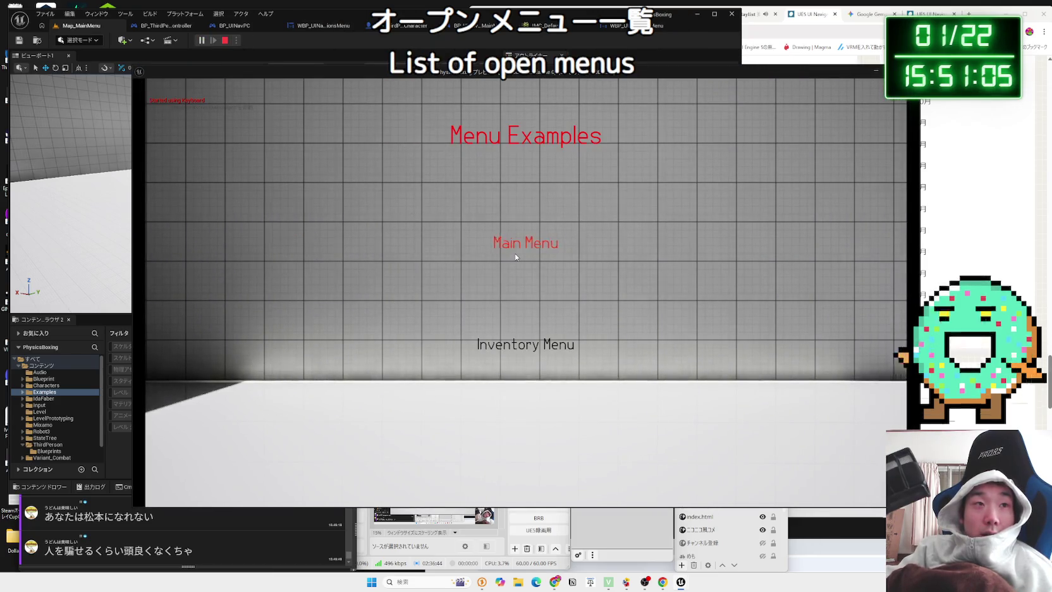
key("Return")
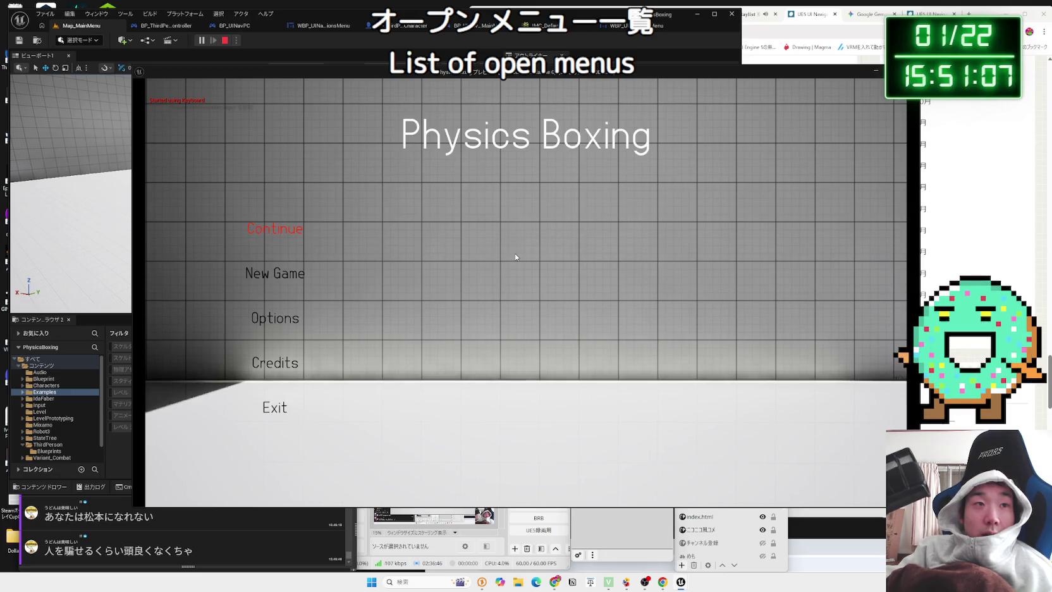
key("BackSpace")
key("Return")
key("Escape")
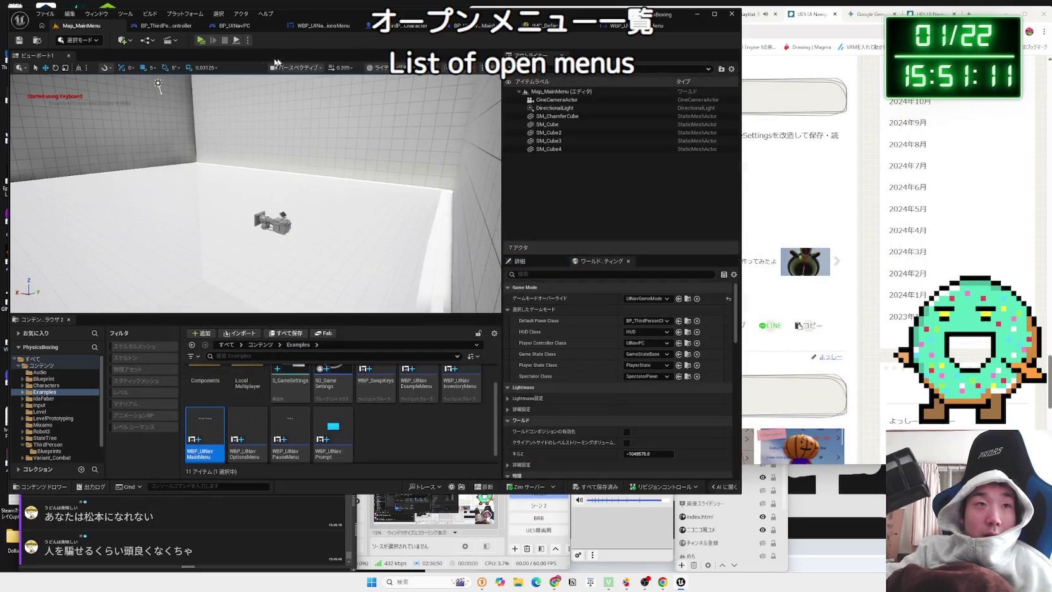
left_click(199, 42)
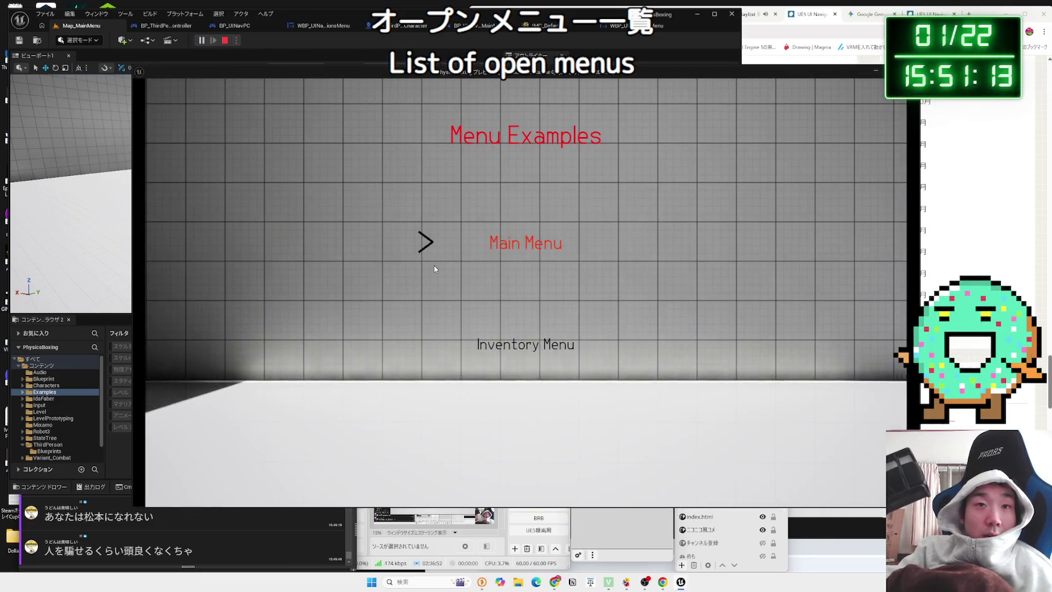
left_click(503, 245)
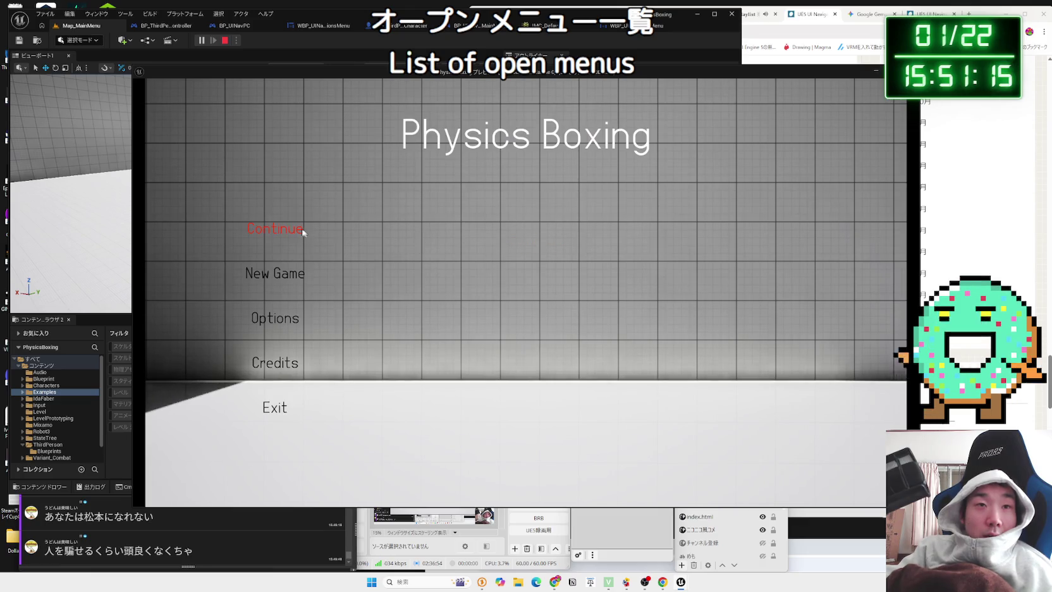
left_click(284, 417)
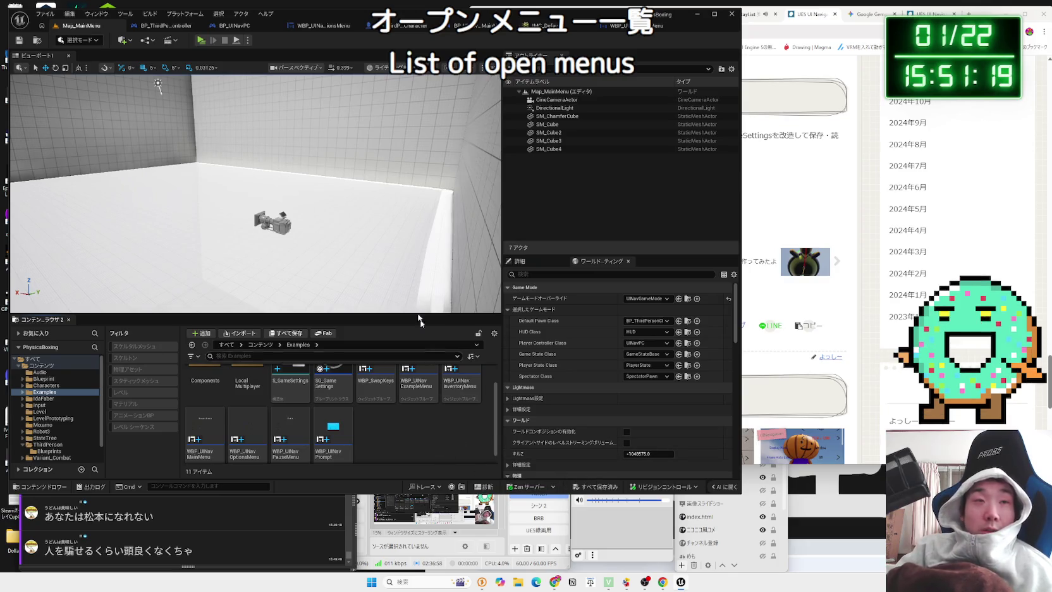
left_click(201, 41)
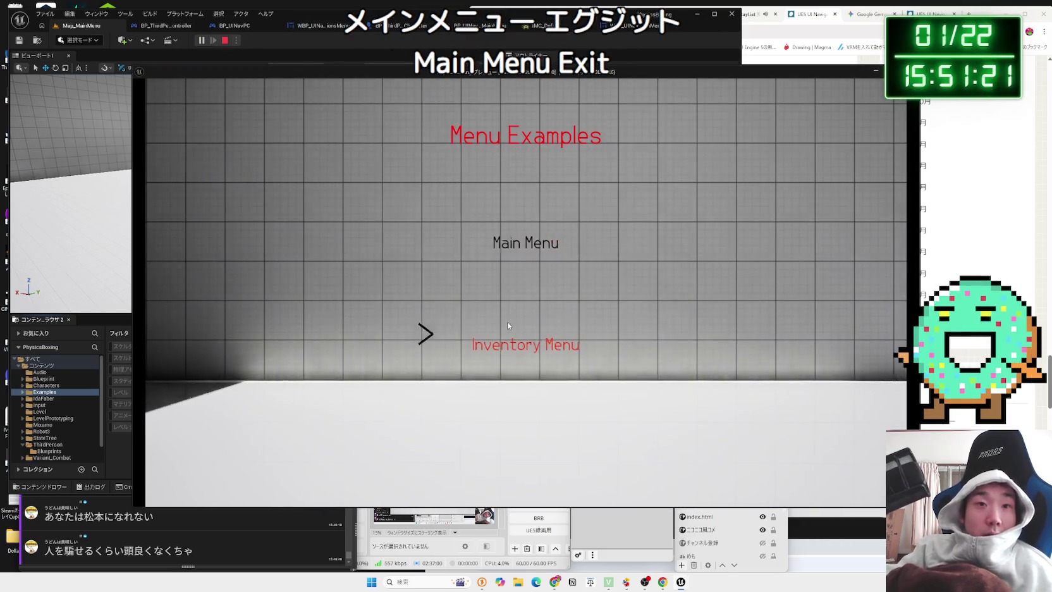
left_click(507, 258)
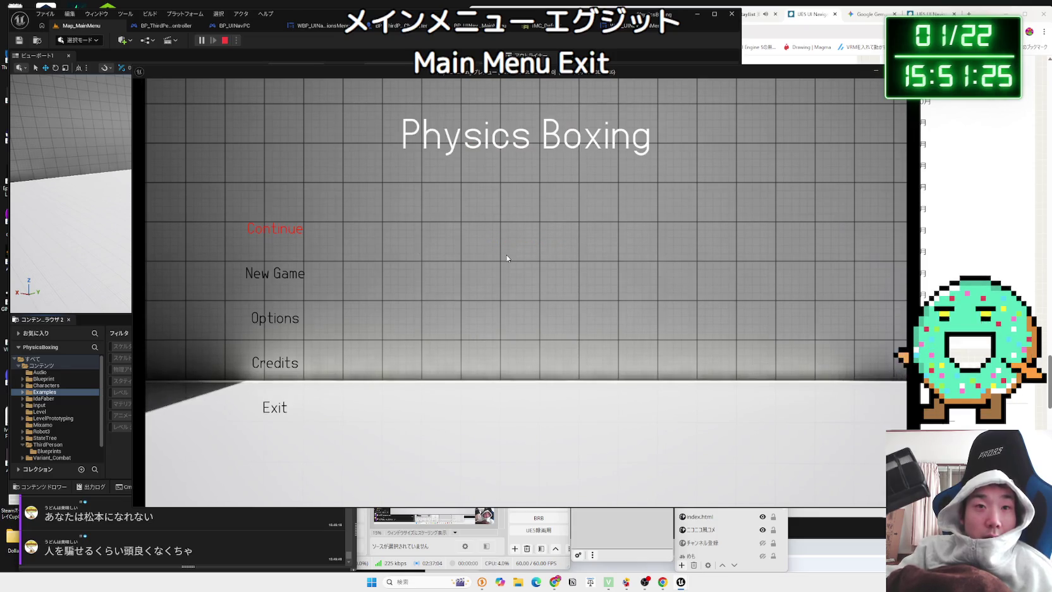
key("Escape")
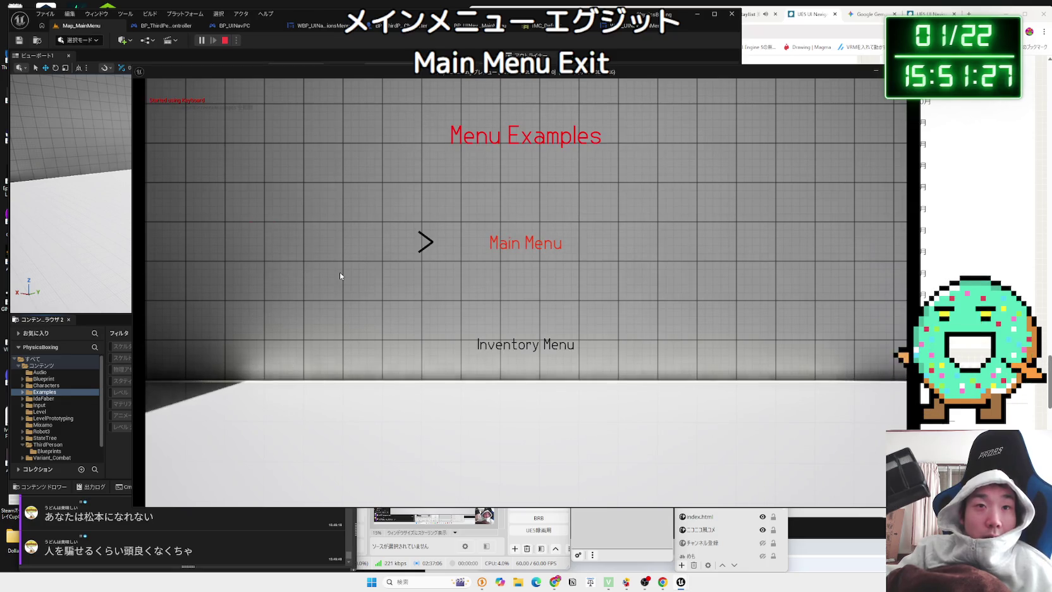
left_click(537, 254)
key("Escape")
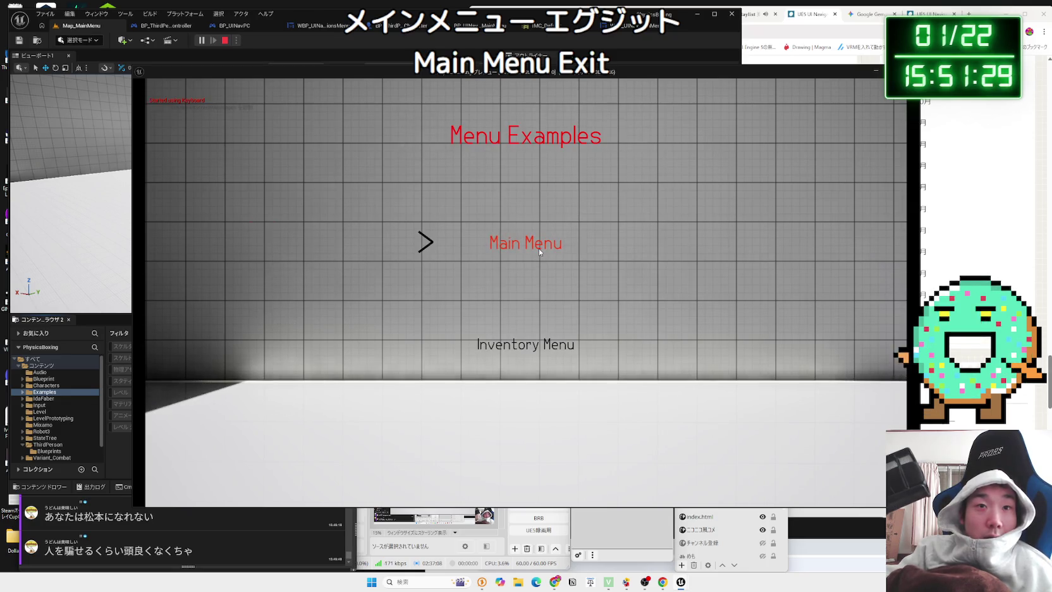
left_click(539, 248)
key("Escape")
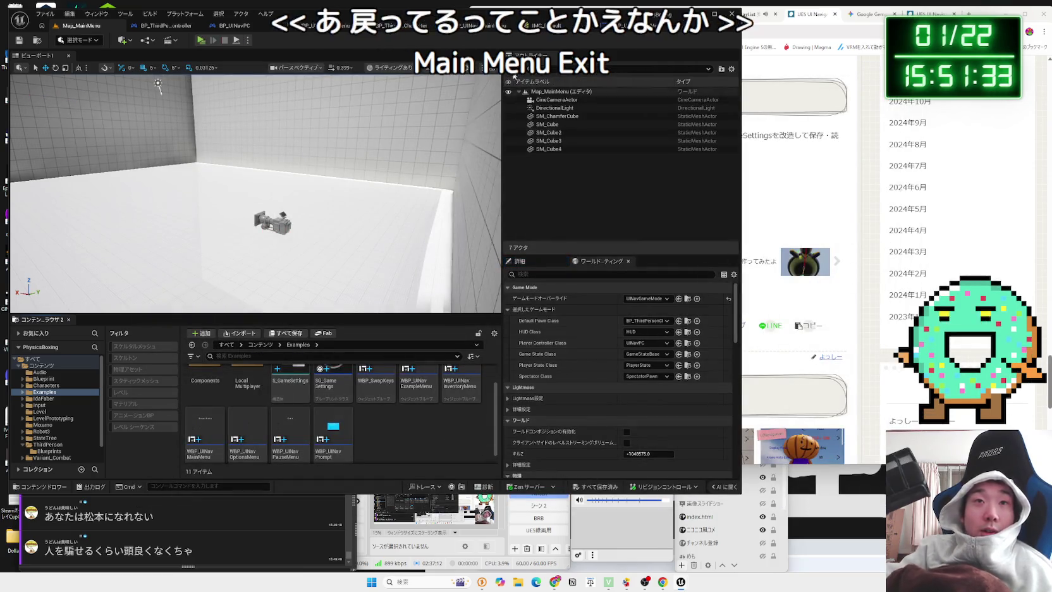
left_click(574, 26)
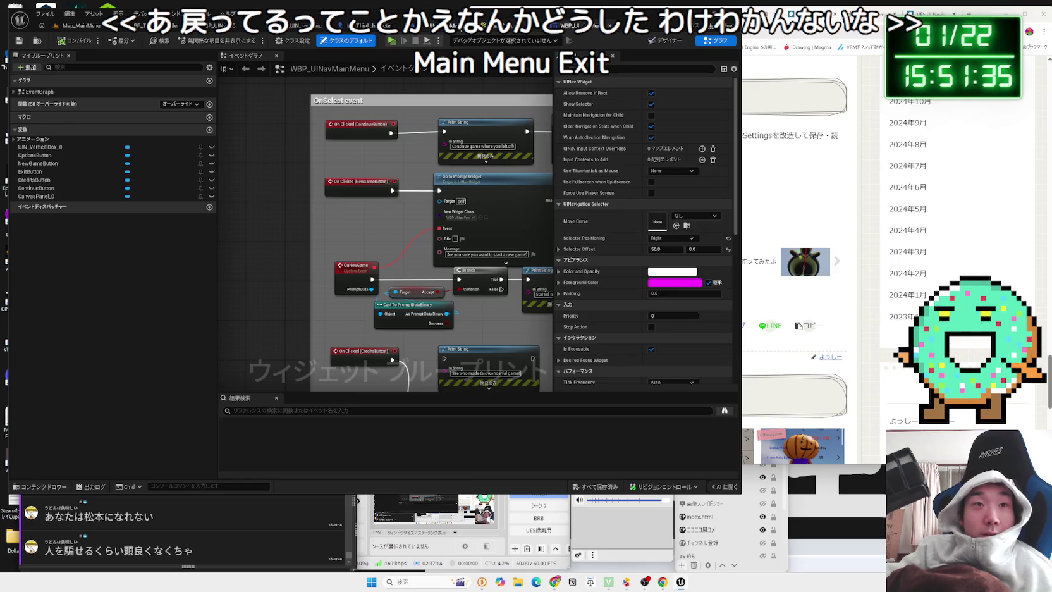
Look through the open blueprint tabs and open BP_UINavPC's event graph
left_click(430, 26)
left_click(369, 26)
left_click(297, 25)
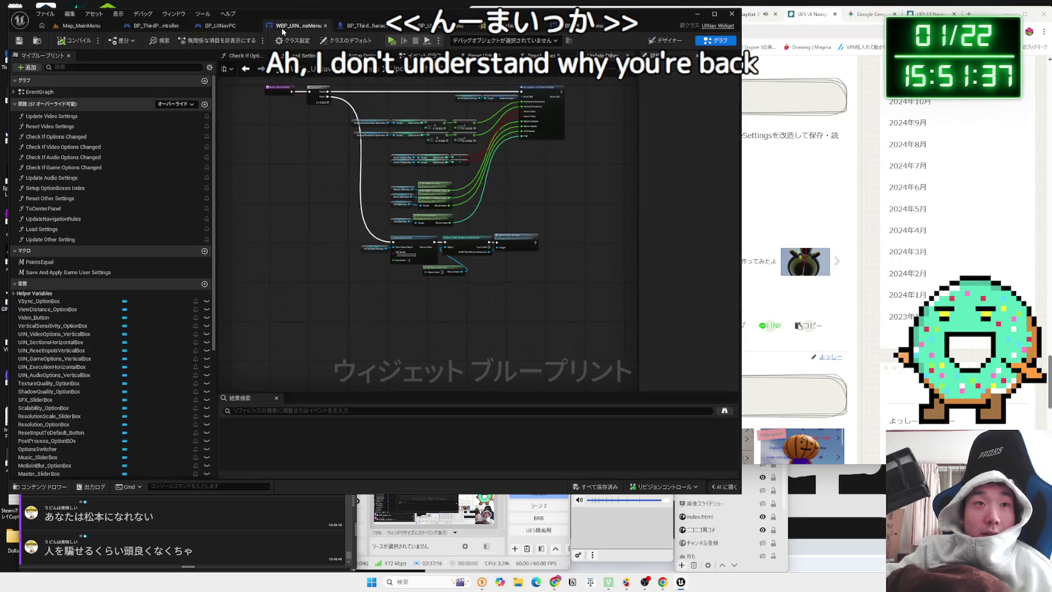
left_click(219, 26)
scroll(310, 238, "down", 3)
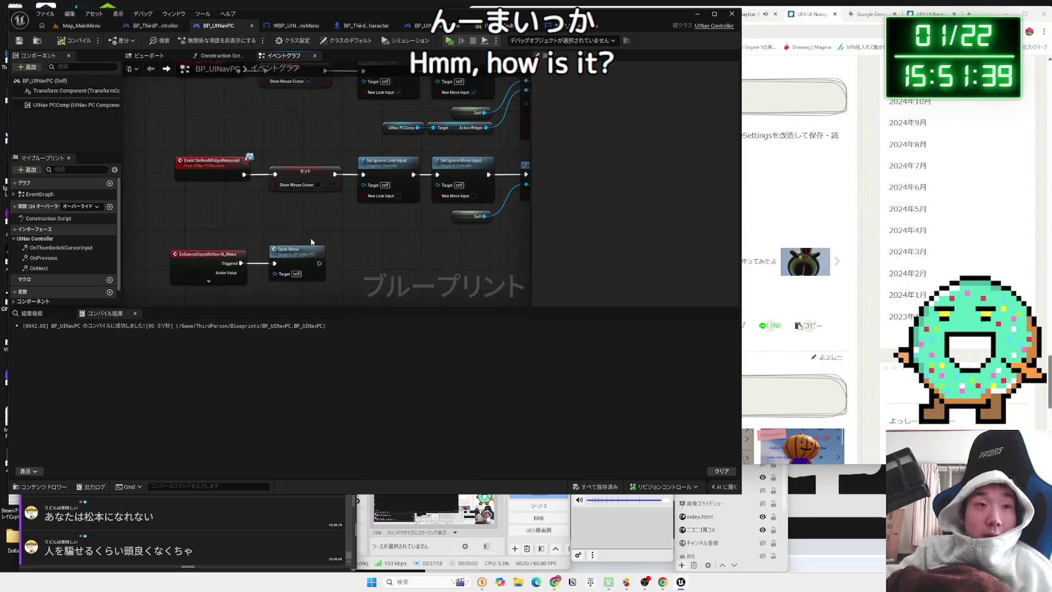
left_click_drag(283, 250, 284, 169)
Zoom around BP_UINavPC's OnRootWidgetRemoved and Open Menu nodes, then return to Map_MainMenu
left_click(83, 26)
left_click(234, 26)
scroll(253, 235, "up", 4)
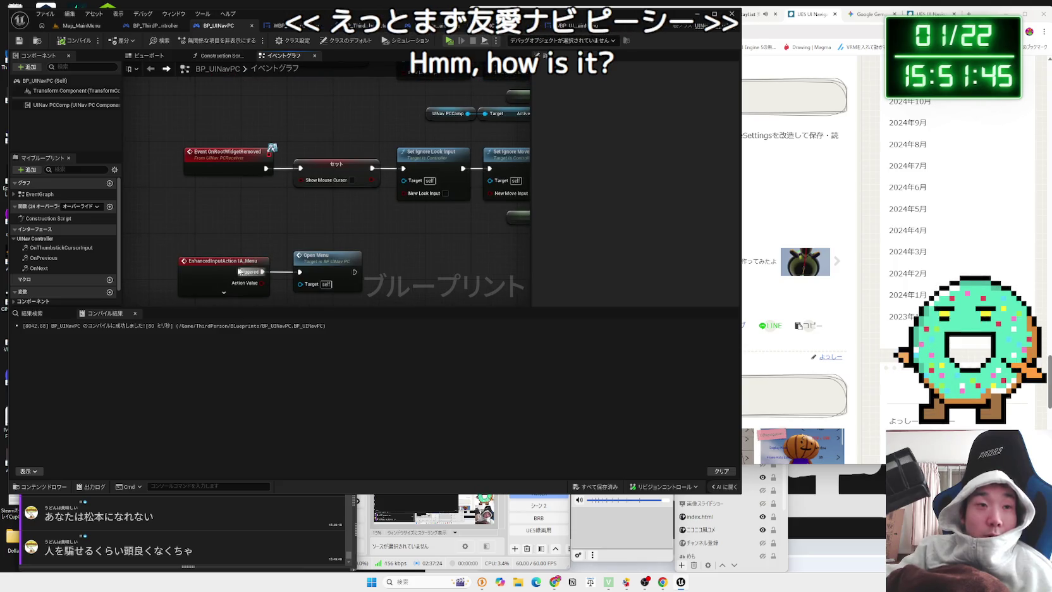
scroll(233, 249, "down", 4)
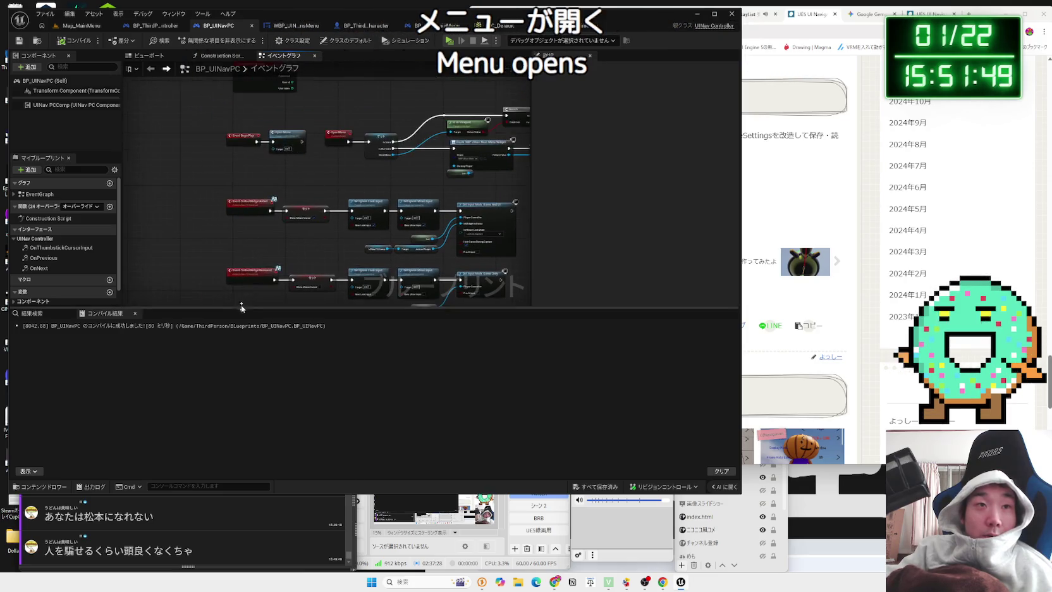
scroll(312, 174, "up", 5)
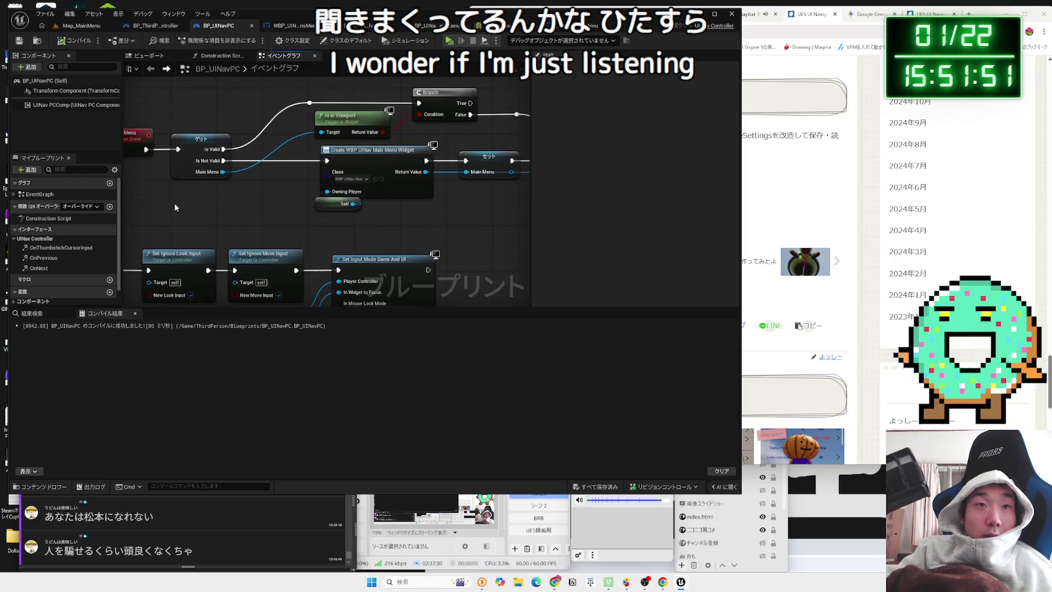
scroll(175, 207, "down", 1)
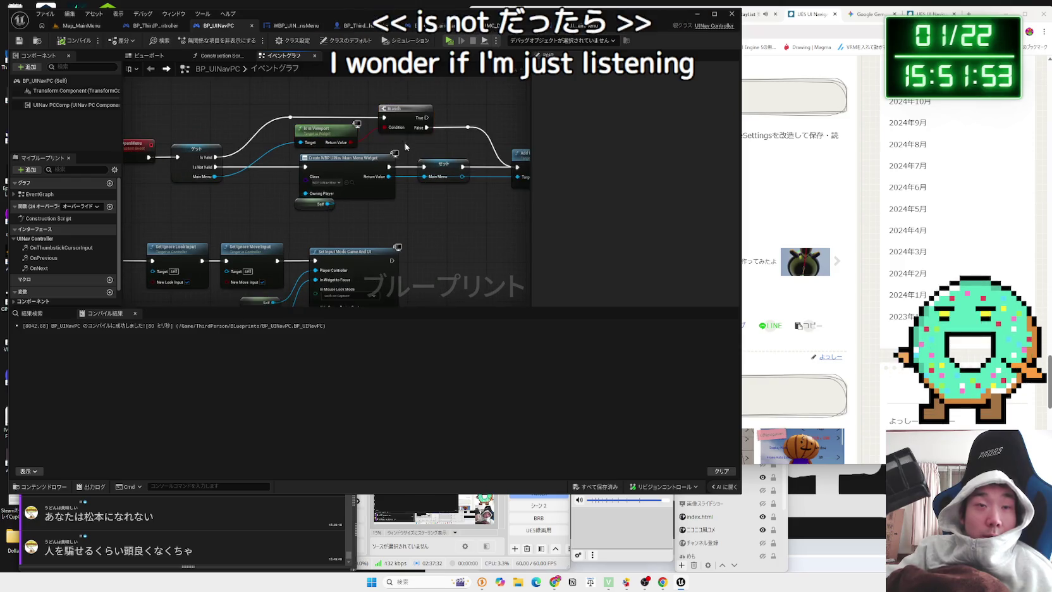
mouse_move(315, 100)
left_mouse_down()
mouse_move(355, 165)
mouse_move(302, 120)
mouse_move(279, 244)
left_mouse_up()
scroll(178, 223, "up", 2)
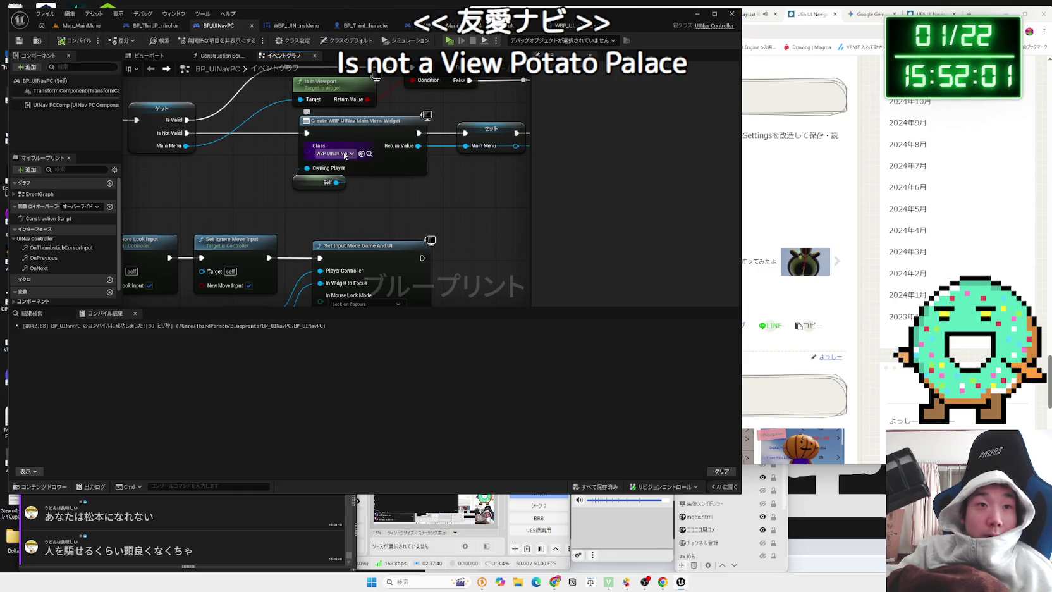
left_click(83, 26)
left_click(201, 42)
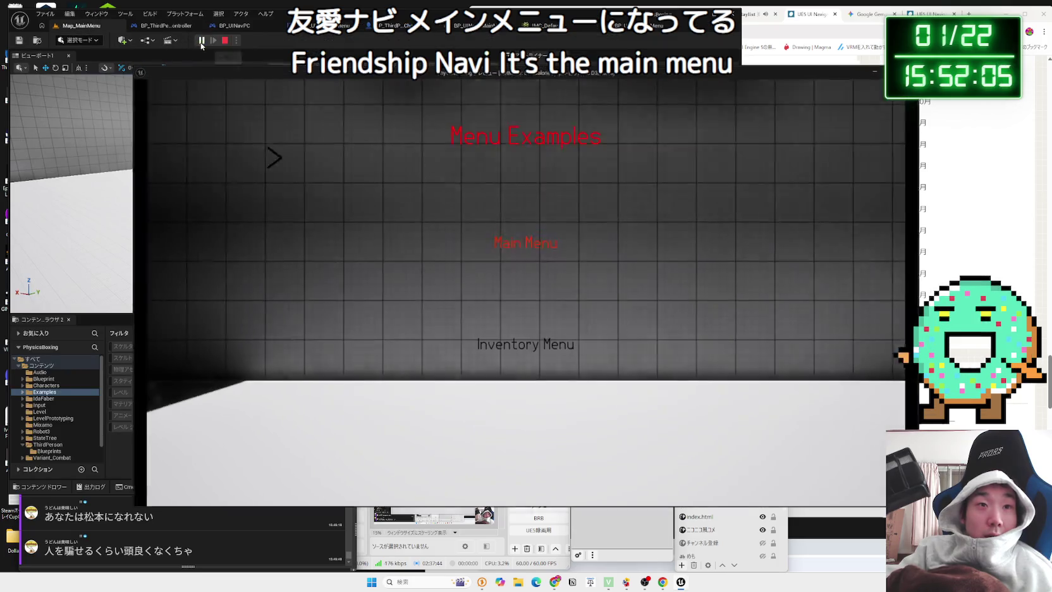
left_click(512, 240)
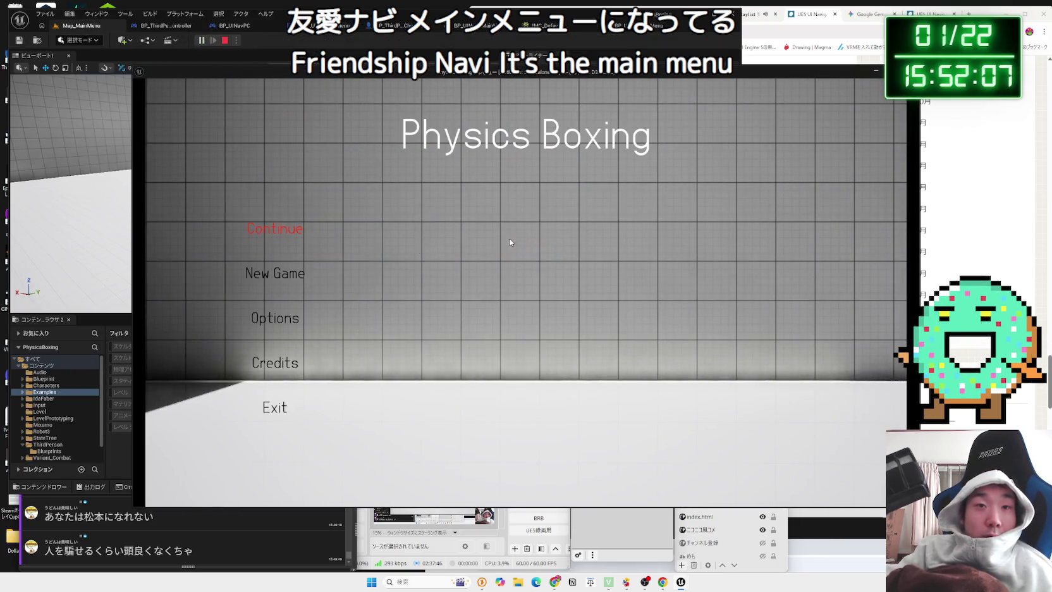
left_click(278, 408)
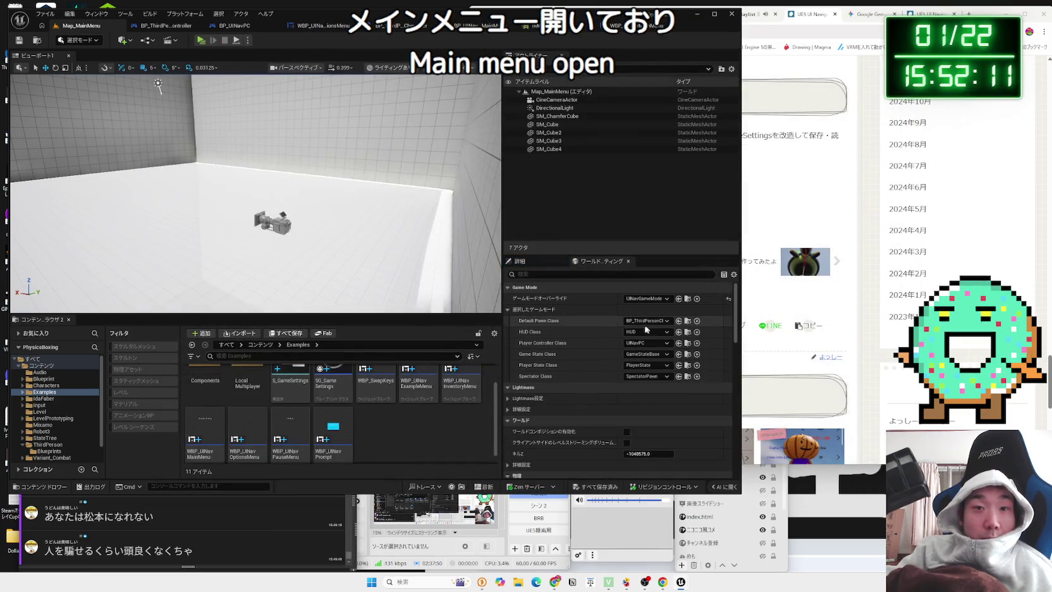
left_click(289, 432)
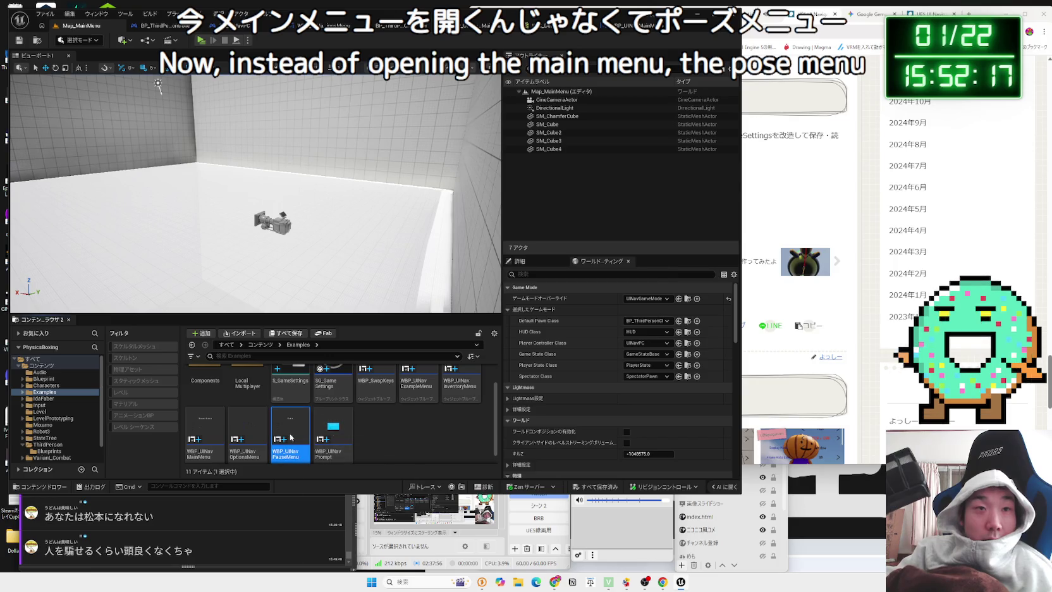
double_click(290, 436)
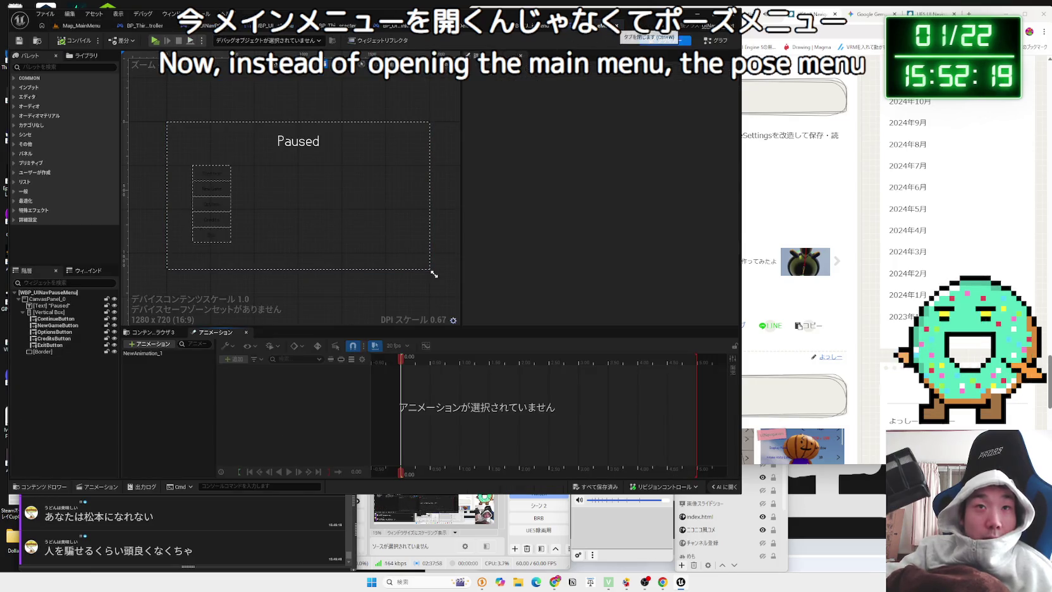
key("ctrl+w")
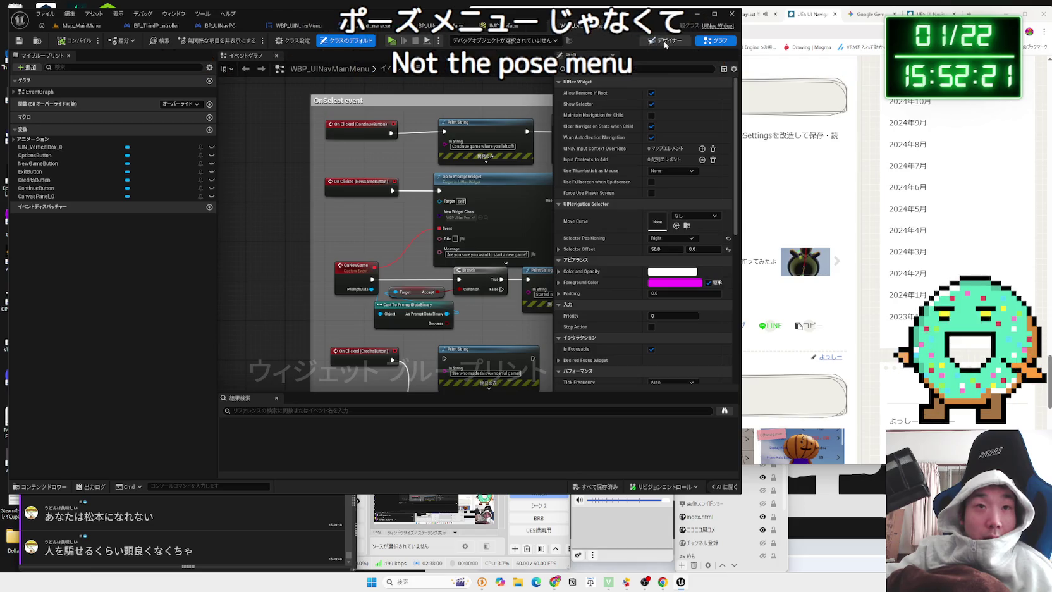
left_click(665, 42)
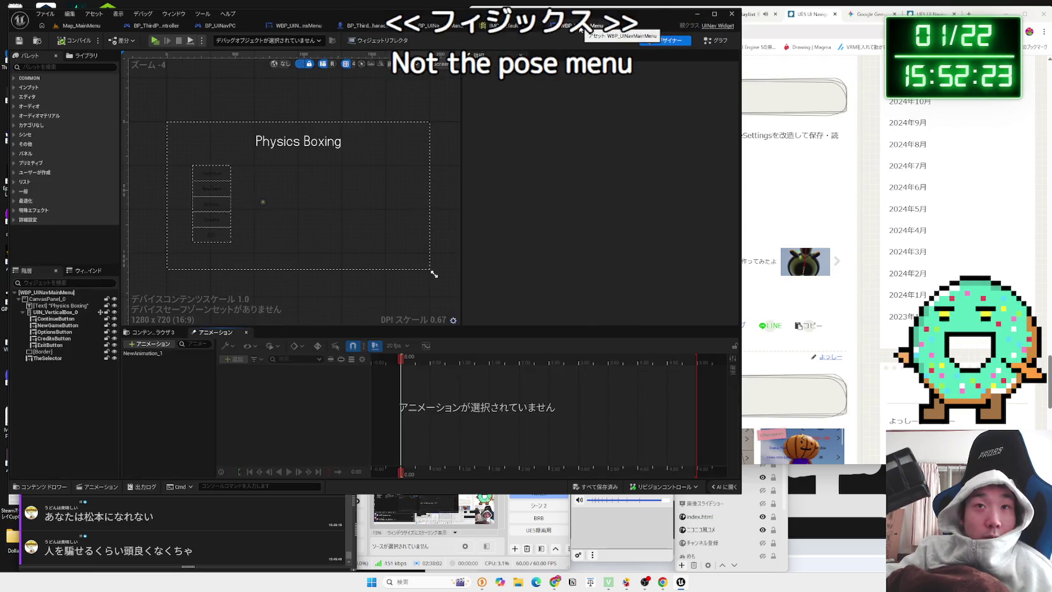
left_click(89, 25)
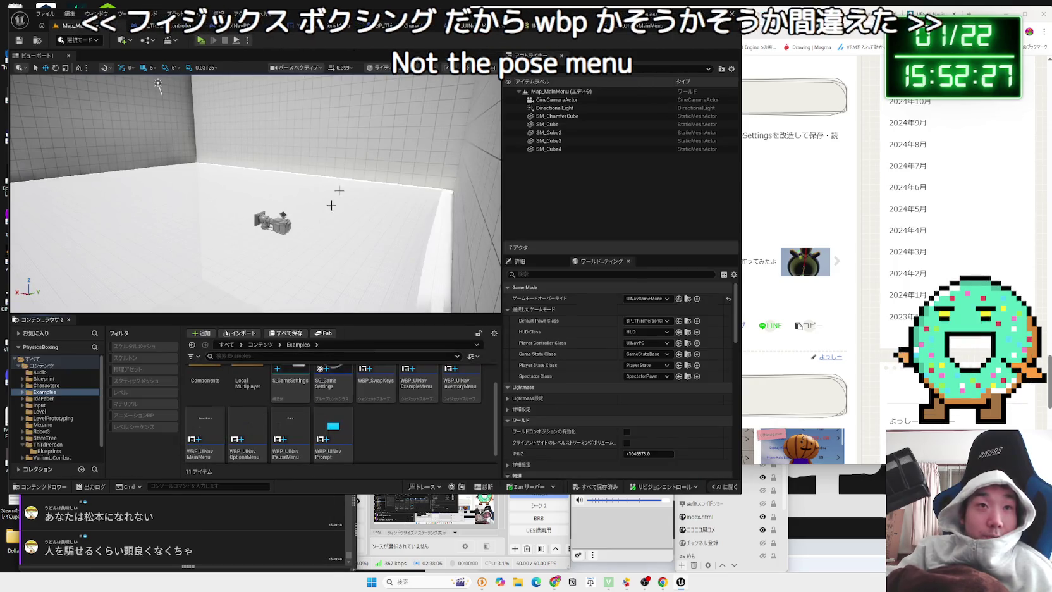
left_click(180, 25)
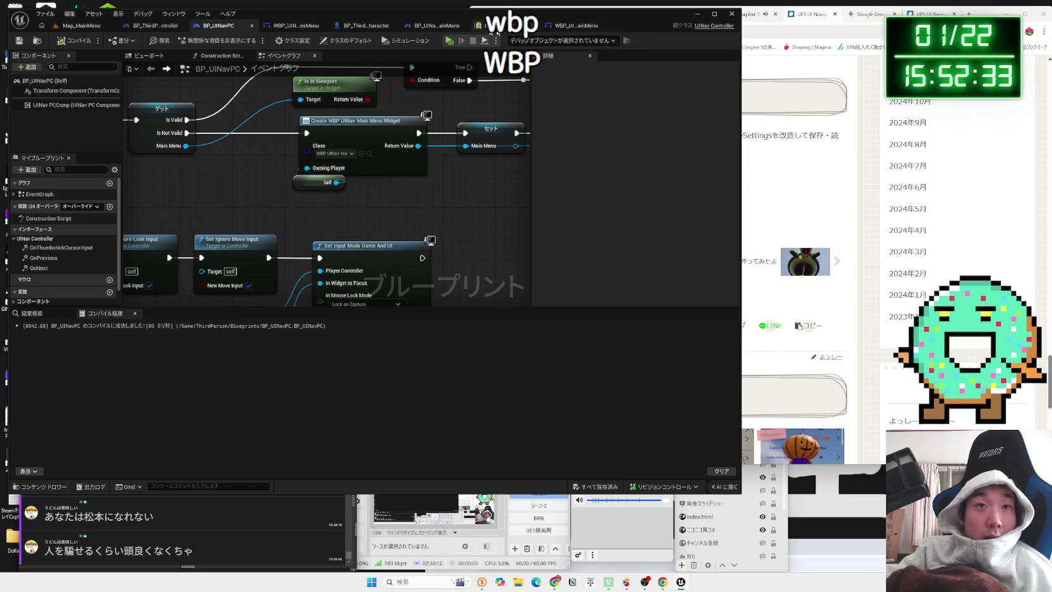
Check BP_UINavPC_MainMenu's Create Widget class, searching 'wbp' and keeping the main menu widget
left_click(439, 29)
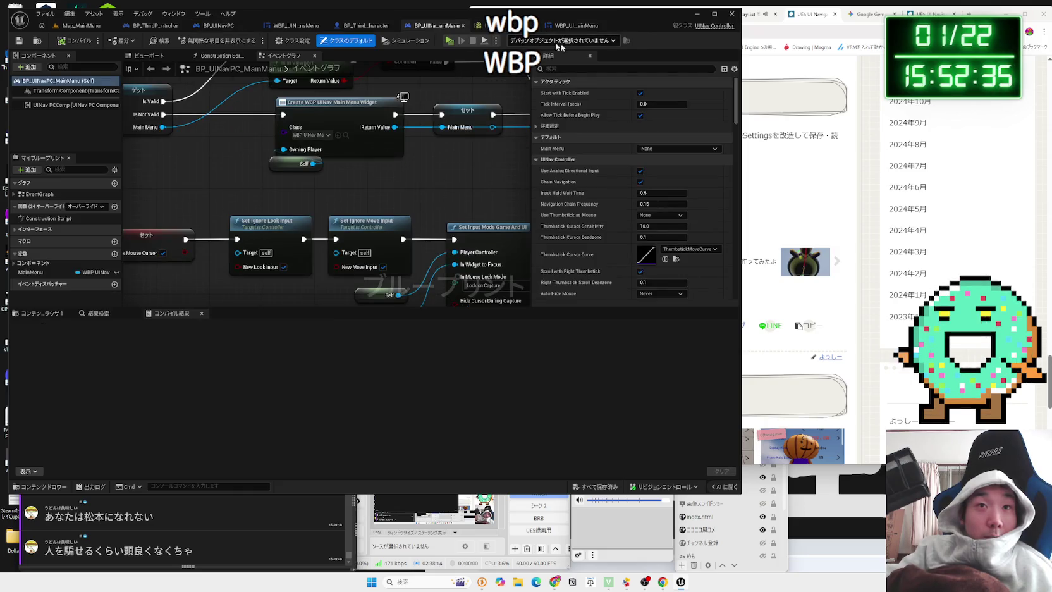
left_click_drag(428, 178, 433, 209)
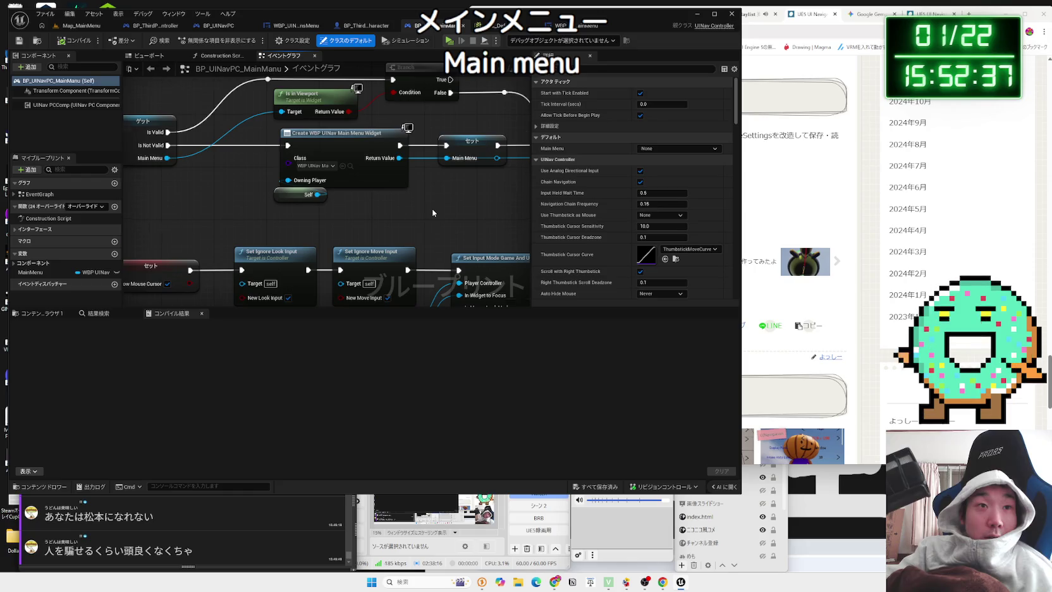
scroll(432, 213, "down", 1)
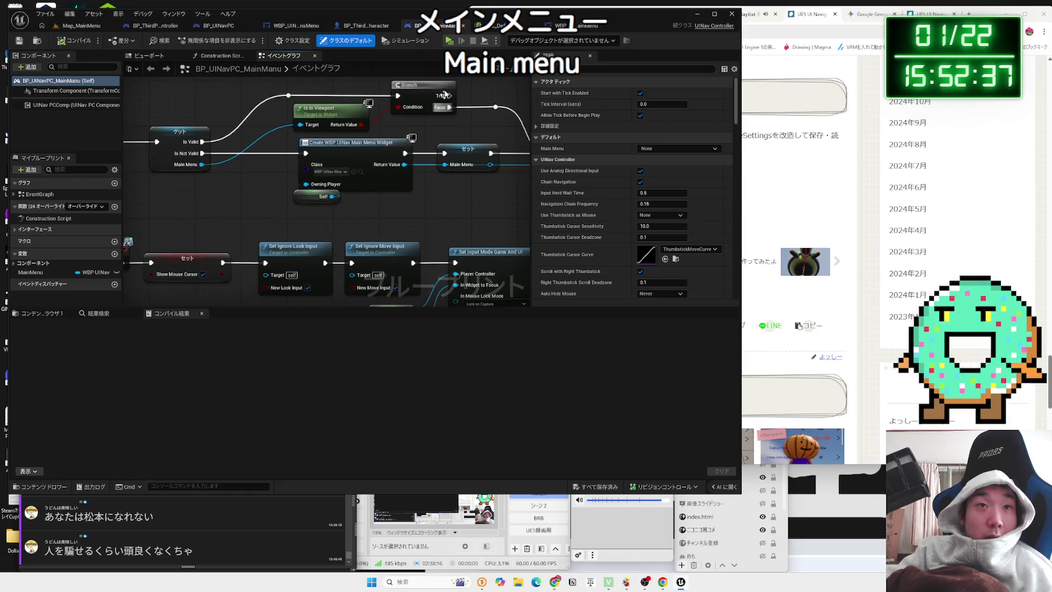
left_click(340, 172)
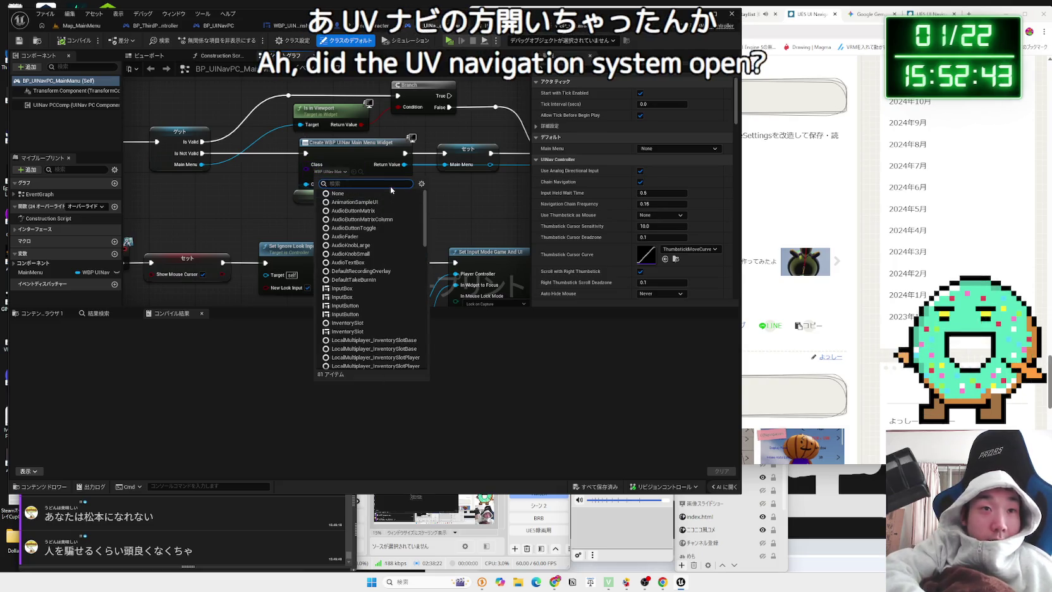
type("wbp")
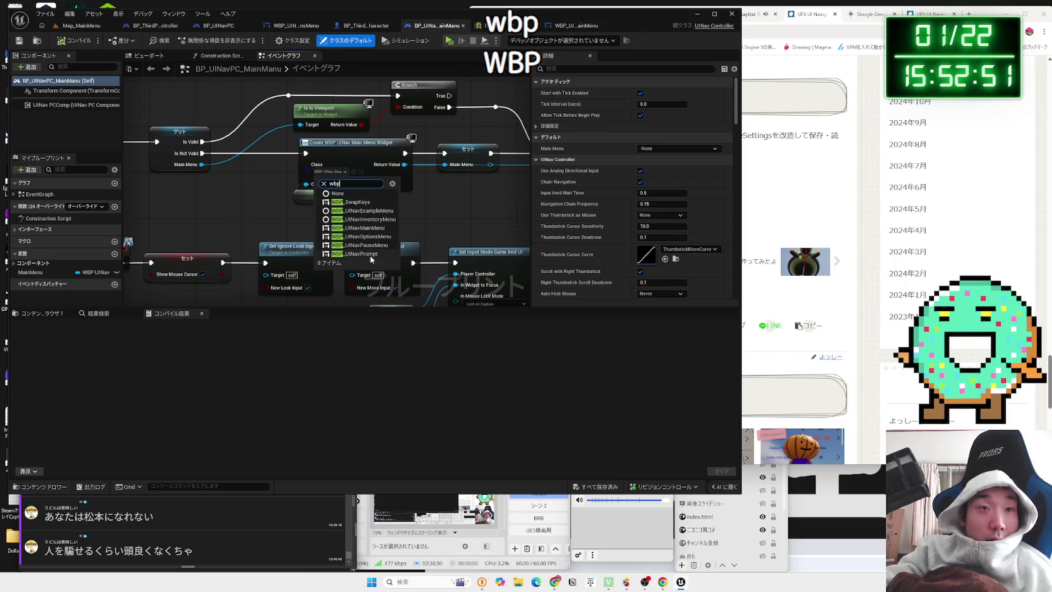
left_click(446, 202)
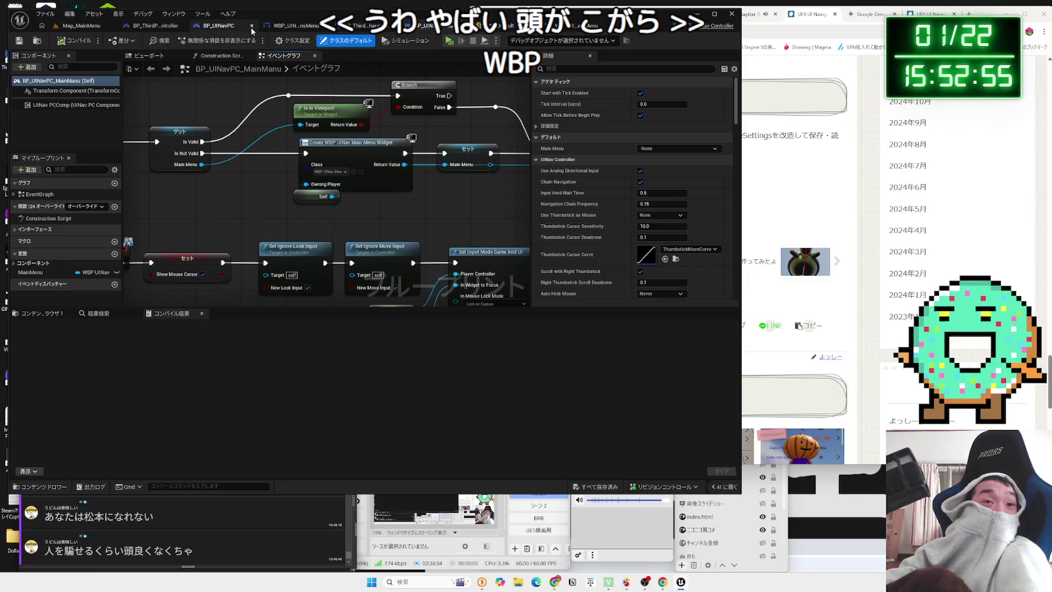
Close the options menu blueprint and view the WBP_UINavMainMenu design
left_click(275, 26)
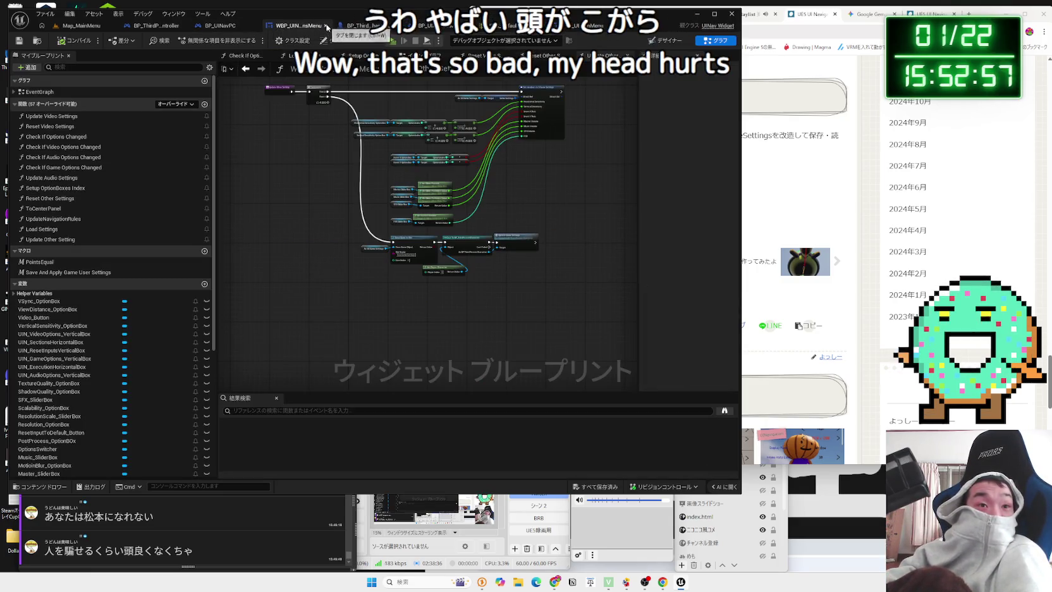
left_click(327, 27)
left_click(243, 26)
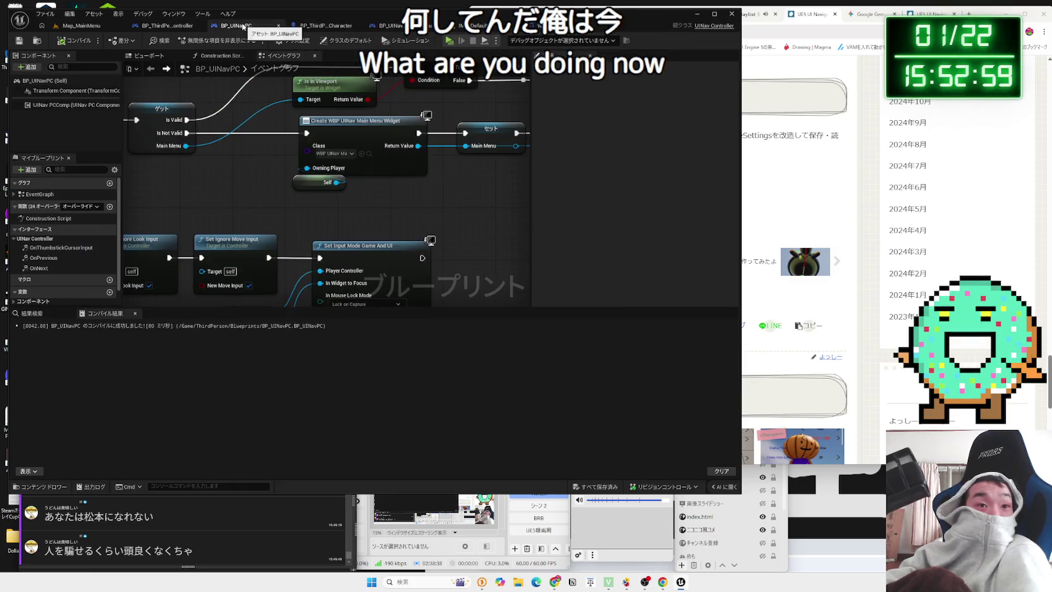
left_click(80, 26)
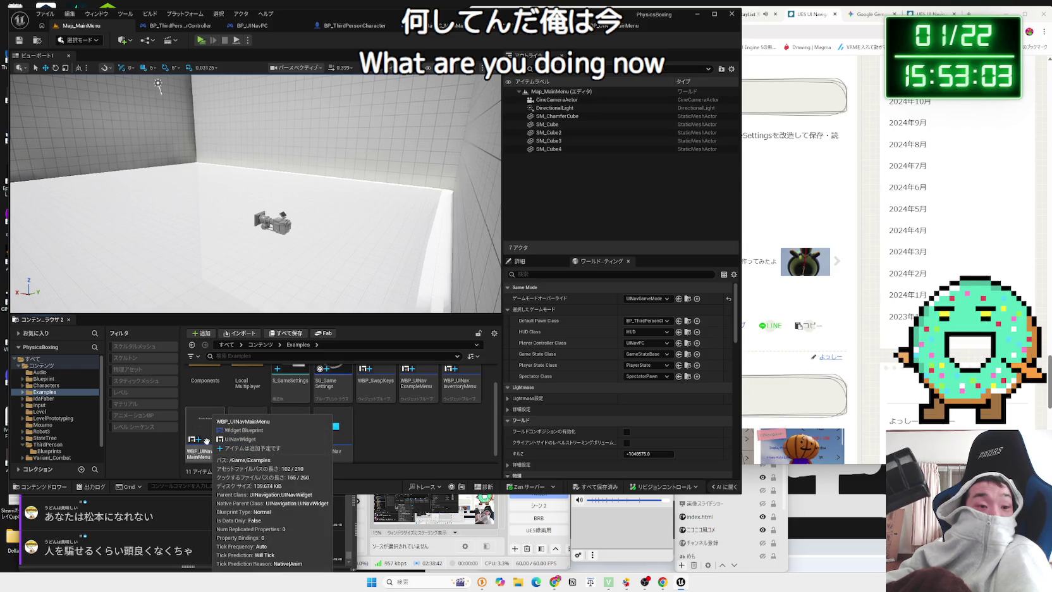
left_click(457, 27)
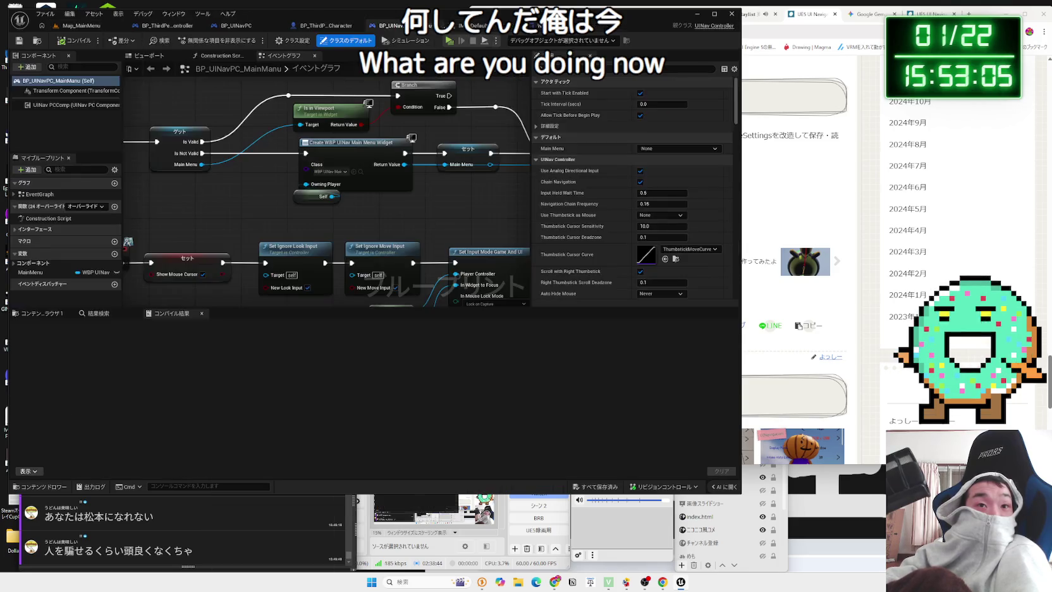
left_click(568, 27)
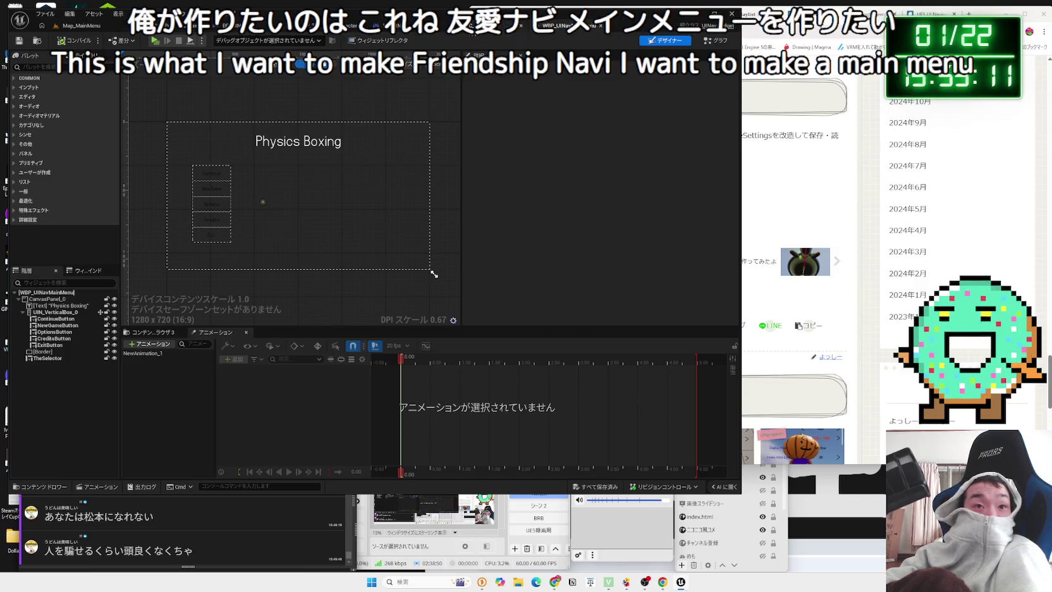
Compare the BP_UINavPC_MainMenu, BP_ThirdPersonCharacter and BP_UINavPC graphs and the main menu widget
left_click(410, 27)
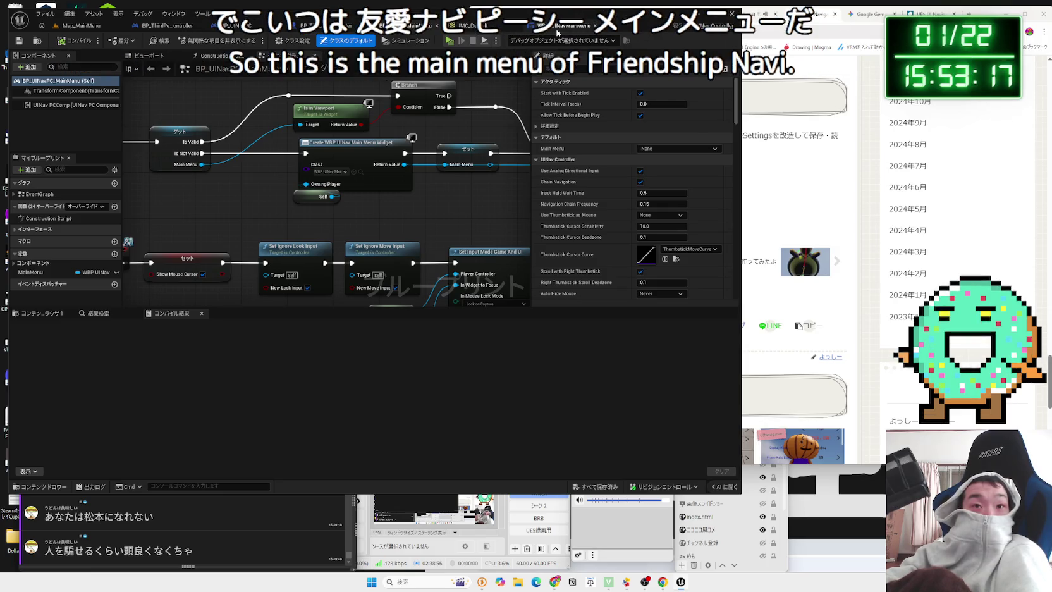
double_click(337, 171)
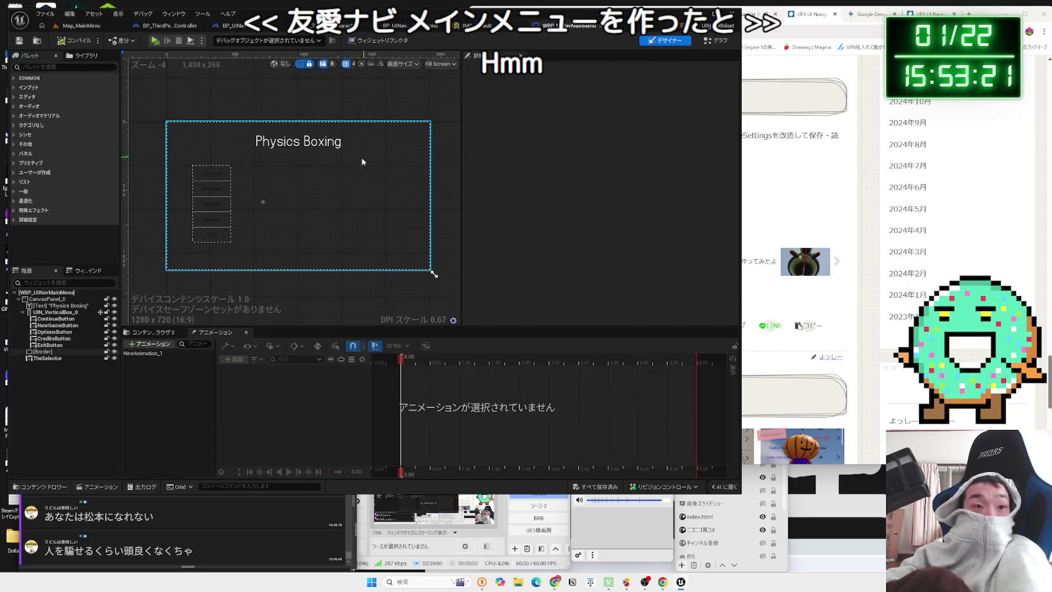
left_click(332, 26)
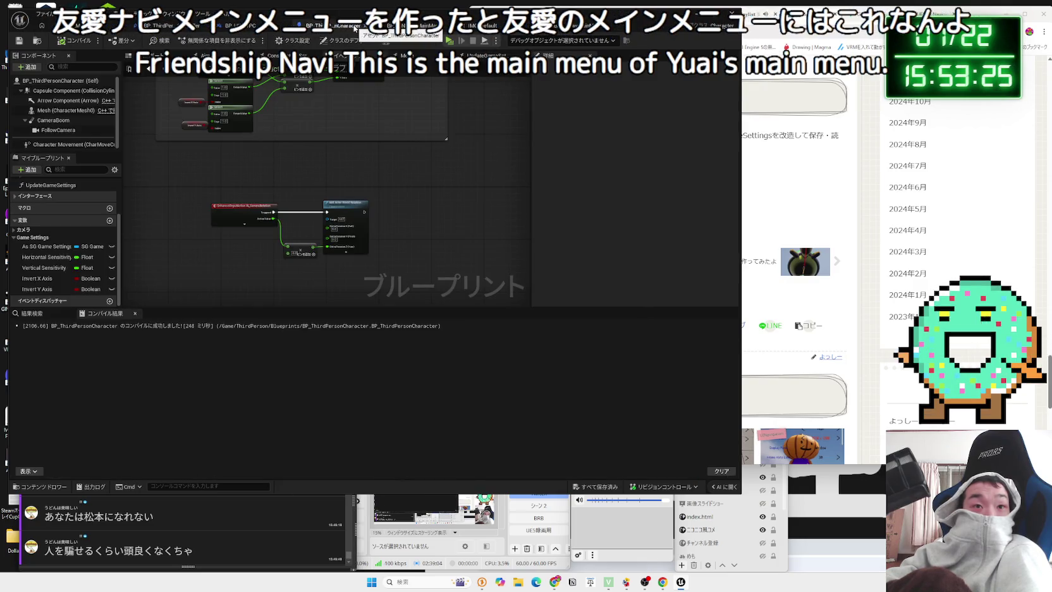
left_click(411, 27)
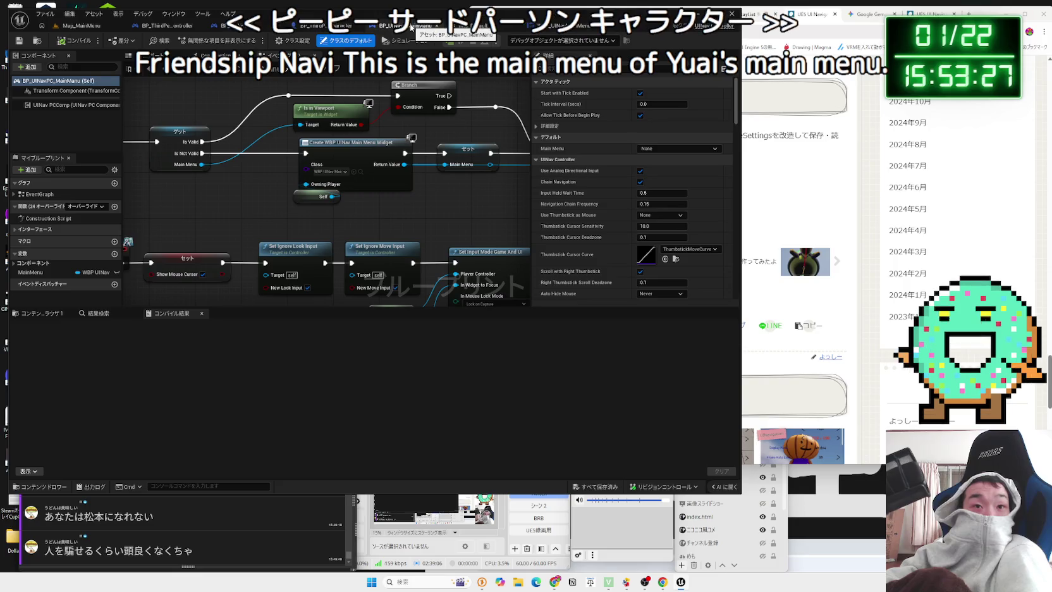
scroll(346, 90, "down", 5)
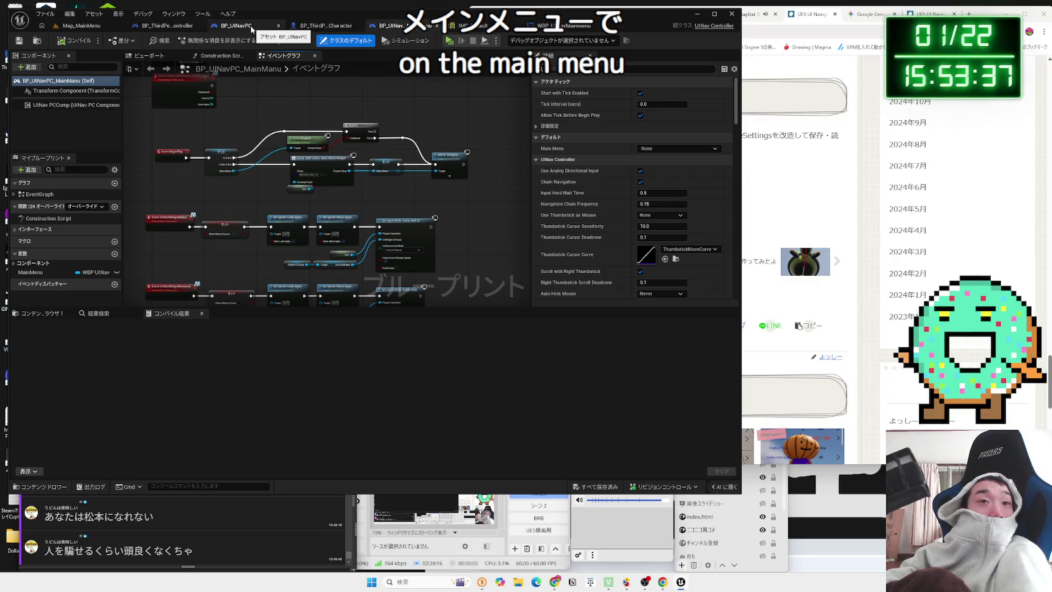
left_click(251, 25)
scroll(319, 242, "up", 3)
scroll(323, 247, "up", 1)
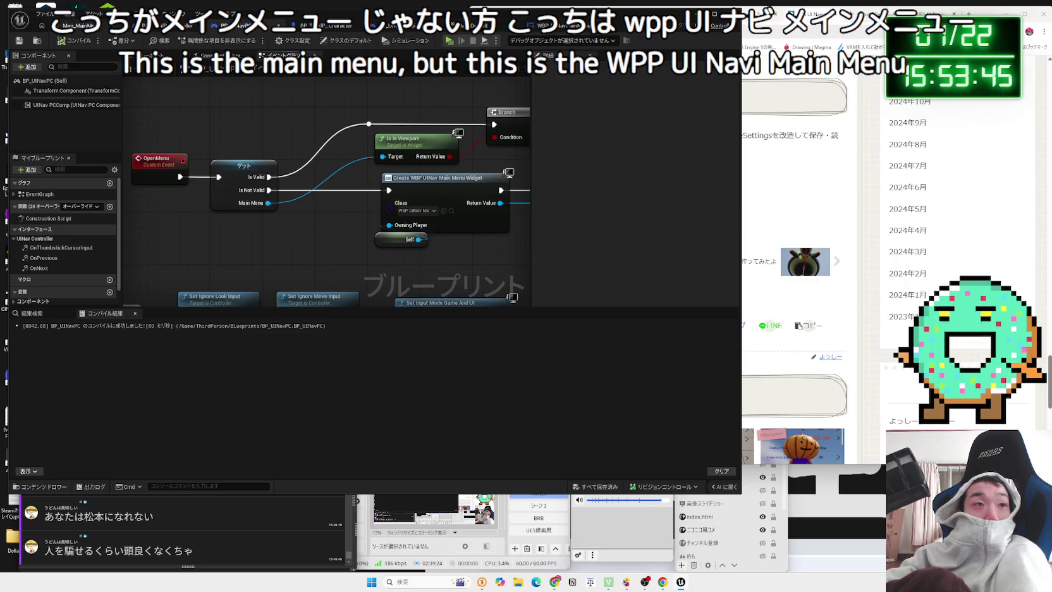
Reopen WBP_UINavMainMenu, check the IA_MouseLook nodes, then play Map_MainMenu
left_click(77, 25)
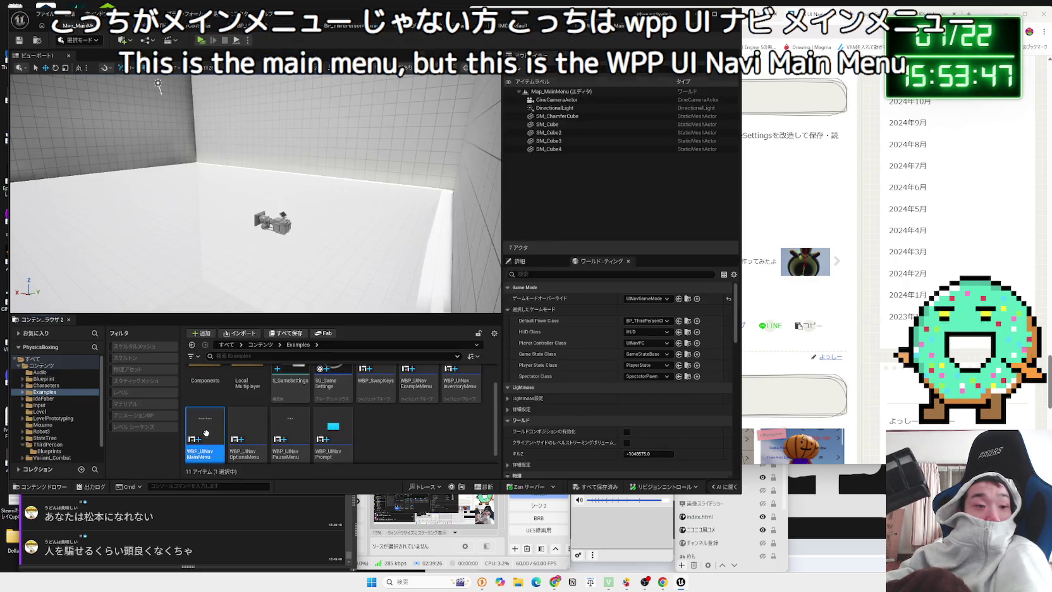
double_click(206, 433)
left_click(74, 28)
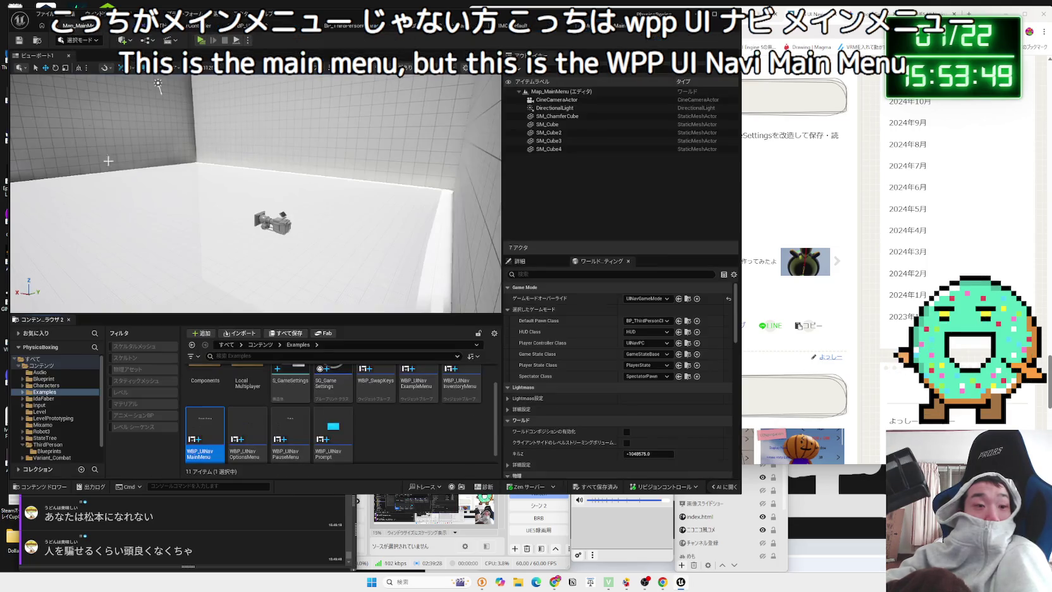
left_click(347, 26)
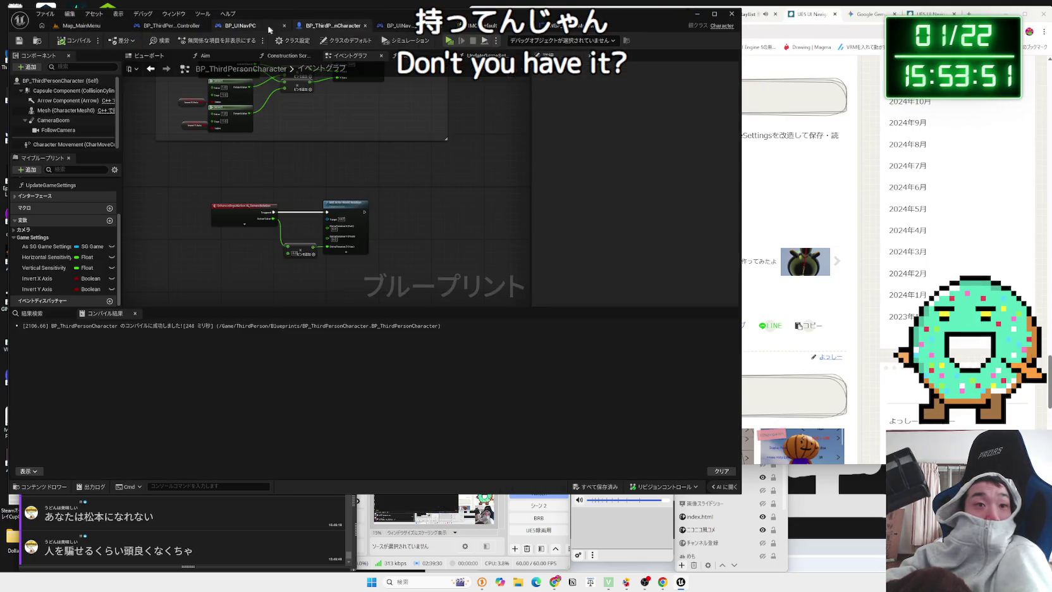
left_click_drag(333, 85, 331, 258)
left_click(241, 28)
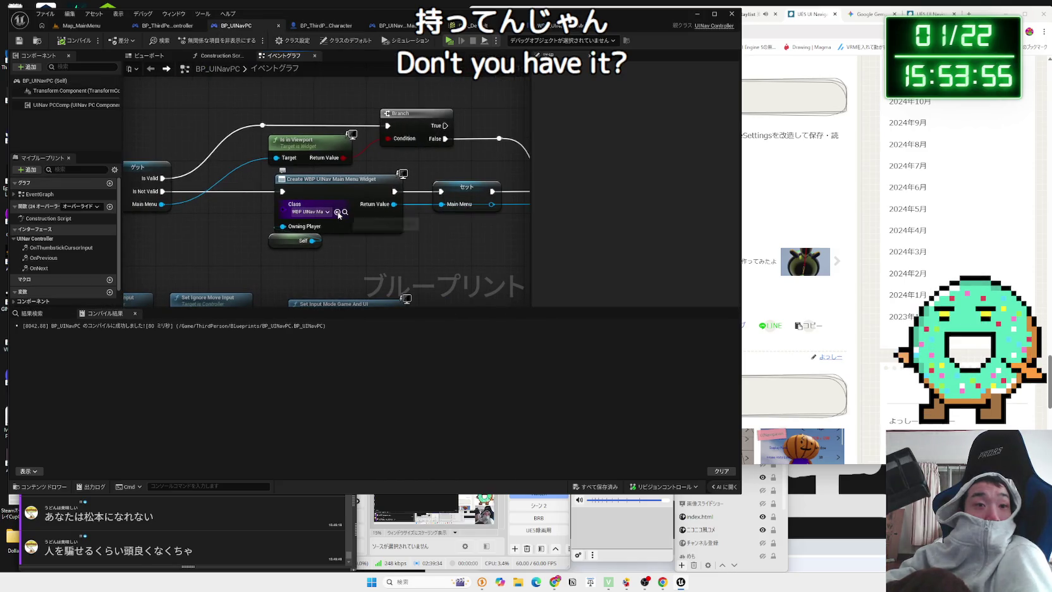
left_click(74, 28)
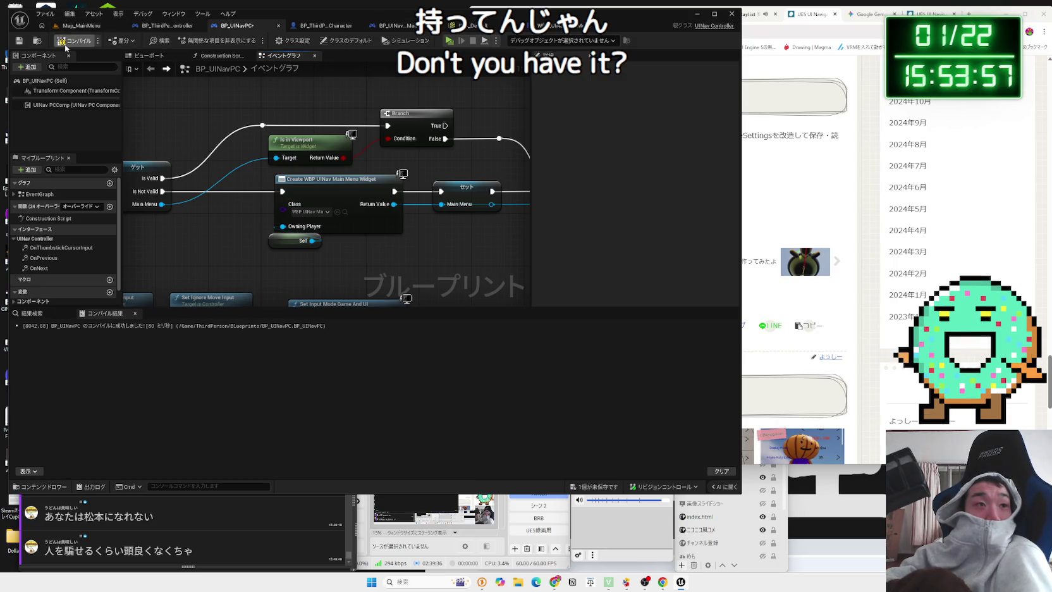
left_click(200, 42)
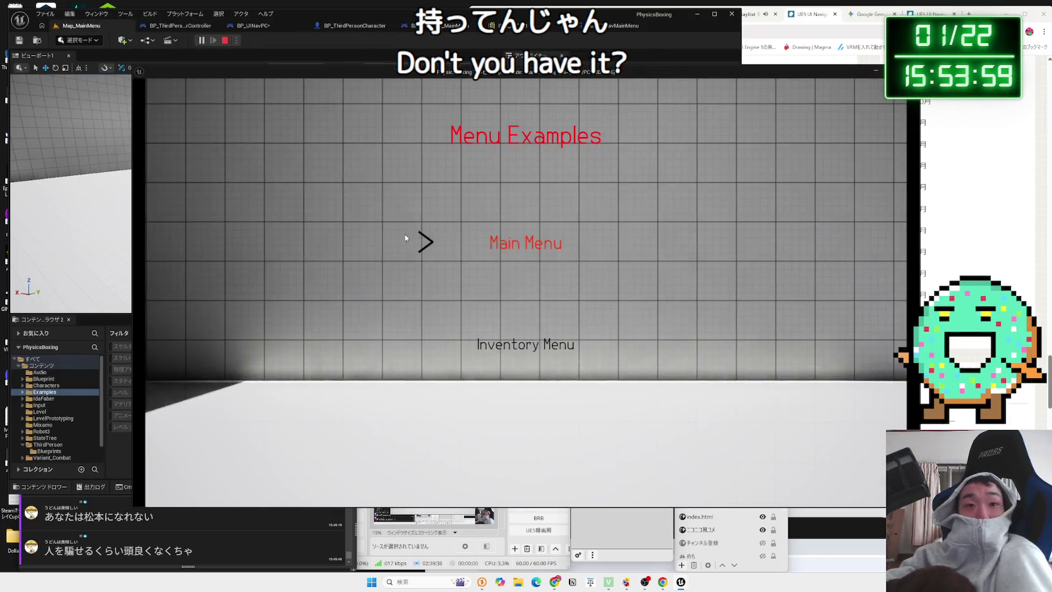
Open Main Menu in game, stop play, and search the Player Controller Class list for 'wbp'
left_click(490, 244)
key("Escape")
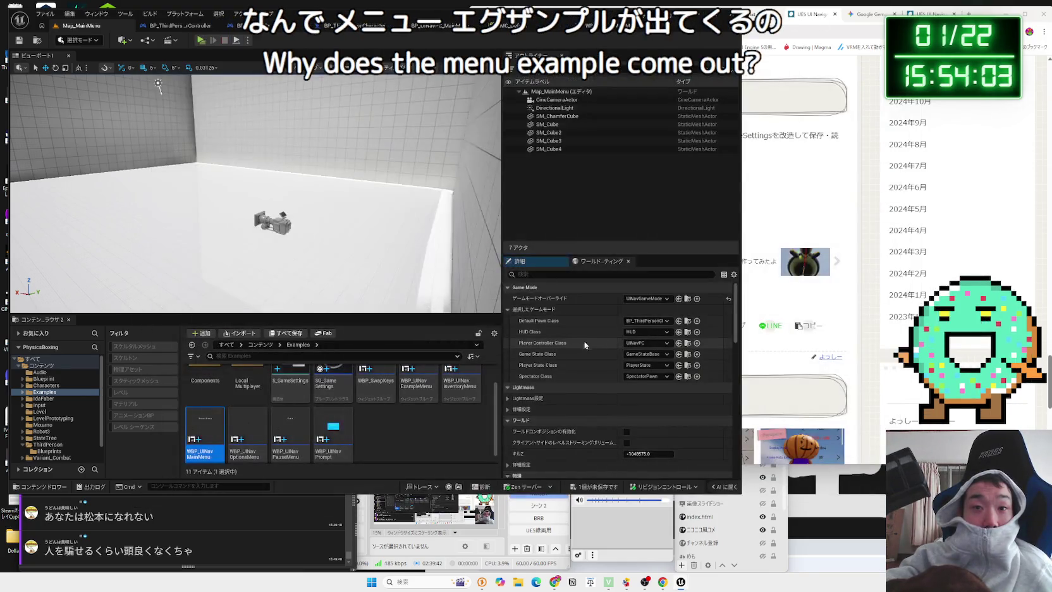
left_click(658, 346)
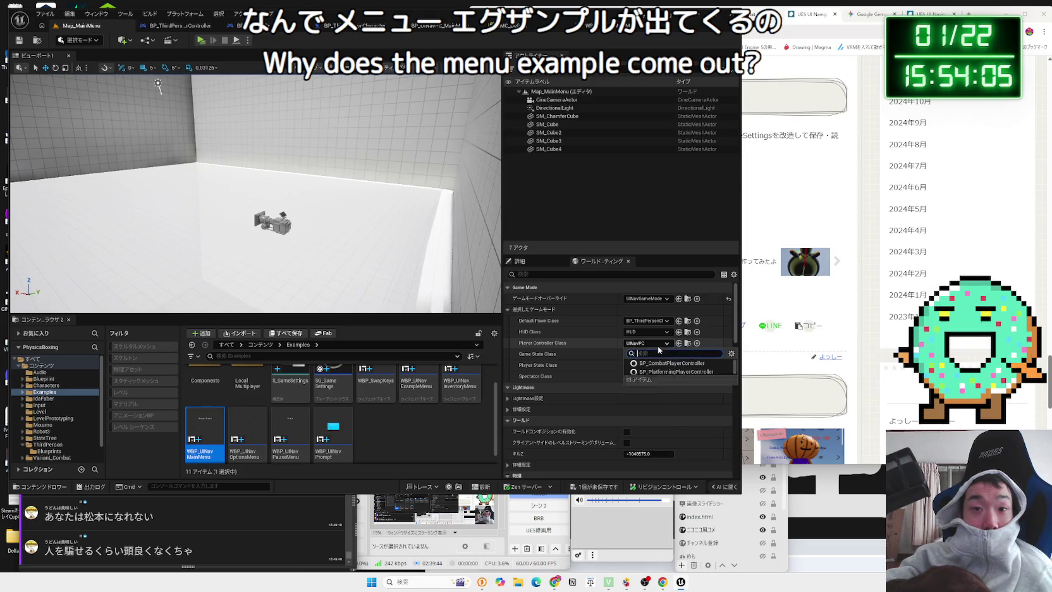
type("wbp")
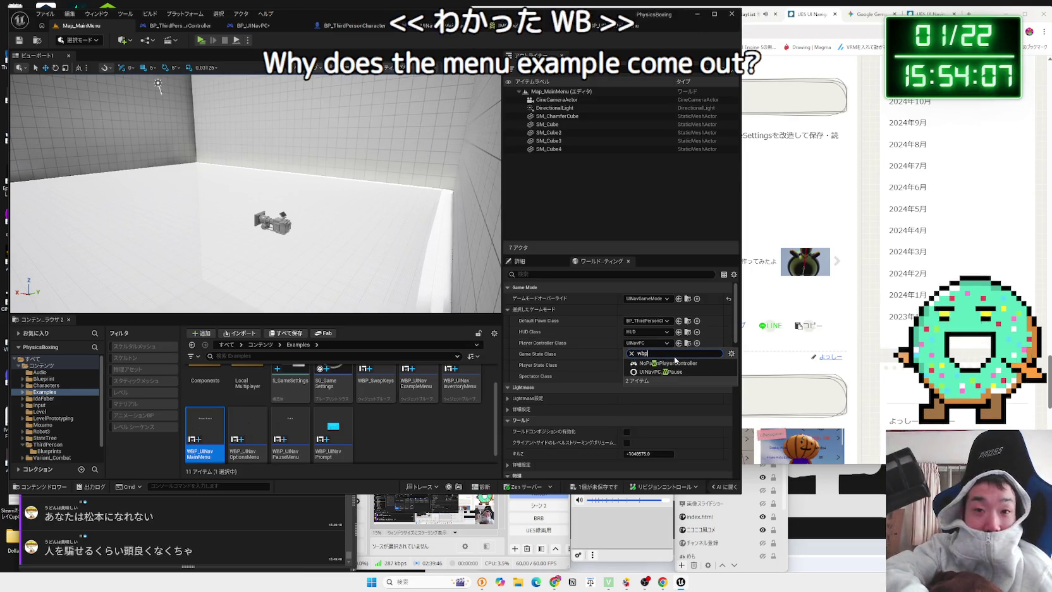
key("BackSpace")
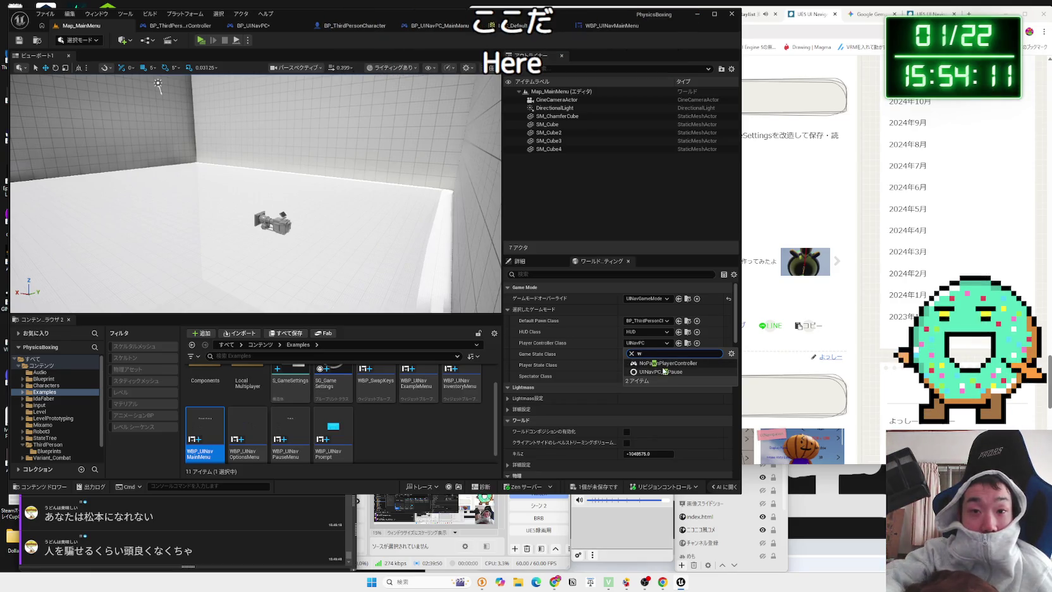
left_click(687, 342)
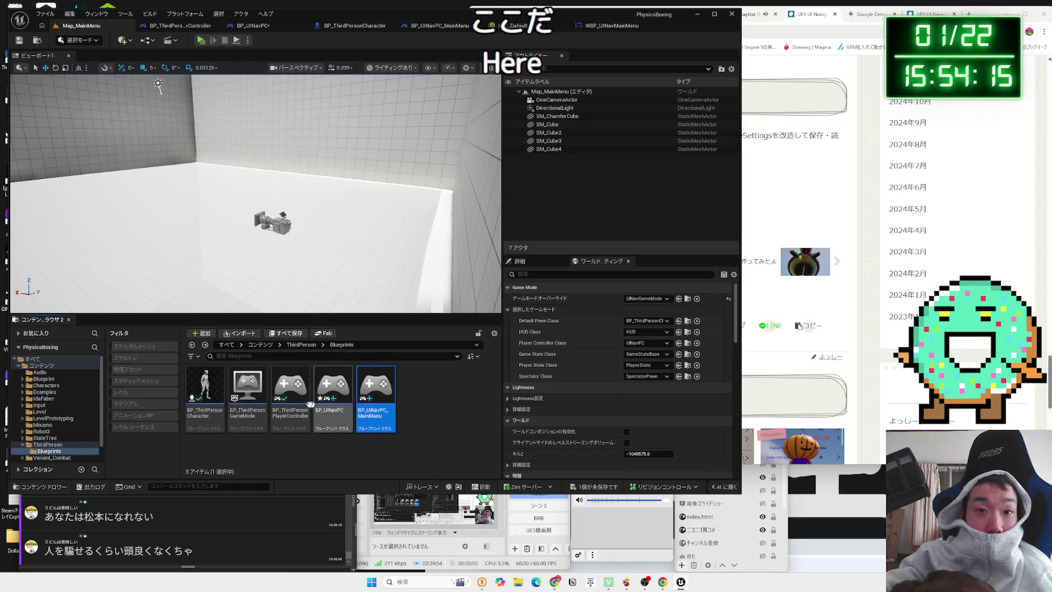
Show the Examples folder's UINav widgets and select WBP_UINav PauseMenu
left_click(43, 425)
left_click(45, 392)
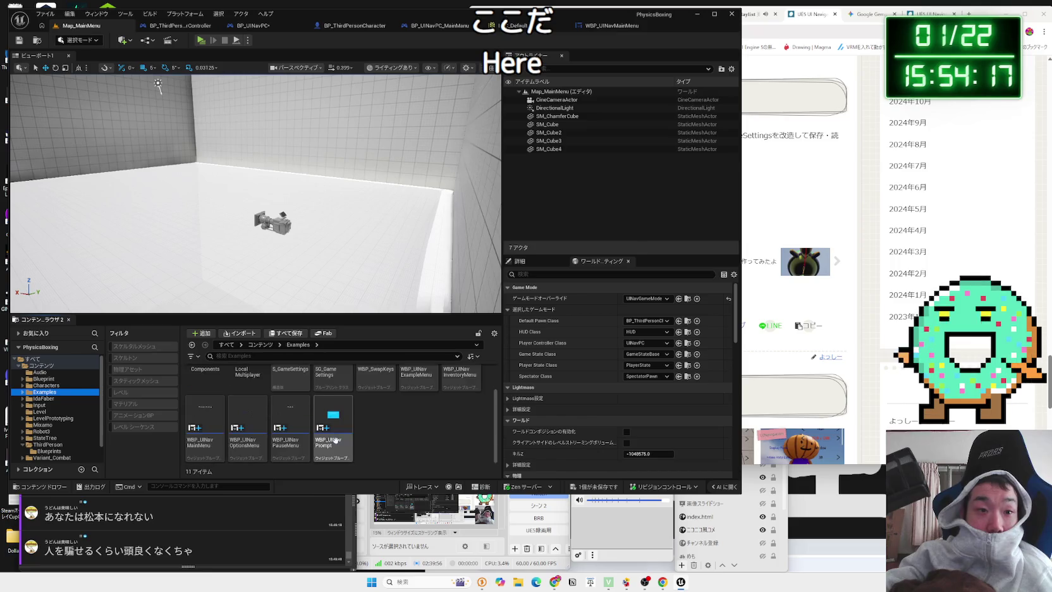
left_click(294, 436)
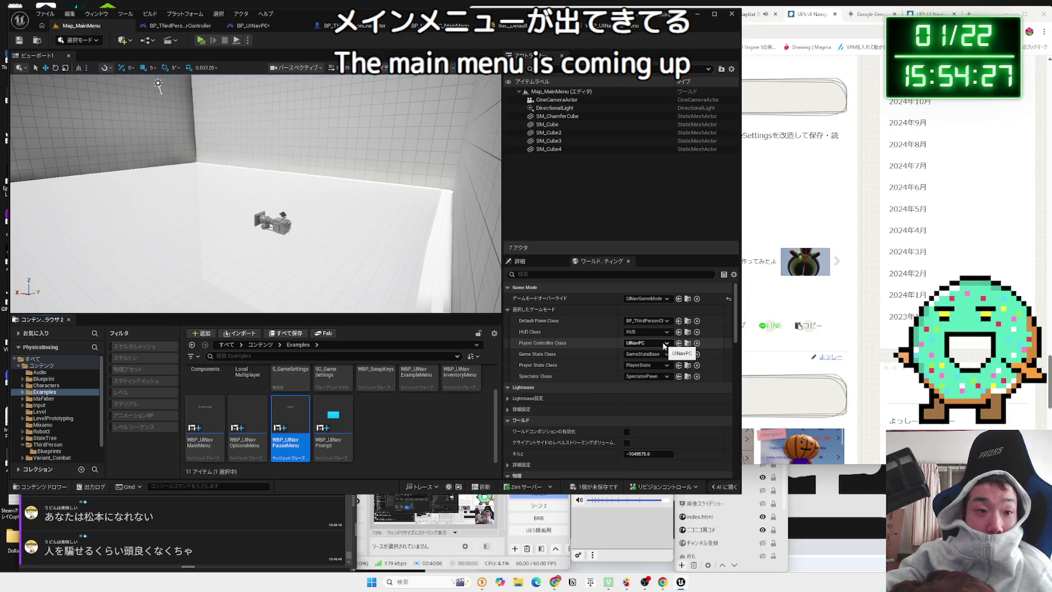
Reopen the WBP_UINavMainMenu widget blueprint, then return to the Map_MainMenu level
double_click(211, 423)
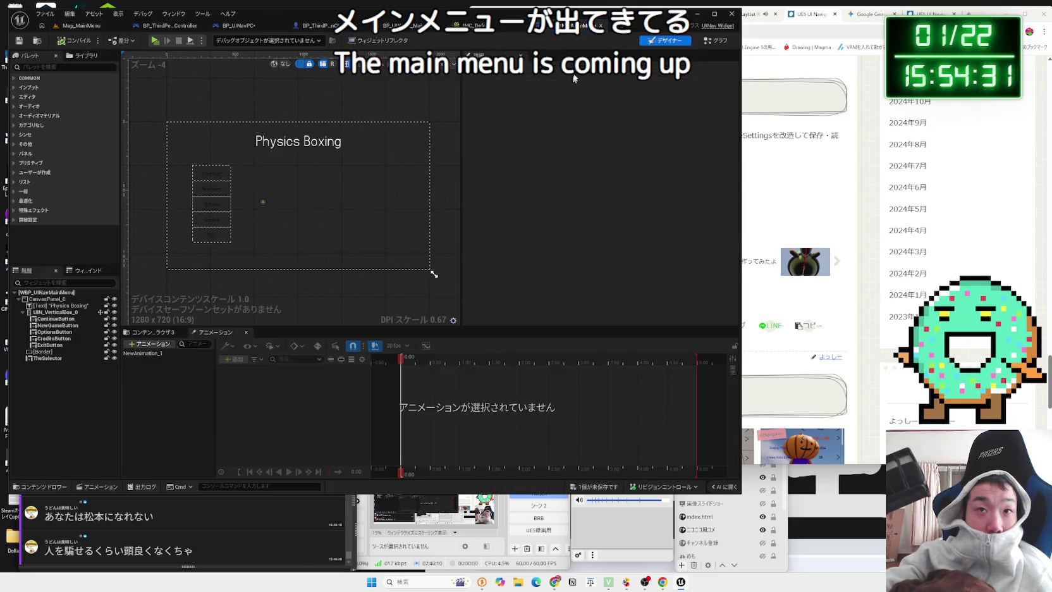
left_click(600, 26)
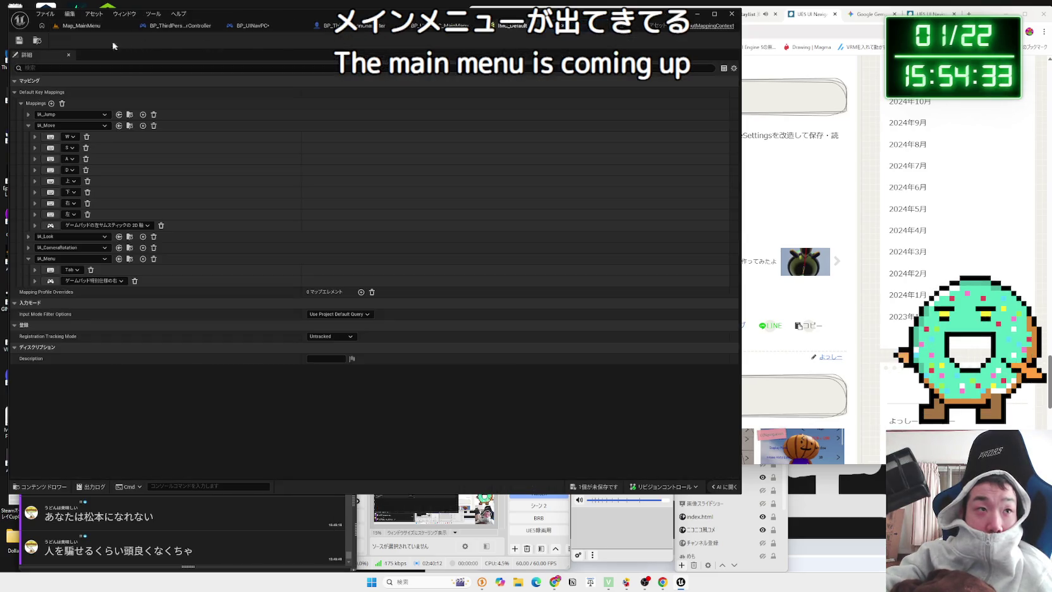
left_click(81, 26)
double_click(212, 425)
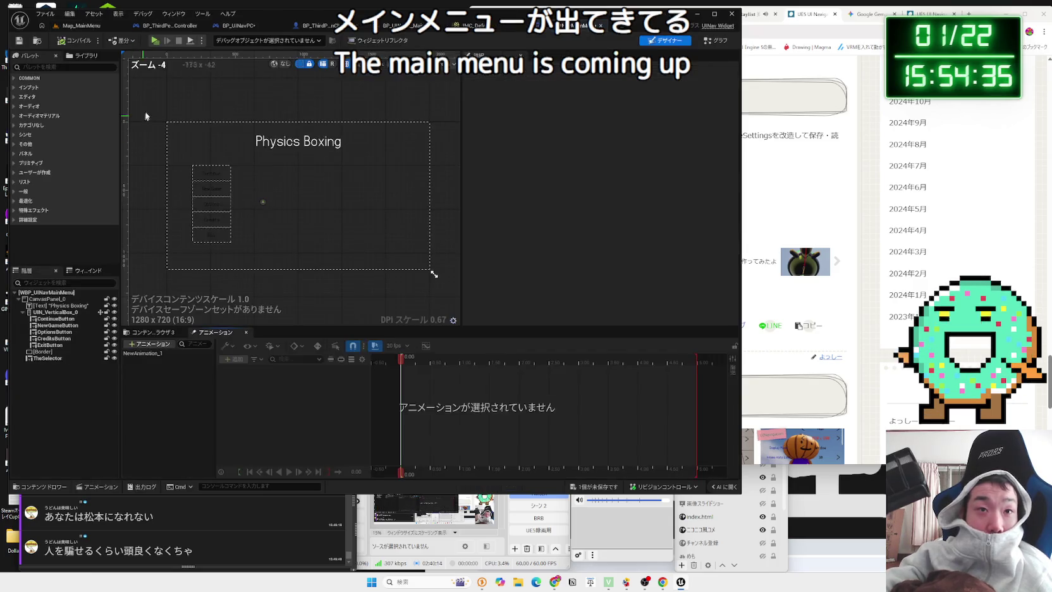
left_click(74, 27)
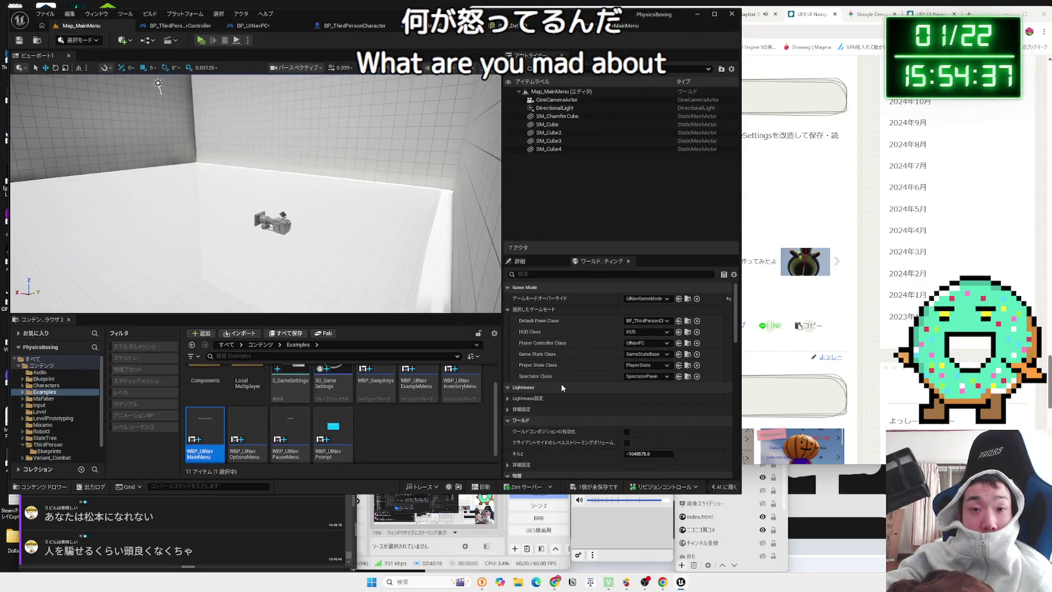
Clear the content selection and save the unsaved BP_UINavPC asset
left_click(438, 441)
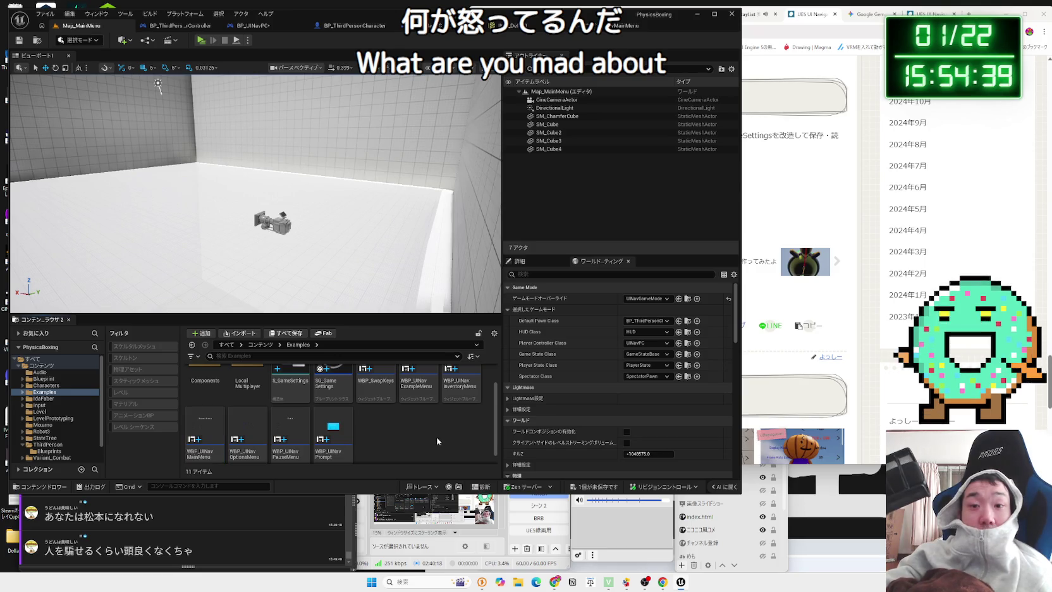
left_click(593, 487)
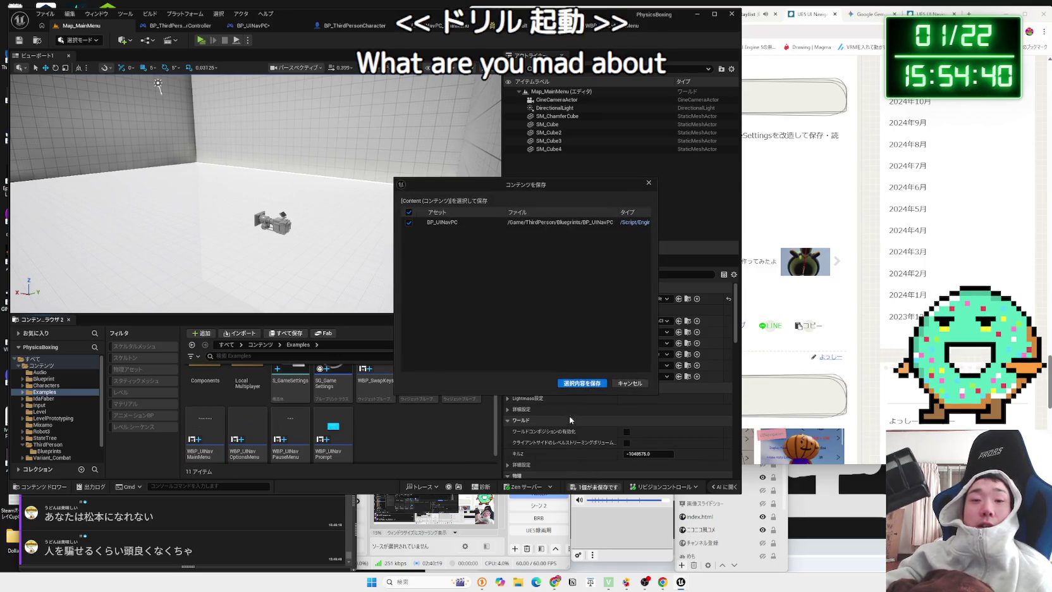
left_click(570, 383)
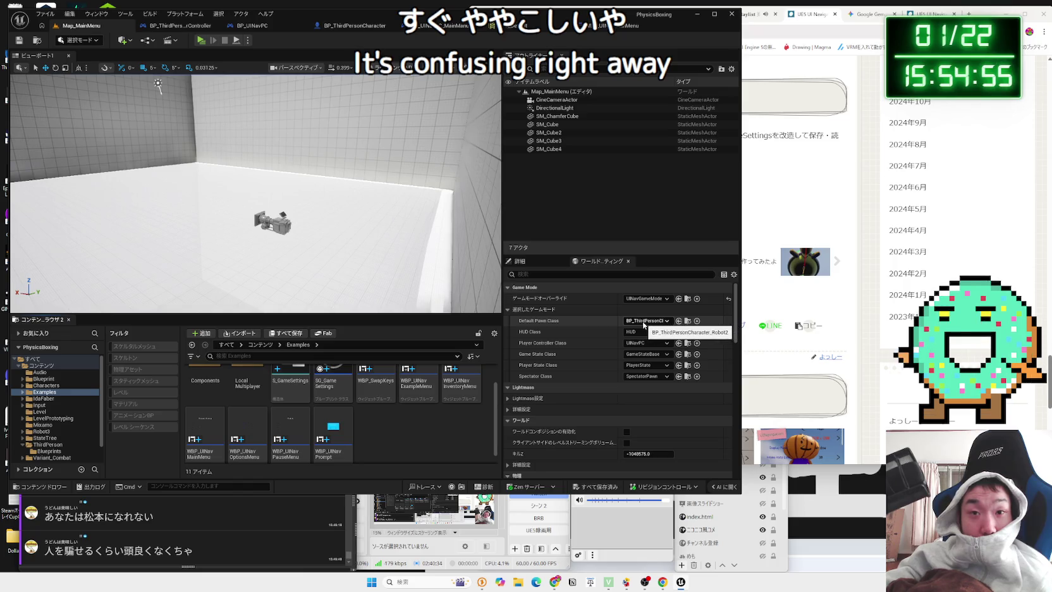
Set Default Pawn Class to None and test-play the level, exiting via the main menu
left_click(643, 324)
left_click(645, 346)
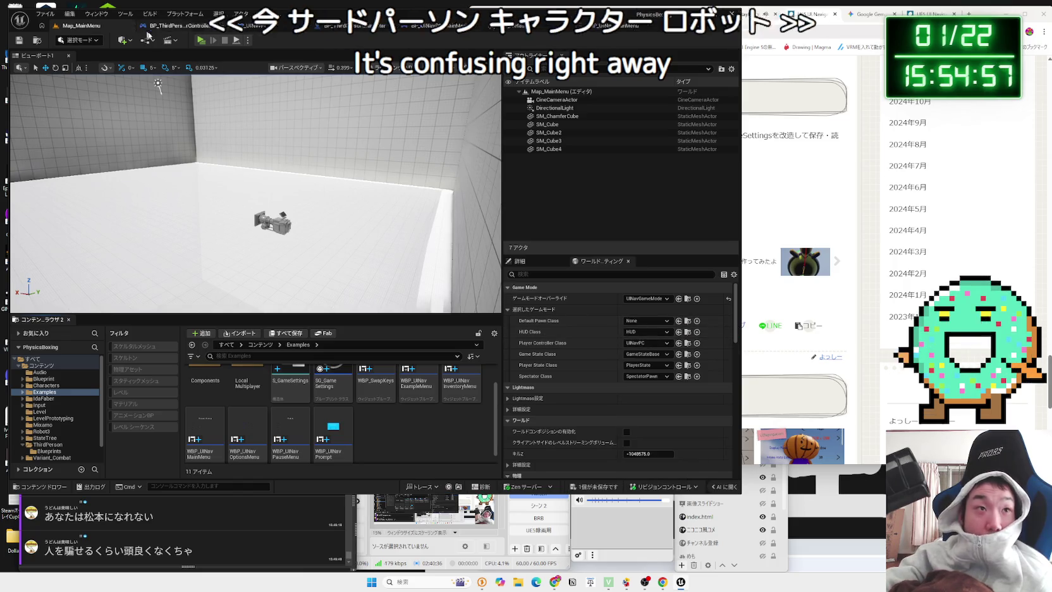
left_click(201, 40)
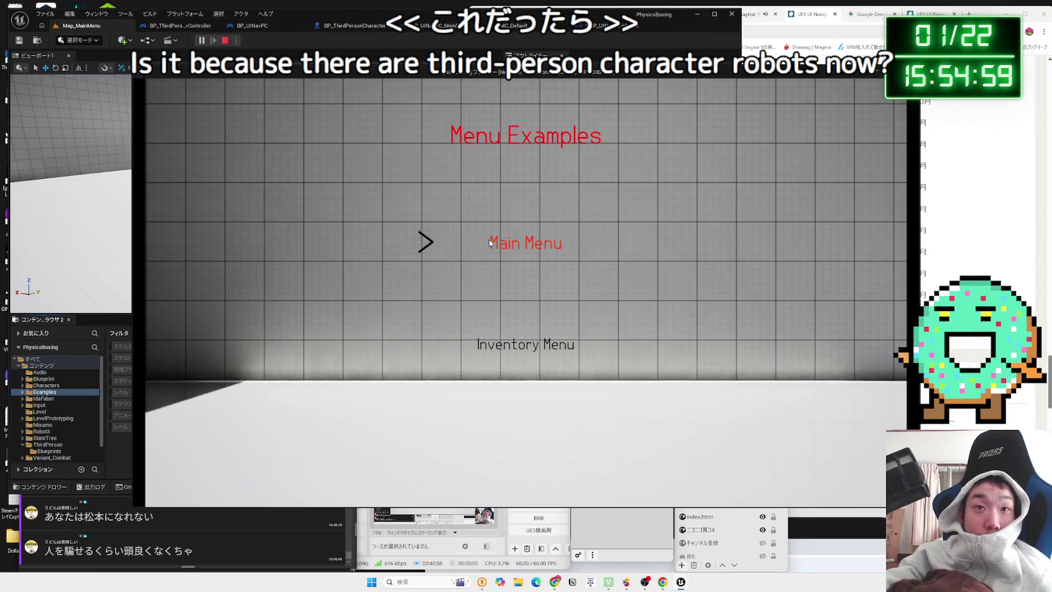
left_click(491, 245)
left_click(263, 415)
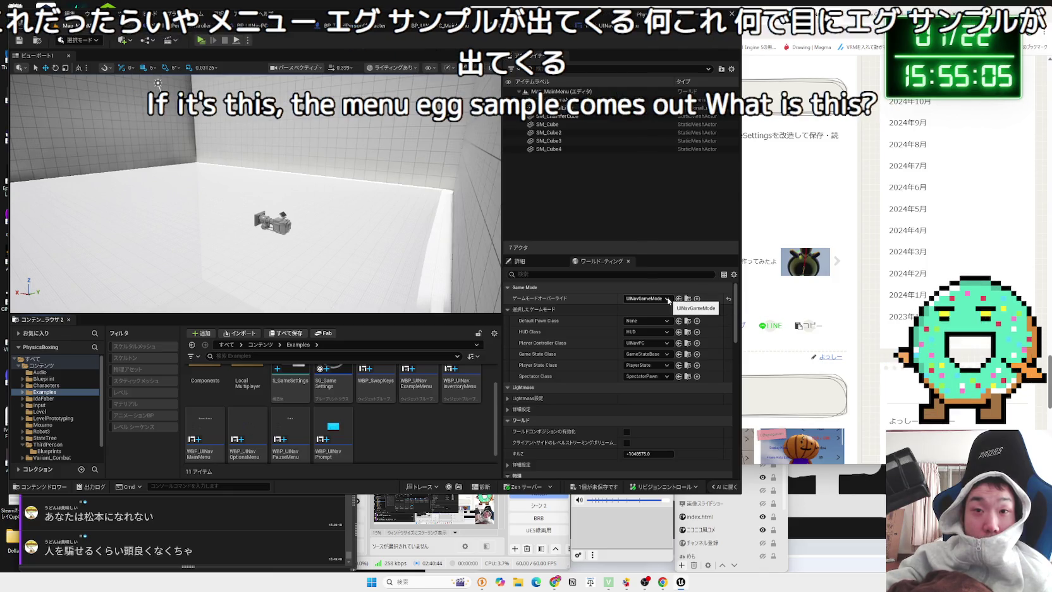
Locate the UINavPC player controller asset in the UI Navigation plugin content
left_click(665, 301)
left_click(664, 318)
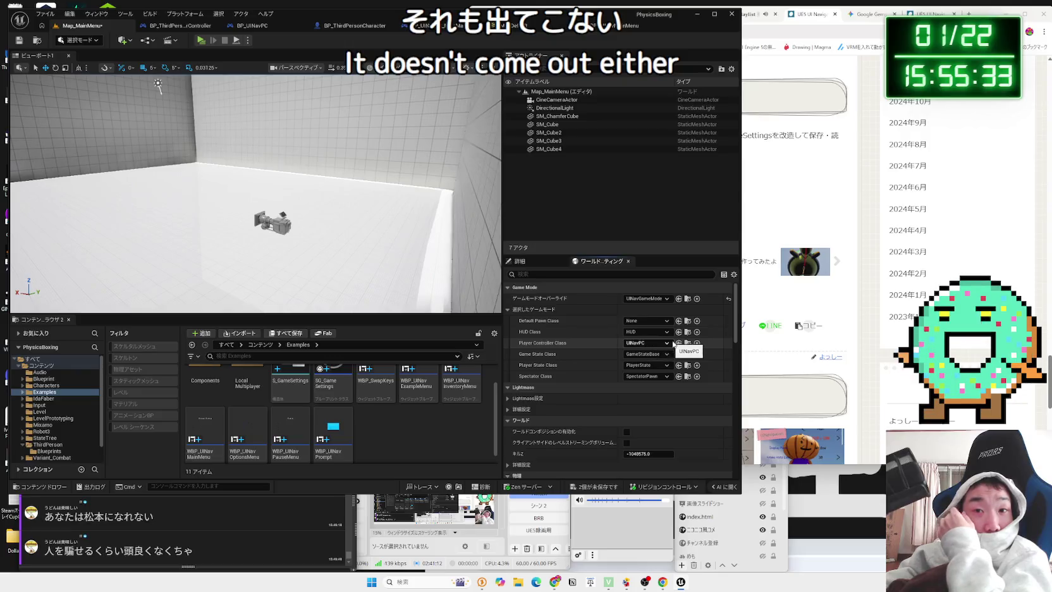
left_click(687, 343)
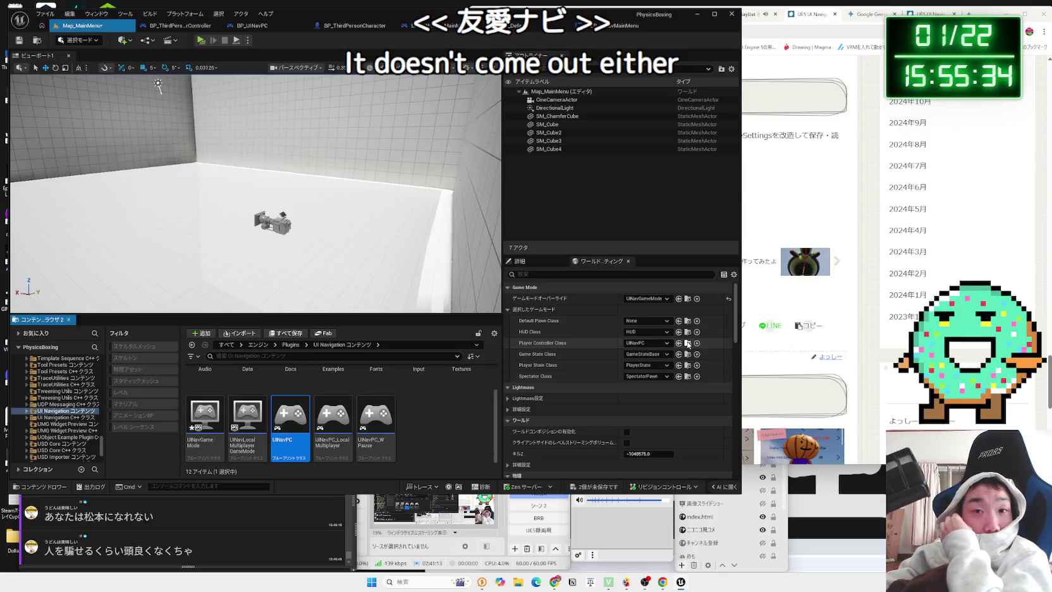
Inspect the UINavPC blueprint's event graph
double_click(296, 416)
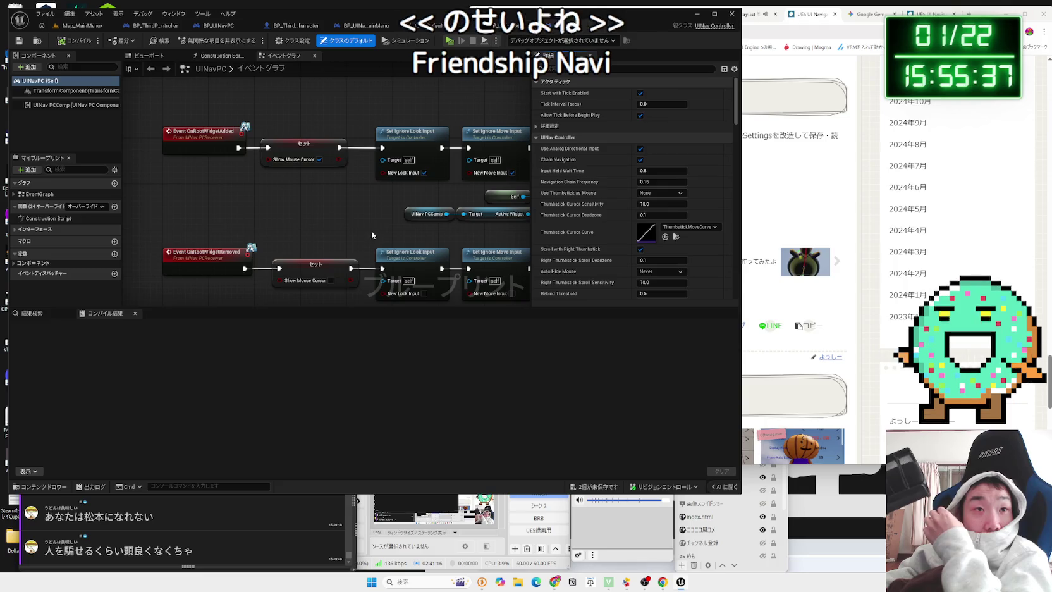
scroll(381, 105, "up", 5)
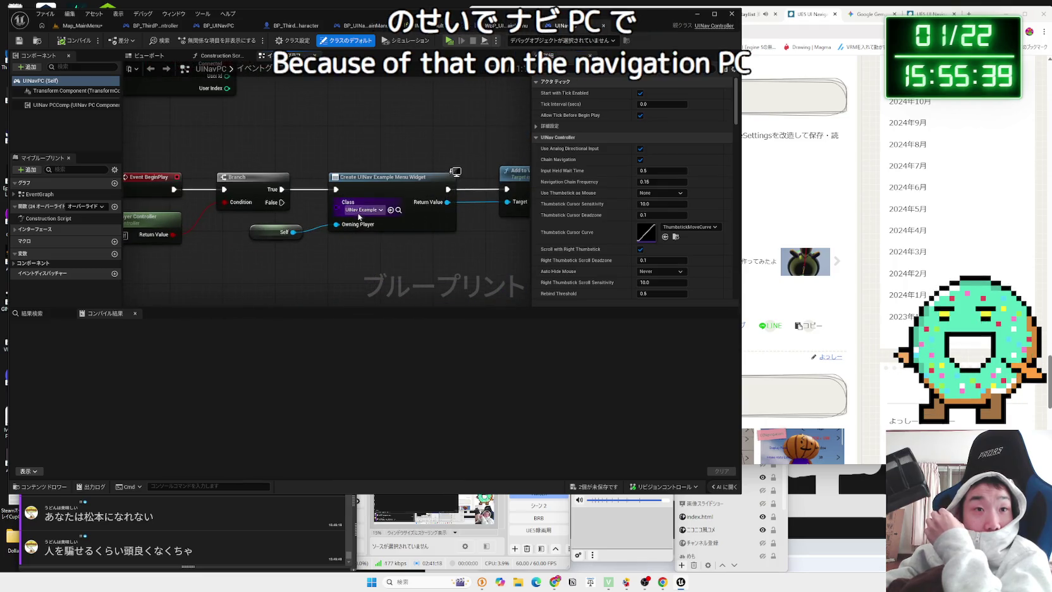
scroll(336, 270, "down", 2)
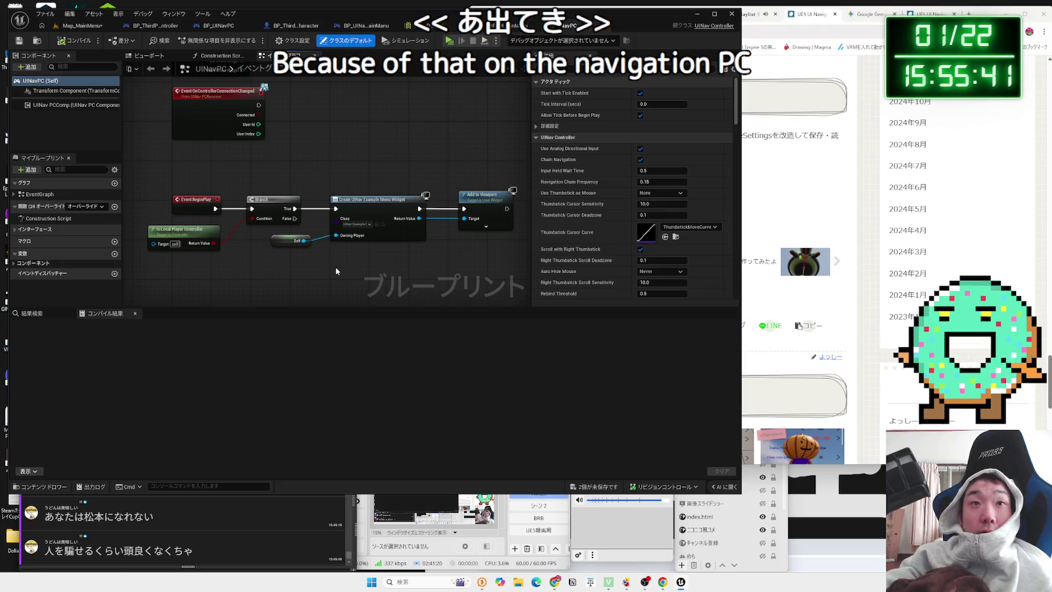
Set Map_MainMenu's Player Controller Class to BP_UINavPC_MainMenu and save all changes
left_click(93, 26)
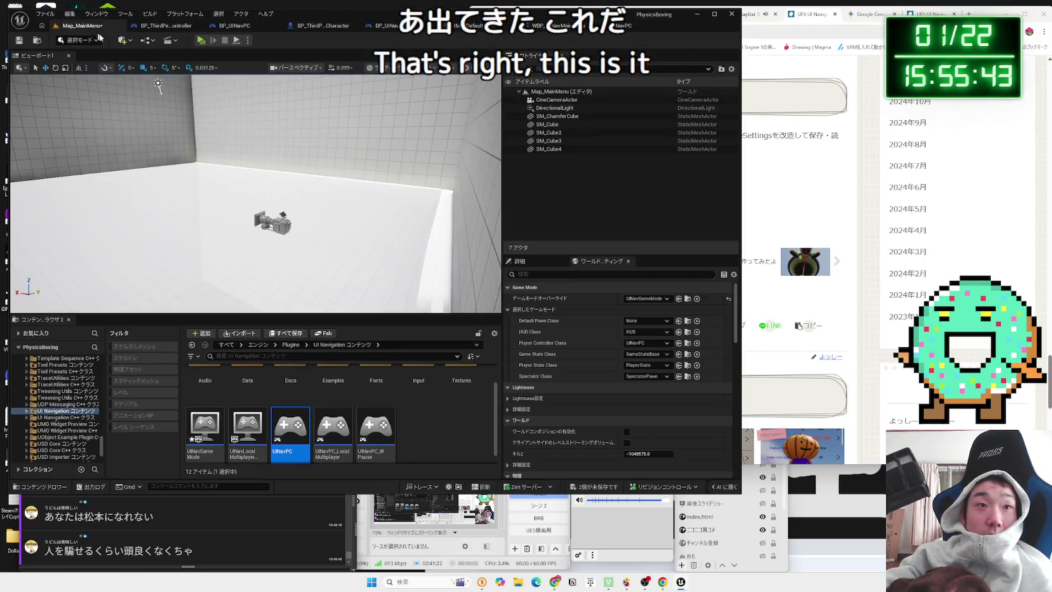
left_click(650, 343)
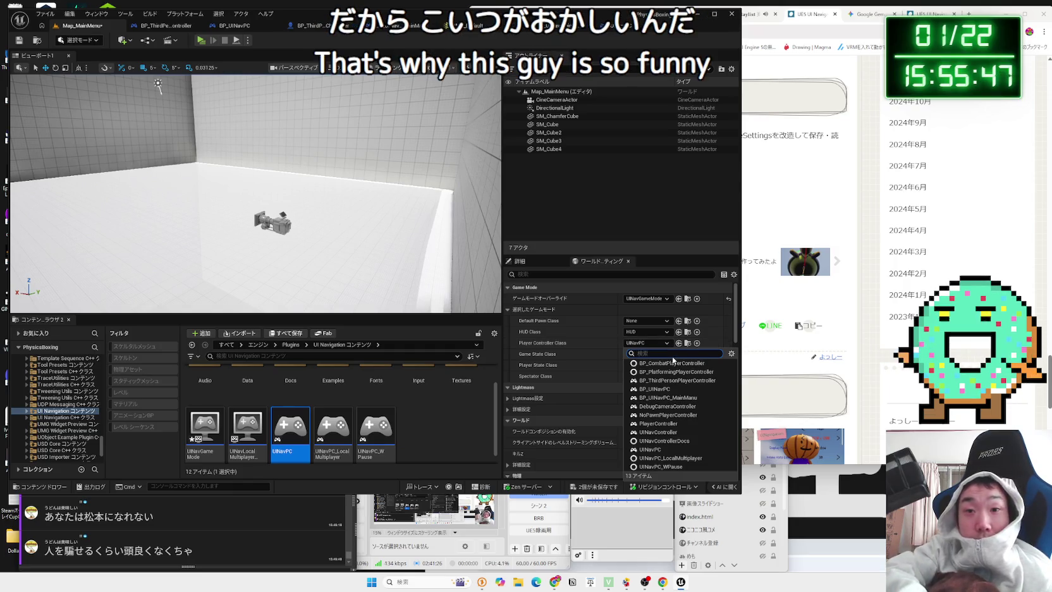
type("Up")
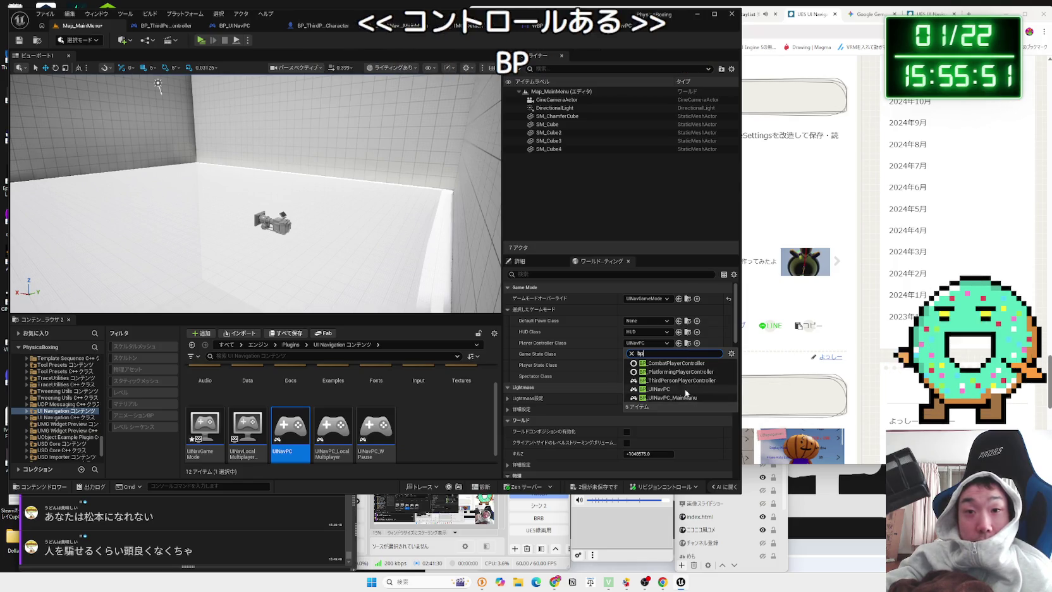
left_click(675, 389)
left_click(646, 343)
key("Escape")
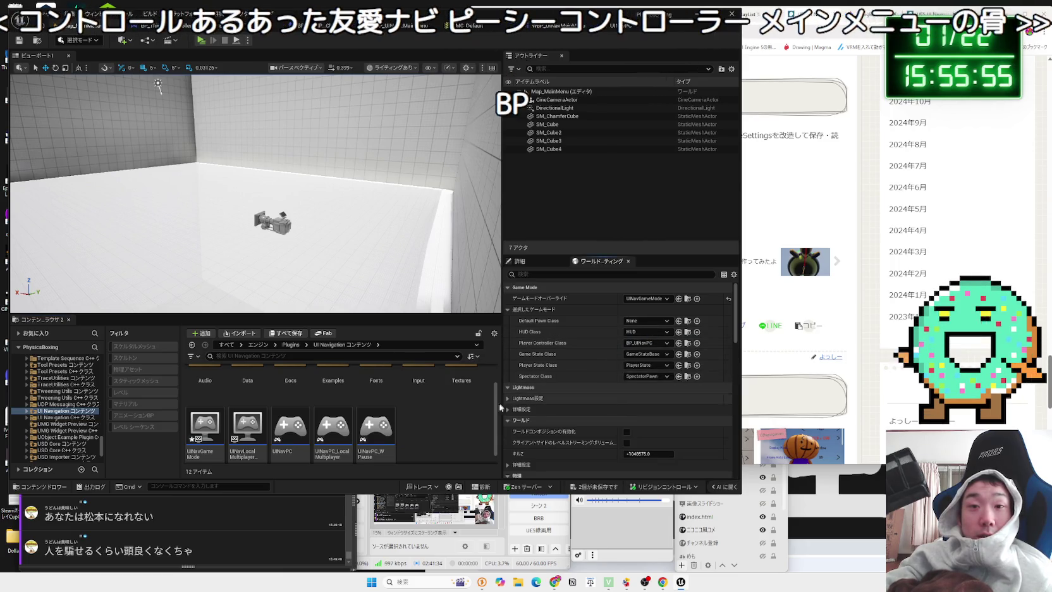
left_click(595, 481)
left_click(565, 376)
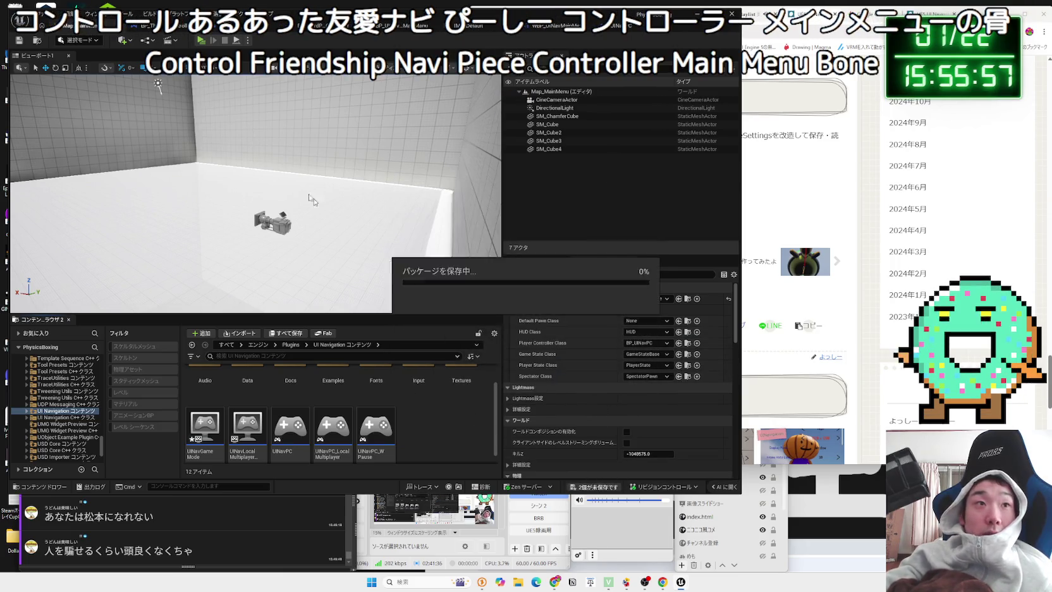
left_click(200, 40)
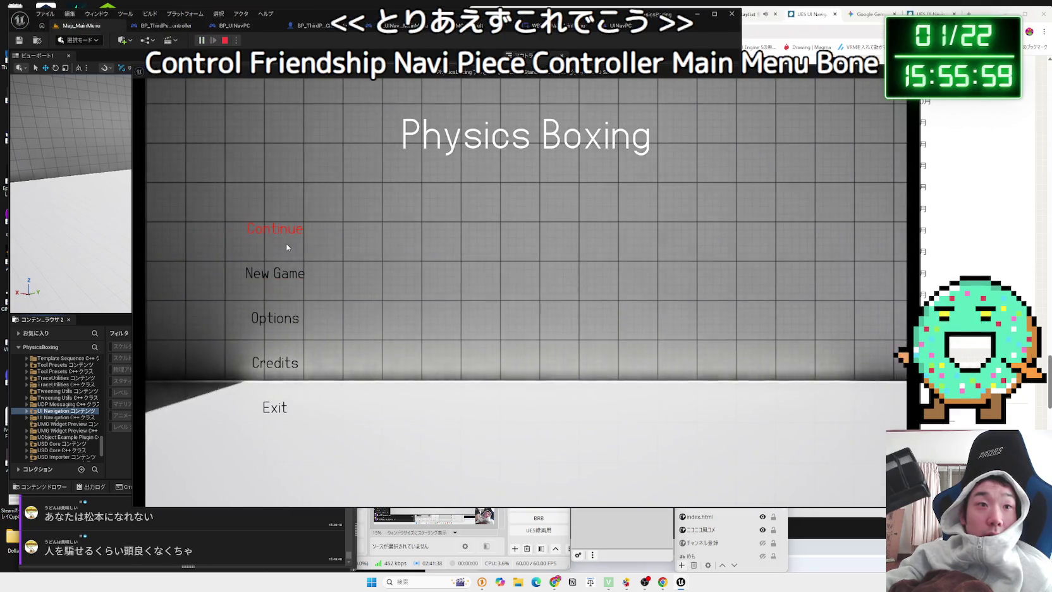
key("Return")
key("Escape")
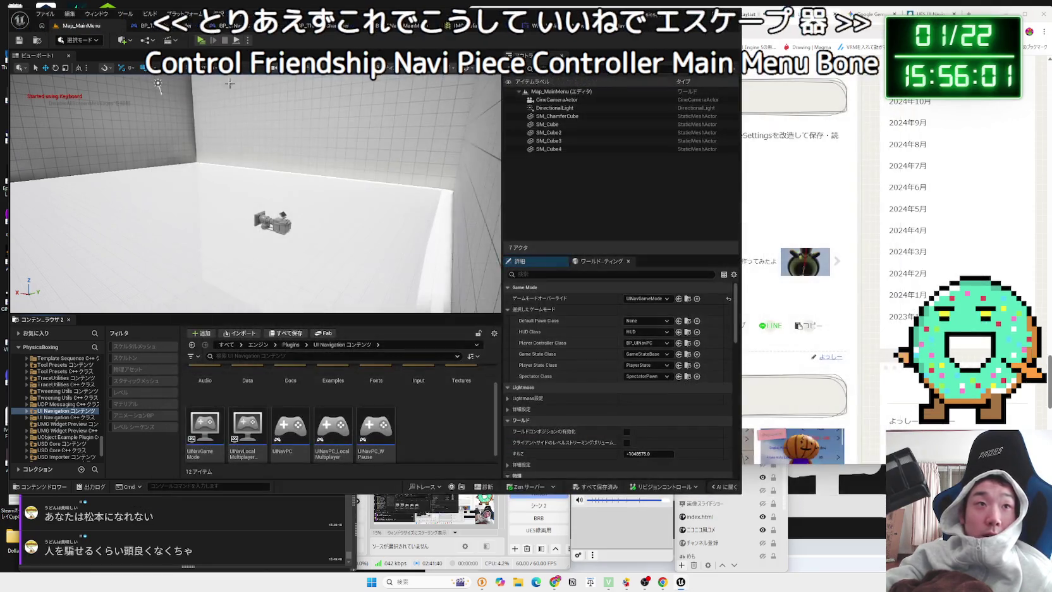
key("alt+p")
key("Return")
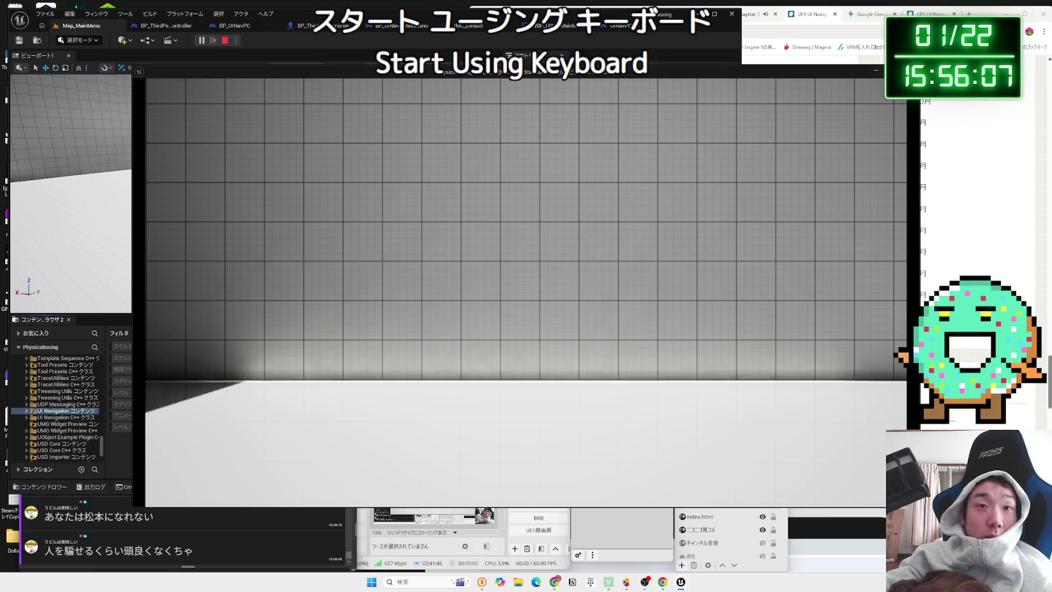
key("Escape")
left_click(201, 40)
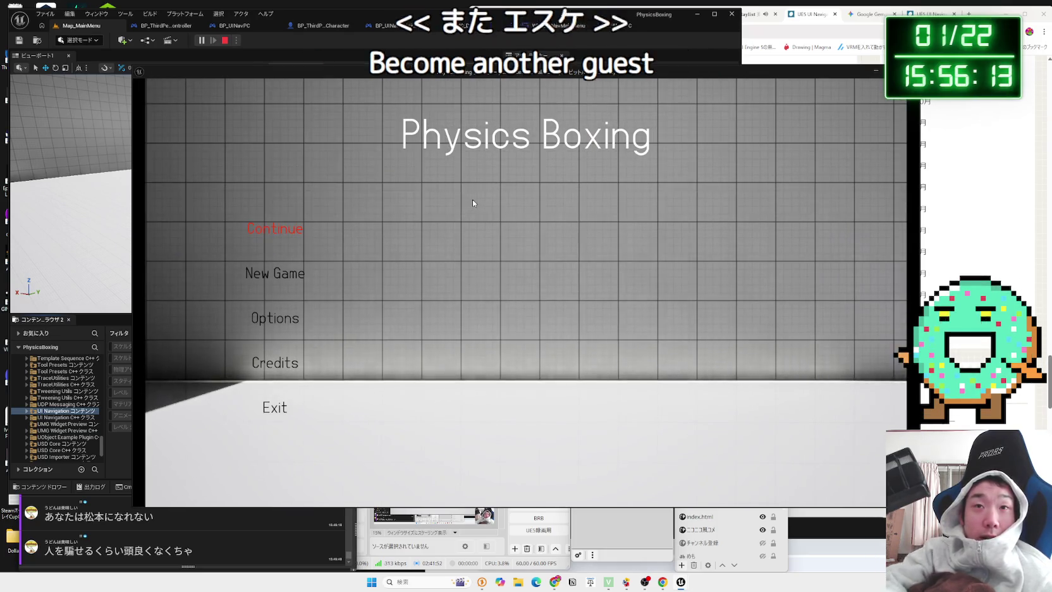
key("Escape")
left_click(247, 39)
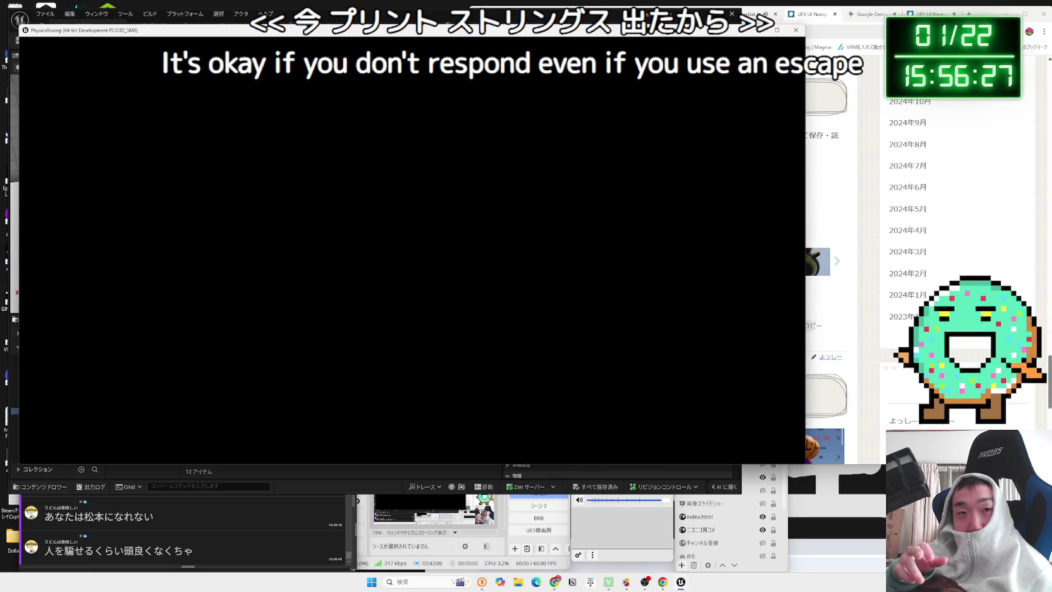
key("Down")
key("Return")
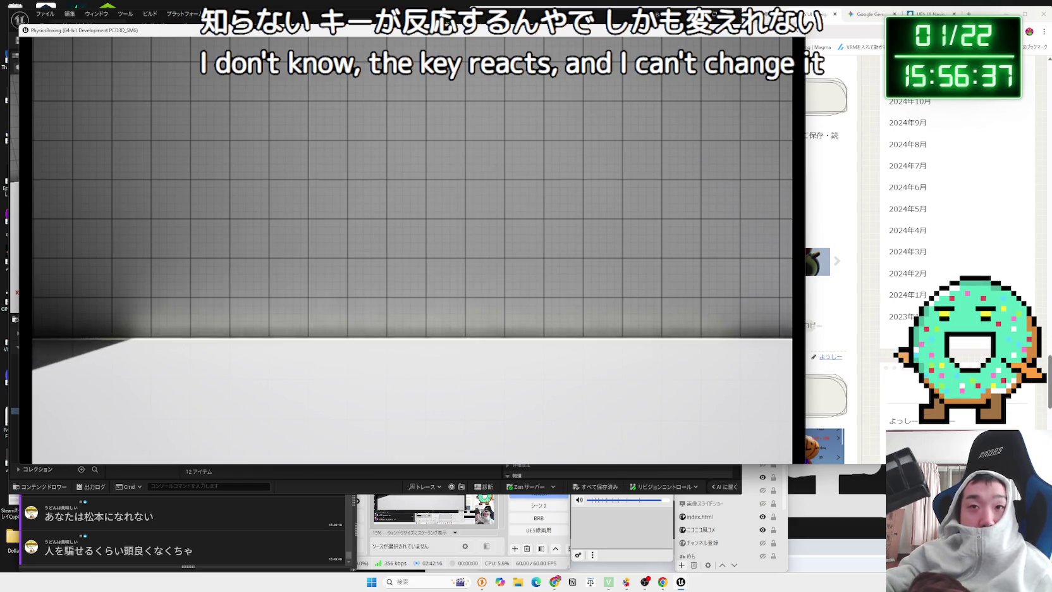
key("alt+Tab")
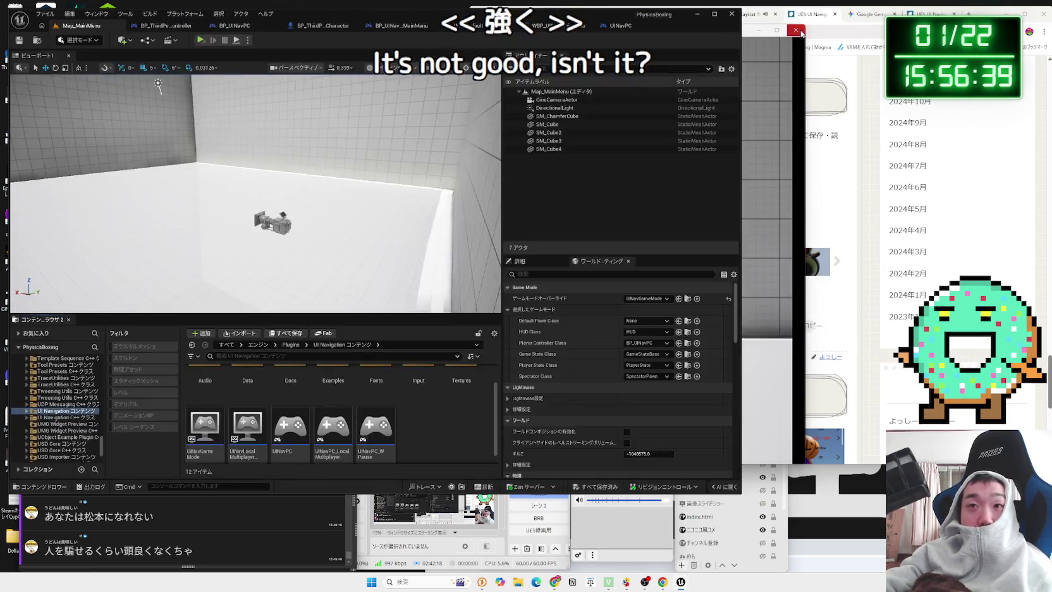
Close the game window, collapse Engine content, and open ThirdPerson's Blueprints folder
left_click(799, 31)
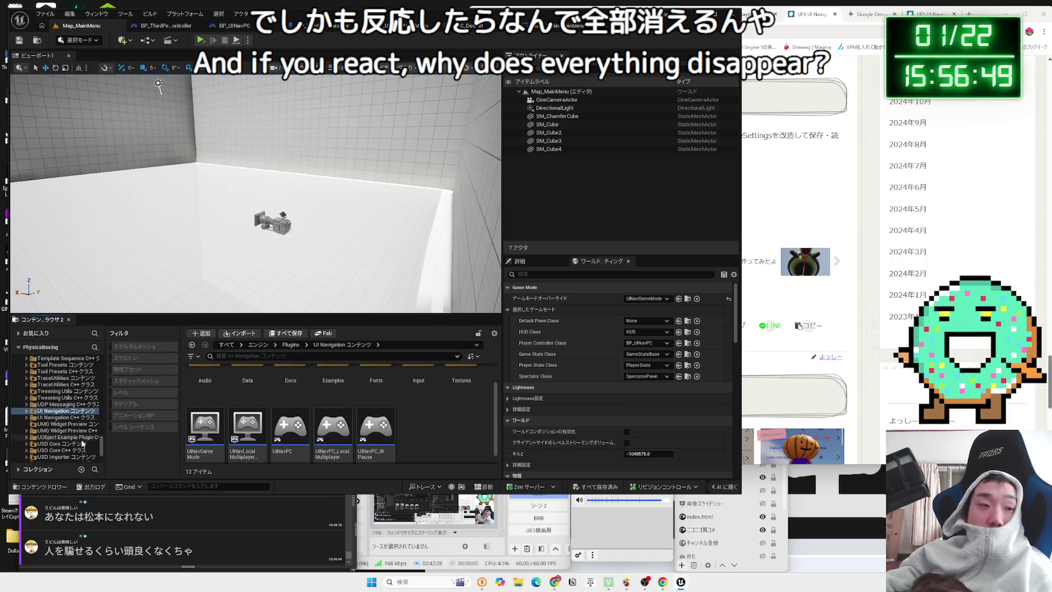
scroll(56, 411, "up", 15)
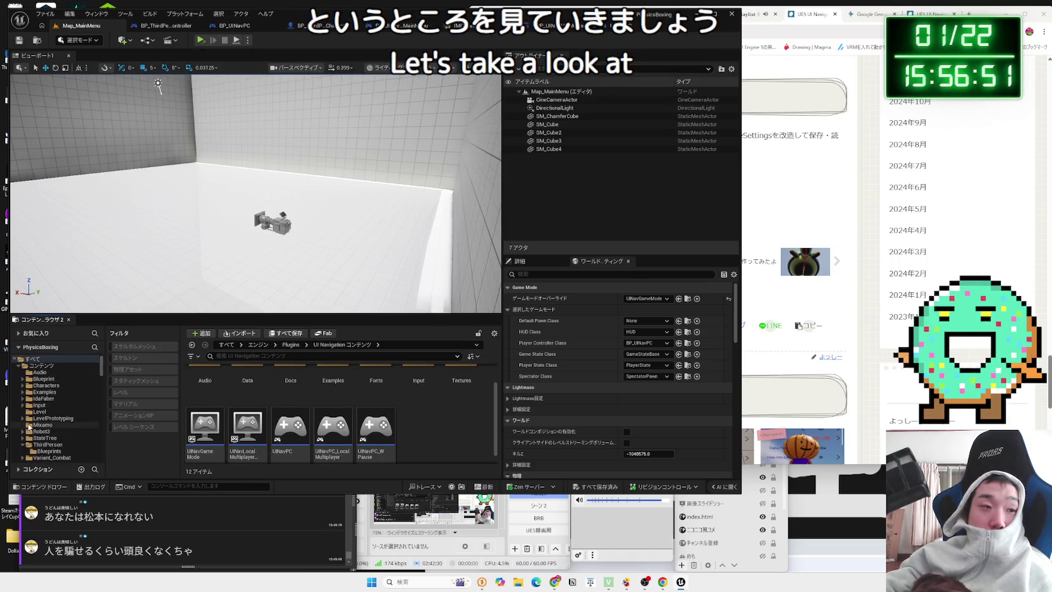
left_click(22, 413)
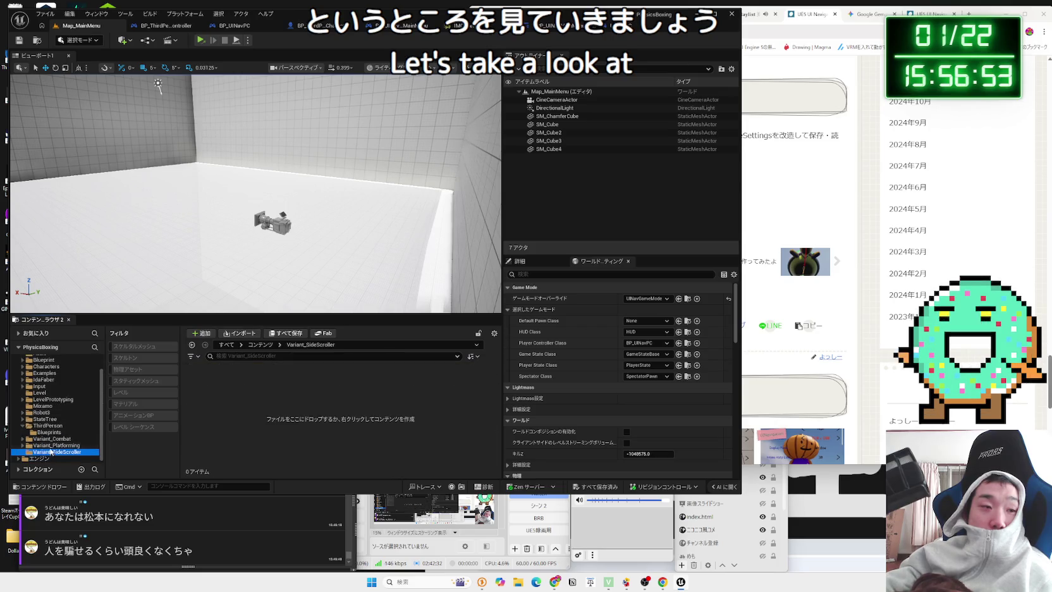
left_click(48, 426)
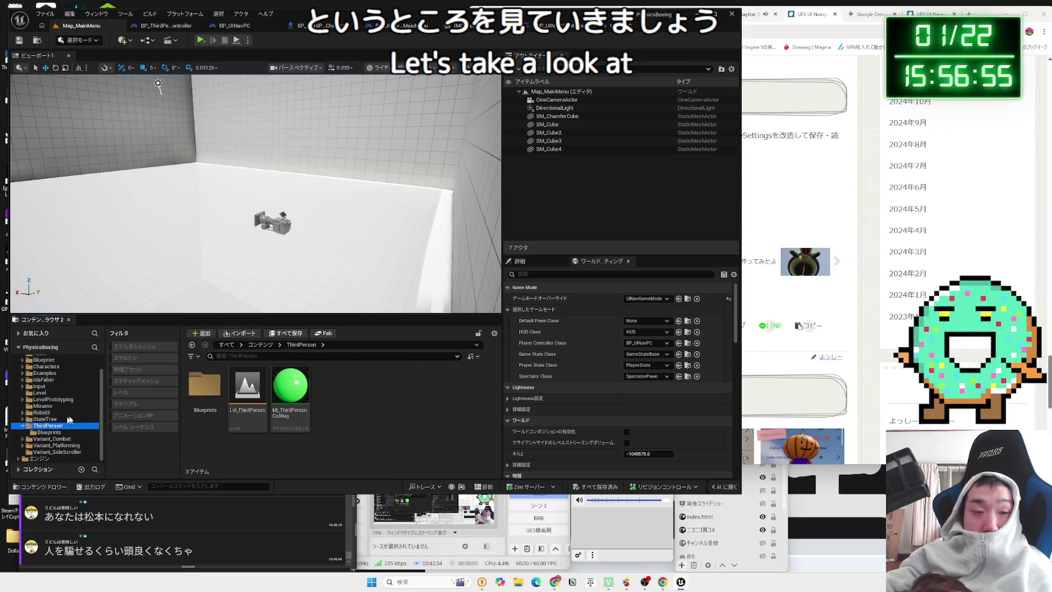
double_click(204, 386)
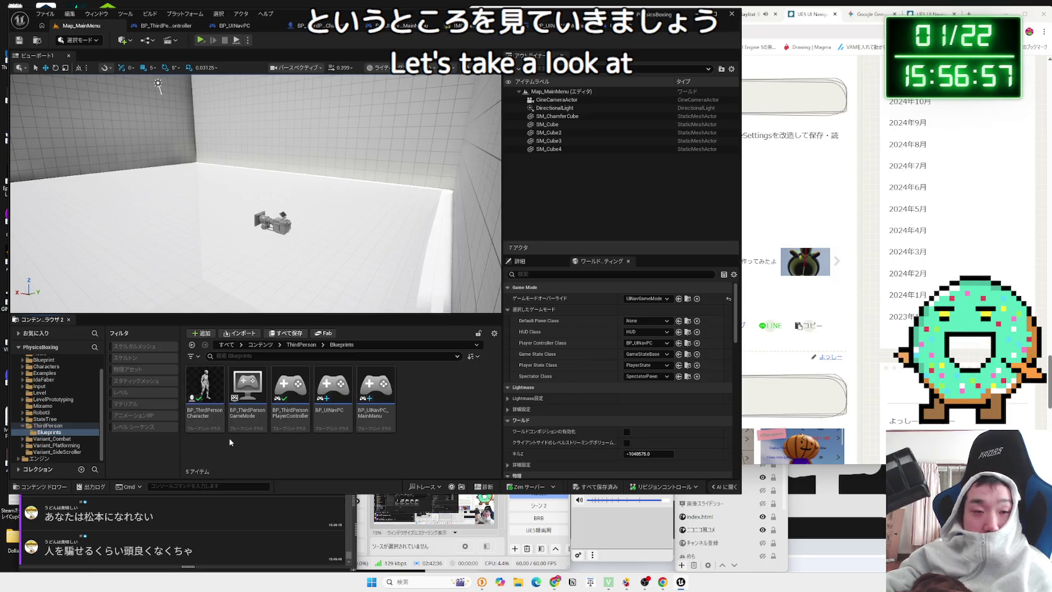
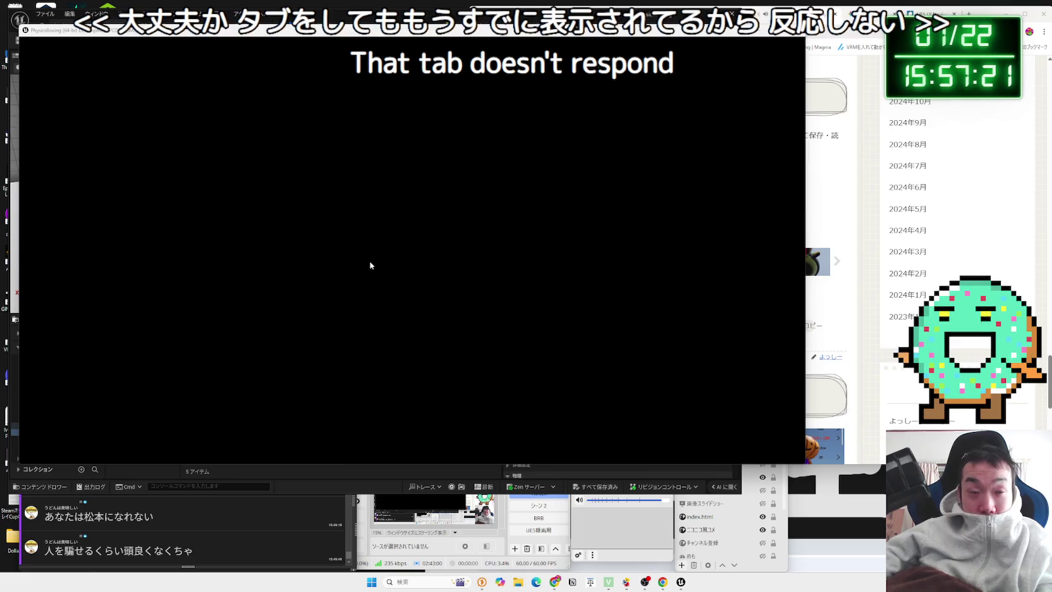
Hide the running game's menu with Tab, then close the test game window
key("Tab")
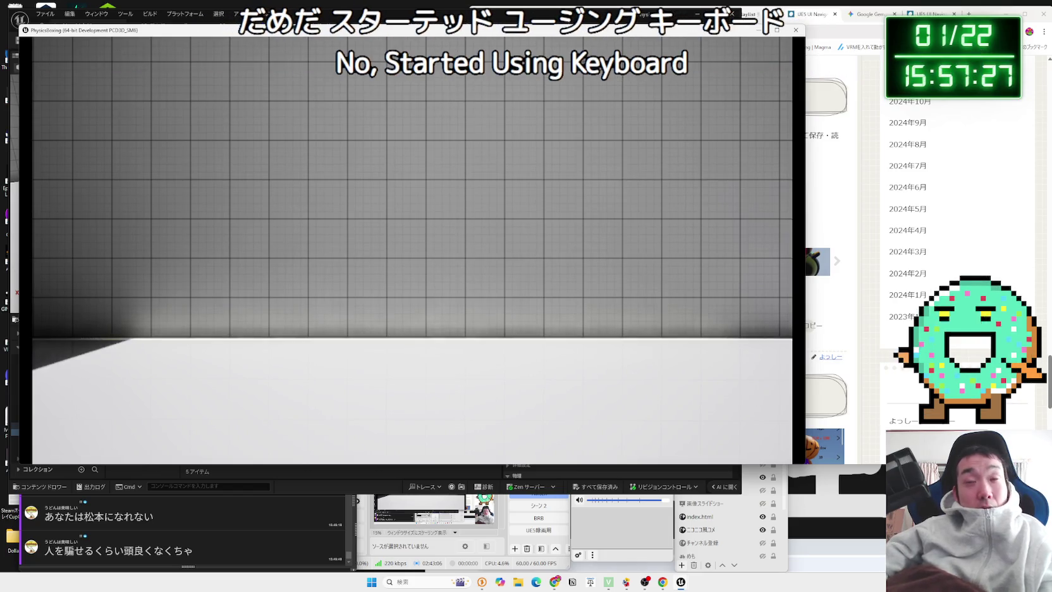
key("alt+Tab")
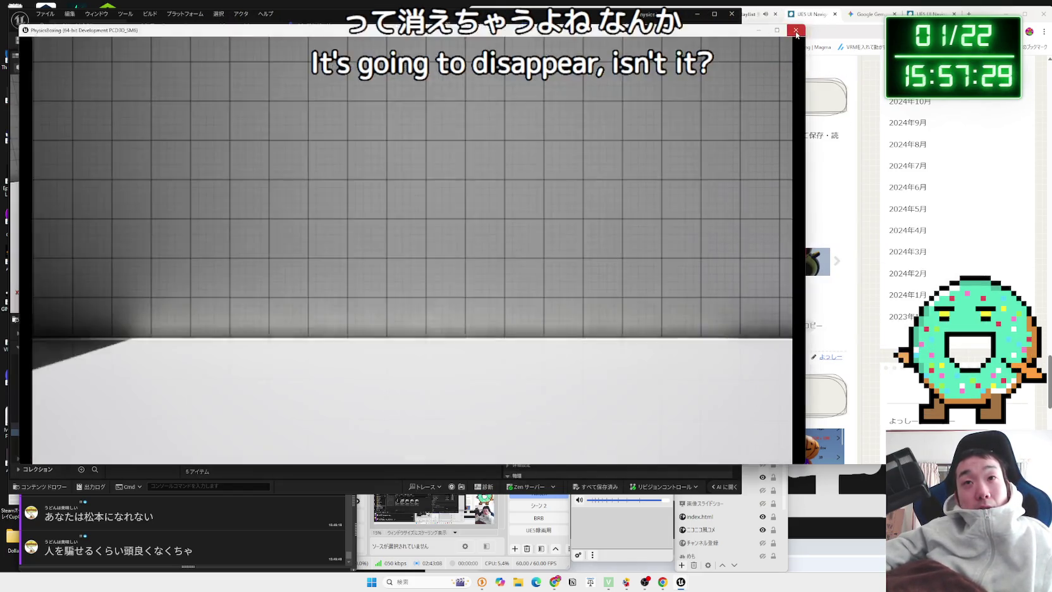
left_click(796, 31)
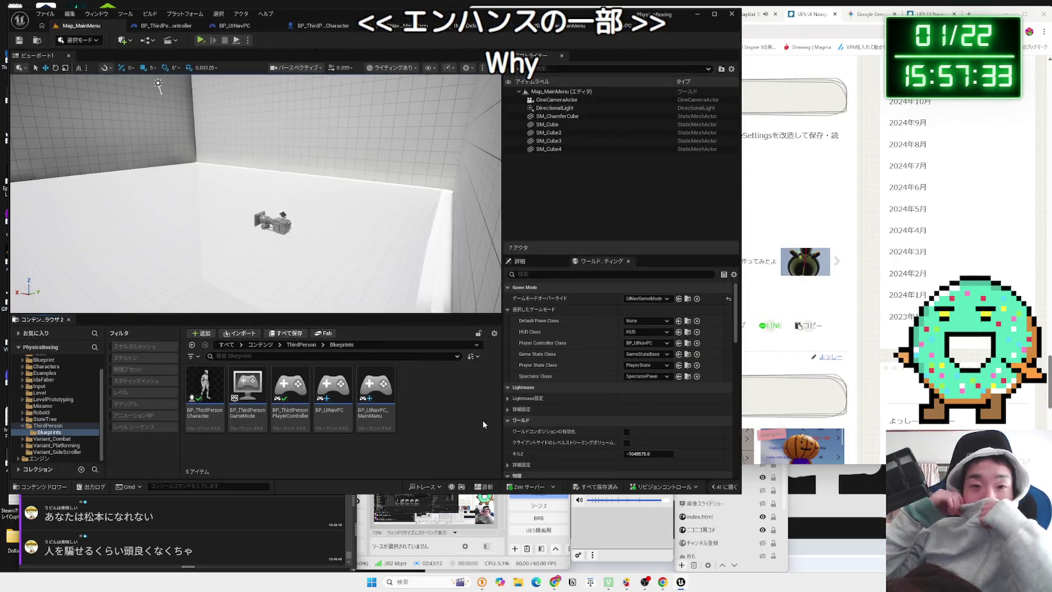
Set UINavGameMode's default pawn to BP_ThirdPersonCharacter and save the game mode
left_click(645, 322)
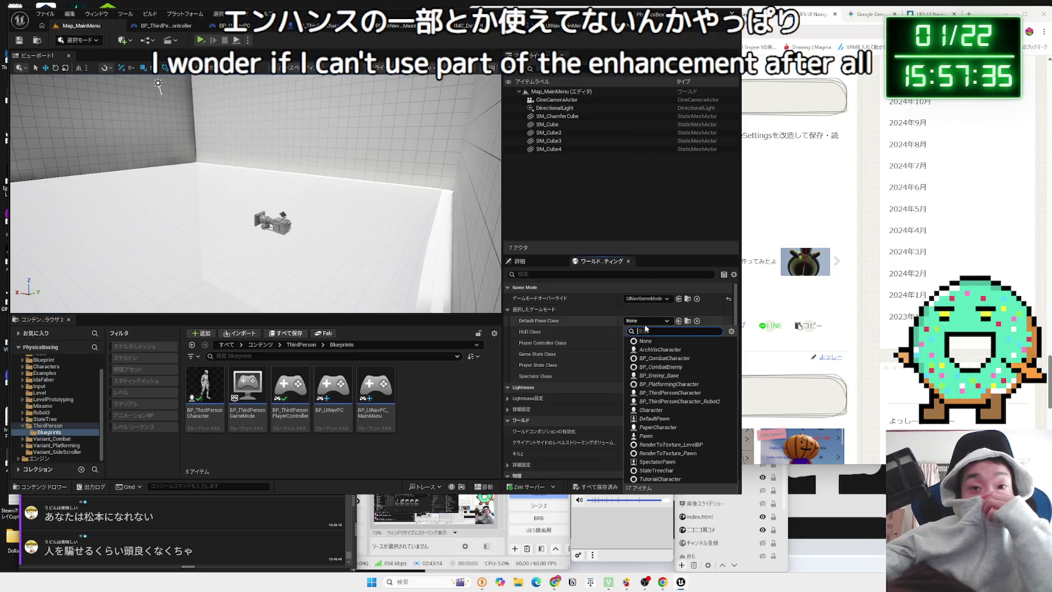
left_click(670, 392)
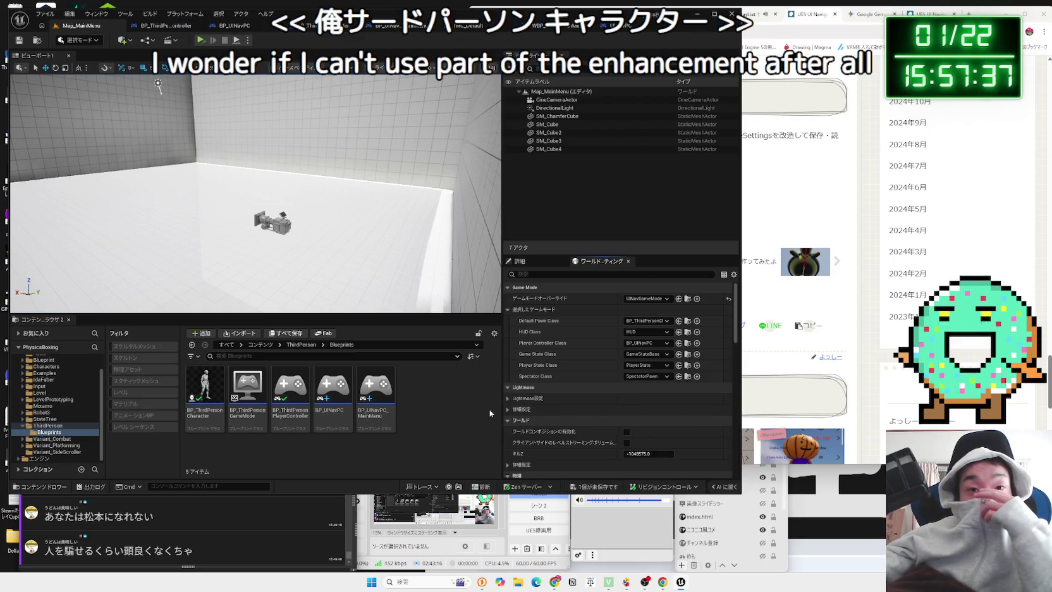
left_click(20, 43)
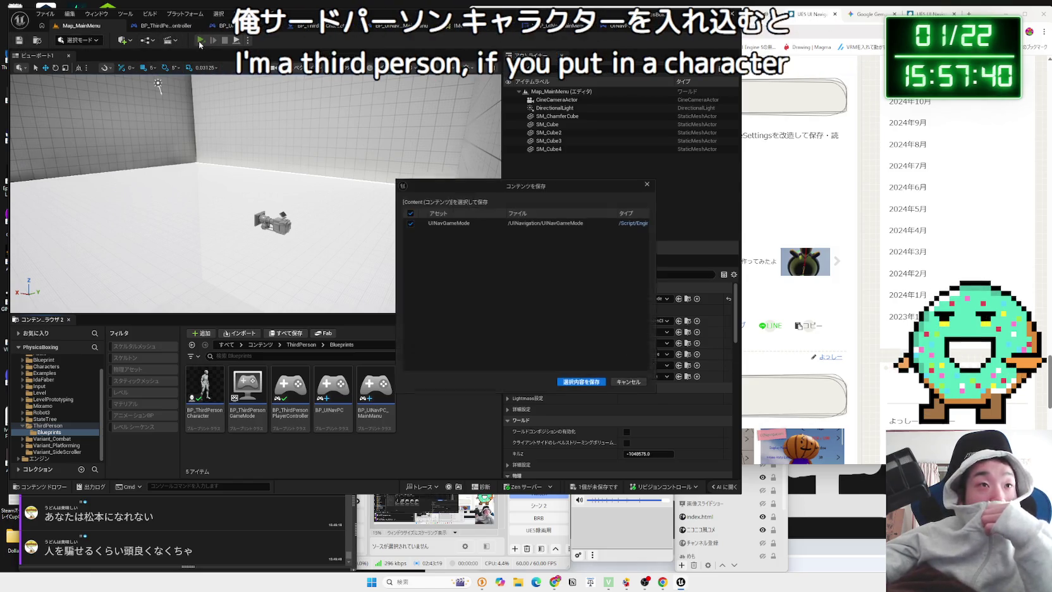
left_click(596, 388)
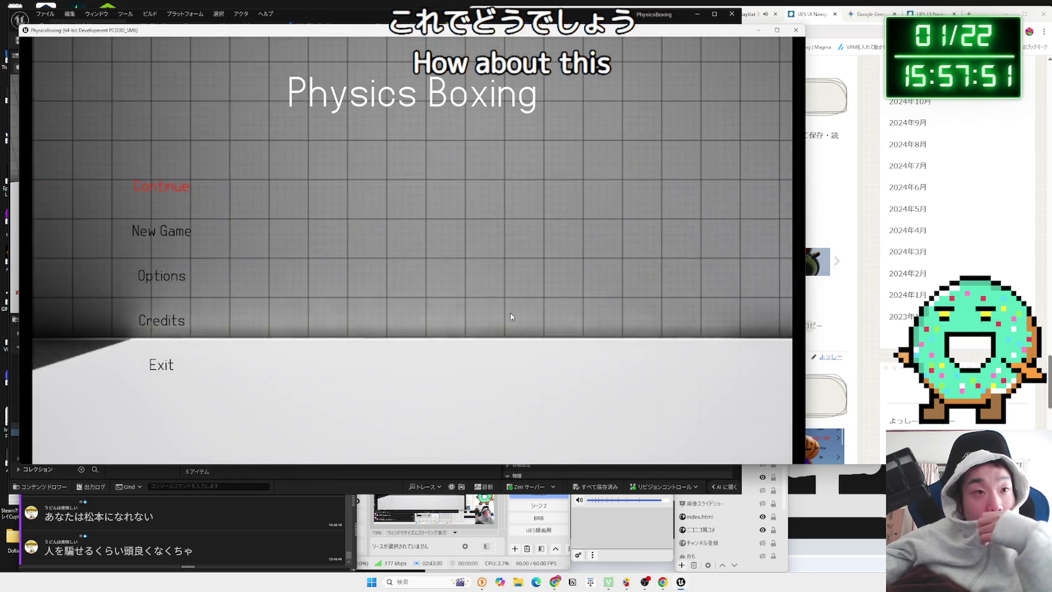
Check the menu hides again with Enter, then return to the editor's default pawn choices
key("Return")
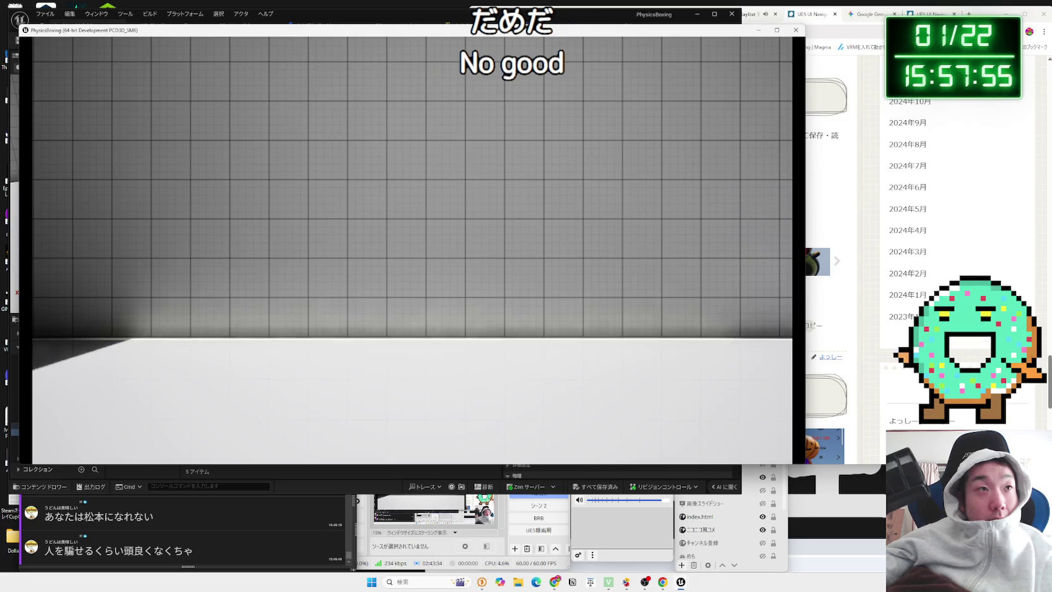
key("alt+Tab")
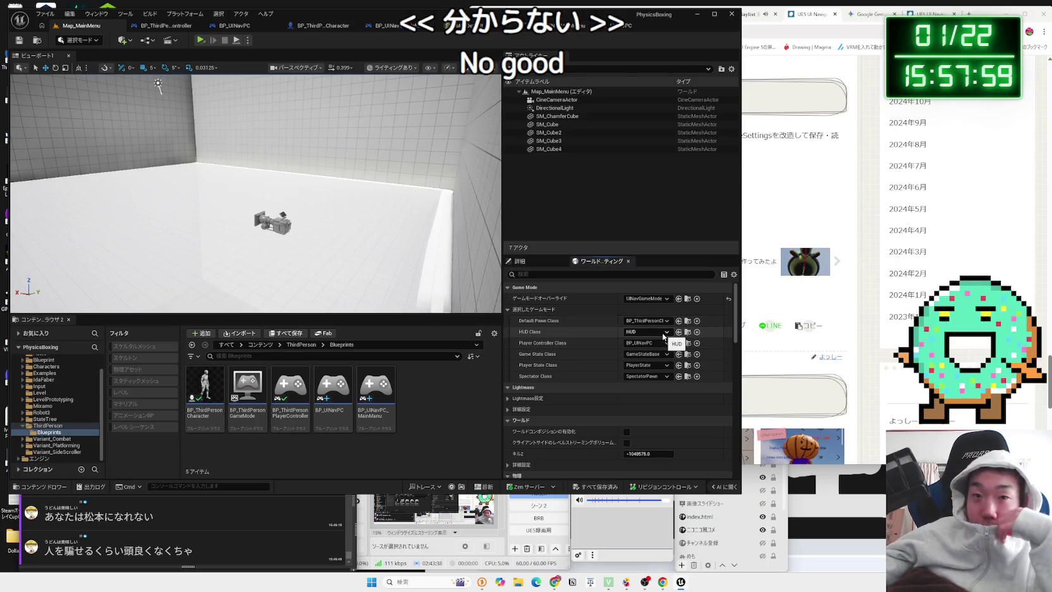
left_click(666, 324)
Reset the default pawn to None and save the game mode
left_click(657, 343)
left_click(593, 487)
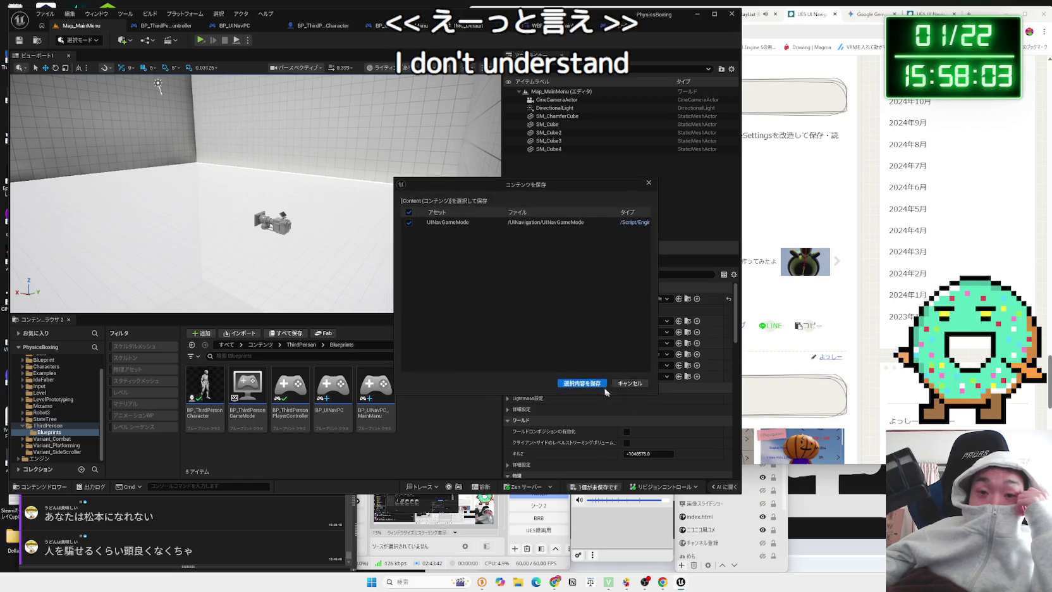
left_click(581, 380)
Set the player controller to BP_UINavPC_MainManu, save, and launch the game
left_click(647, 343)
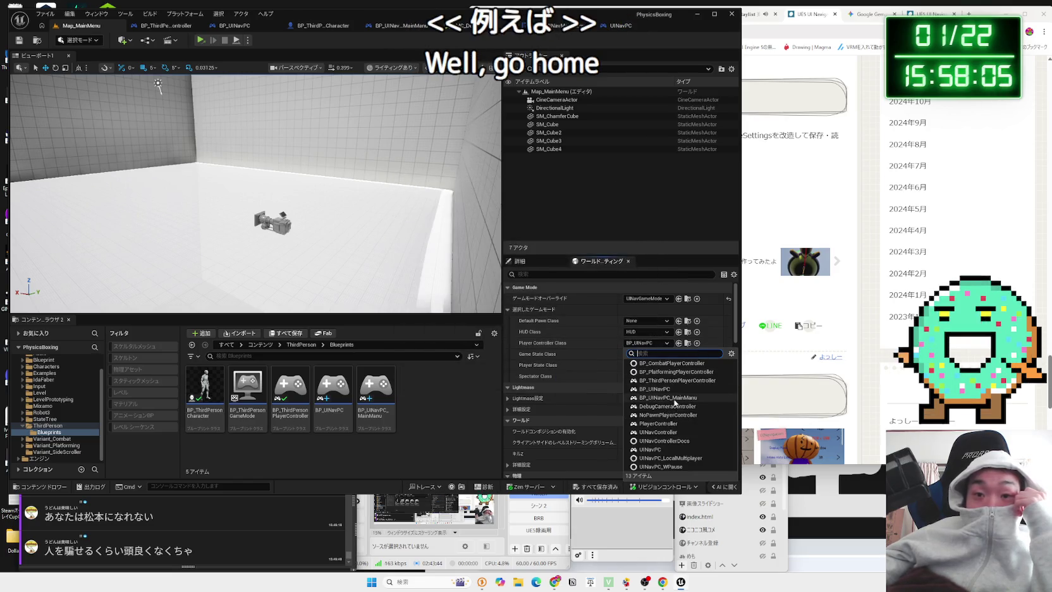
left_click(667, 397)
left_click(593, 486)
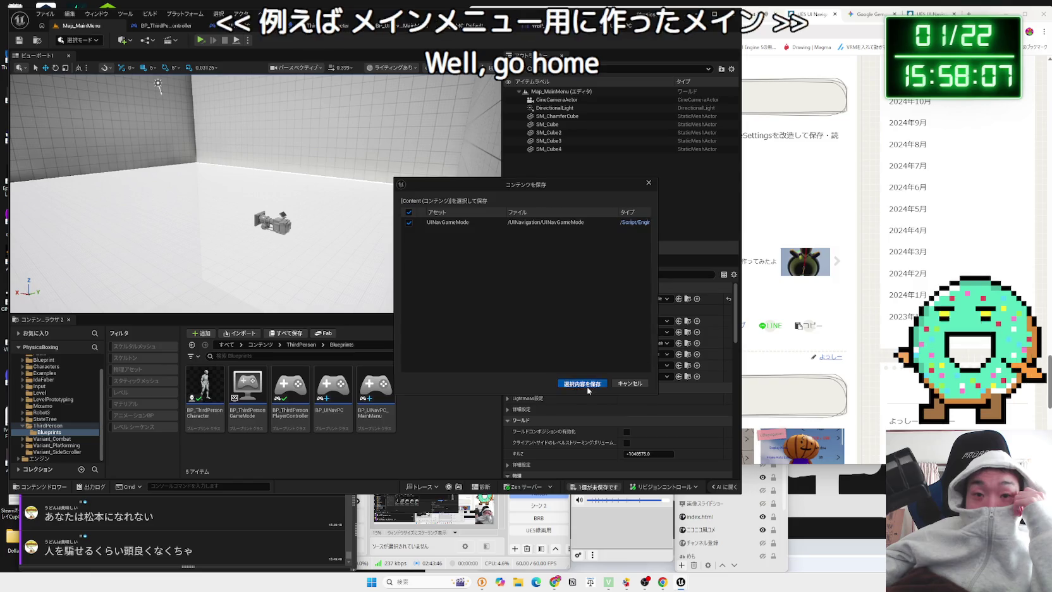
left_click(577, 375)
left_click(201, 41)
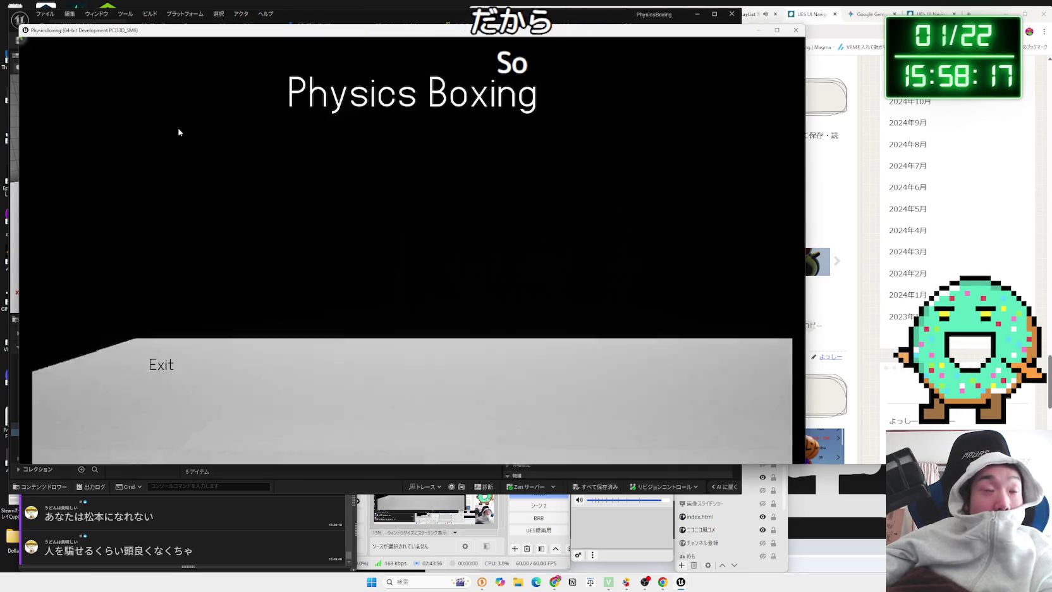
Confirm Enter still hides the menu with the new controller, then switch back to the editor
key("Return")
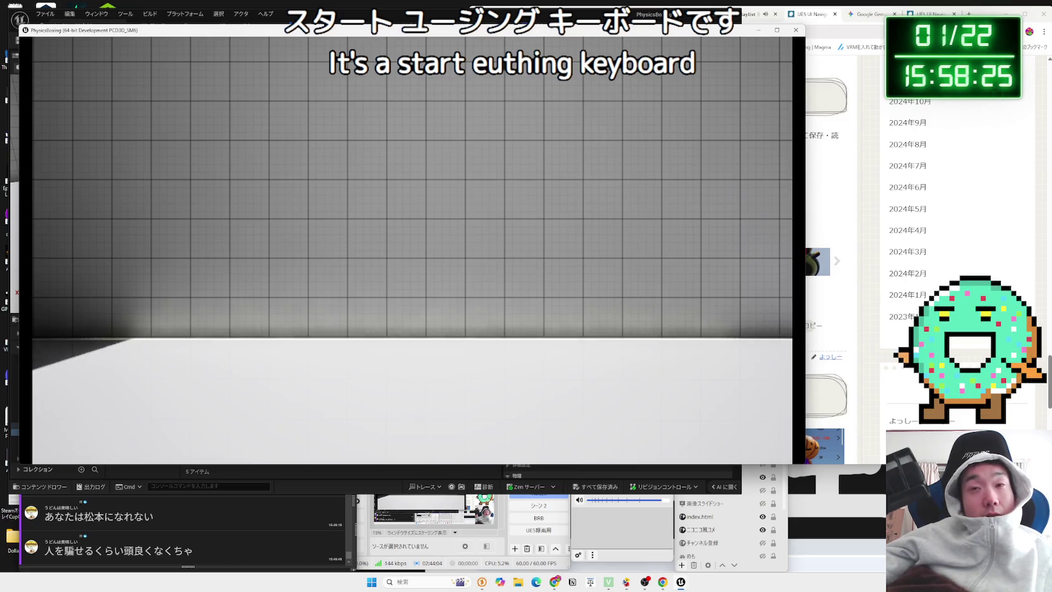
key("alt+Tab")
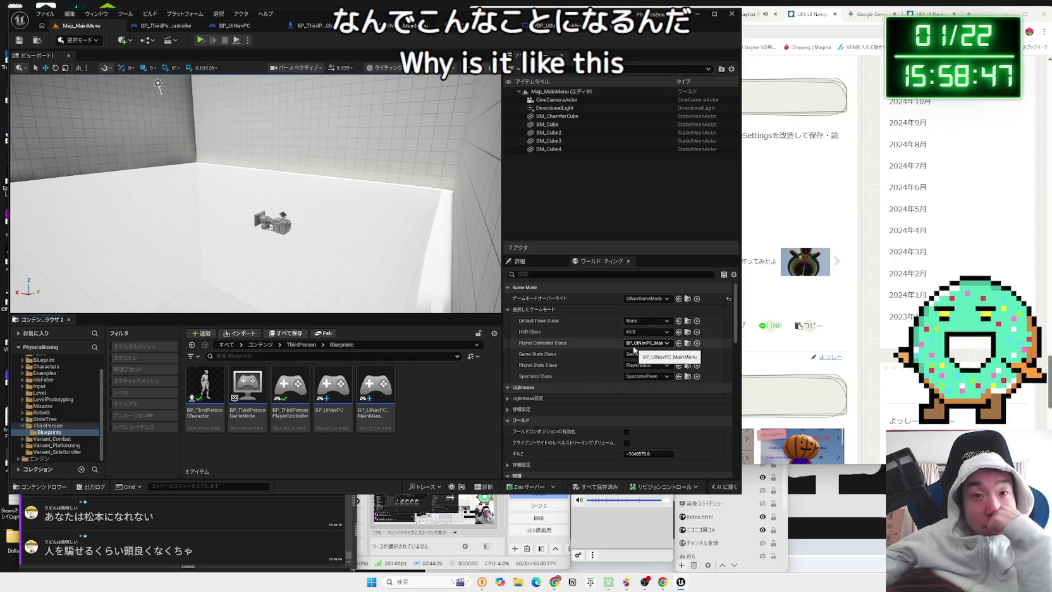
Override Map_MainMenu's game mode with BP_ThirdPersonGameMode and save the level
left_click(648, 302)
left_click(649, 304)
left_click(648, 300)
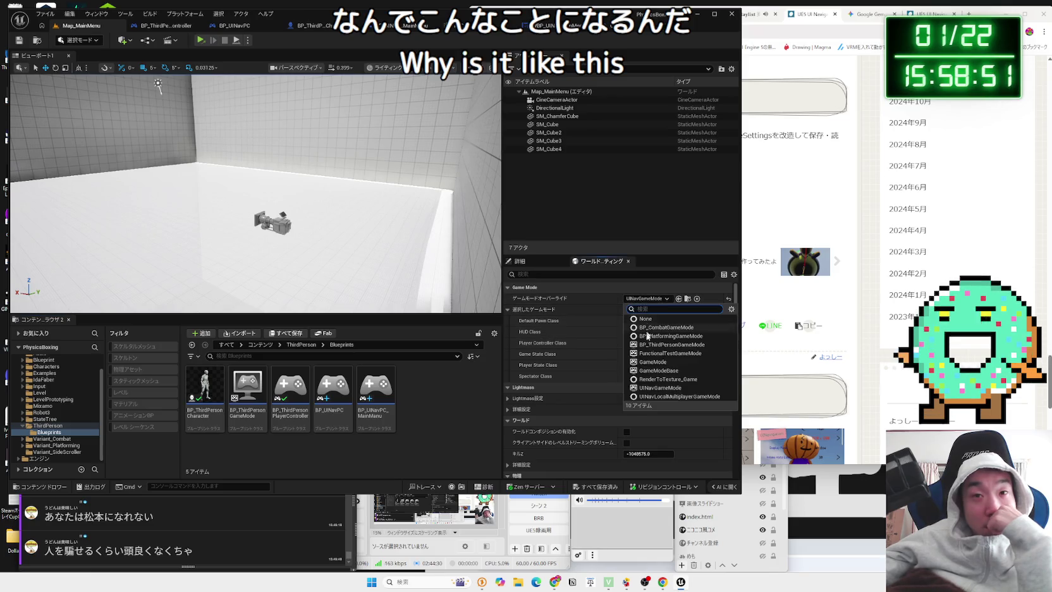
left_click(661, 345)
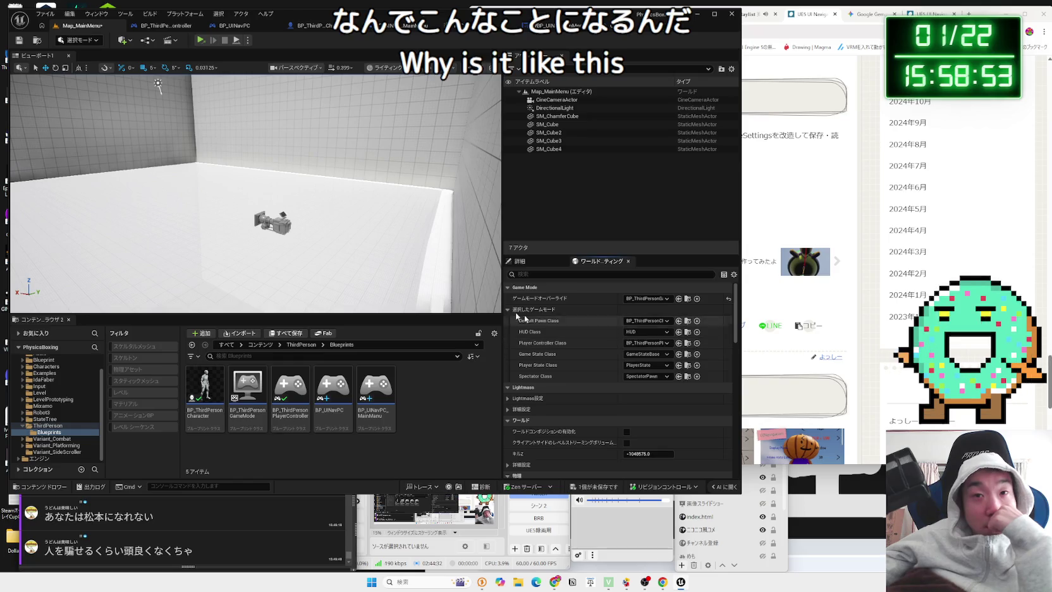
left_click(646, 299)
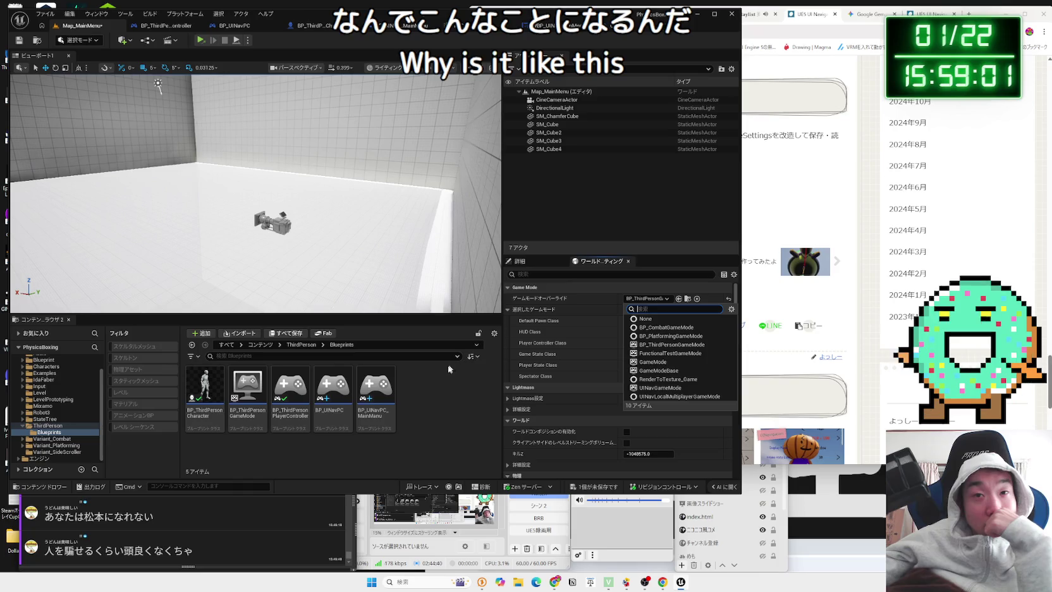
left_click(682, 350)
key("ctrl+shift+s")
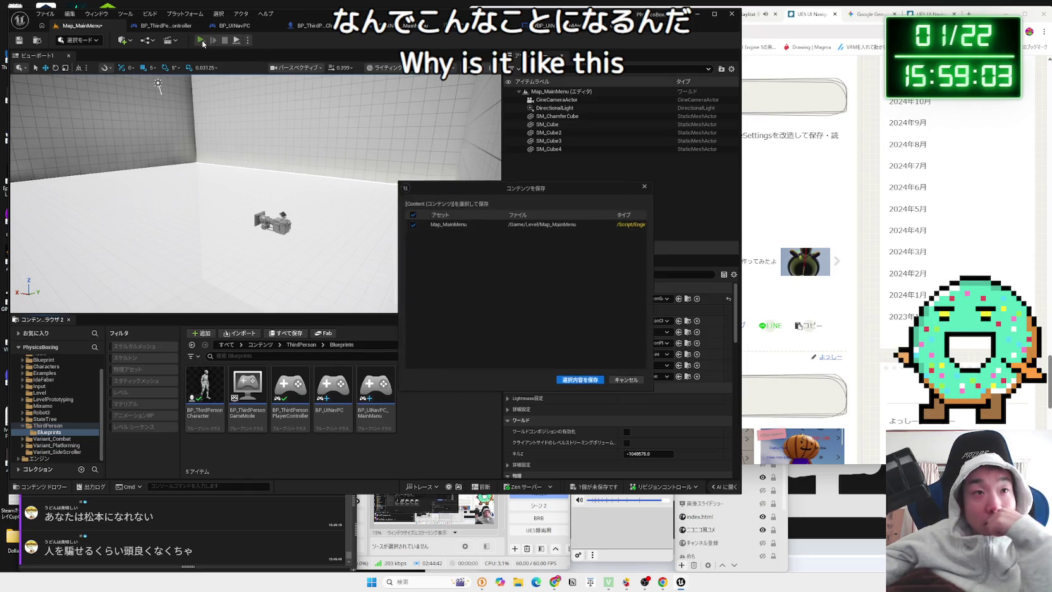
left_click(582, 384)
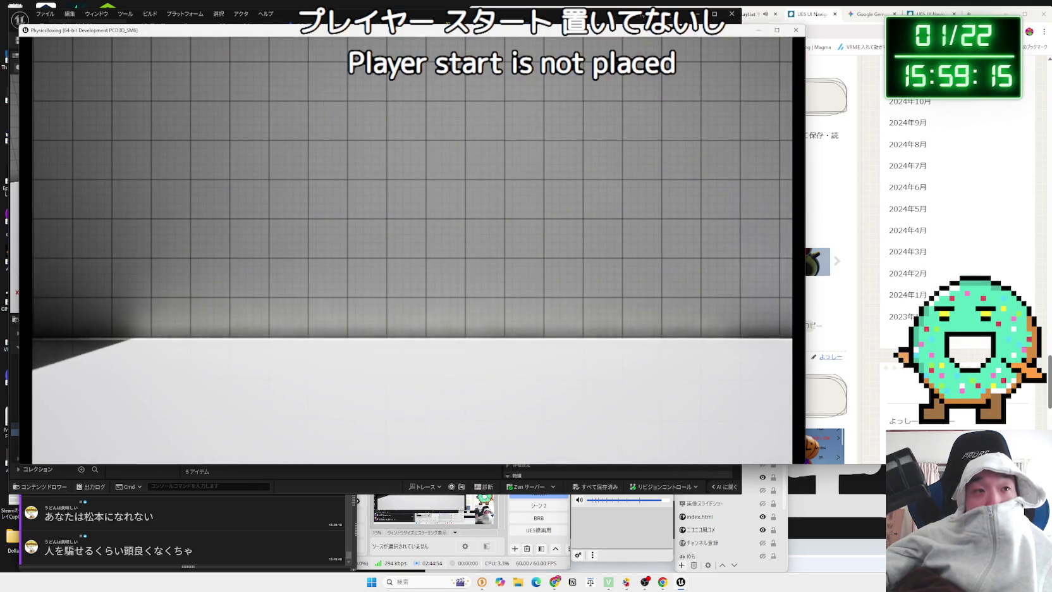
Navigate the game menu down to New Game and test hiding it with Enter
key("Down")
key("Down")
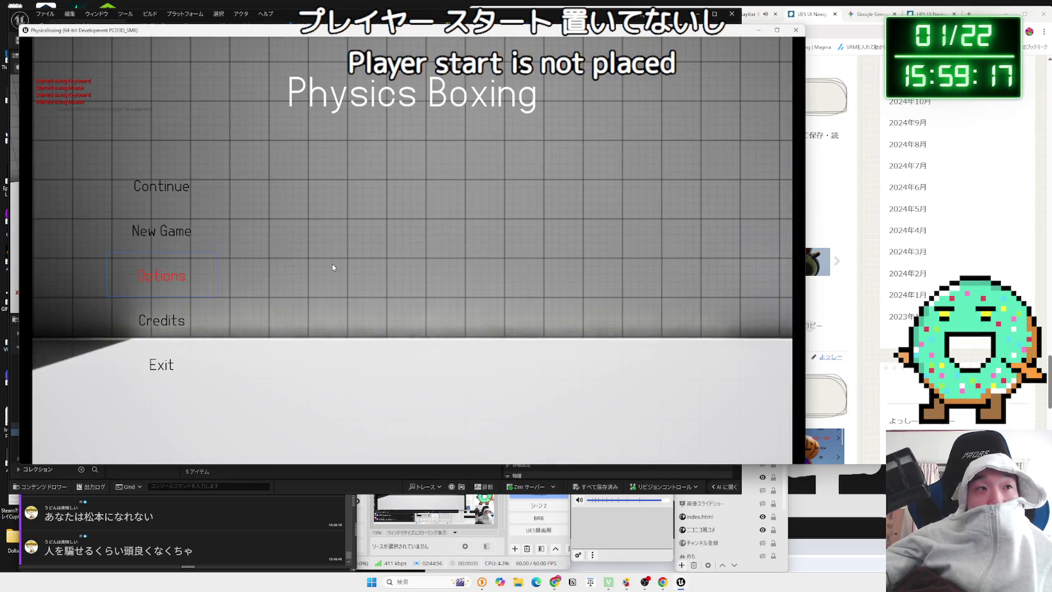
key("Down")
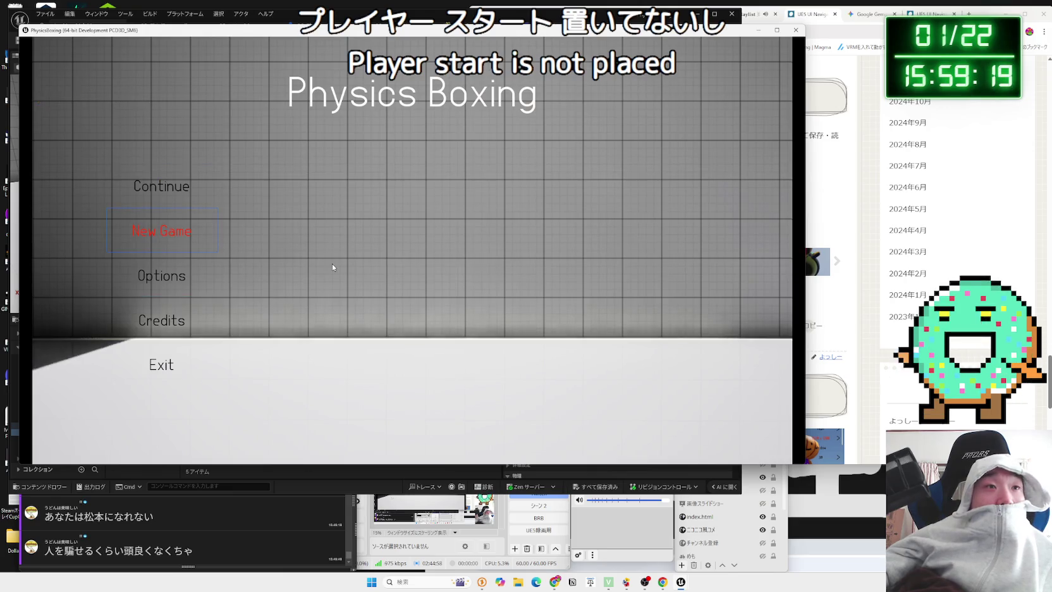
key("Return")
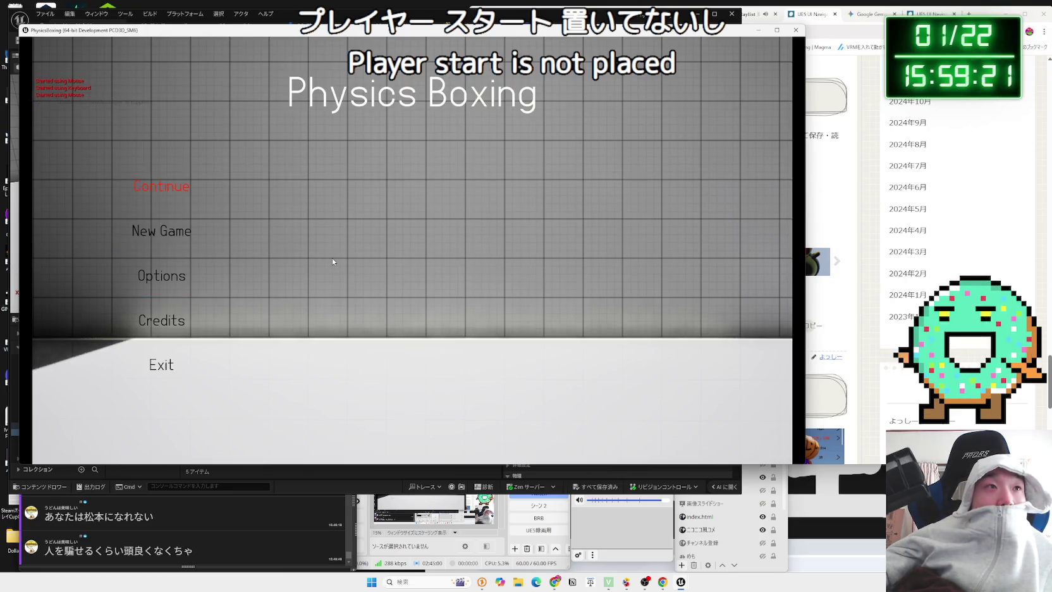
key("Return")
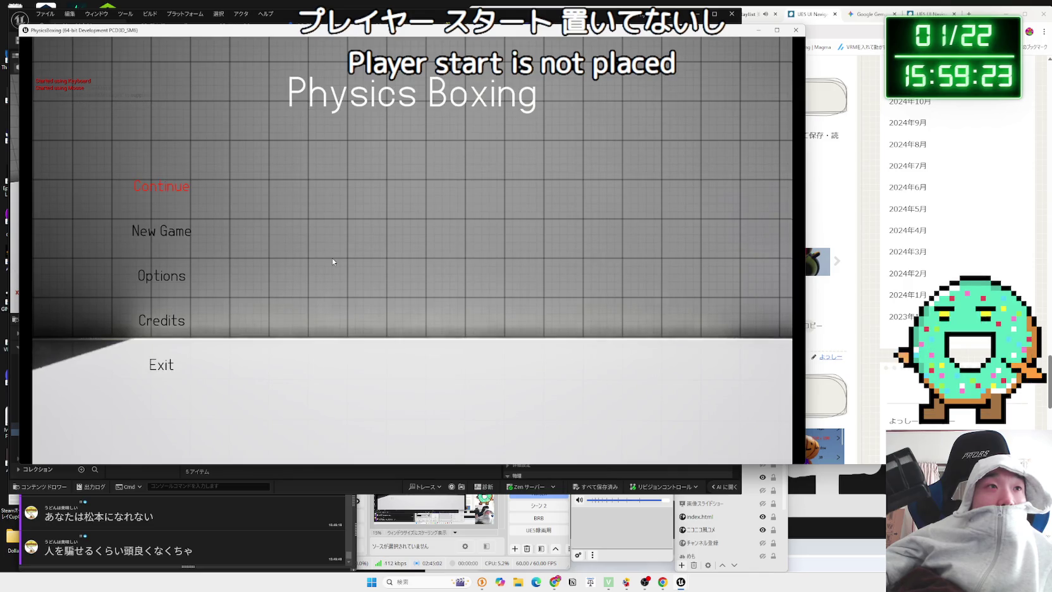
key("Return")
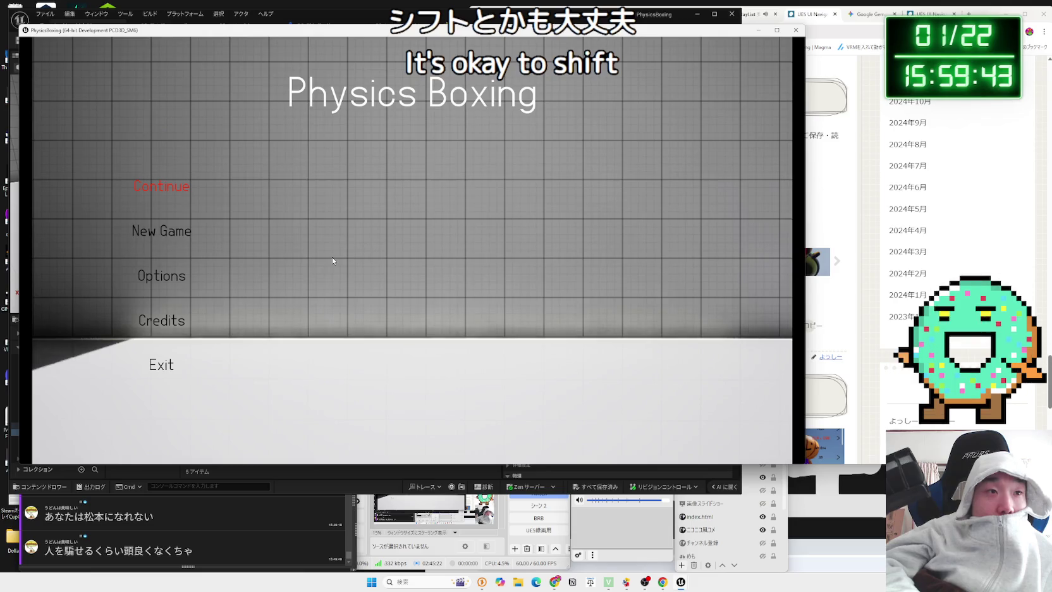
Test hiding and showing the pause menu with Escape, then close the game window
key("Escape")
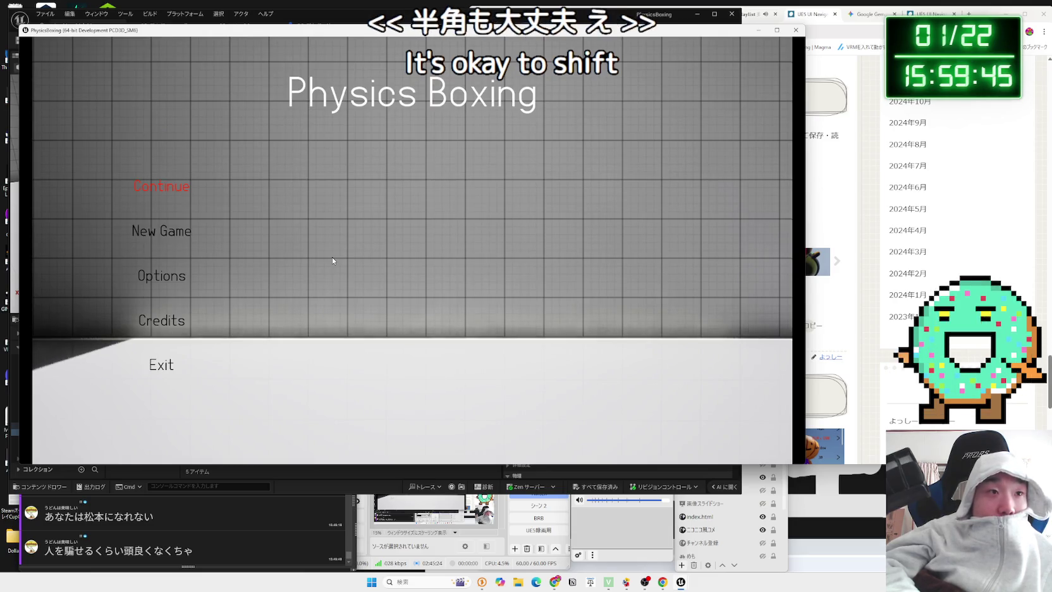
key("Escape")
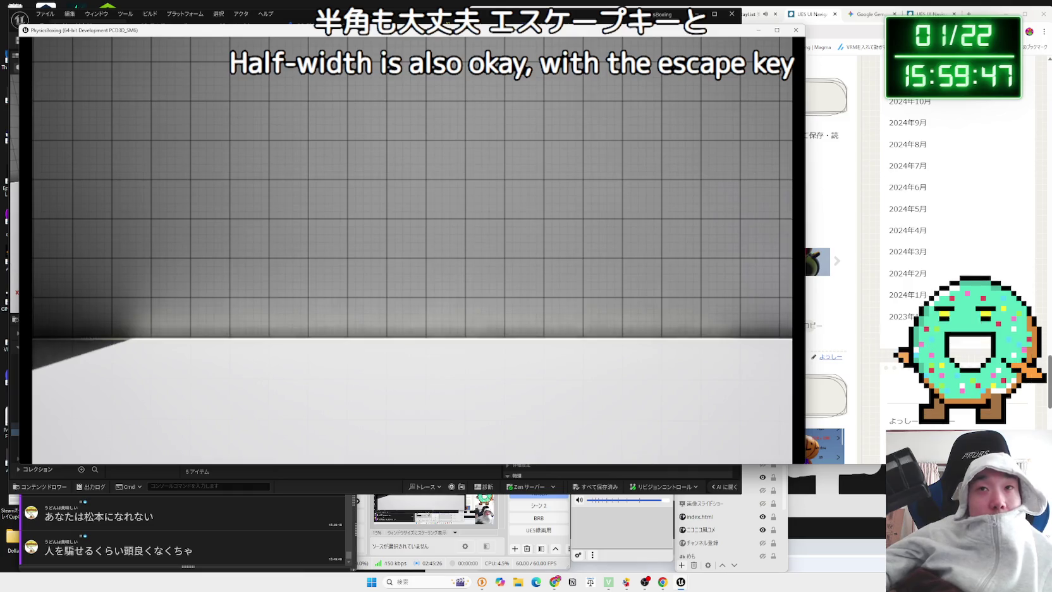
key("Escape")
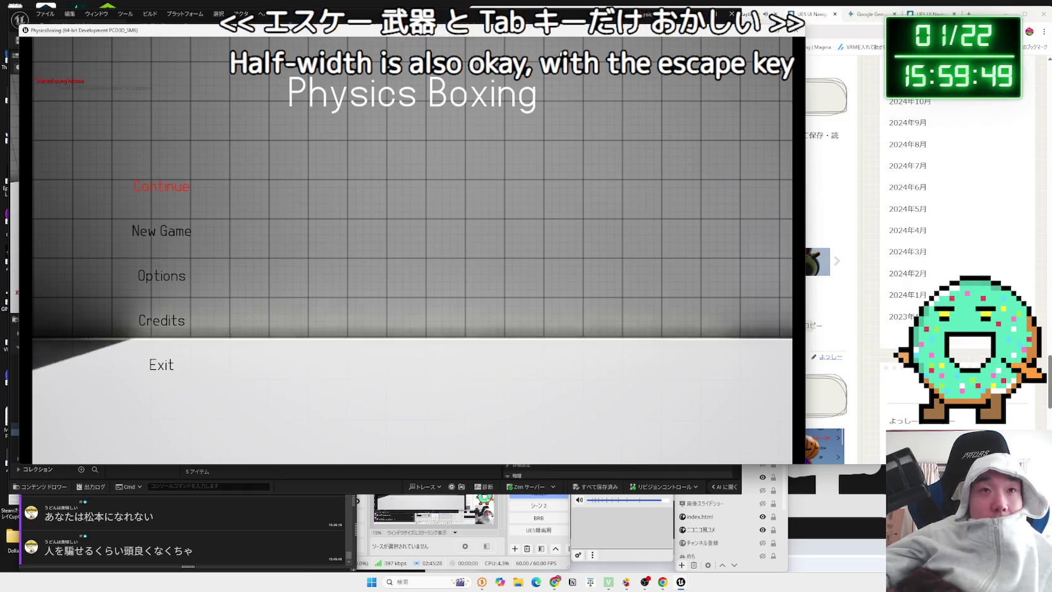
left_click(797, 29)
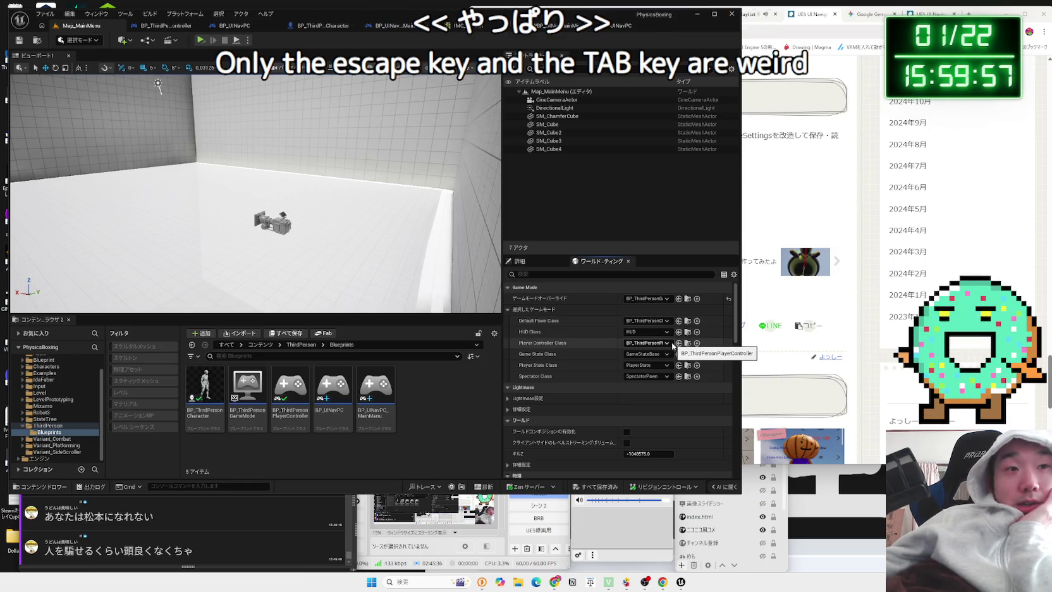
Set the game mode override back to UINavGameMode and inspect BP_UINavPC_MainManu's Blueprint
left_click(660, 298)
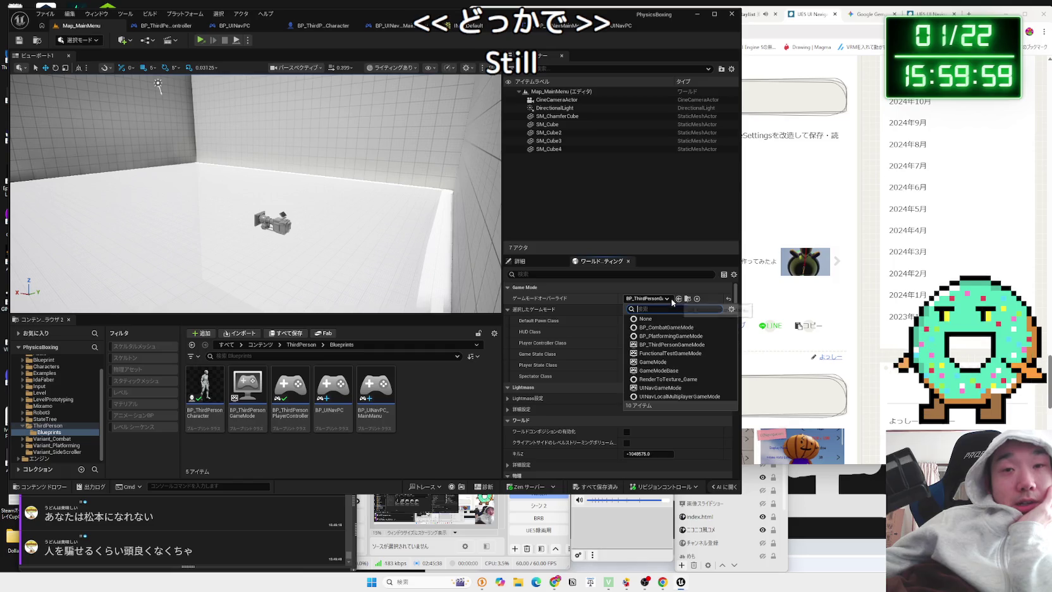
left_click(688, 388)
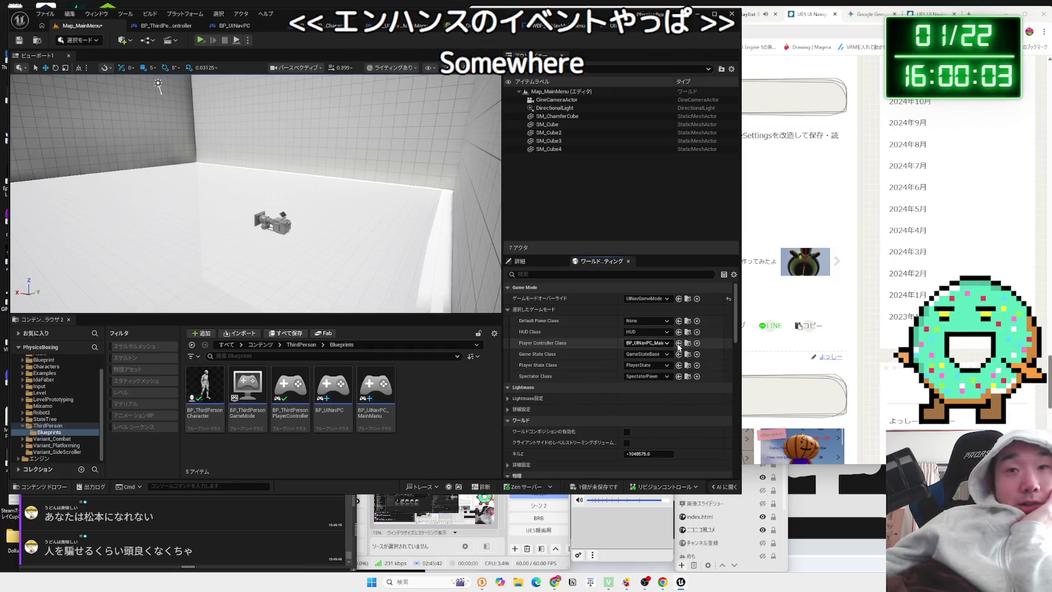
left_click(395, 414)
double_click(395, 414)
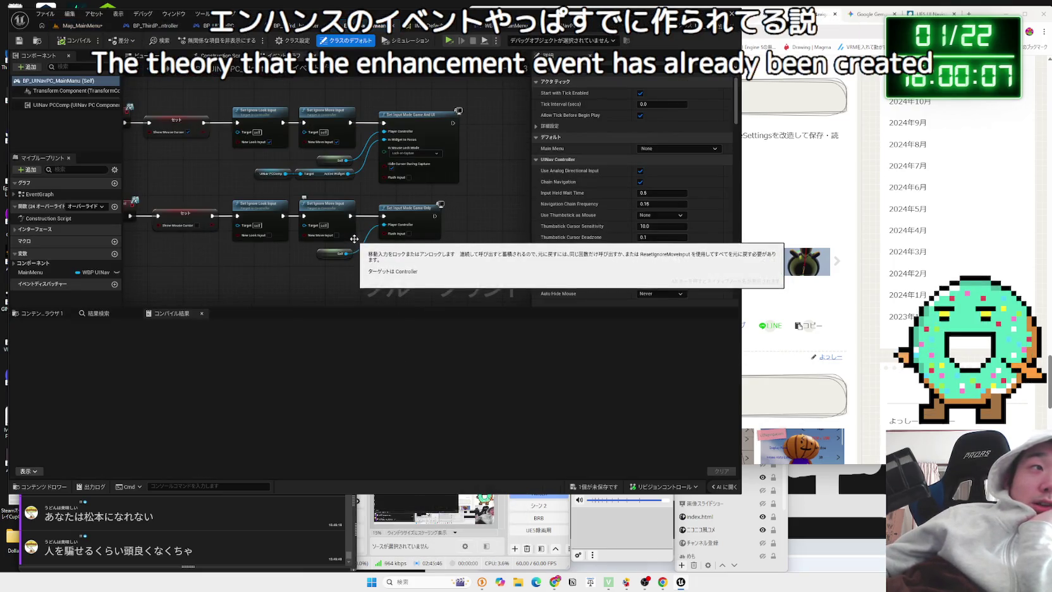
left_click(82, 26)
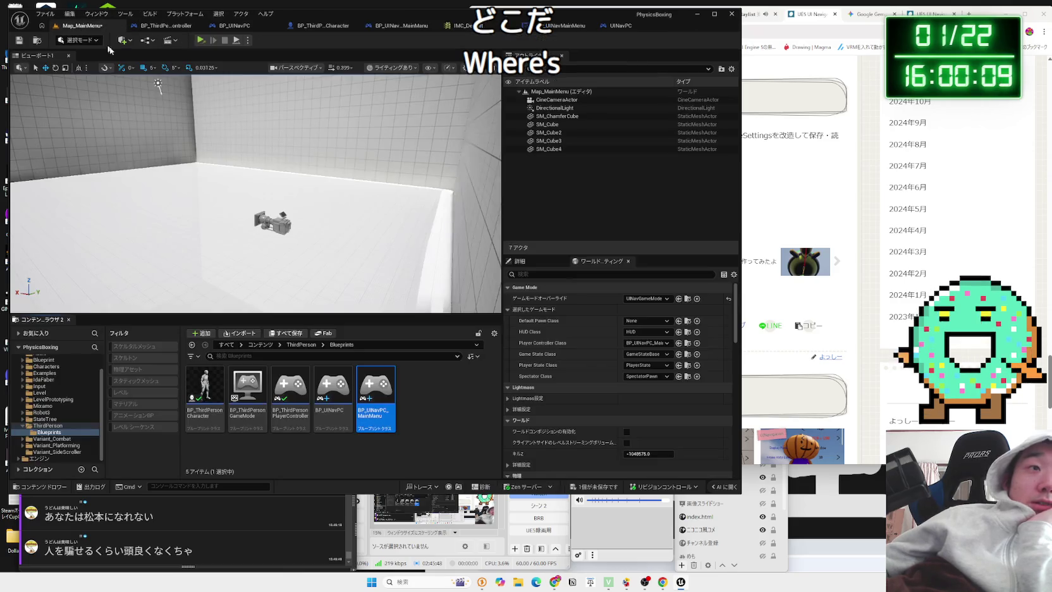
Browse the Examples folder's LocalMultiplayer and Components subfolders
left_click(43, 374)
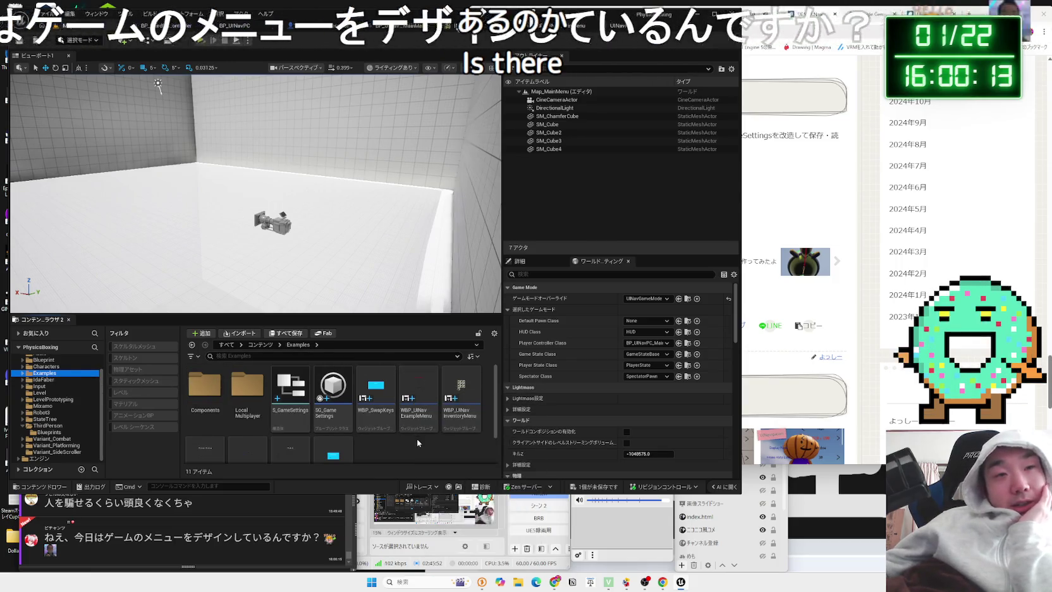
double_click(247, 387)
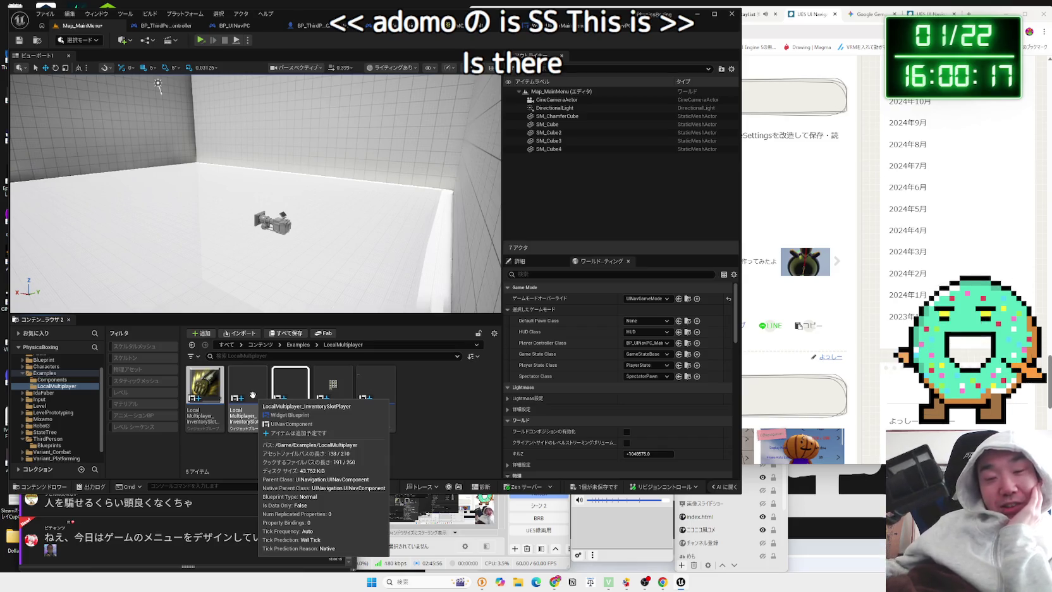
key("alt+Left")
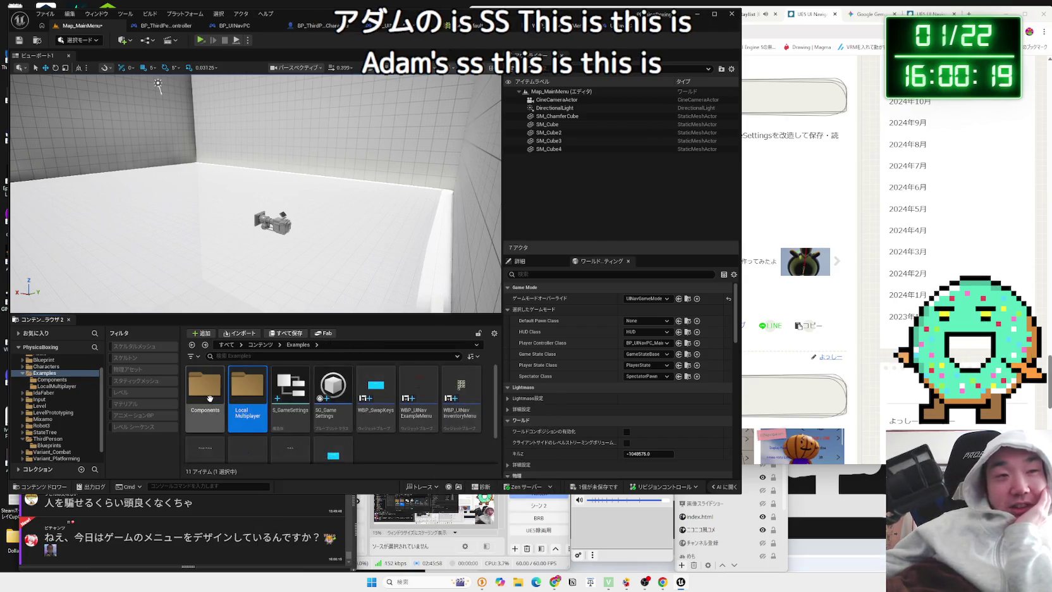
double_click(209, 398)
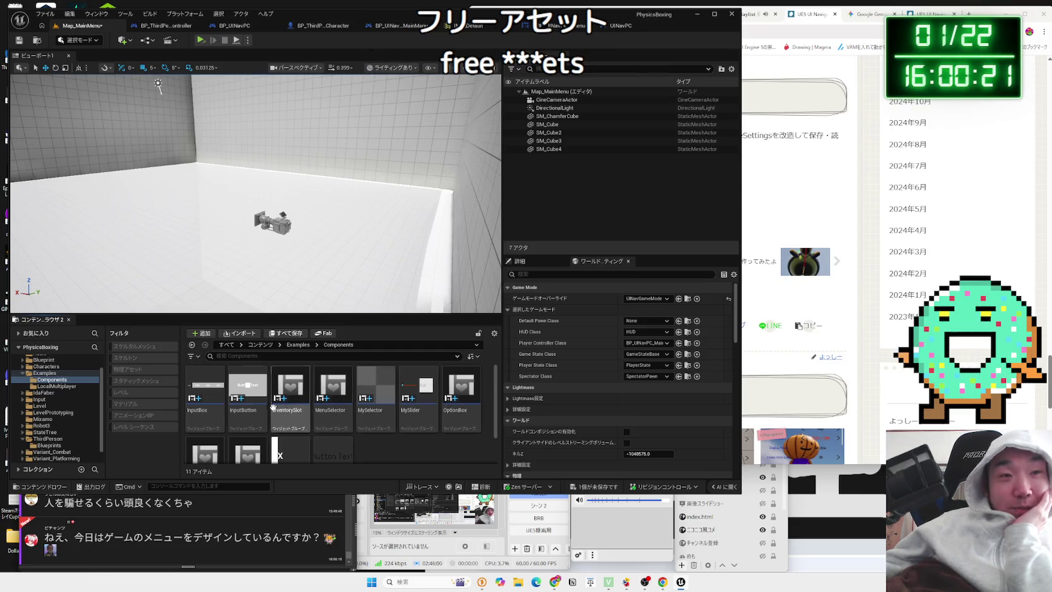
scroll(273, 406, "down", 2)
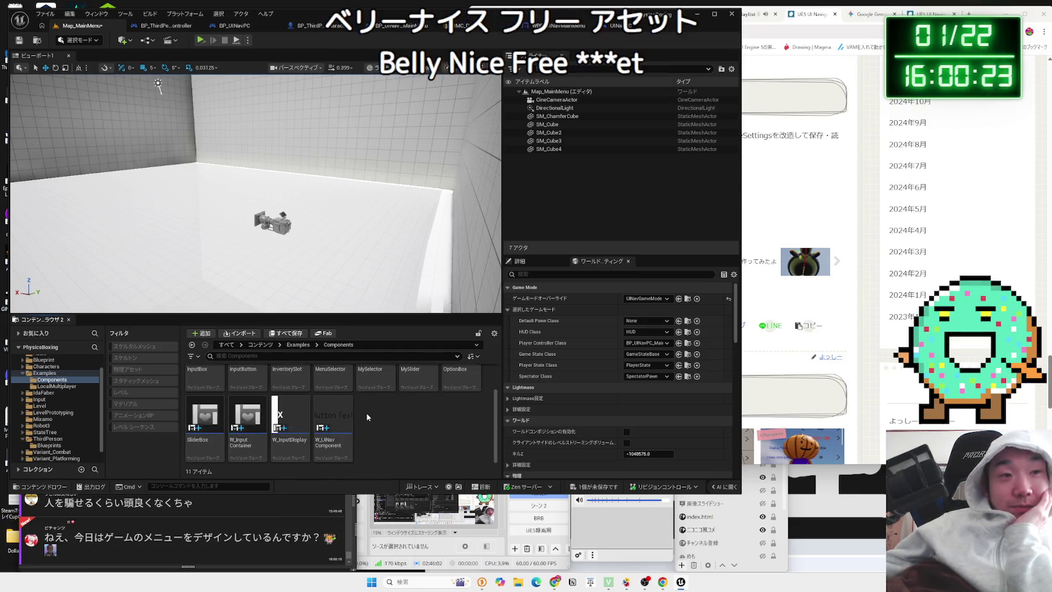
key("alt+Left")
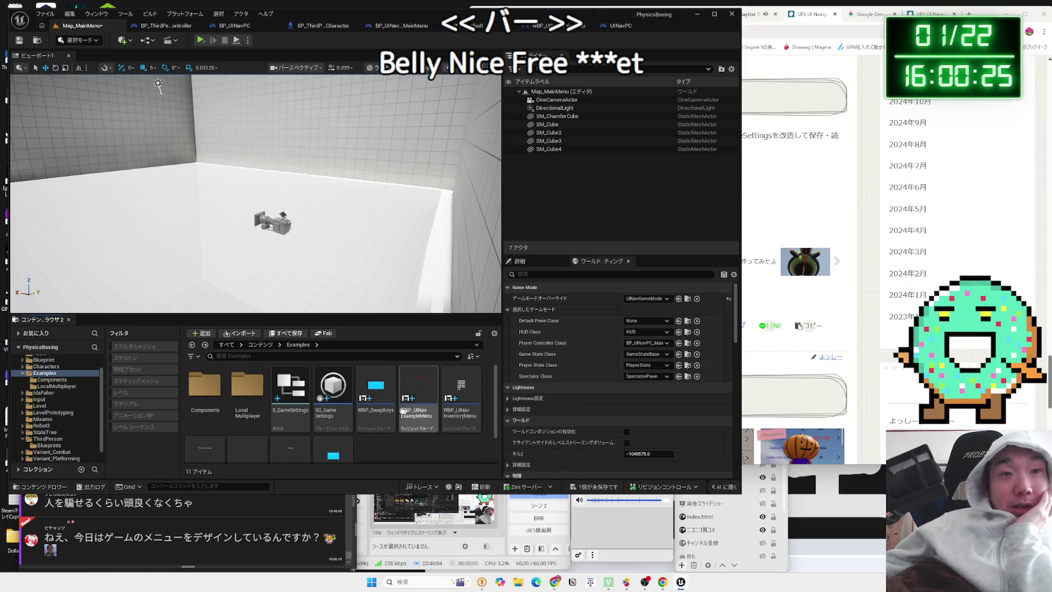
Scroll the folder tree down to Engine Plugins and show UI Navigation コンテンツ
scroll(387, 406, "down", 2)
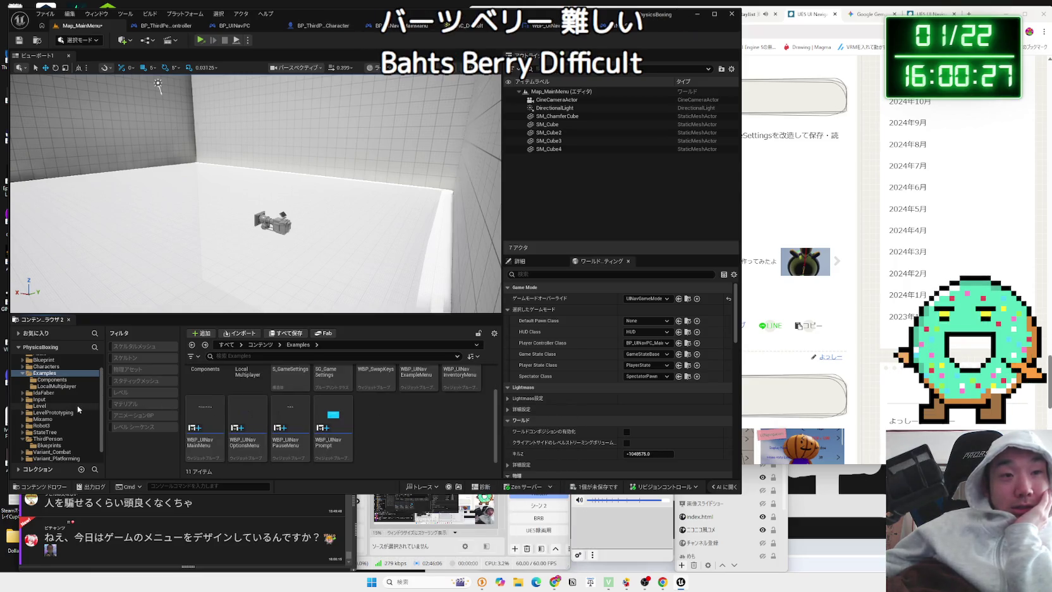
scroll(69, 407, "down", 5)
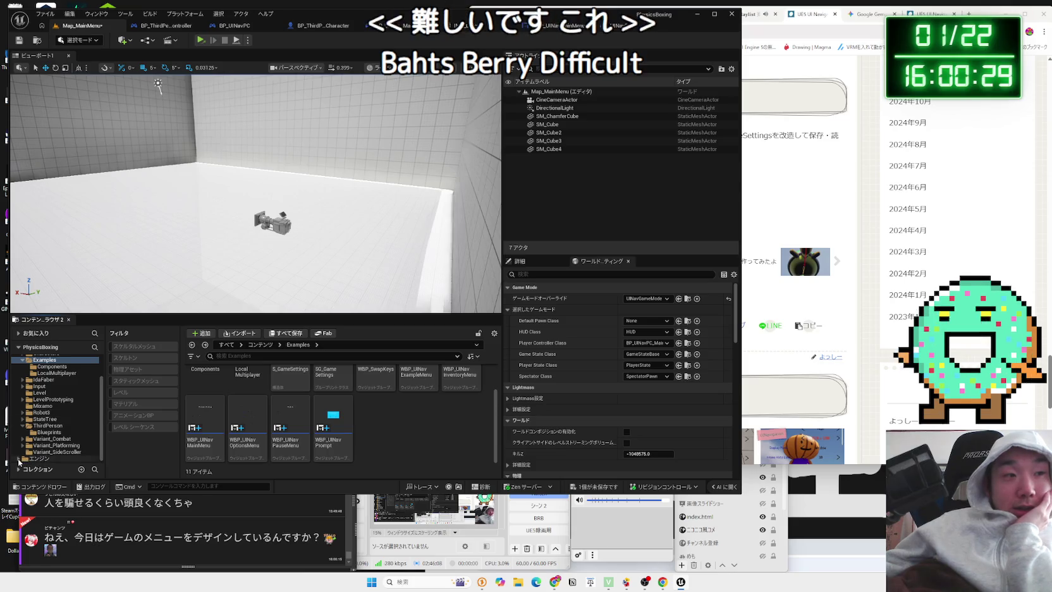
scroll(60, 444, "down", 10)
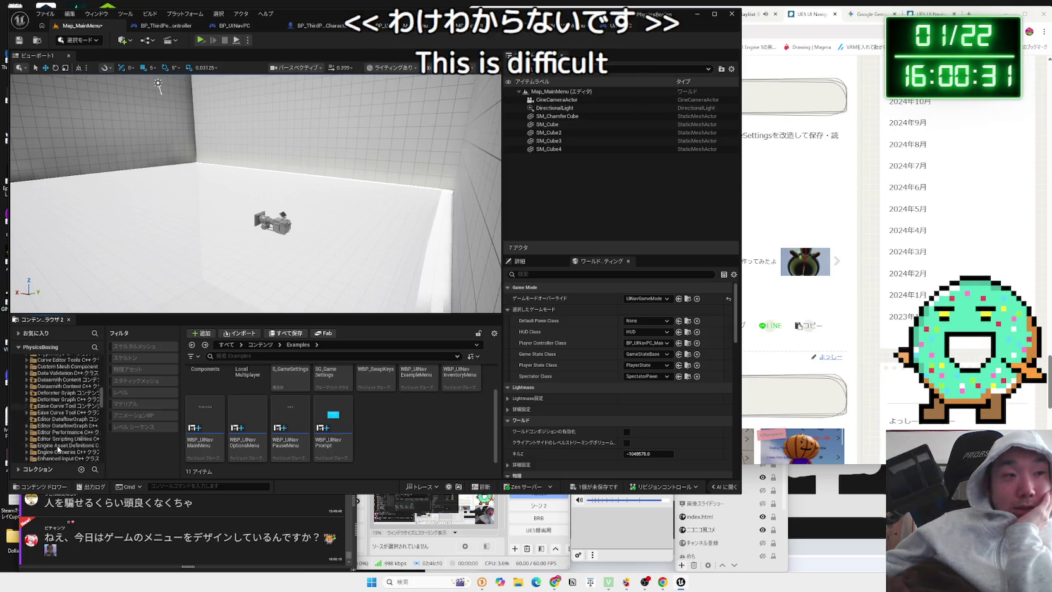
scroll(59, 450, "down", 10)
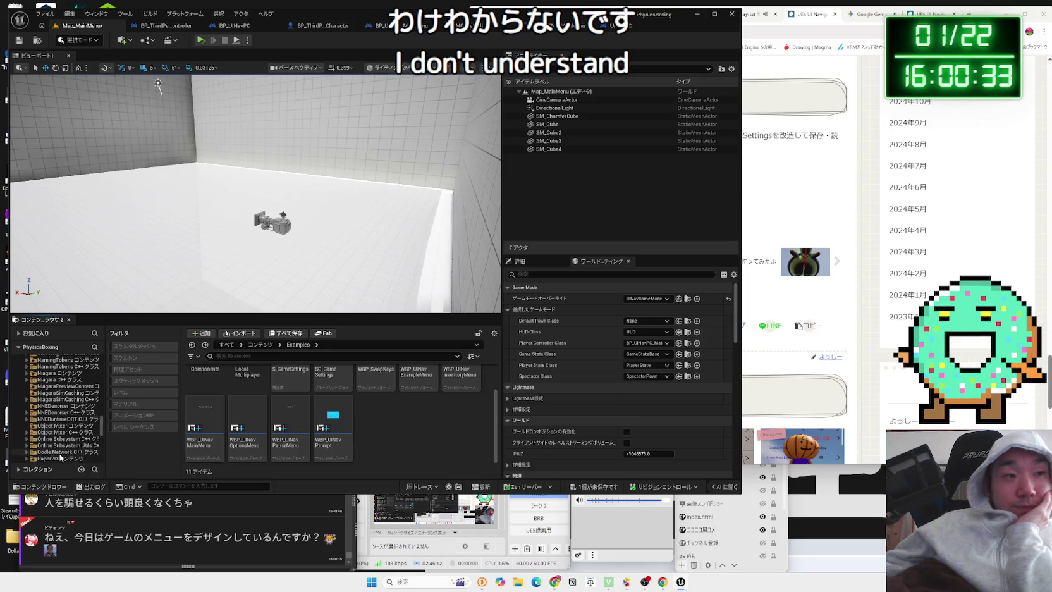
scroll(60, 456, "down", 10)
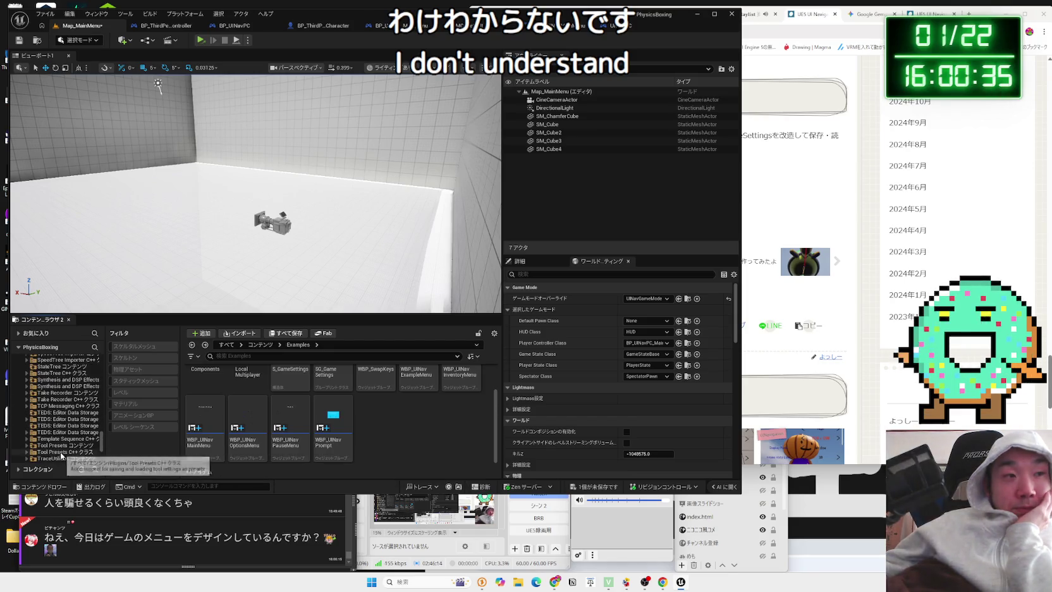
scroll(59, 439, "down", 1)
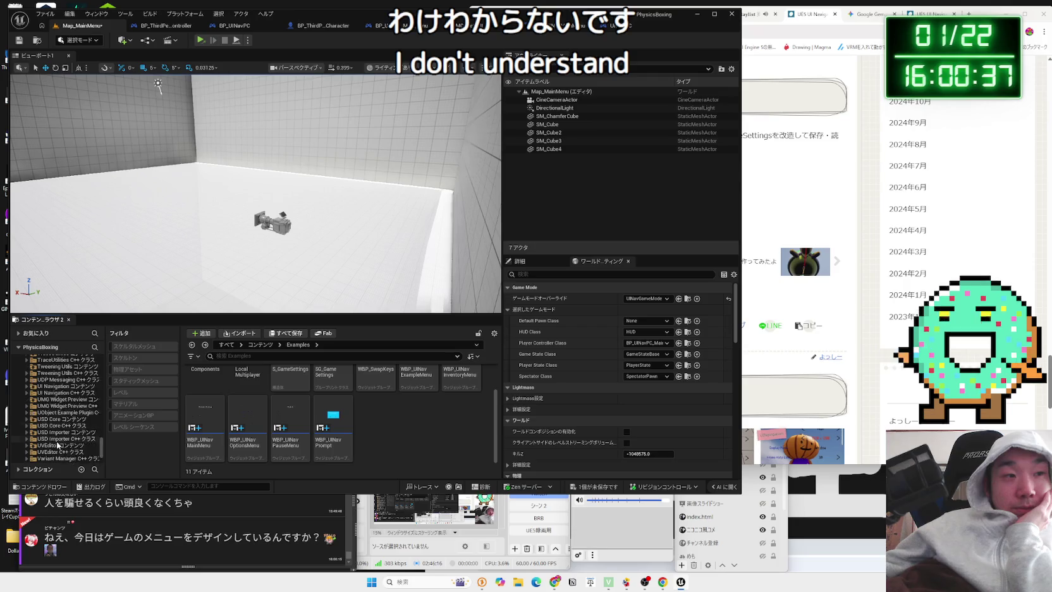
scroll(55, 437, "up", 3)
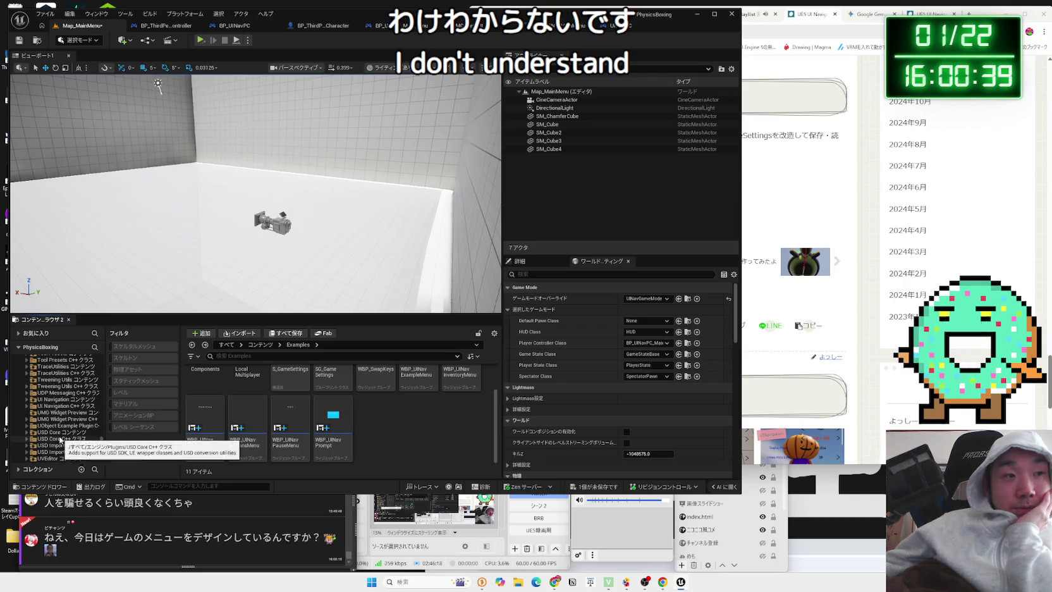
left_click(52, 414)
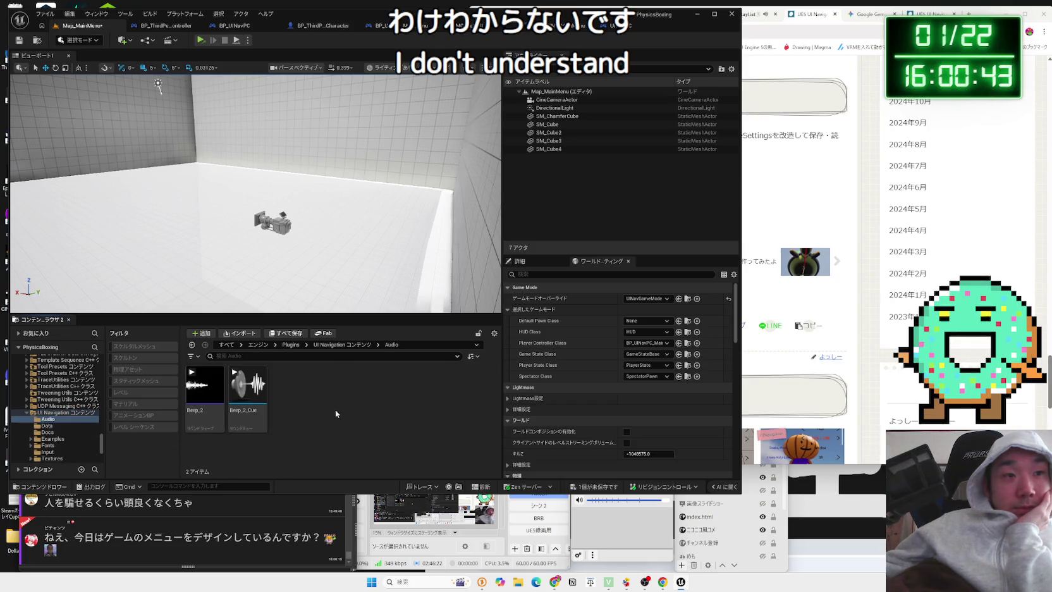
Look inside the plugin's Data, Docs, Examples, Fonts and Input folders
double_click(247, 385)
left_click(342, 344)
double_click(291, 386)
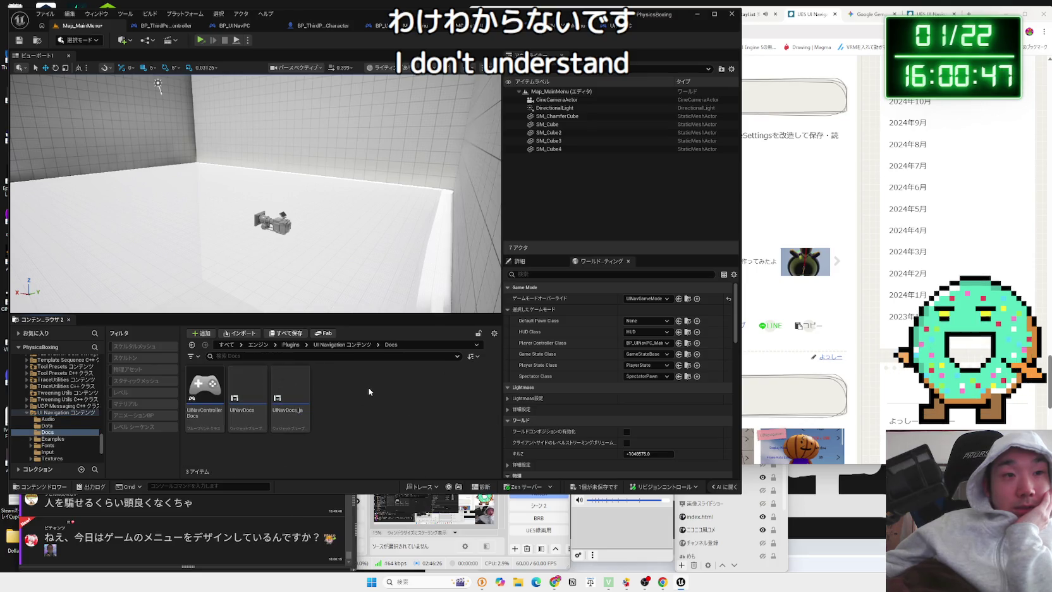
left_click(342, 345)
double_click(342, 383)
left_click(342, 344)
double_click(376, 386)
left_click(342, 344)
double_click(419, 384)
left_click(342, 345)
Explore the Textures folder's S_Button_Textures, RPG_Icons and P_Button_Textures subfolders
double_click(462, 384)
double_click(333, 384)
left_click(395, 344)
double_click(297, 381)
left_click(395, 344)
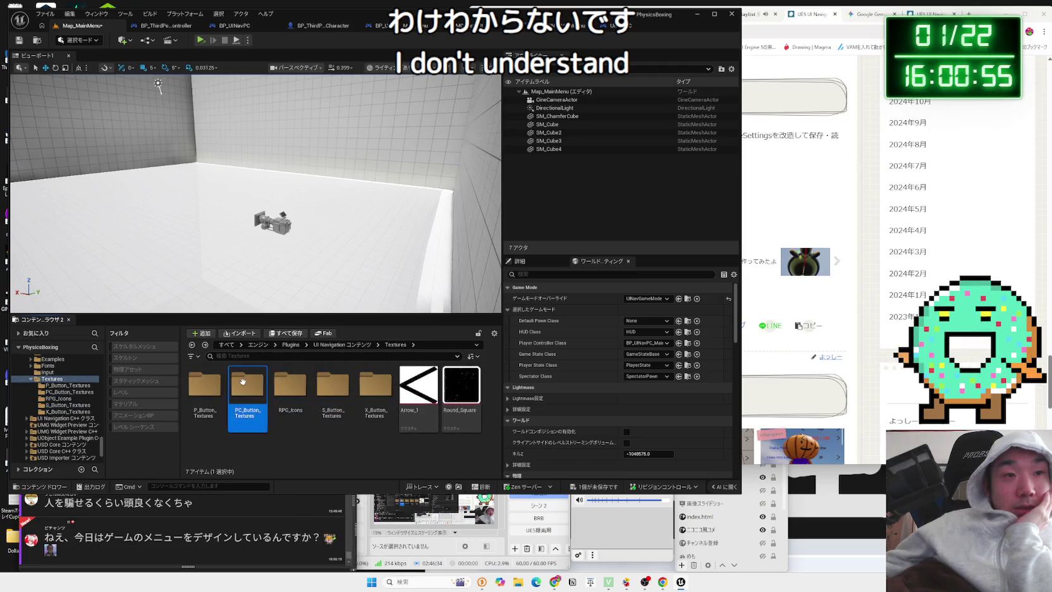
double_click(205, 384)
left_click(395, 345)
left_click(342, 344)
Check the plugin's Audio folder, then return to the plugin content root
scroll(414, 416, "down", 1)
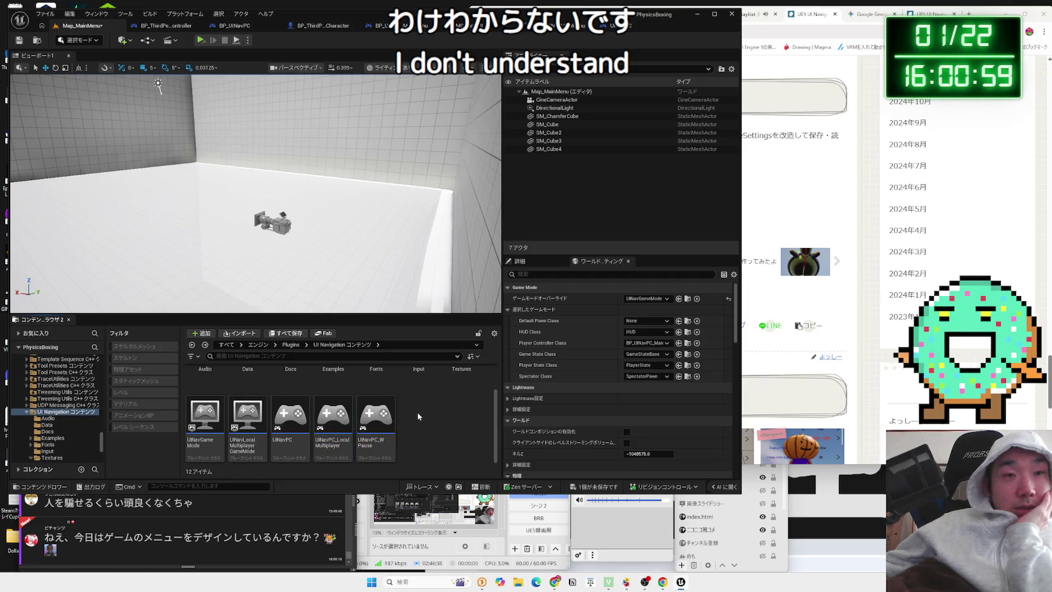
scroll(417, 413, "up", 1)
double_click(221, 398)
left_click(342, 344)
left_click(245, 398)
scroll(215, 411, "down", 1)
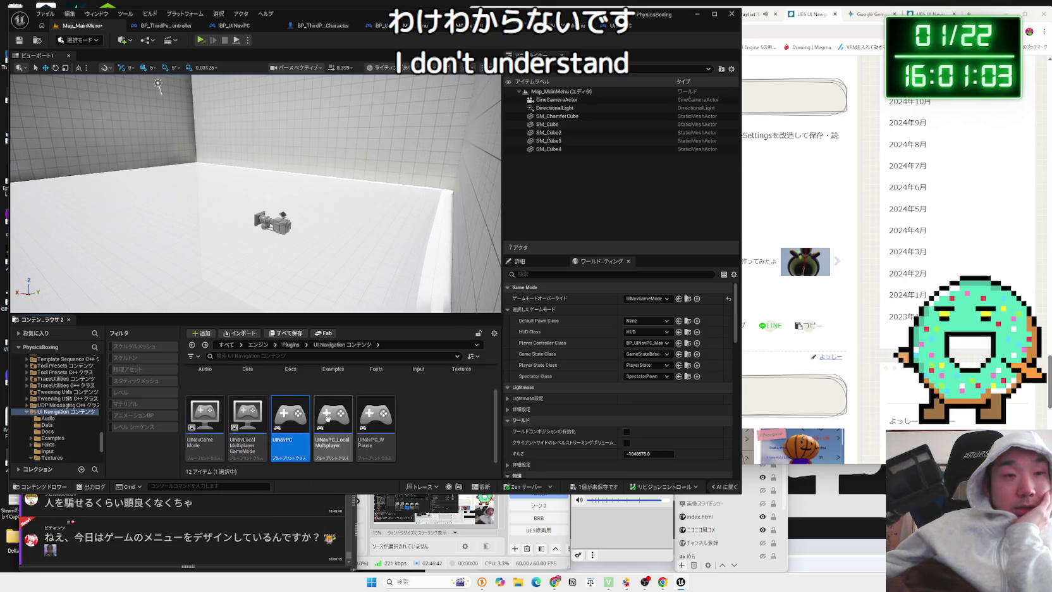
Select UINavGameMode, UINavLocalMultiplayerGameMode and UINavPC_LocalMultiplayer Blueprints in the plugin root
left_click(411, 420)
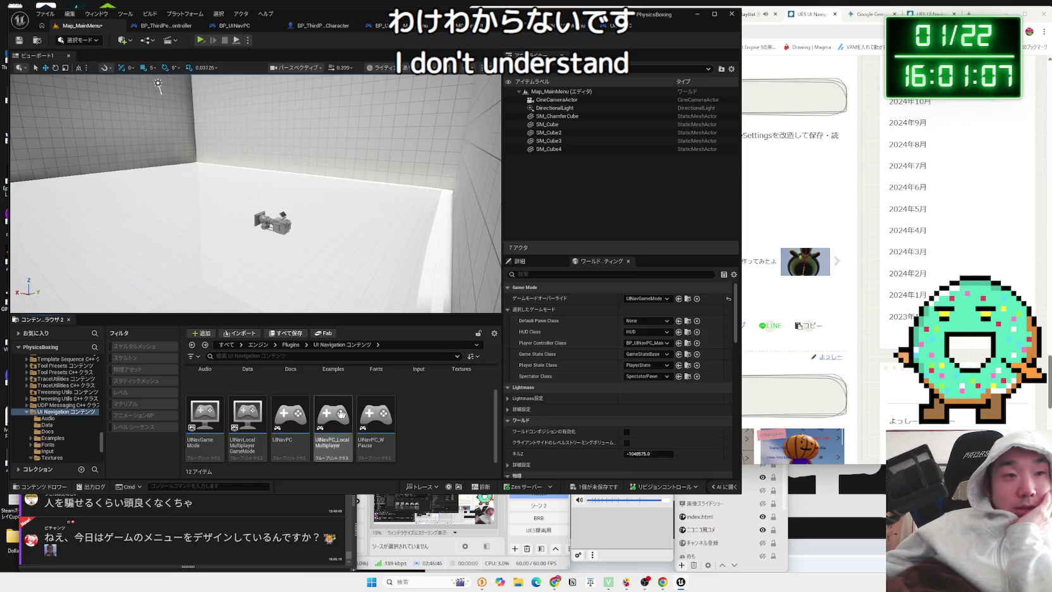
left_click(248, 423)
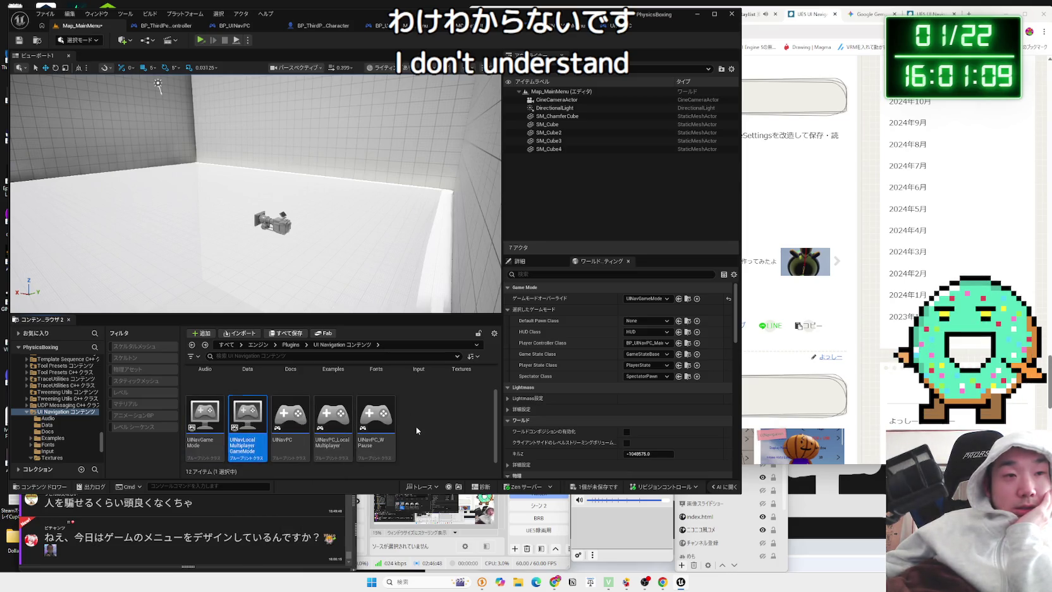
mouse_move(257, 424)
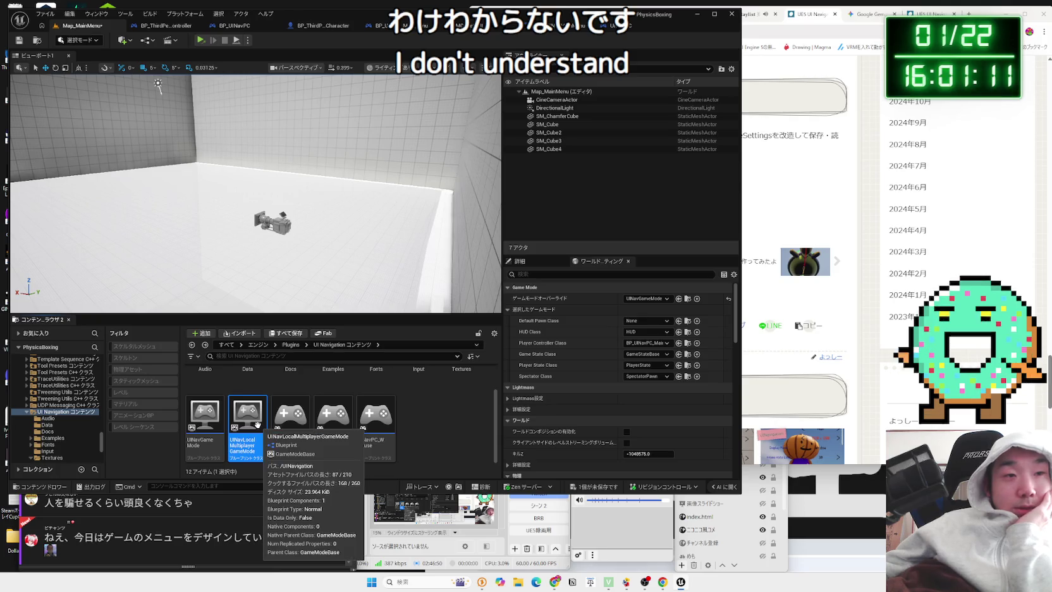
key("Left")
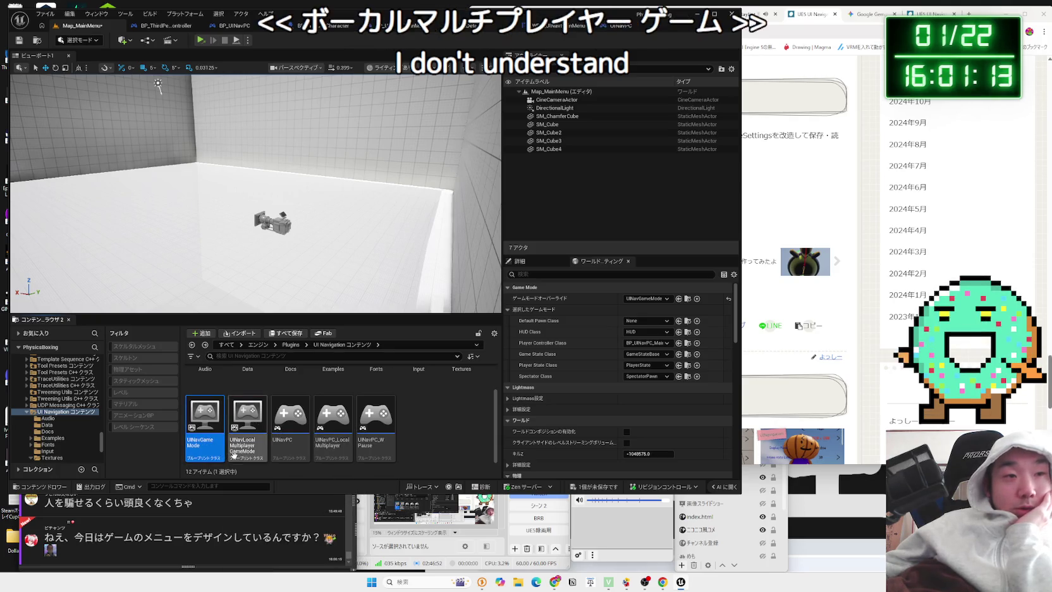
left_click(233, 454)
left_click(334, 454)
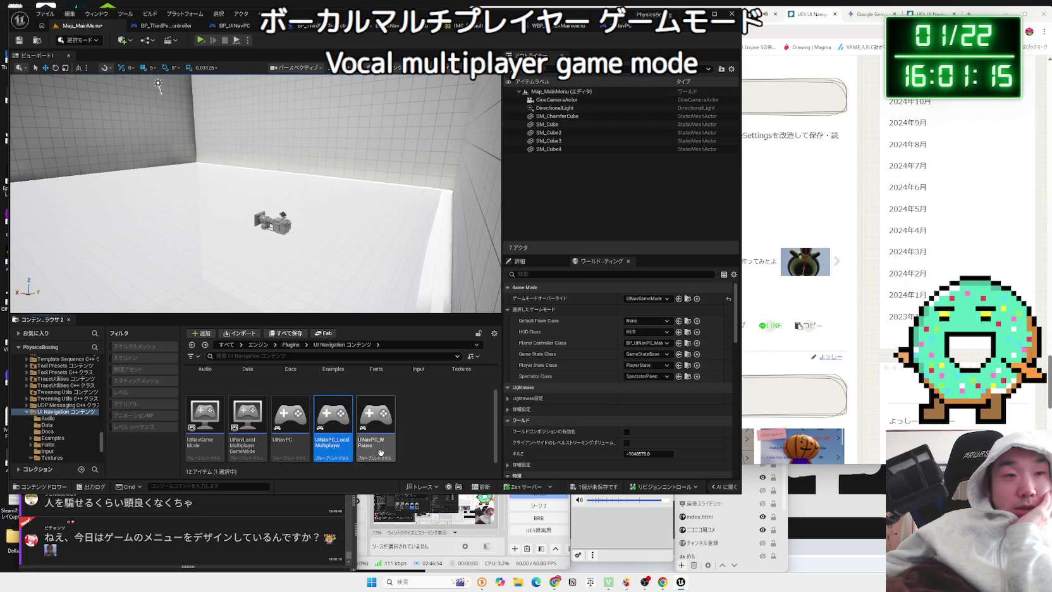
scroll(415, 452, "up", 2)
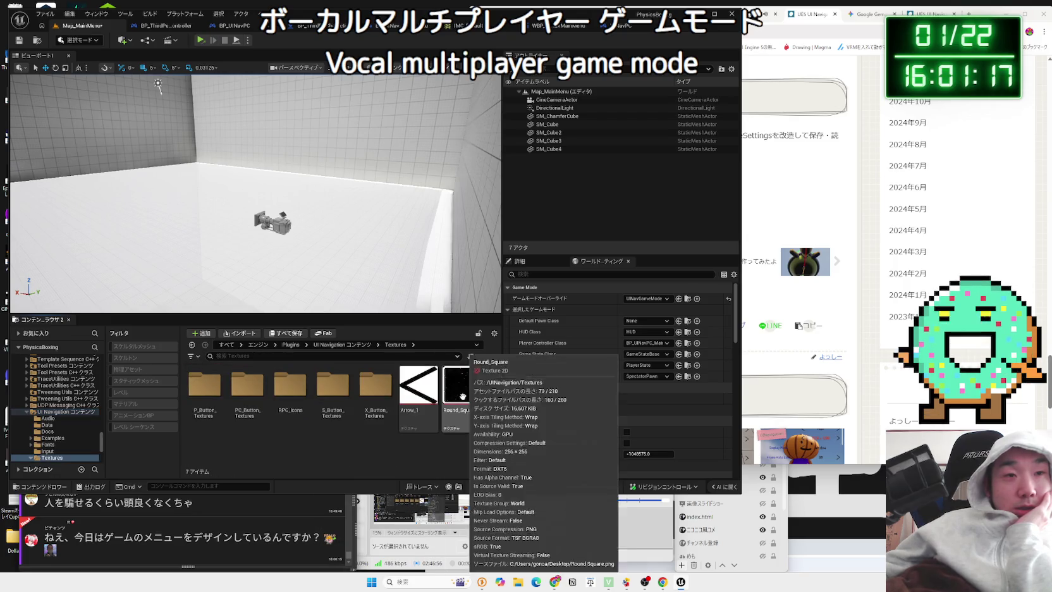
left_click(466, 395)
scroll(398, 412, "down", 2)
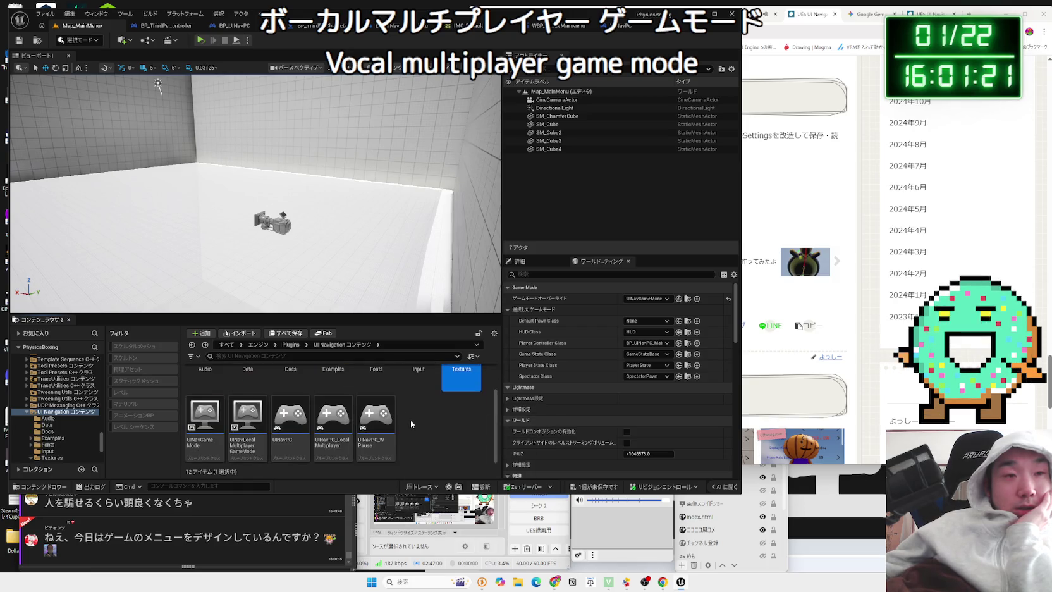
Open the UINavPC player controller Blueprint, then open and close the X_IconTable data table
double_click(291, 423)
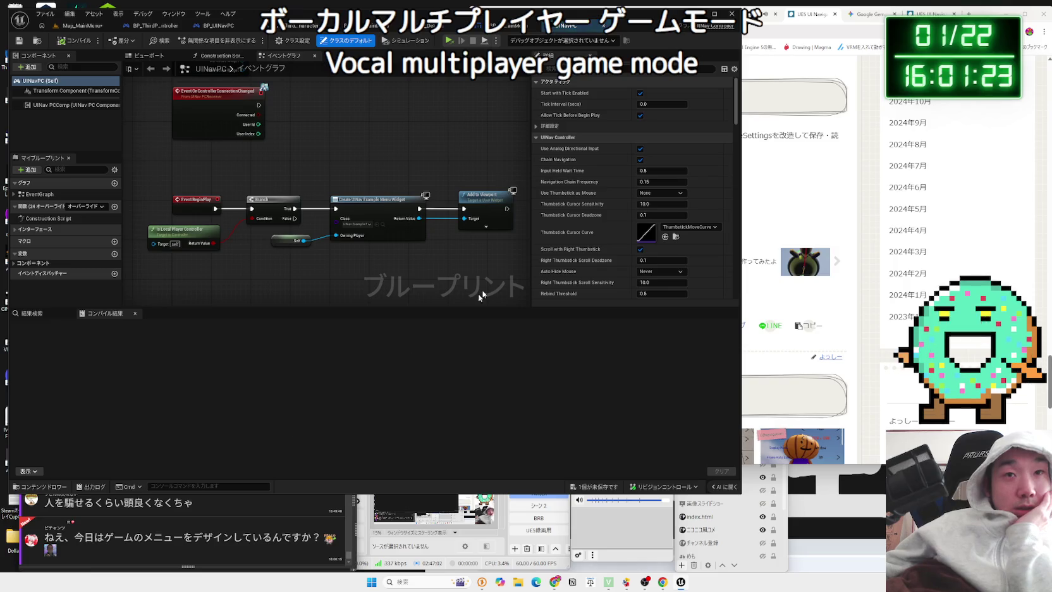
scroll(562, 232, "down", 6)
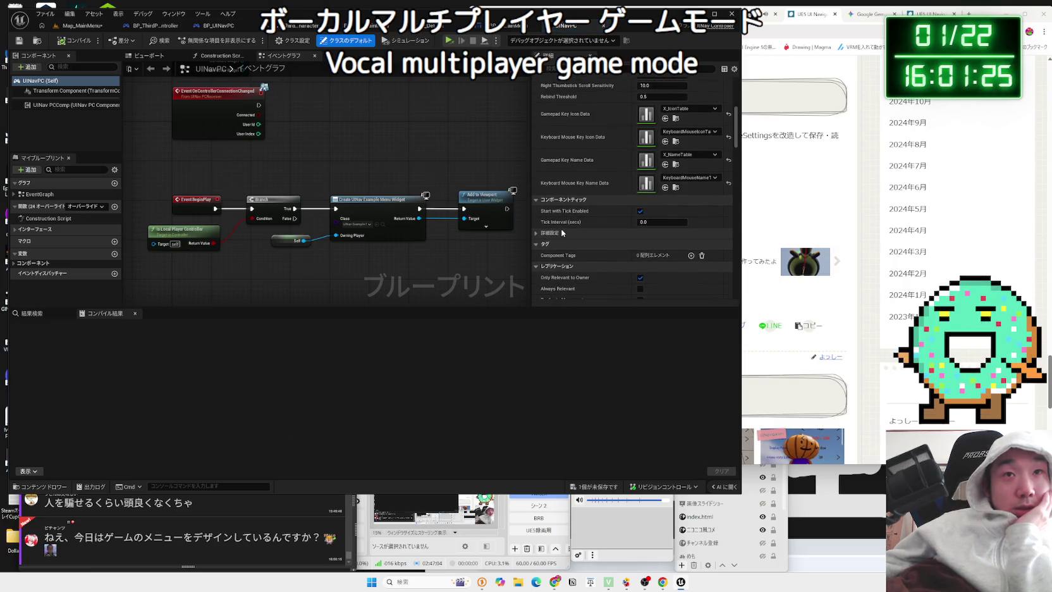
scroll(562, 232, "up", 1)
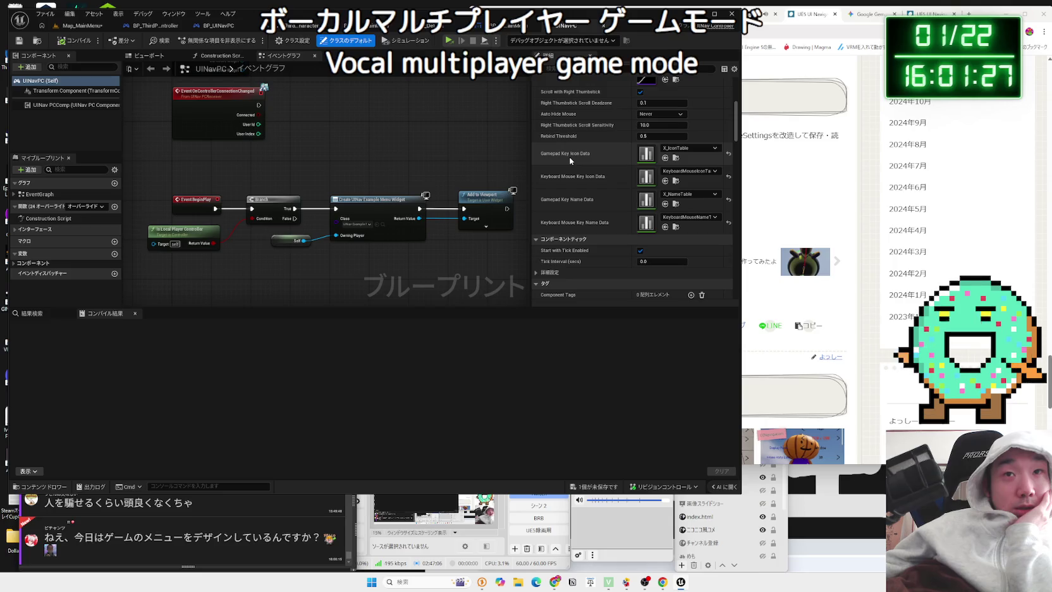
left_click(677, 158)
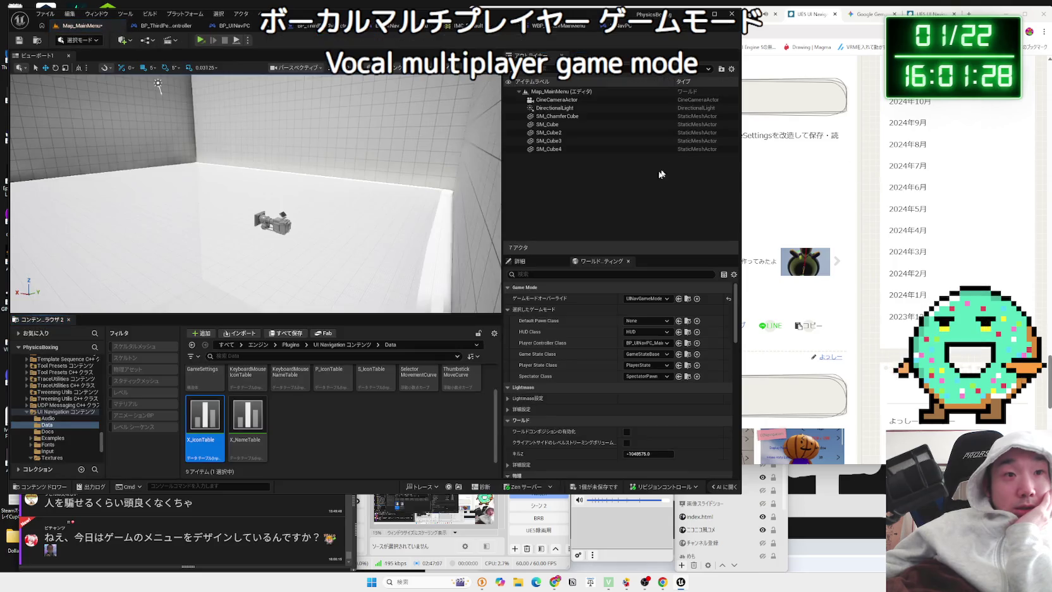
double_click(195, 440)
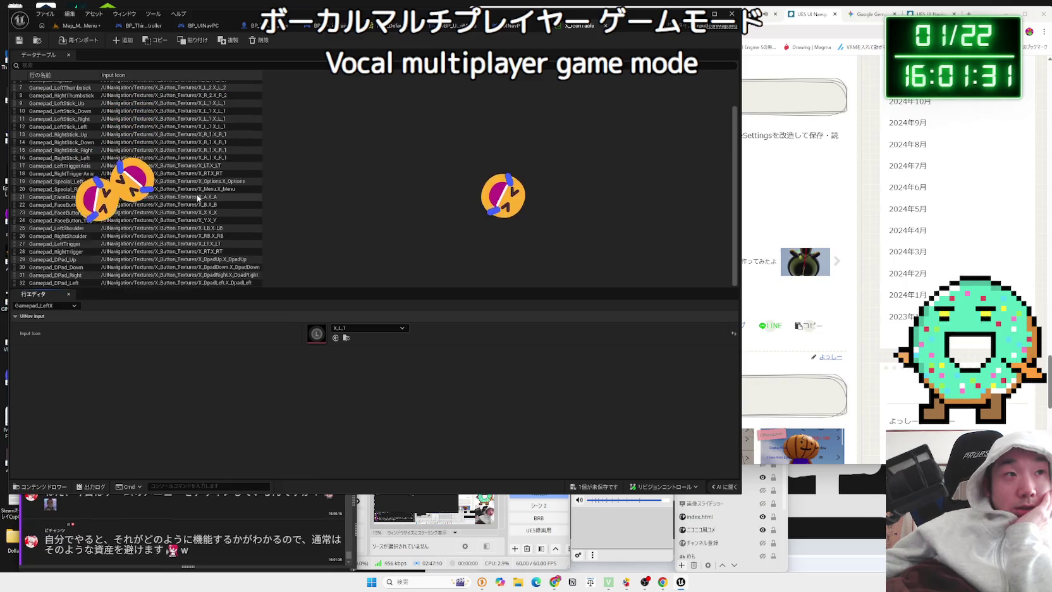
left_click(602, 25)
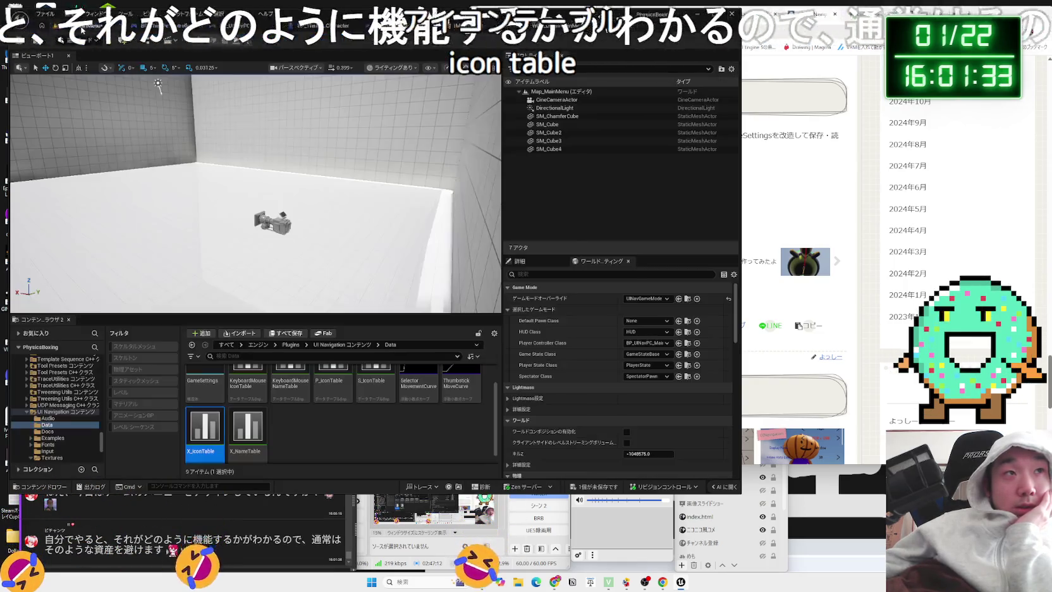
Back in the level editor, browse the Content Browser to ThirdPerson > Blueprints, then open Windows Start
left_click(76, 25)
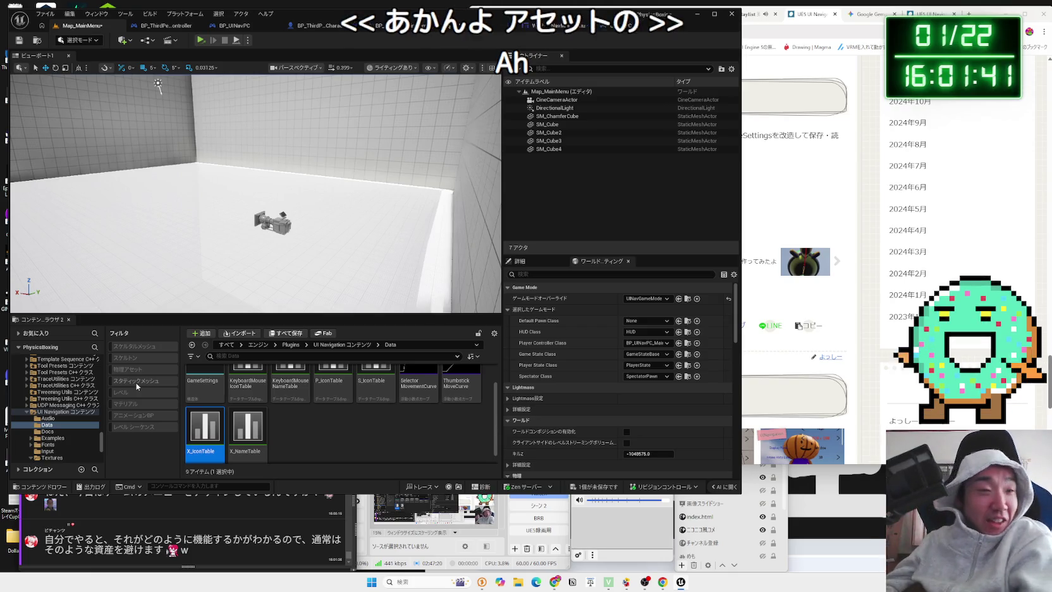
double_click(83, 413)
scroll(85, 421, "up", 15)
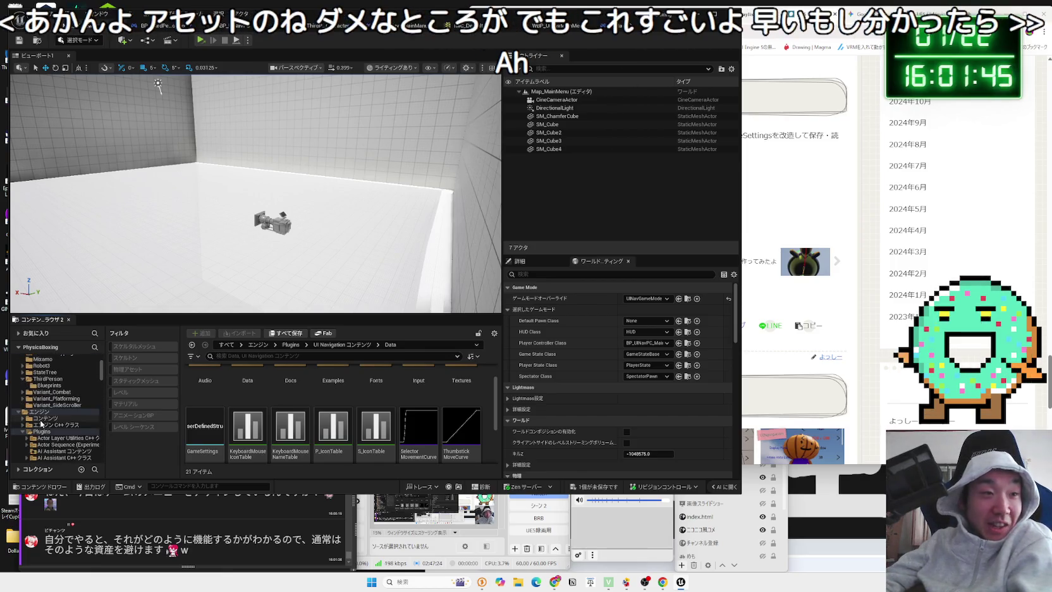
scroll(51, 436, "down", 2)
left_click(41, 458, "ctrl")
left_click(51, 433)
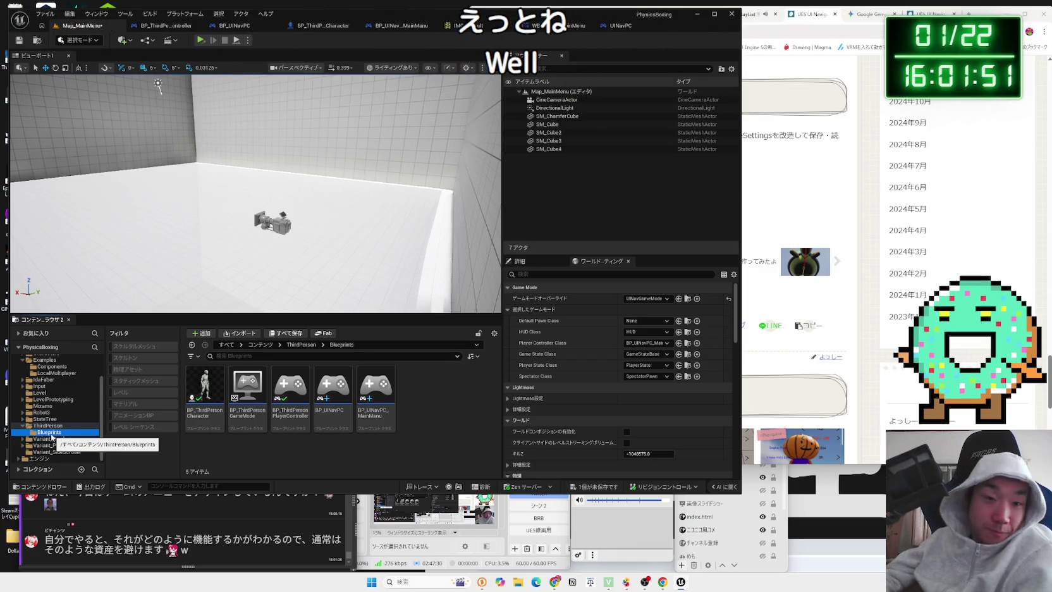
left_click(373, 581)
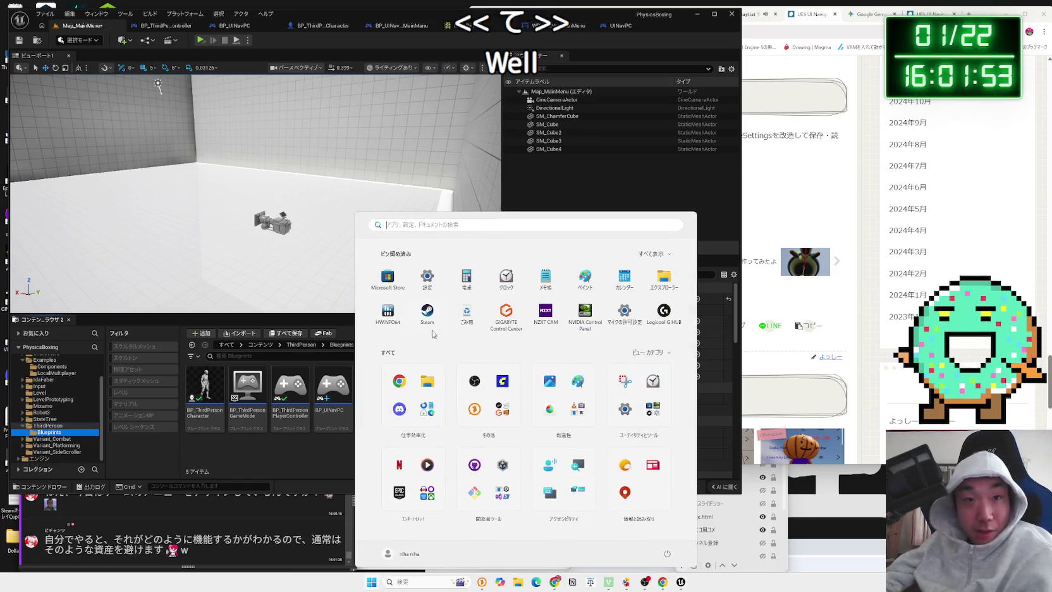
Launch Paint, pencil 'Player Controller' and 'Widget' on the canvas, then bring Unreal forward
left_click(595, 271)
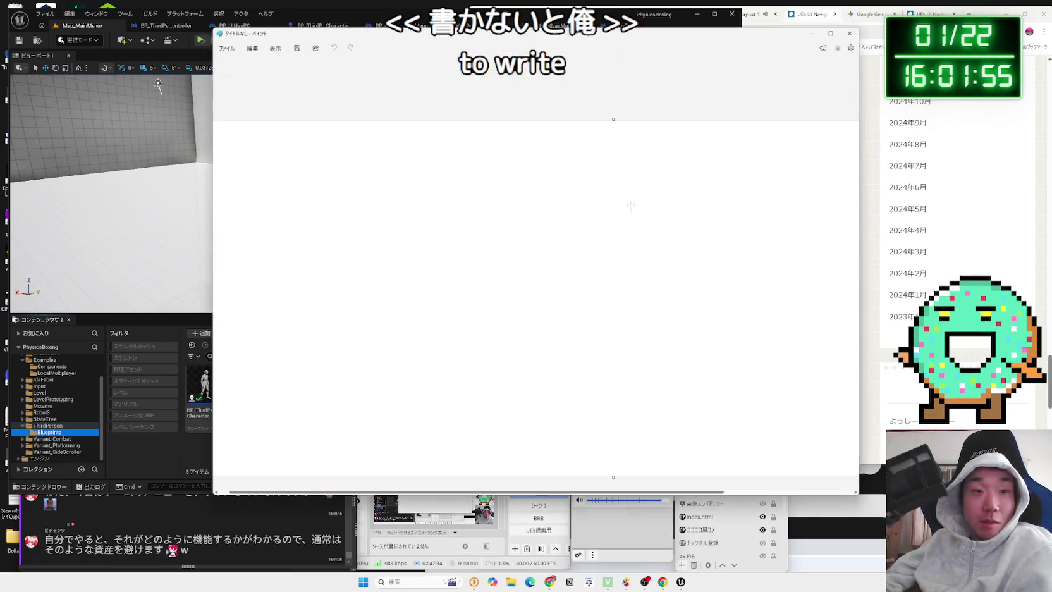
mouse_move(450, 169)
left_mouse_down()
mouse_move(448, 203)
mouse_move(452, 185)
mouse_move(492, 200)
mouse_move(492, 212)
left_mouse_up()
left_click_drag(510, 201, 519, 203)
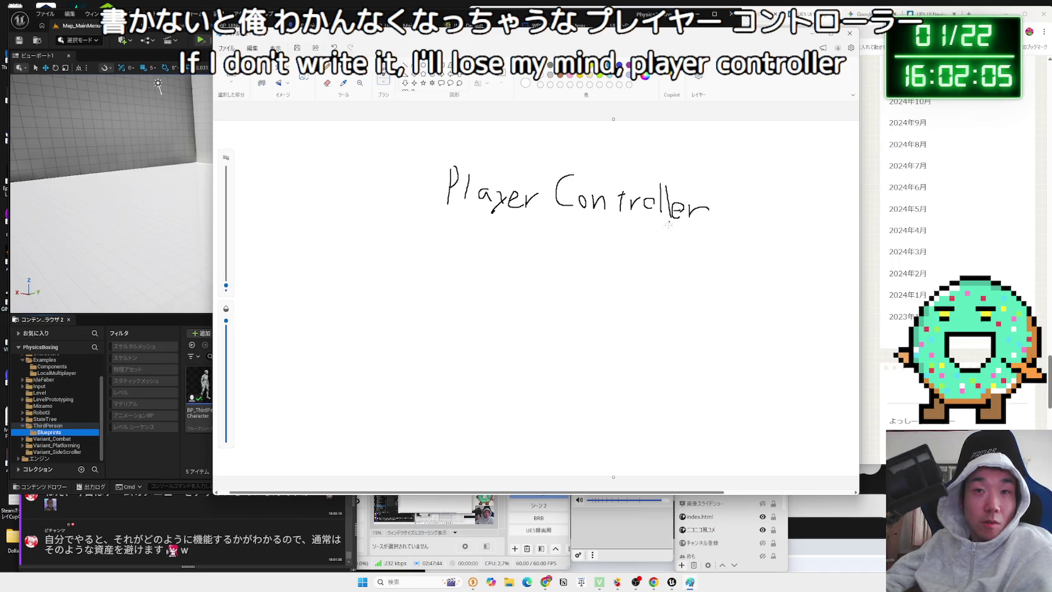
mouse_move(634, 290)
left_mouse_down()
mouse_move(635, 318)
mouse_move(664, 291)
mouse_move(679, 324)
mouse_move(718, 330)
mouse_move(737, 318)
left_mouse_up()
left_click_drag(727, 313, 727, 343)
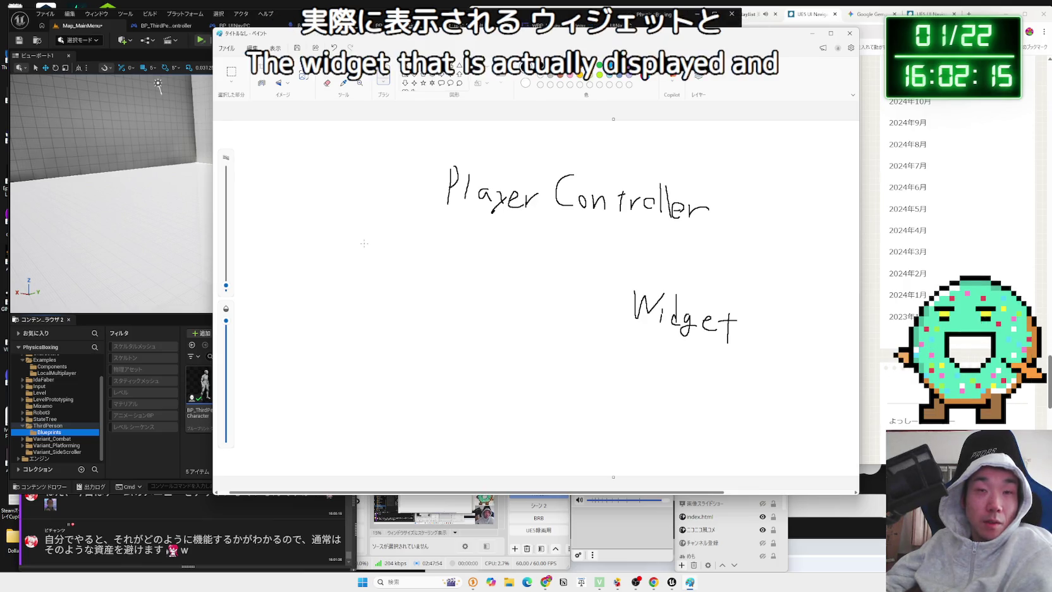
mouse_move(553, 39)
left_mouse_down()
mouse_move(903, 53)
mouse_move(974, 108)
mouse_move(956, 415)
mouse_move(654, 457)
mouse_move(658, 63)
mouse_move(672, 42)
left_mouse_up()
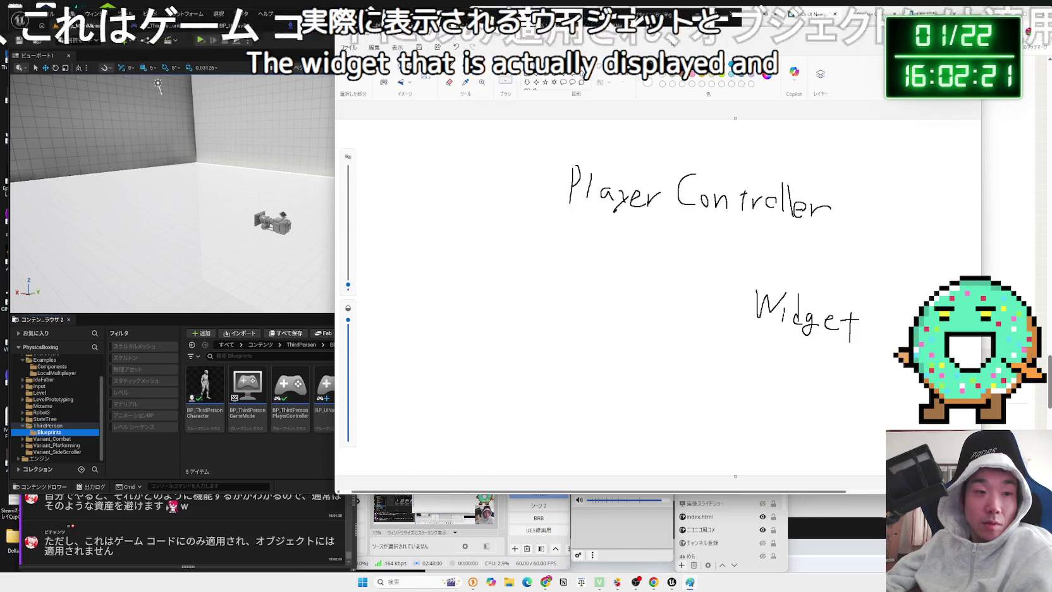
left_click(277, 462)
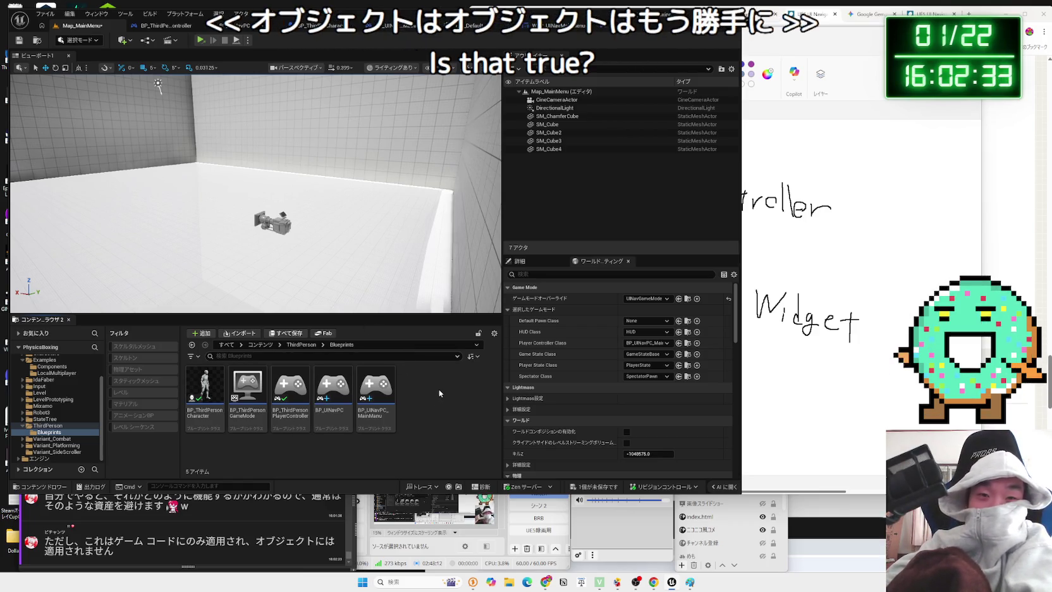
Close the UINavPC Blueprint tab and return to the main menu widget's Designer view
left_click(604, 35)
left_click(603, 29)
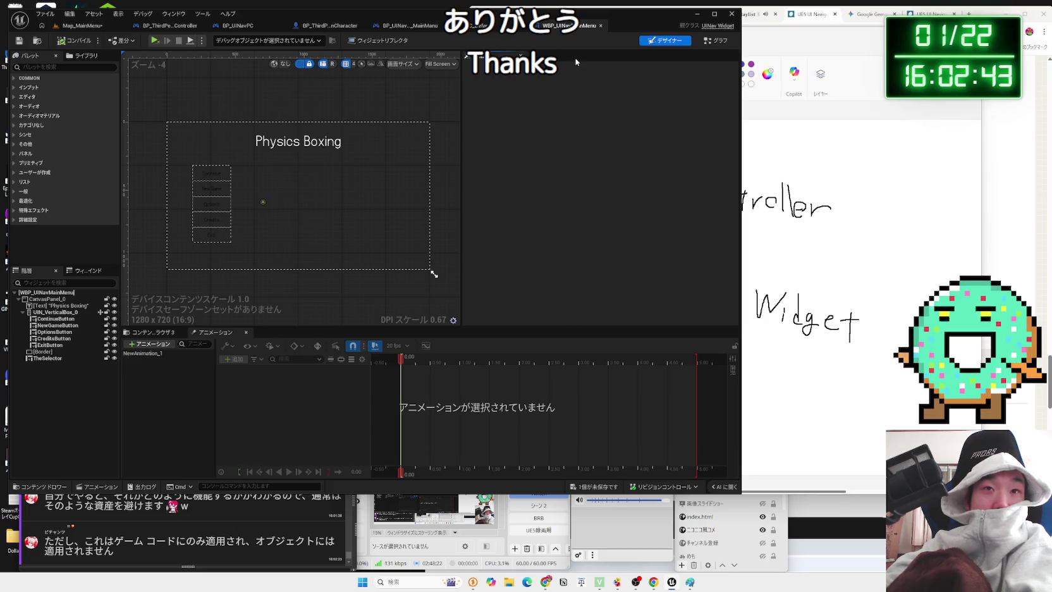
left_click(720, 41)
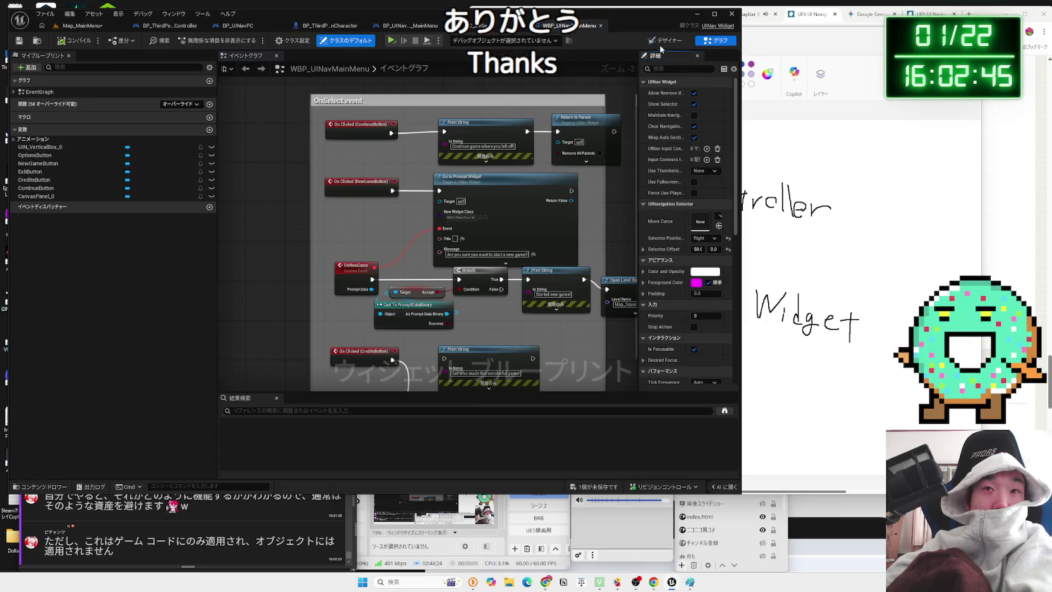
left_click(660, 42)
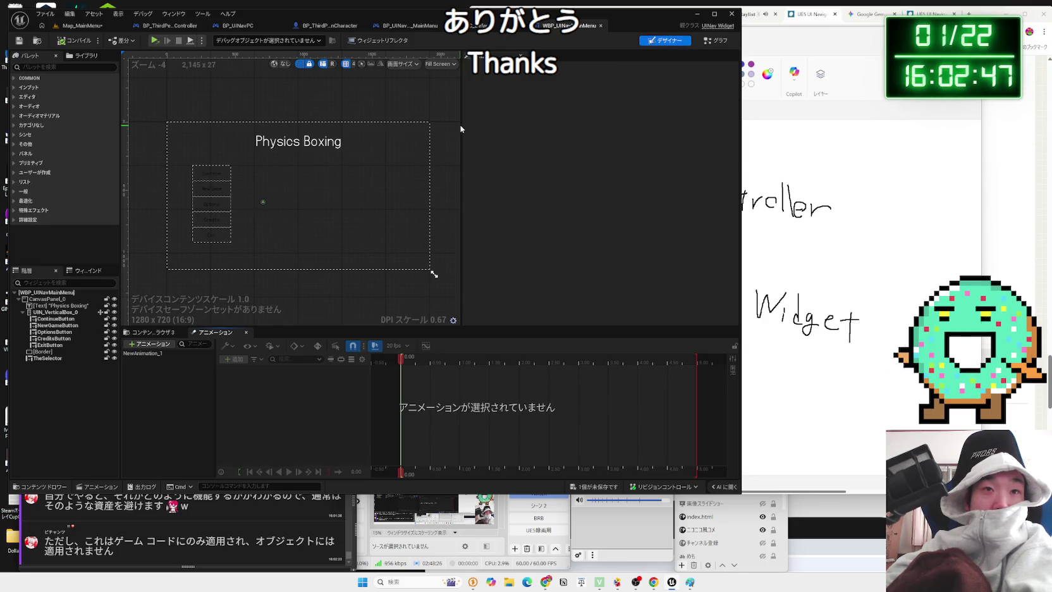
Inspect ContinueButton's left Navigation rule, leaving it set to Esc
left_click(218, 174)
left_click_drag(734, 174, 738, 289)
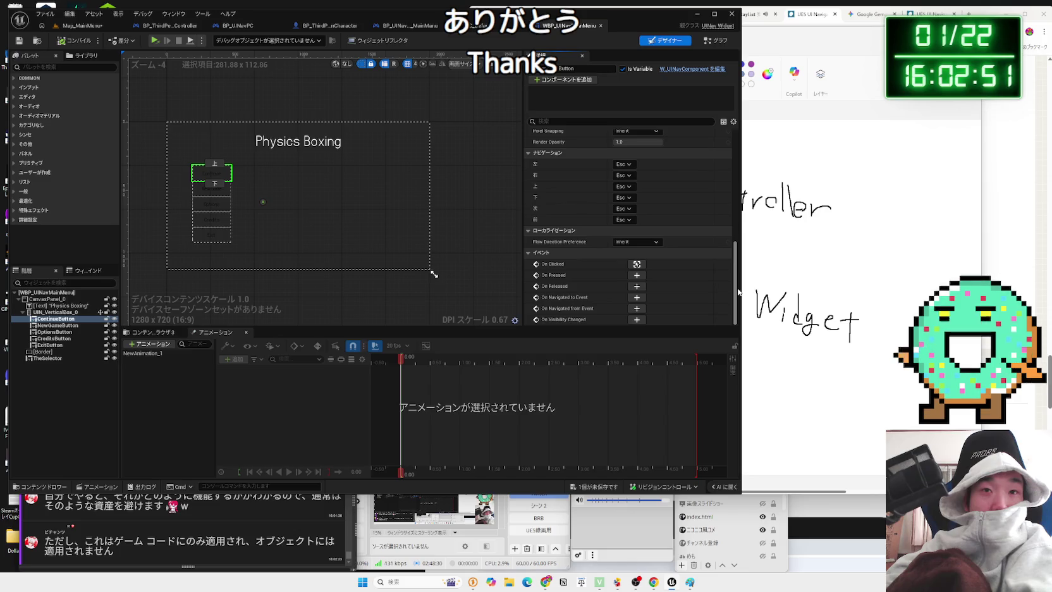
left_click(629, 165)
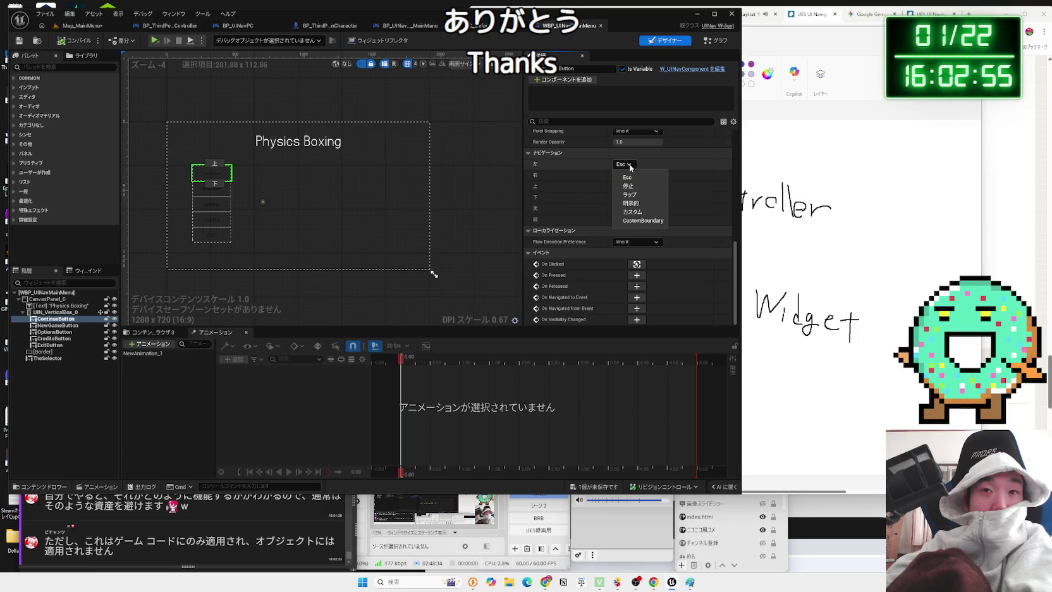
left_click(630, 178)
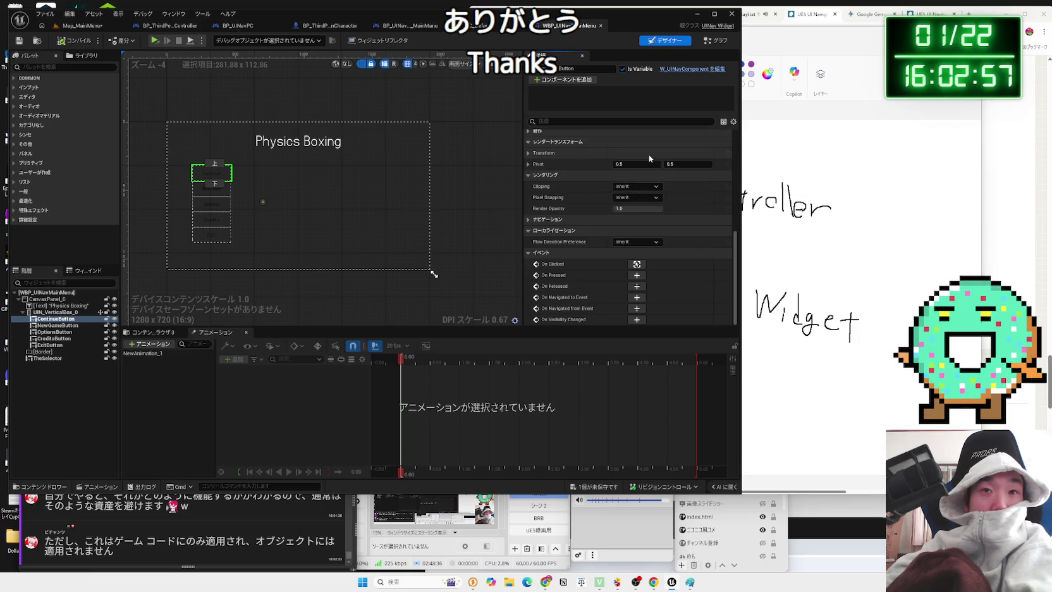
scroll(555, 225, "up", 2)
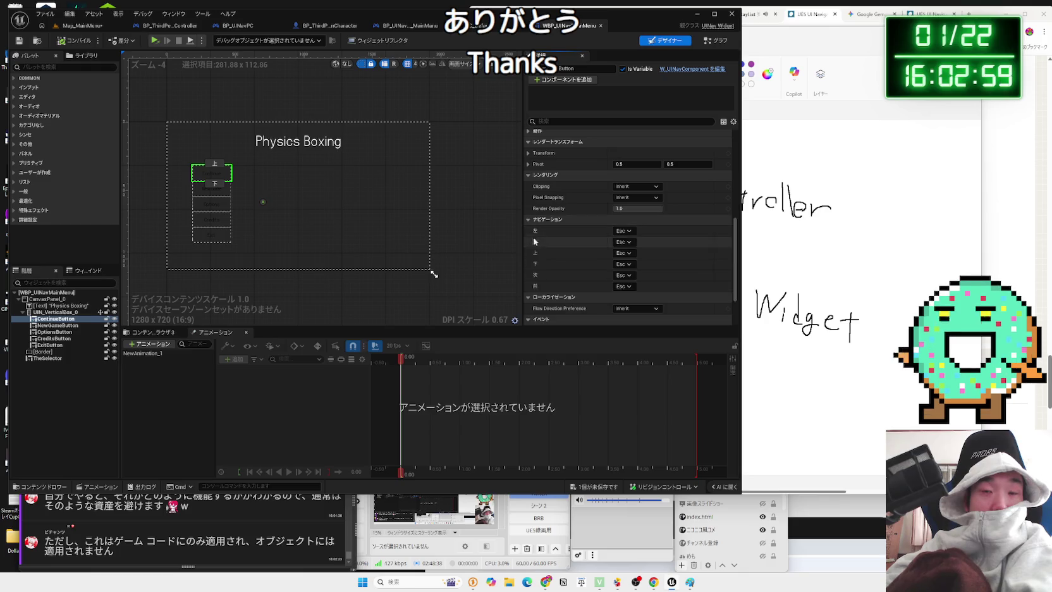
scroll(491, 243, "down", 2)
scroll(491, 243, "up", 2)
left_click(489, 240)
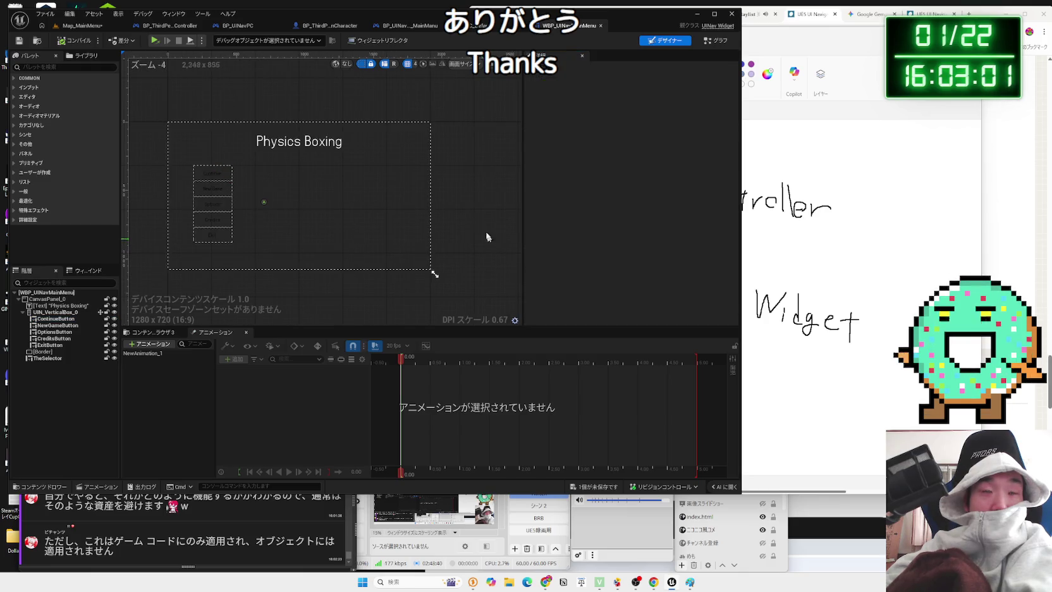
In the event graph, view the UINav PC input-type, Branch, Set Selector Visible and Open Level nodes
left_click(712, 42)
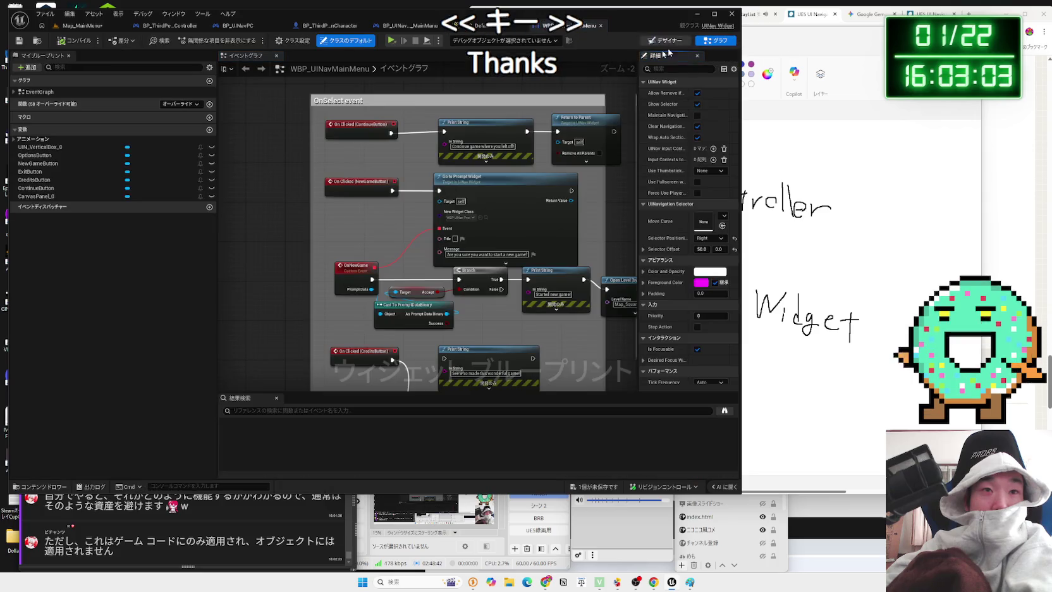
scroll(566, 250, "down", 3)
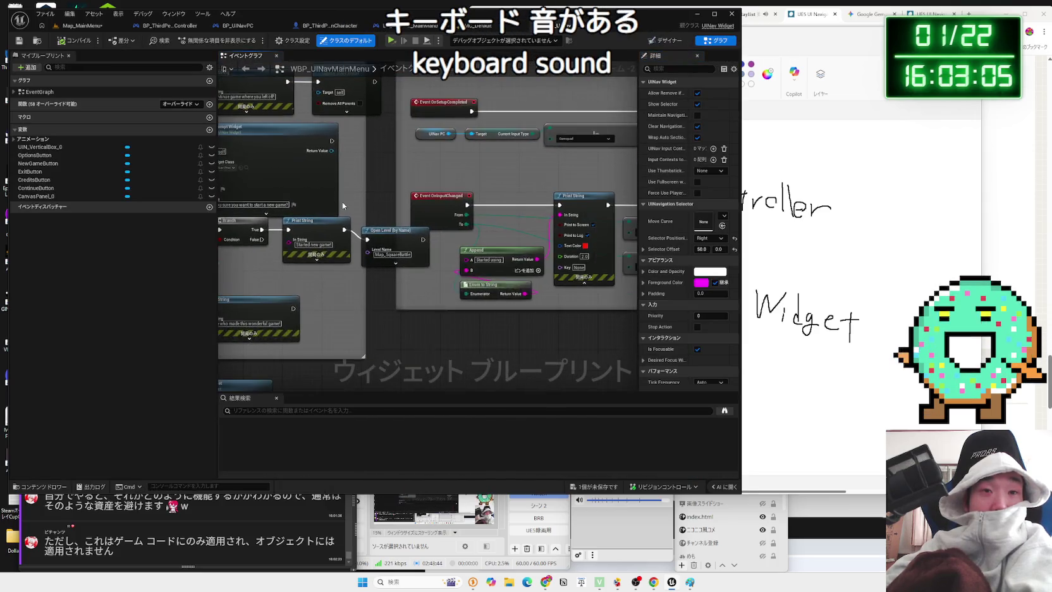
scroll(383, 229, "up", 3)
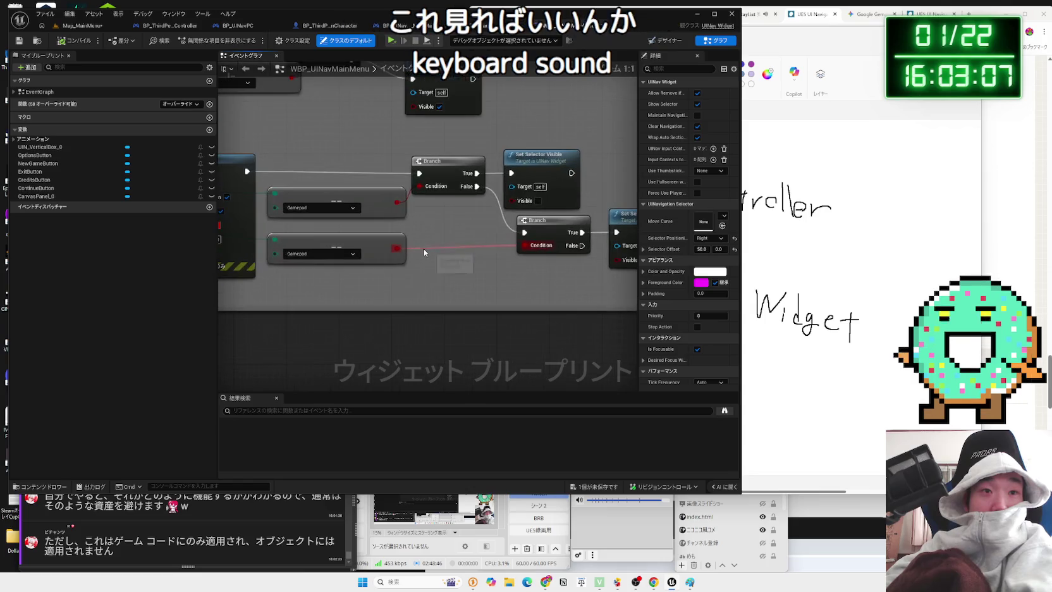
scroll(564, 243, "up", 2)
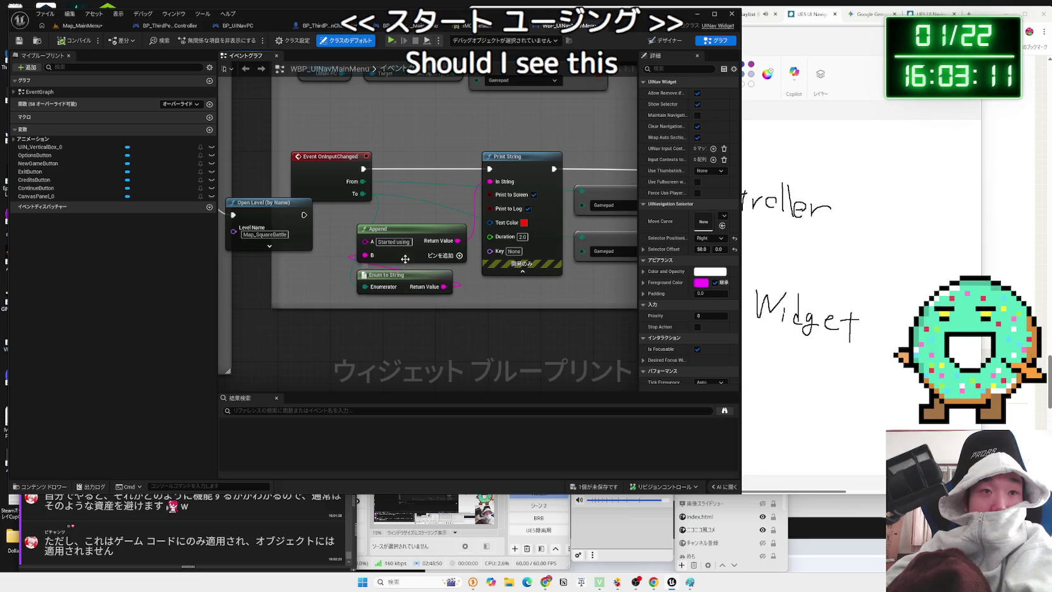
mouse_move(345, 160)
left_mouse_down()
mouse_move(345, 202)
mouse_move(372, 202)
left_mouse_up()
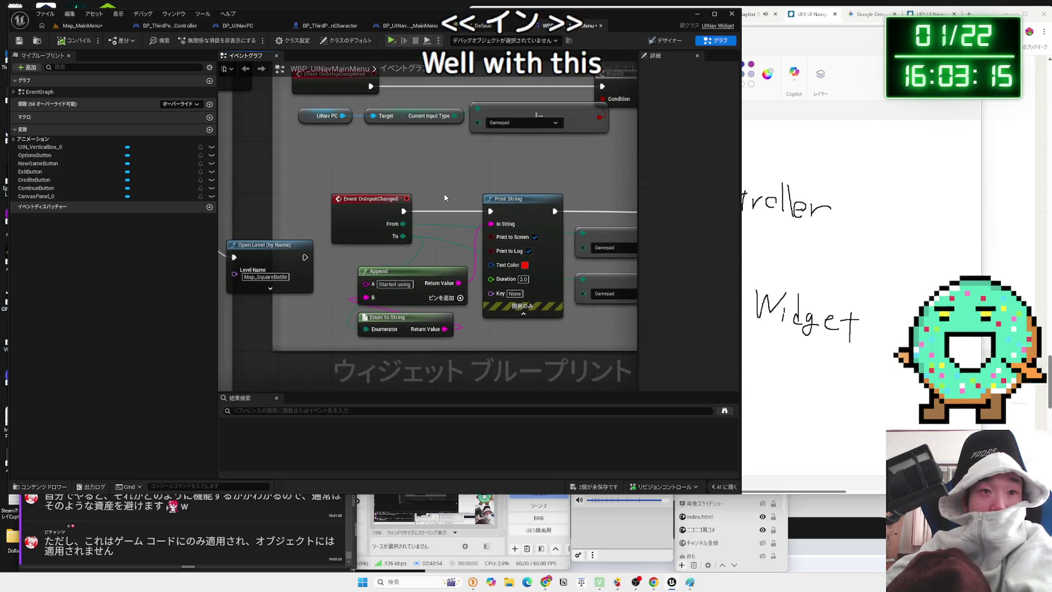
scroll(444, 194, "down", 1)
mouse_move(444, 193)
left_mouse_down()
mouse_move(277, 202)
mouse_move(543, 213)
left_mouse_up()
left_click_drag(403, 220, 468, 221)
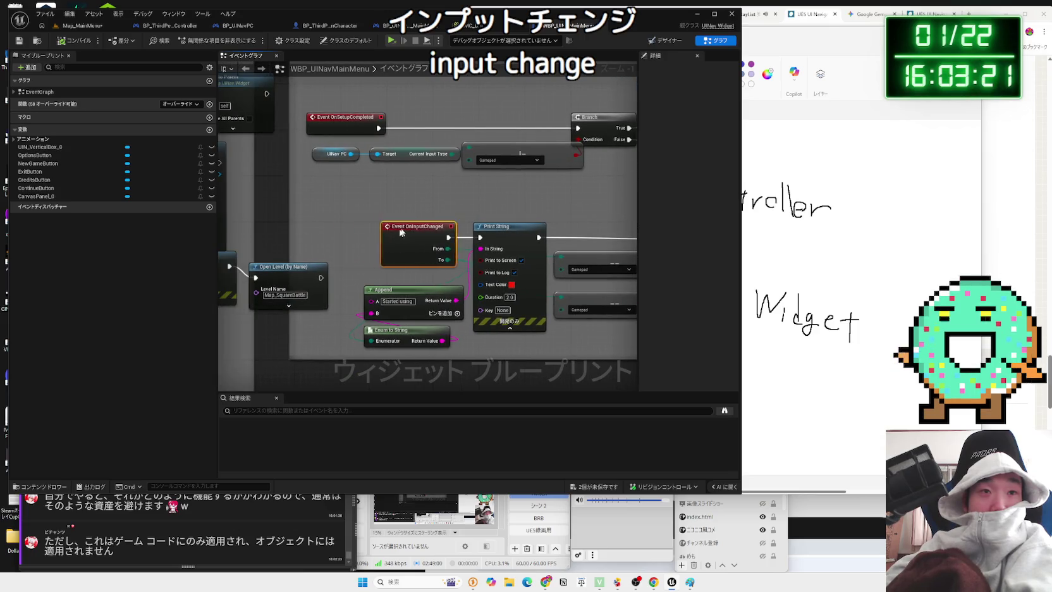
scroll(323, 256, "down", 3)
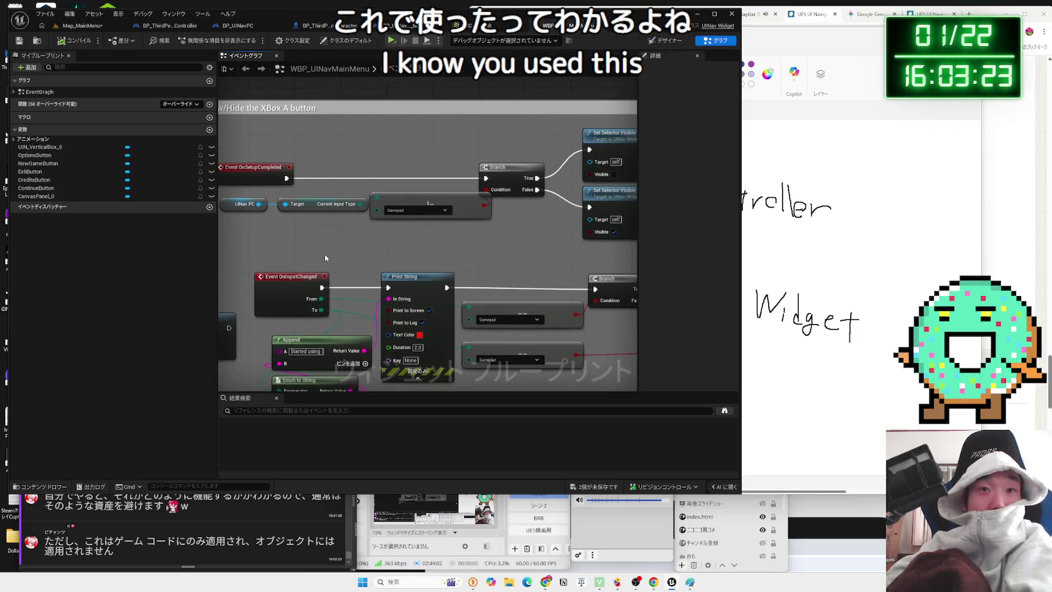
scroll(358, 253, "up", 3)
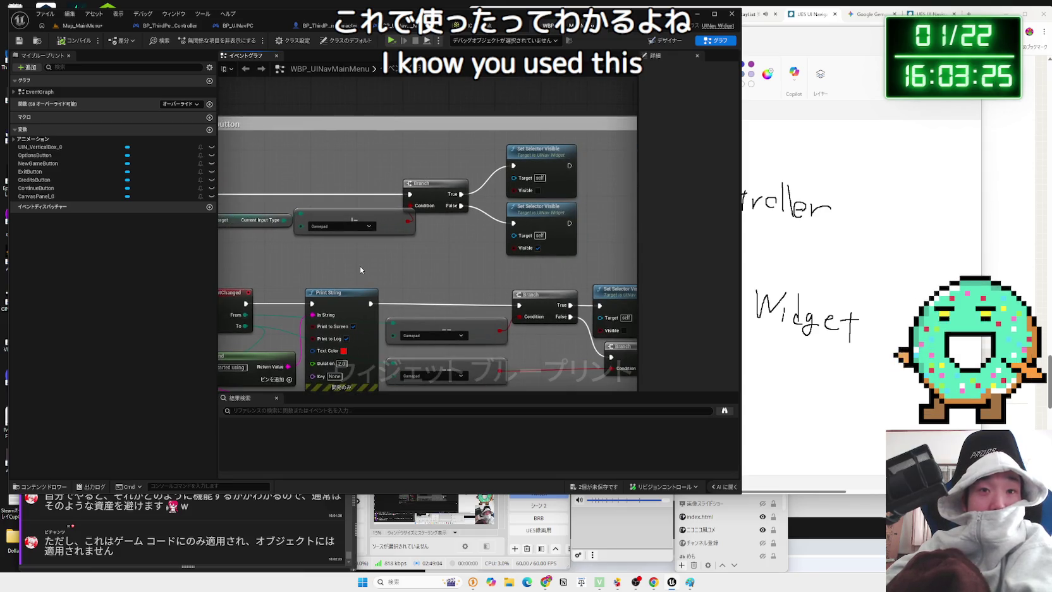
Pan through the OnSetupCompleted, OnNewGame, CreditsButton and OnSelect event nodes, then switch to Gemini
left_click_drag(360, 270, 499, 252)
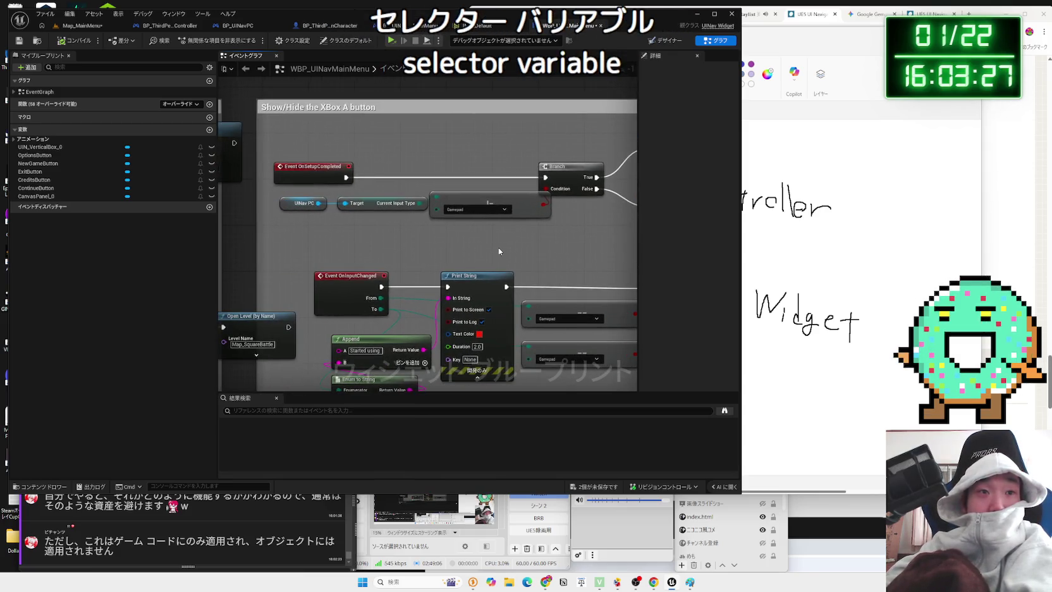
left_click_drag(291, 203, 297, 203)
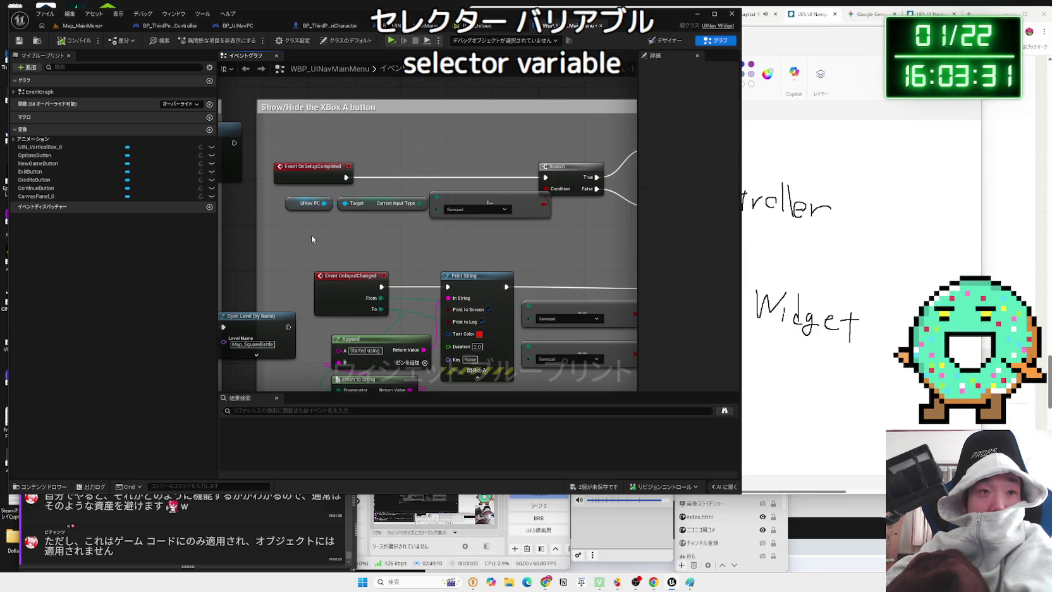
scroll(303, 258, "down", 2)
mouse_move(304, 258)
left_mouse_down()
mouse_move(352, 237)
mouse_move(435, 226)
mouse_move(449, 270)
mouse_move(573, 159)
mouse_move(368, 258)
mouse_move(375, 241)
left_mouse_up()
scroll(449, 270, "up", 2)
scroll(573, 159, "down", 2)
scroll(368, 258, "up", 2)
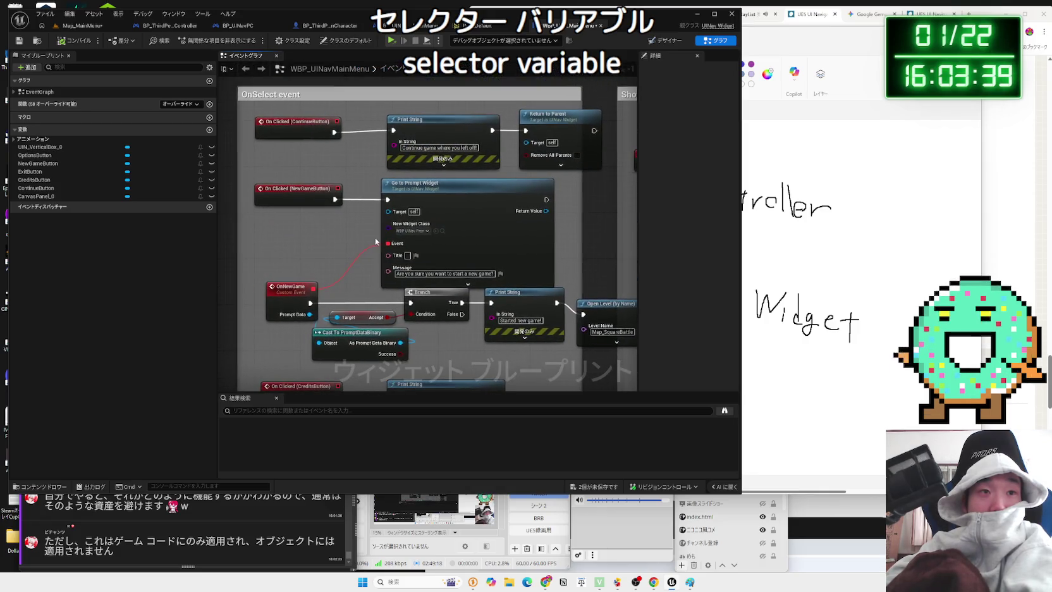
left_click_drag(298, 164, 296, 246)
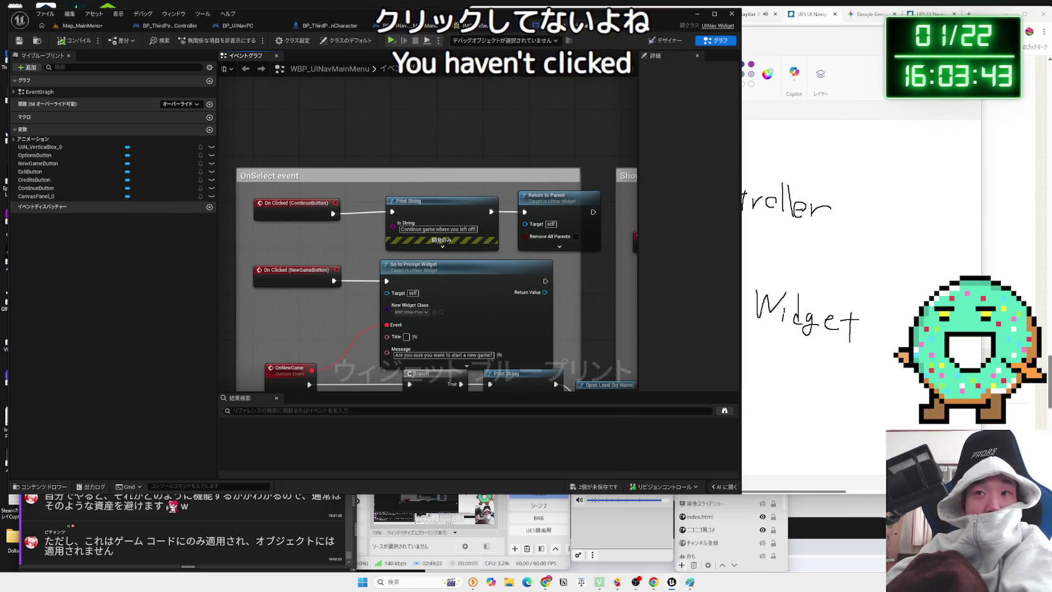
left_click(869, 17)
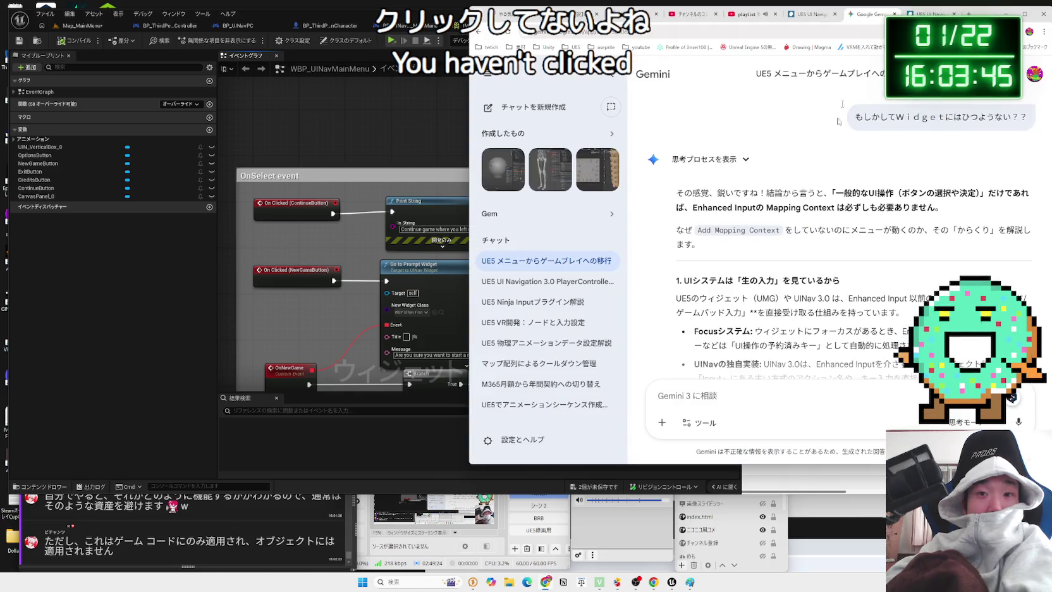
Start typing an 'Enhanced' follow-up in Gemini, then return to the Unreal editor
type("Enhanced")
key("BackSpace")
key("BackSpace")
key("BackSpace")
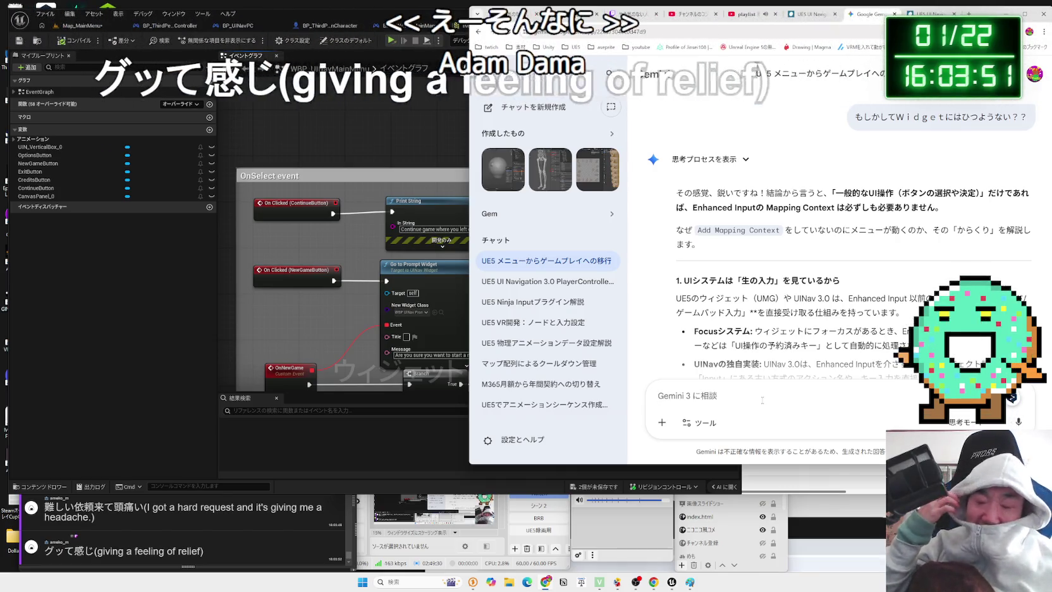
type("Enha")
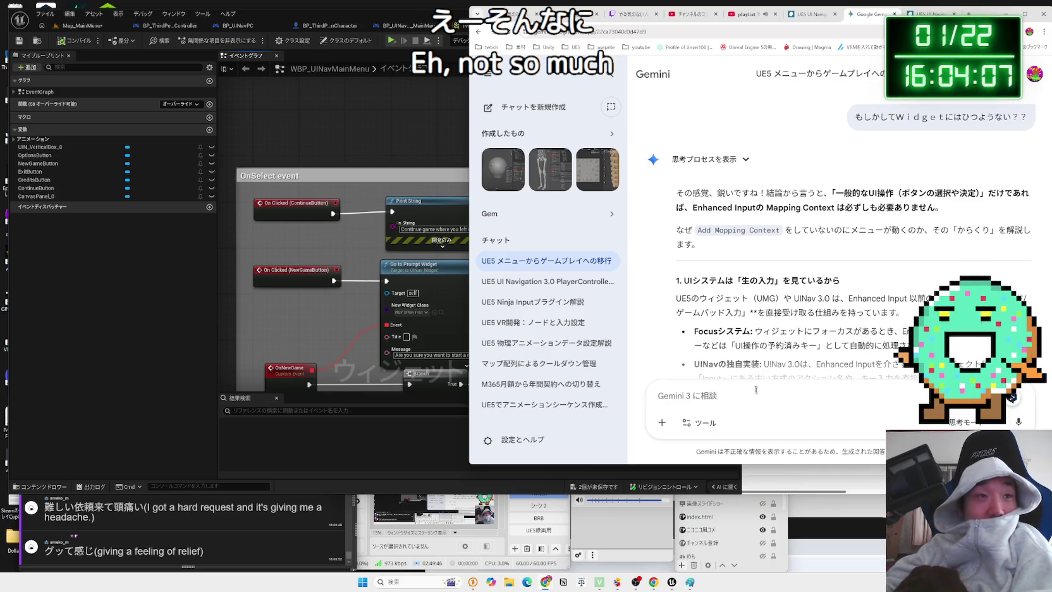
left_click(290, 144)
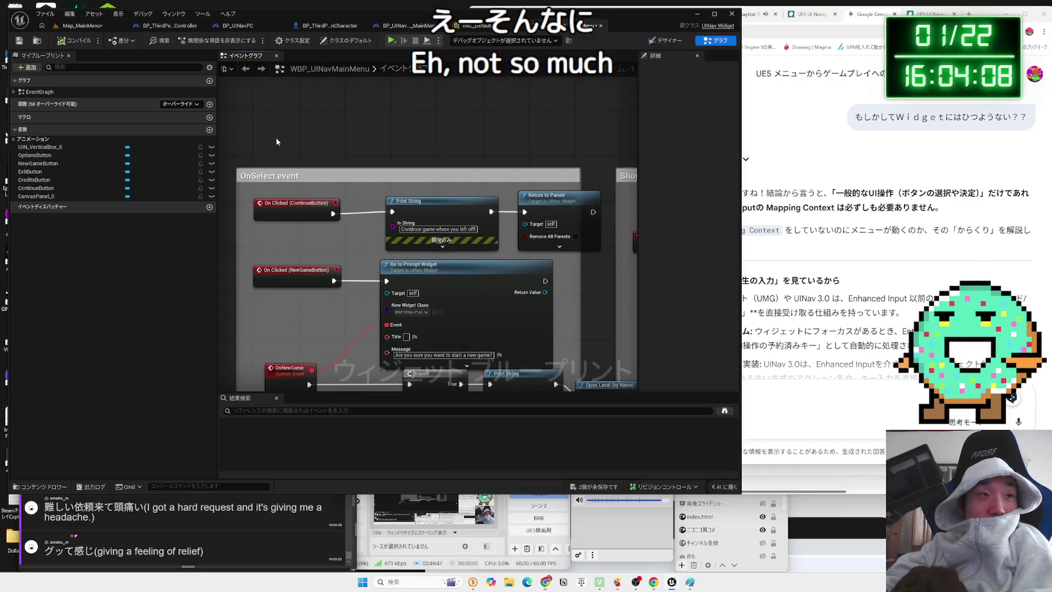
Expand EventGraph and jump to the custom, OnNewGame, button-click, OnSetupCompleted and OnInputChanged events
left_click(14, 129)
left_click(14, 129)
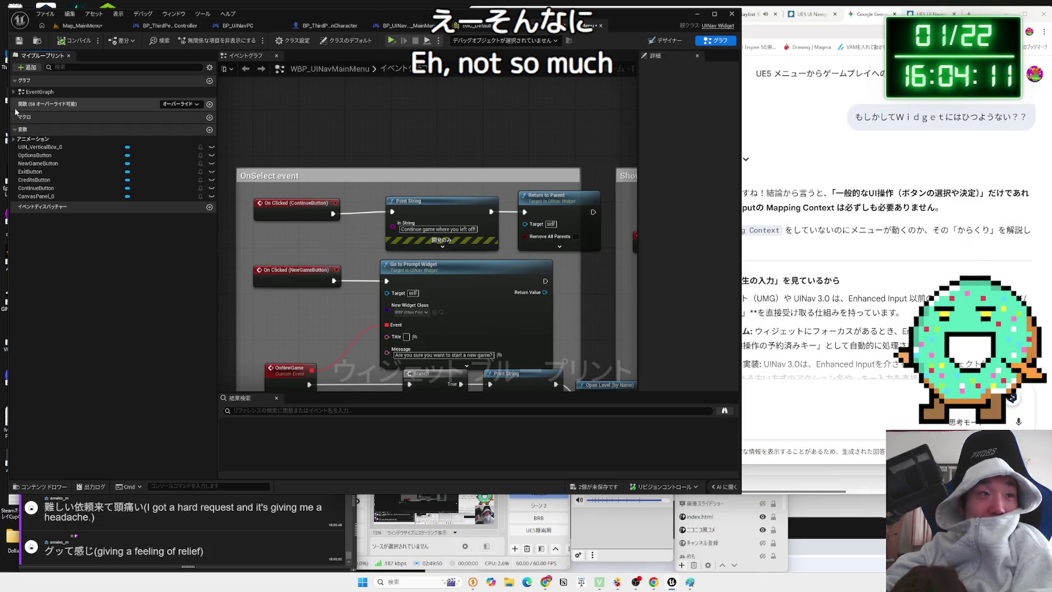
left_click(14, 92)
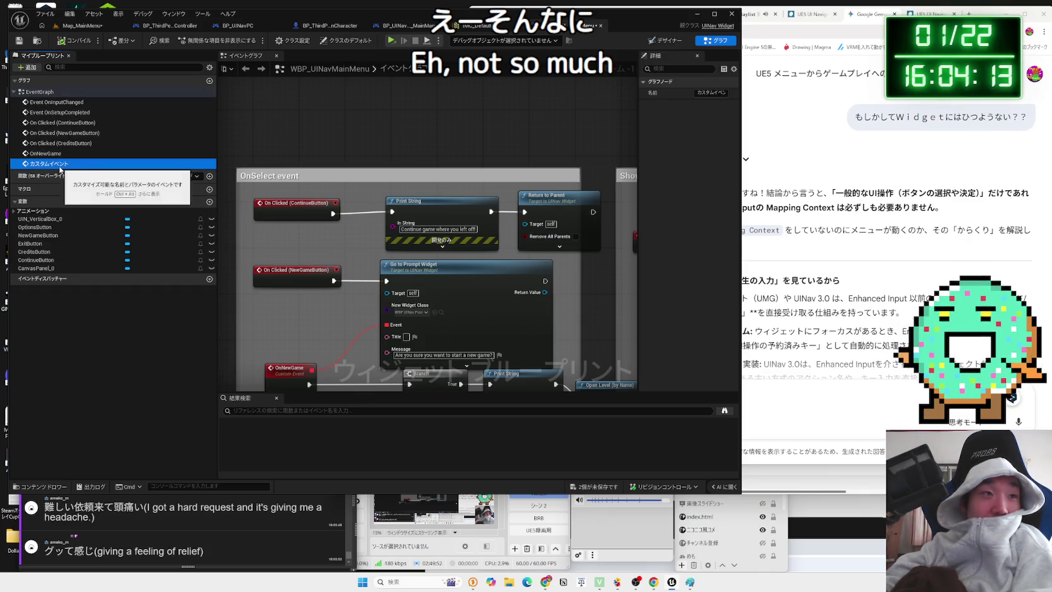
double_click(51, 165)
double_click(47, 153)
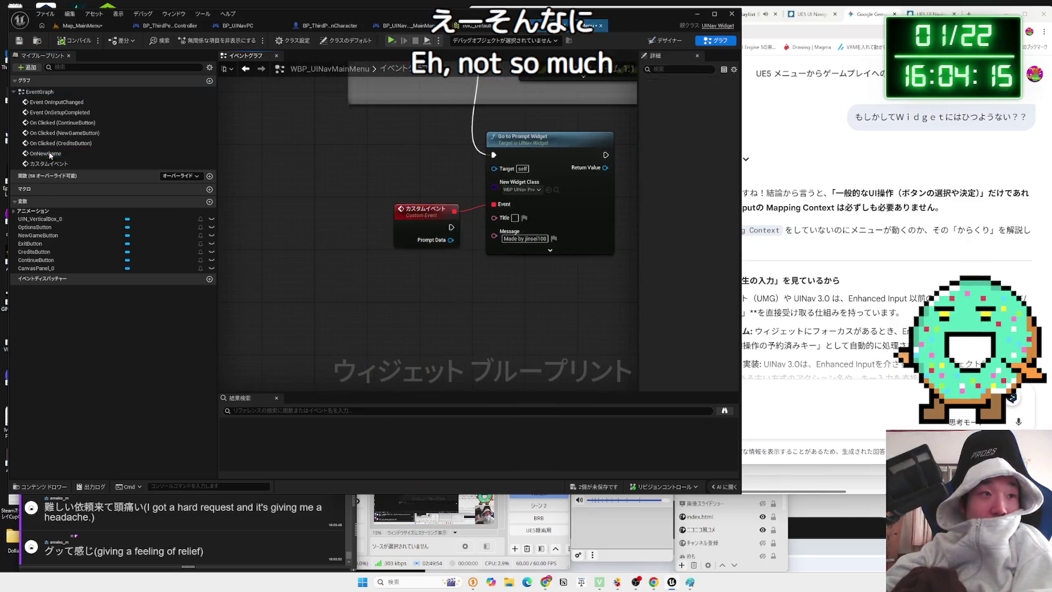
double_click(53, 144)
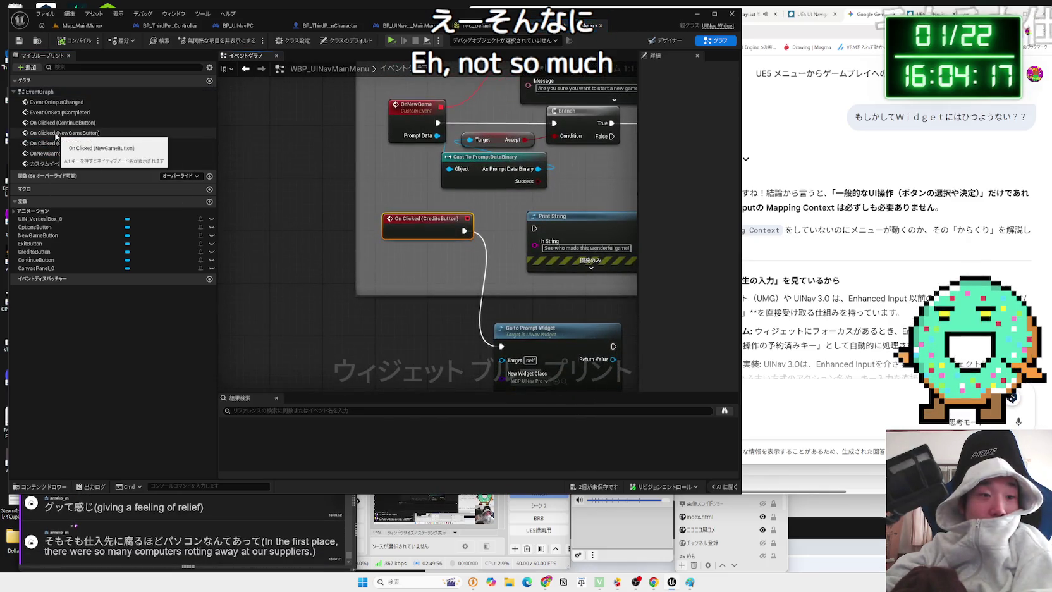
double_click(58, 133)
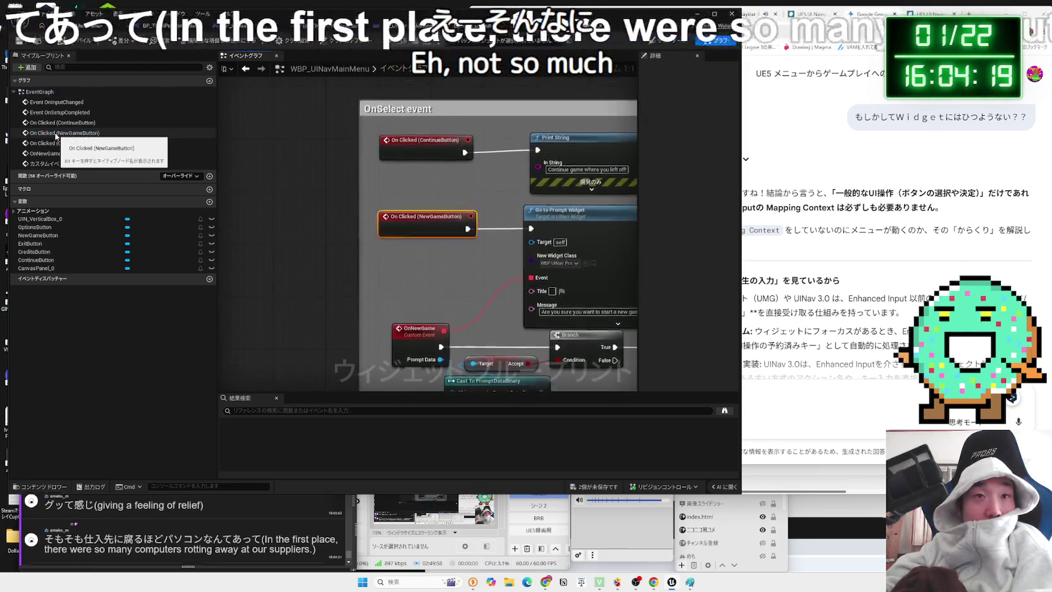
double_click(61, 112)
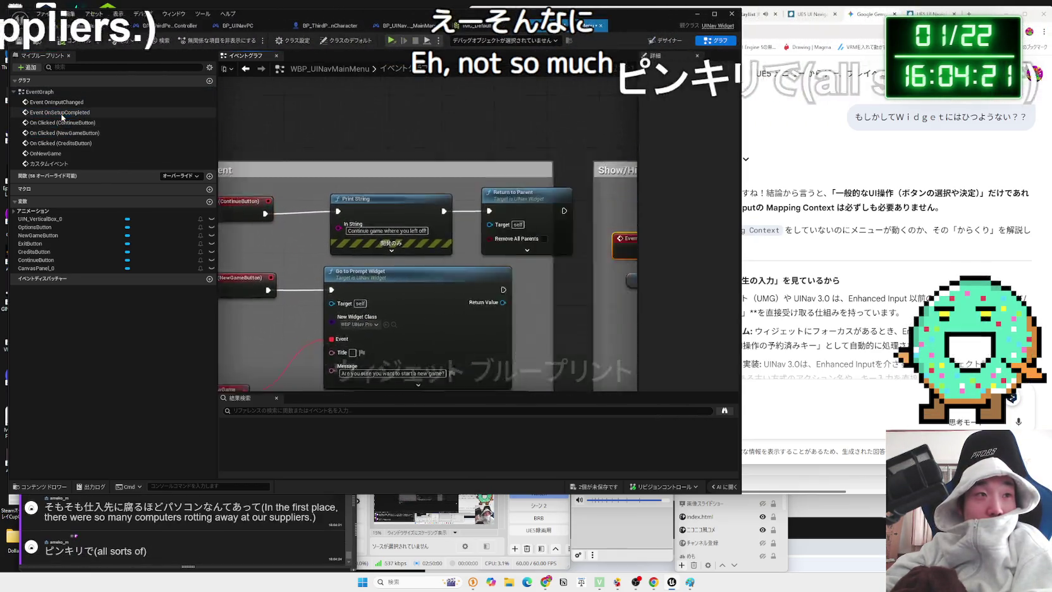
double_click(61, 102)
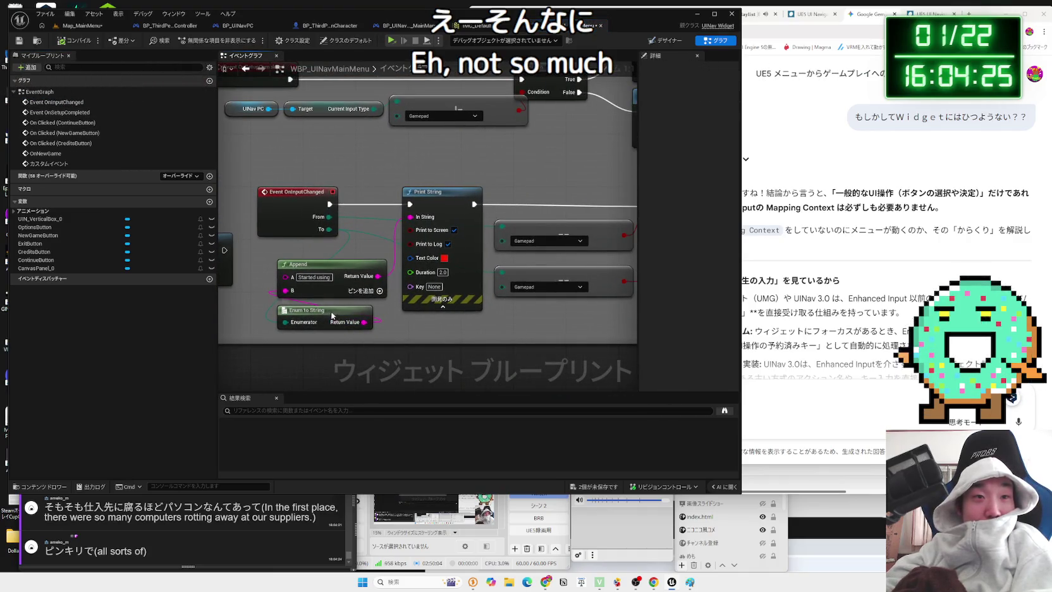
Open Set Selector Visible's source in Visual Studio, then return to the OnSelect event group
left_click_drag(332, 316, 331, 308)
left_click_drag(433, 329, 381, 314)
double_click(532, 265)
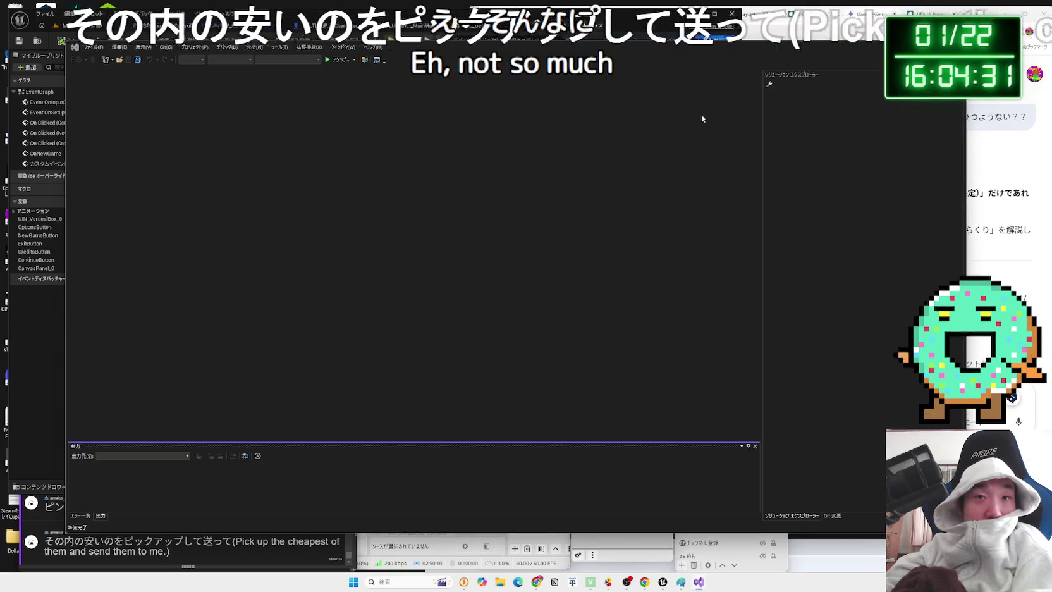
key("alt+Tab")
mouse_move(533, 141)
left_mouse_down()
mouse_move(466, 236)
mouse_move(563, 243)
mouse_move(620, 298)
left_mouse_up()
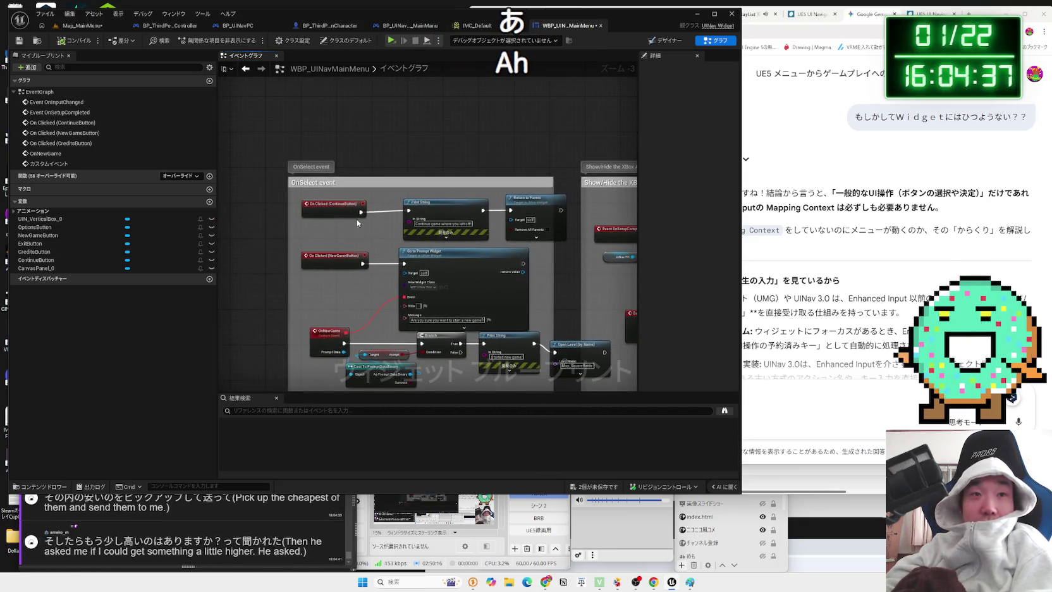
Select and read the higher-price viewer comments in OneComme, then return to Gemini
left_click(361, 233)
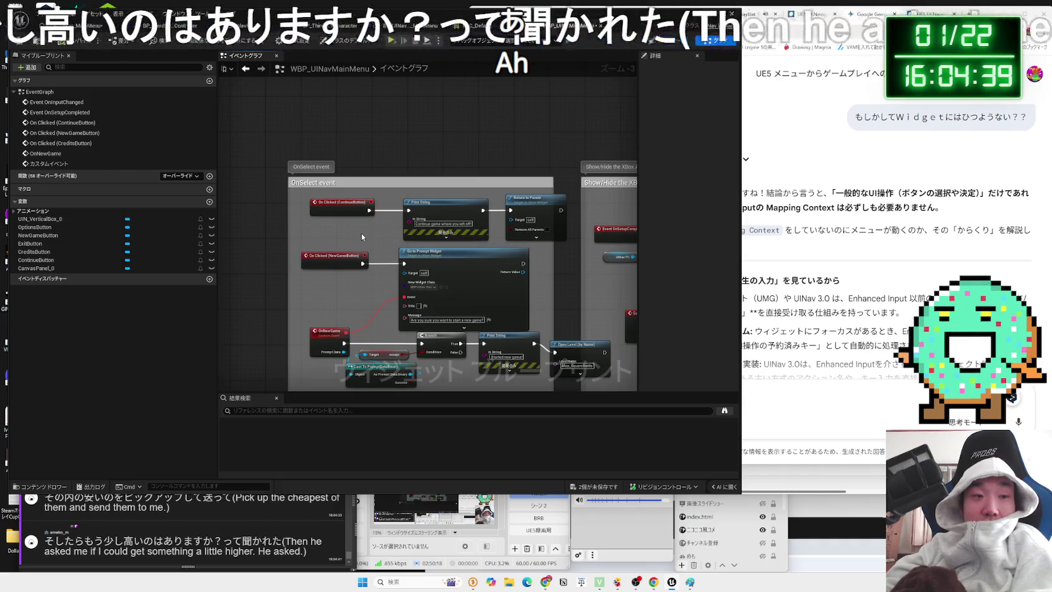
mouse_move(94, 506)
left_mouse_down()
mouse_move(222, 506)
mouse_move(45, 506)
mouse_move(275, 507)
left_mouse_up()
left_click_drag(44, 507, 144, 507)
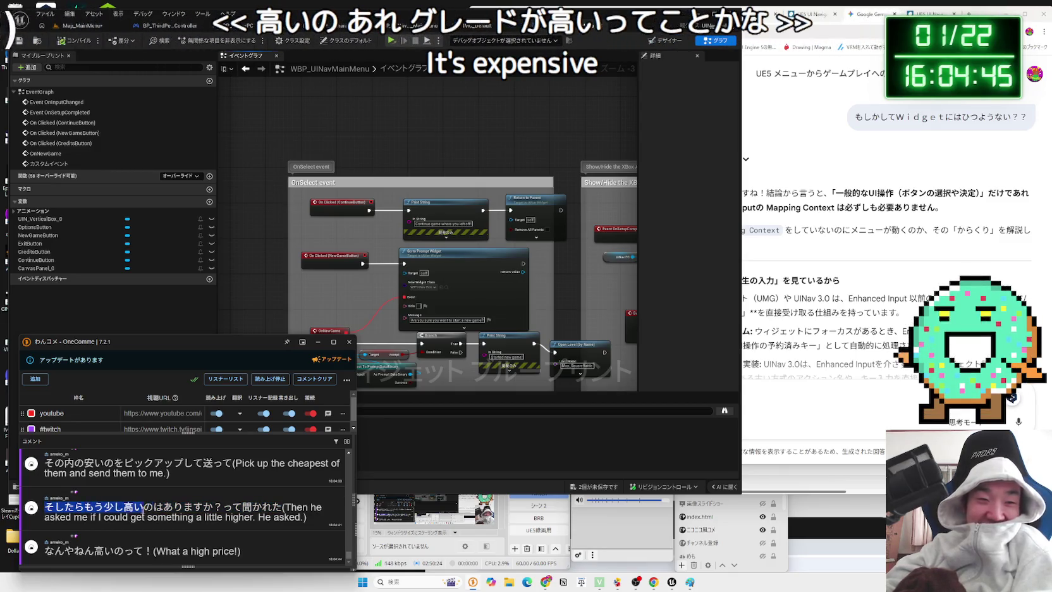
mouse_move(284, 507)
left_mouse_down()
mouse_move(113, 508)
mouse_move(307, 522)
mouse_move(282, 506)
mouse_move(150, 511)
left_mouse_up()
left_click(309, 523)
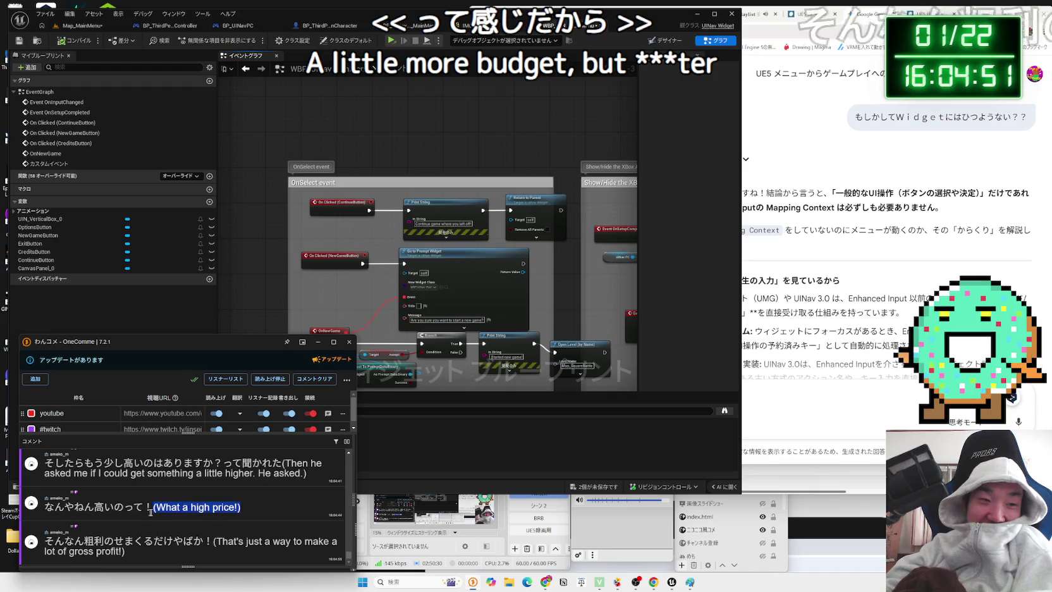
left_click_drag(46, 541, 303, 542)
left_click(214, 544)
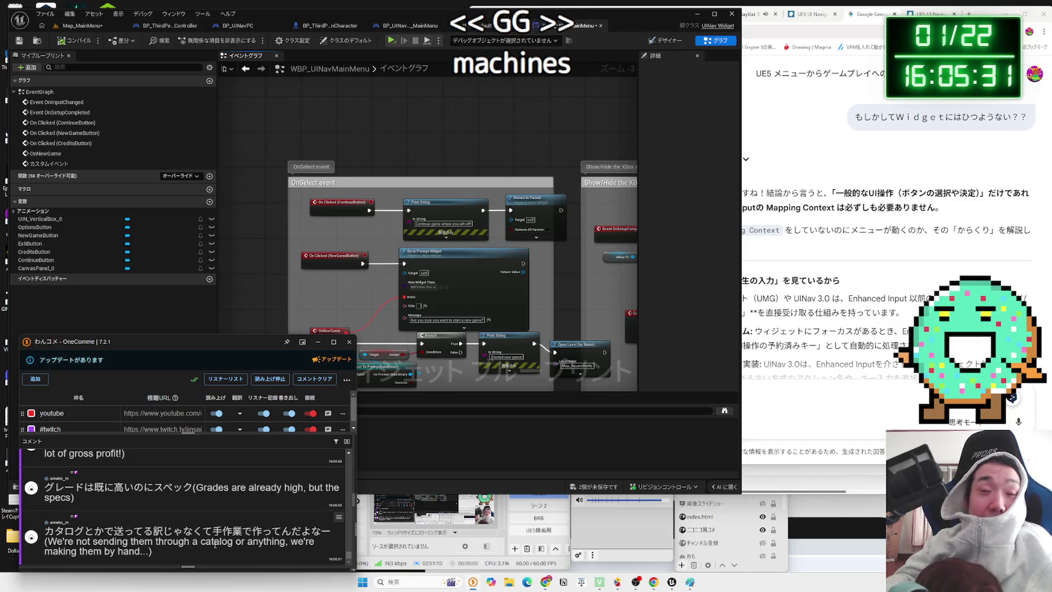
left_click(445, 206)
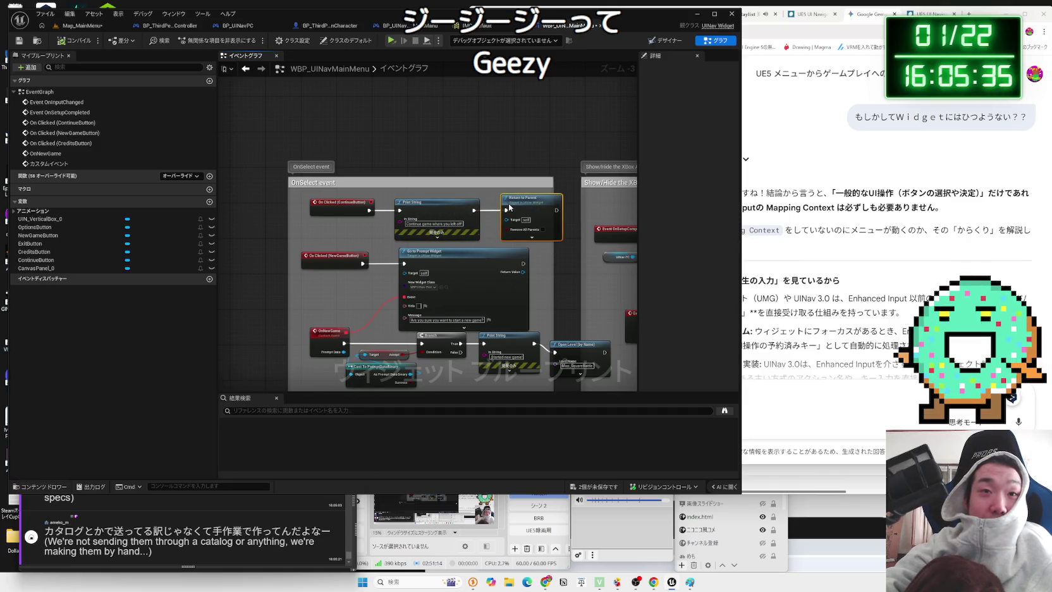
left_click(851, 390)
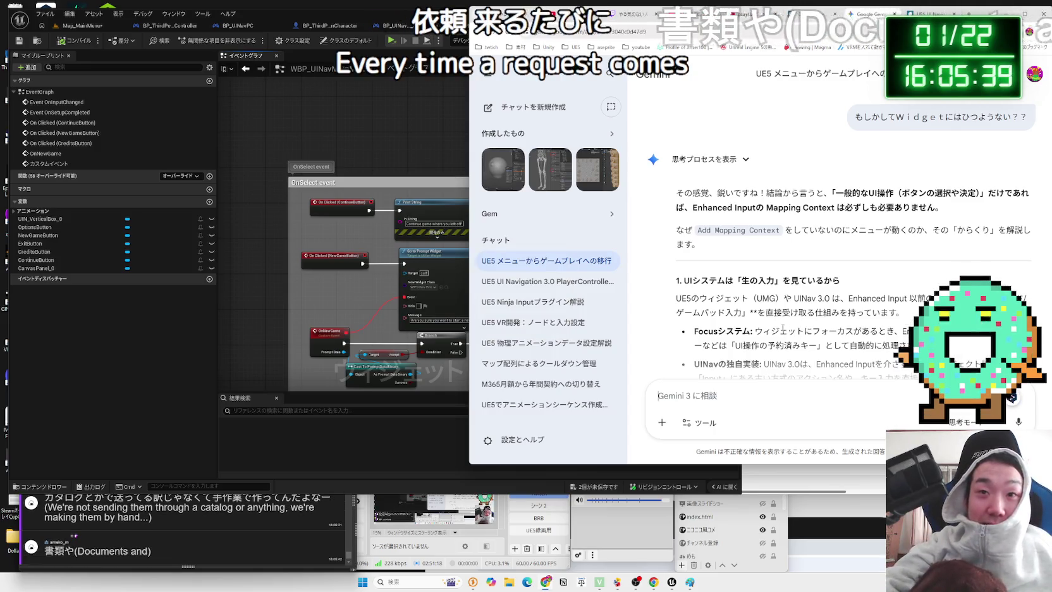
Read the translation of the handmade viewer comment, then return to Gemini
scroll(805, 276, "down", 2)
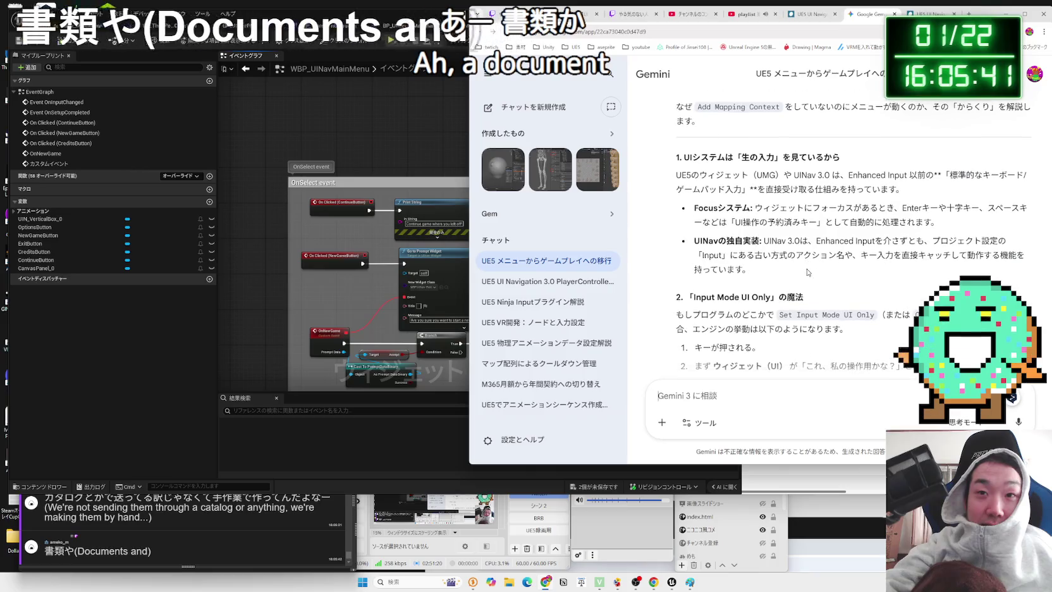
left_click(258, 540)
left_click_drag(152, 518, 63, 507)
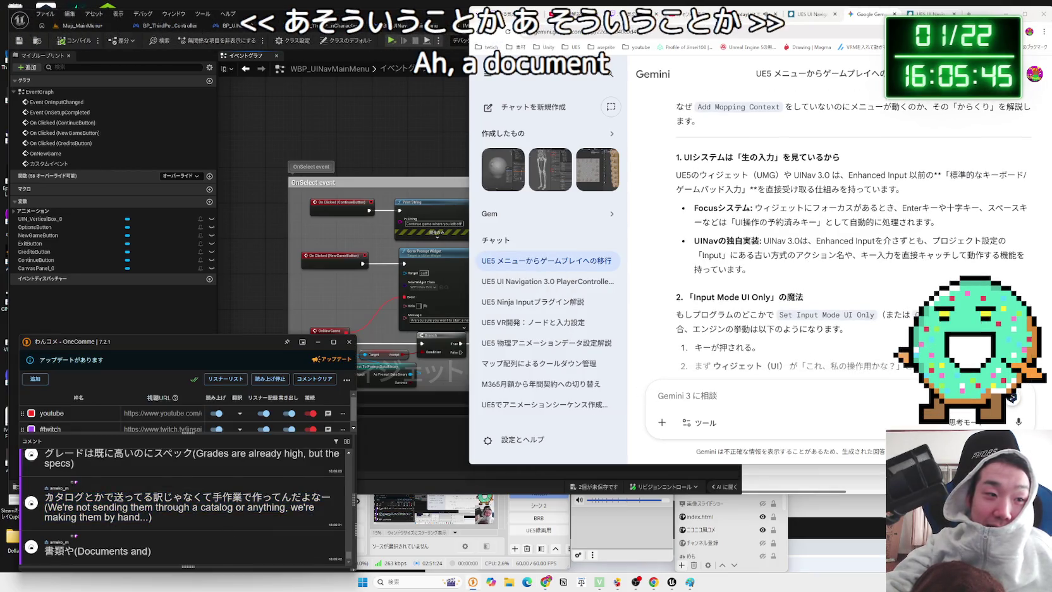
left_click(164, 520)
left_click(855, 284)
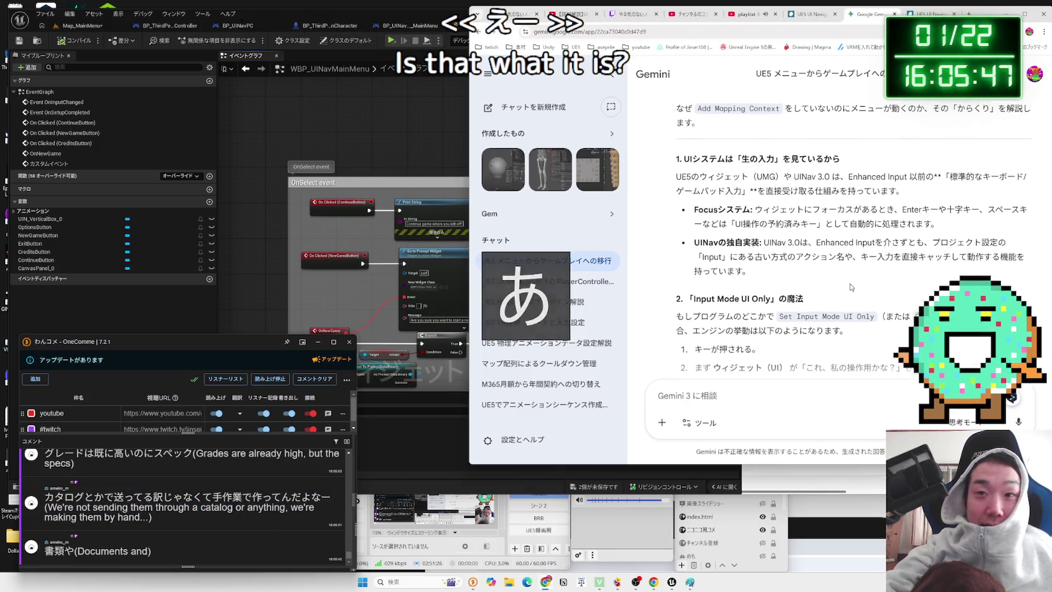
Scroll back through Gemini's answer, reading the passage on what the debug display shows
scroll(855, 285, "up", 3)
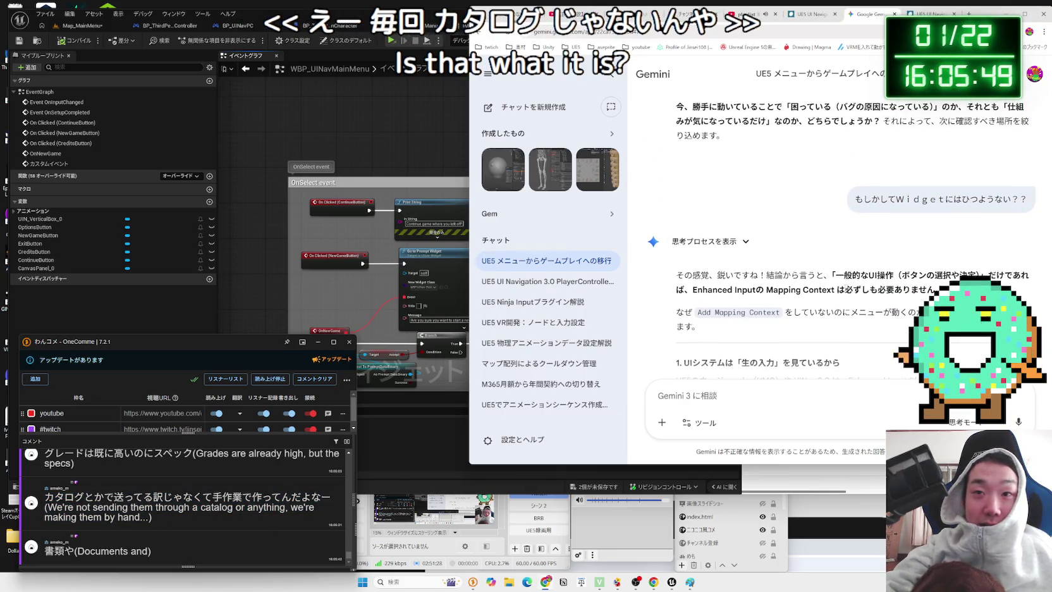
scroll(853, 285, "up", 3)
scroll(847, 288, "up", 2)
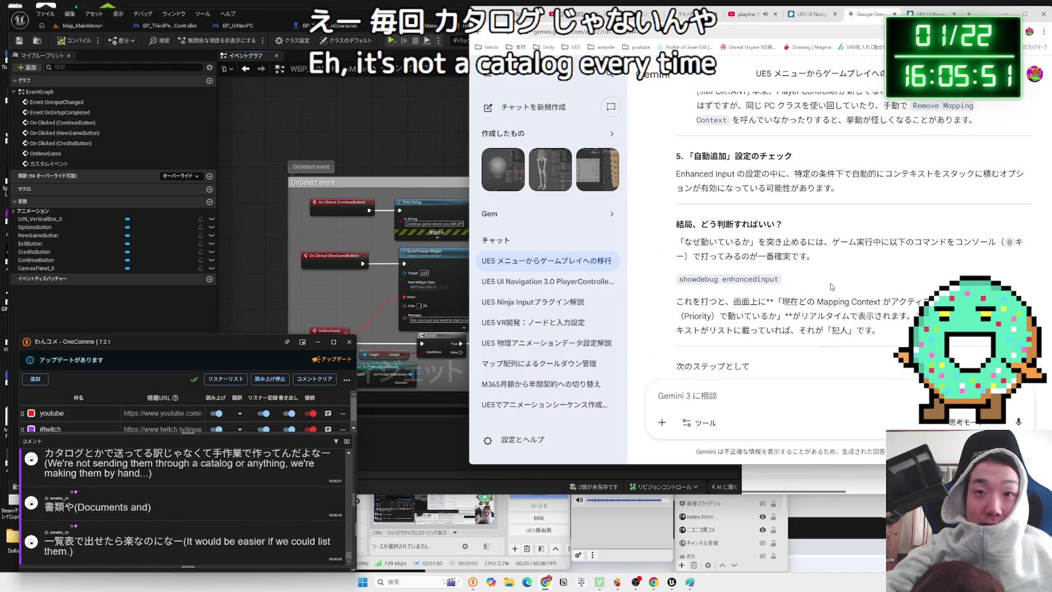
left_click_drag(881, 331, 706, 302)
mouse_move(678, 241)
left_mouse_down()
mouse_move(879, 330)
mouse_move(695, 253)
mouse_move(676, 126)
mouse_move(679, 265)
mouse_move(698, 281)
mouse_move(724, 273)
left_mouse_up()
left_click(895, 327)
scroll(895, 327, "up", 1)
scroll(896, 327, "up", 4)
scroll(679, 265, "up", 3)
scroll(704, 278, "up", 2)
left_click(715, 273)
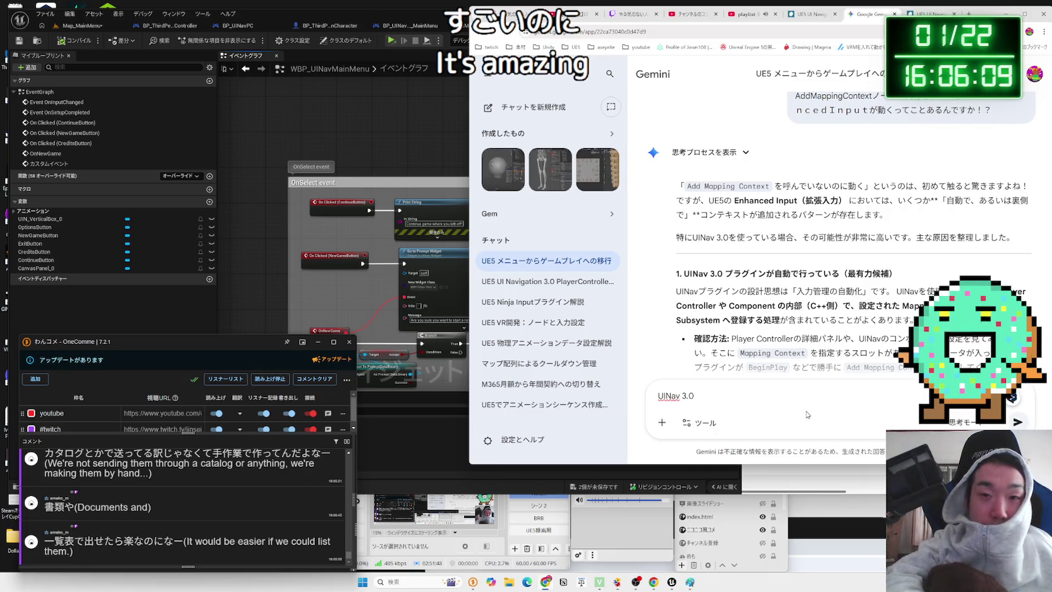
Type the question 'UINav 3.0 でEscキーをおすとなぜかUIが非表示？' into the Gemini prompt
type(" で")
type("sc")
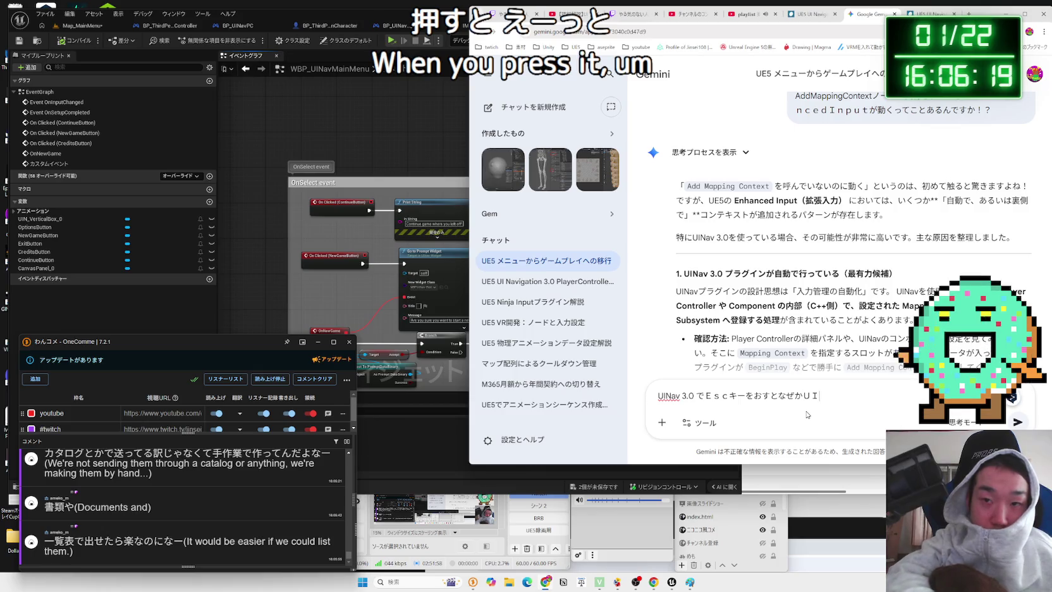
key("space")
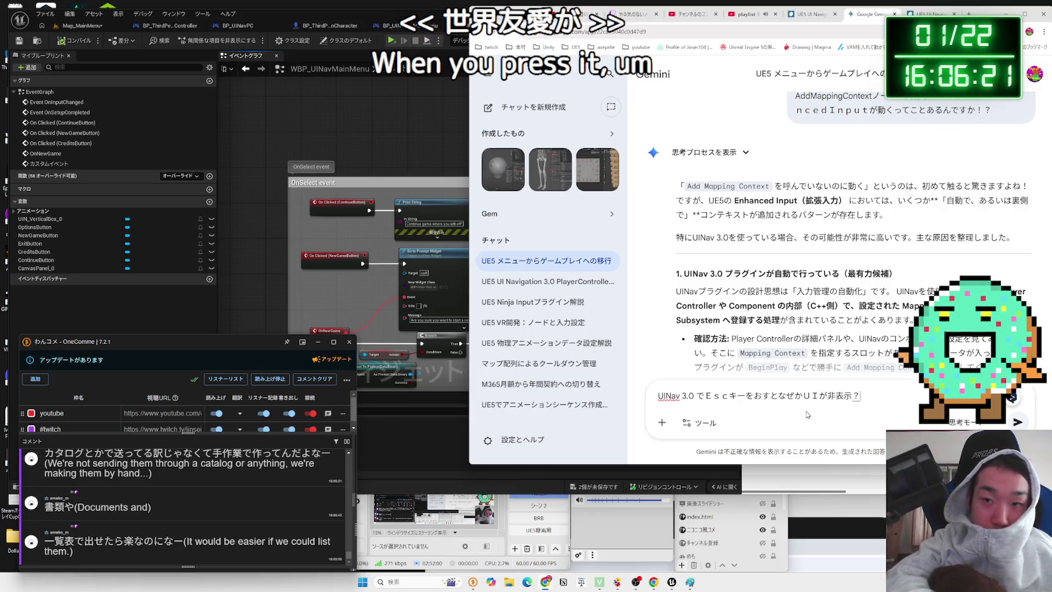
type("？にtes")
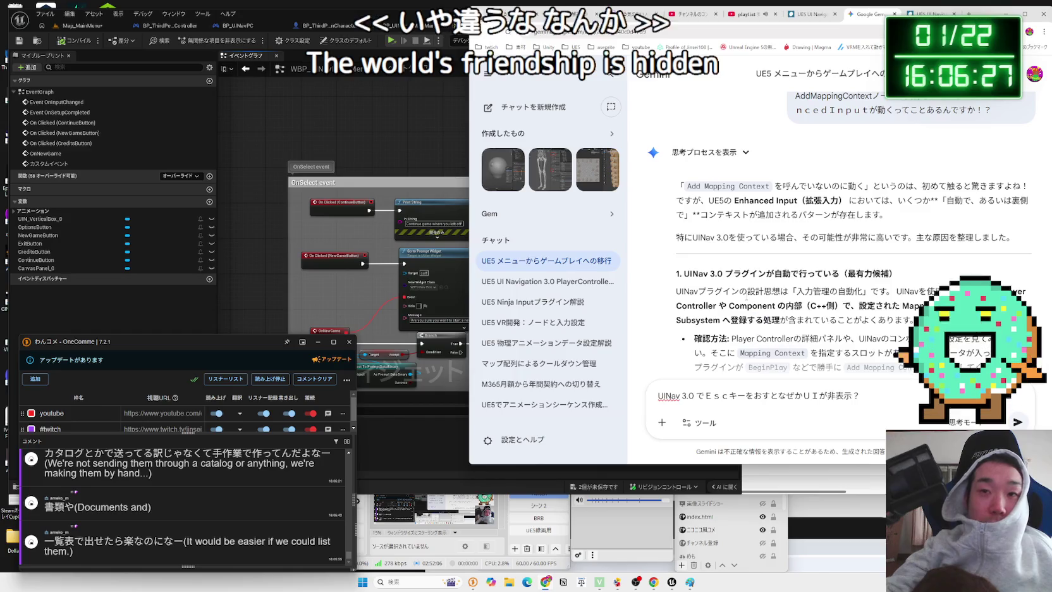
left_click(369, 304)
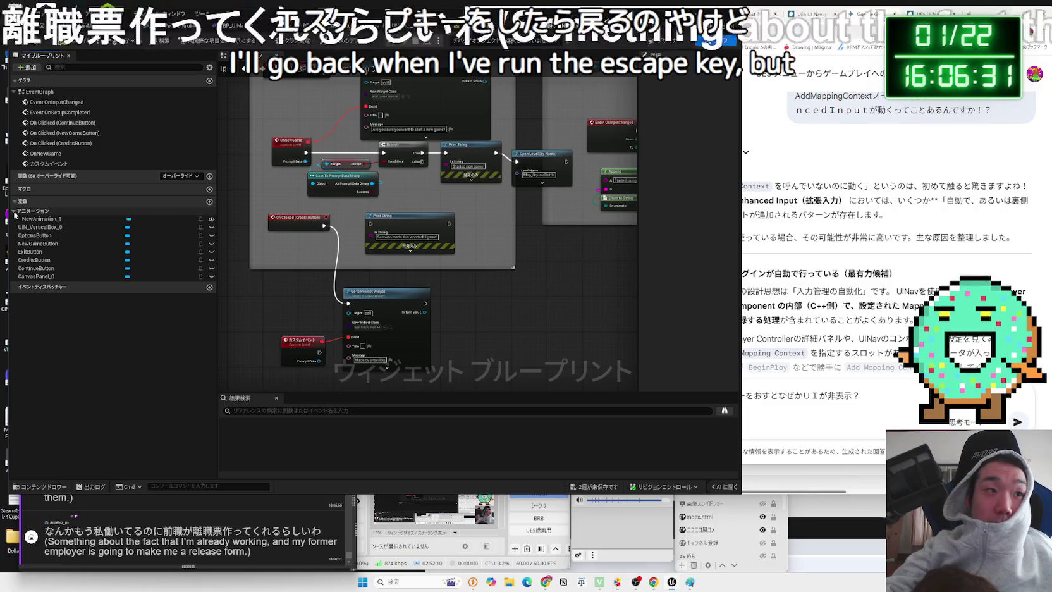
Select 離職 in a viewer comment and search Google for 離職票
left_click_drag(76, 542, 96, 541)
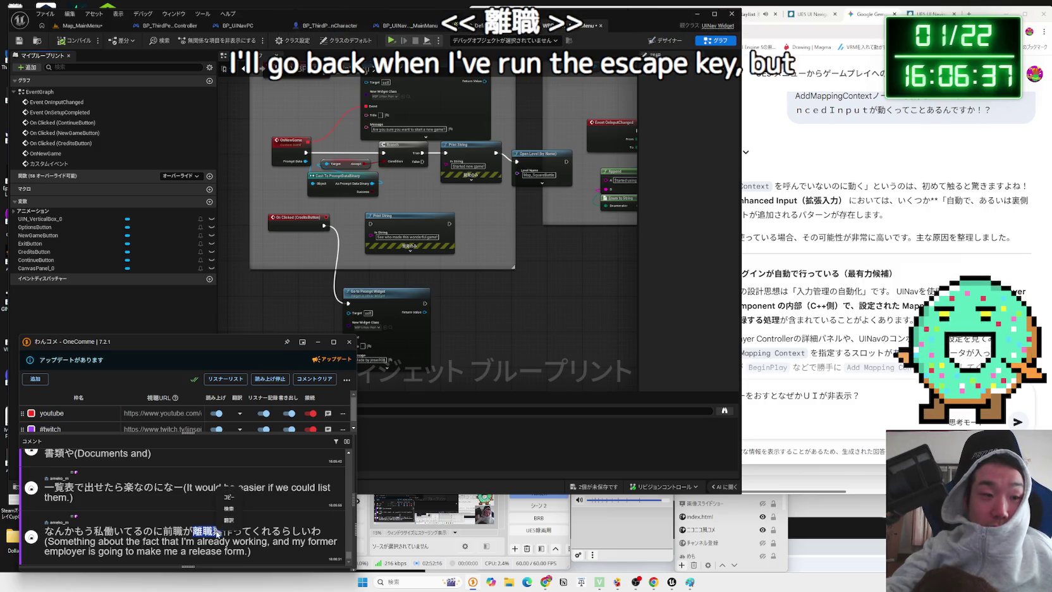
left_click(229, 509)
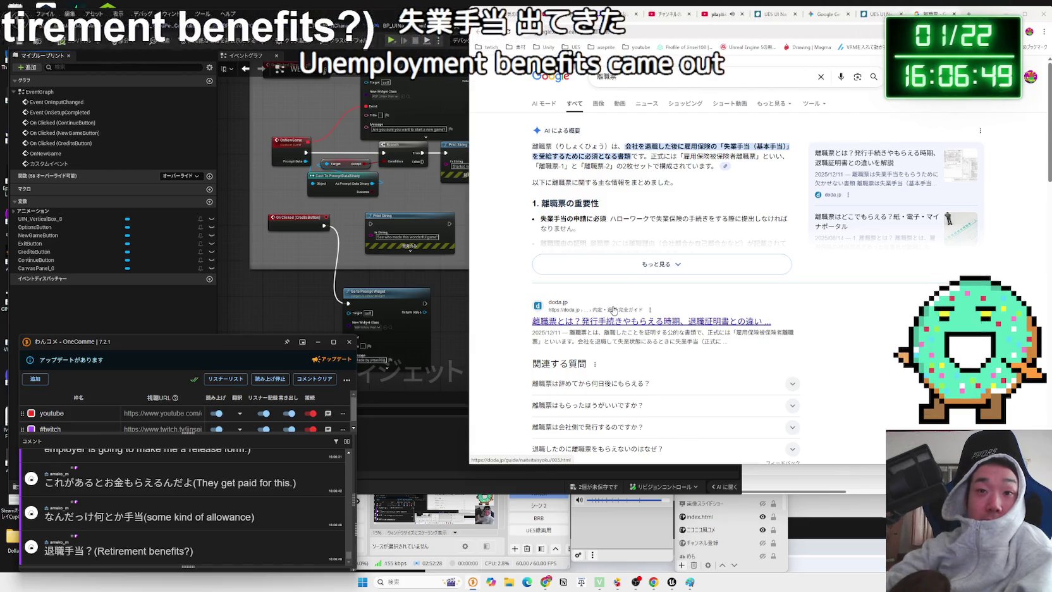
Expand and read Google's AI overview on 離職票, then close that tab
left_click(622, 265)
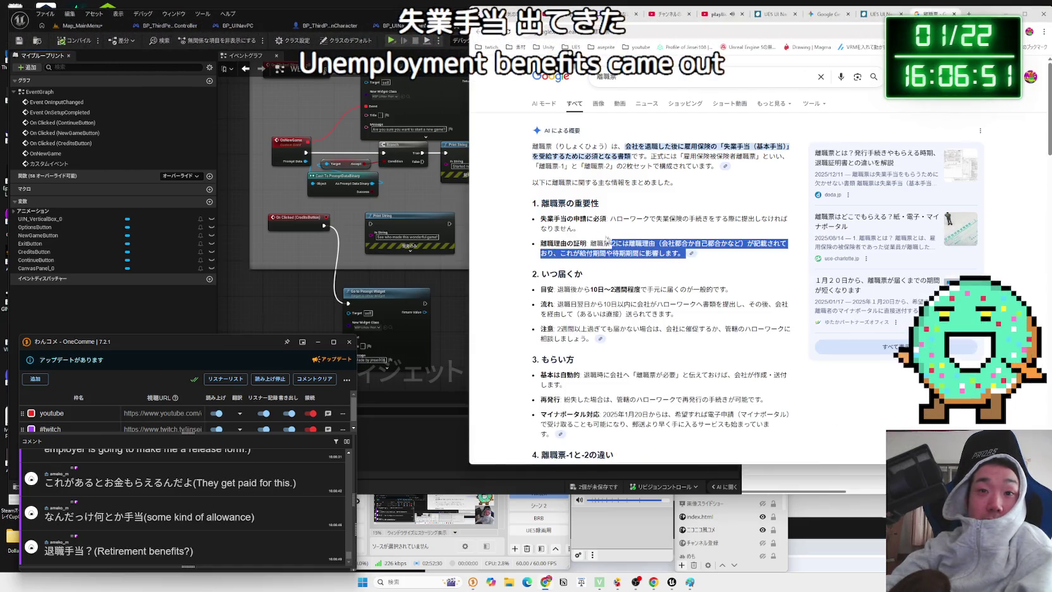
left_click_drag(532, 217, 661, 240)
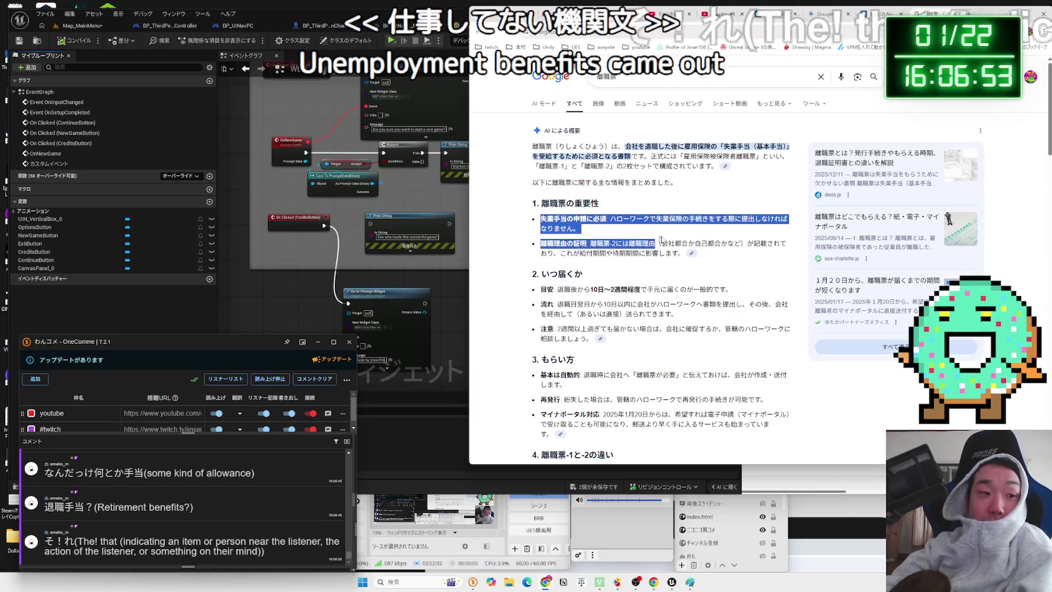
left_click(733, 254)
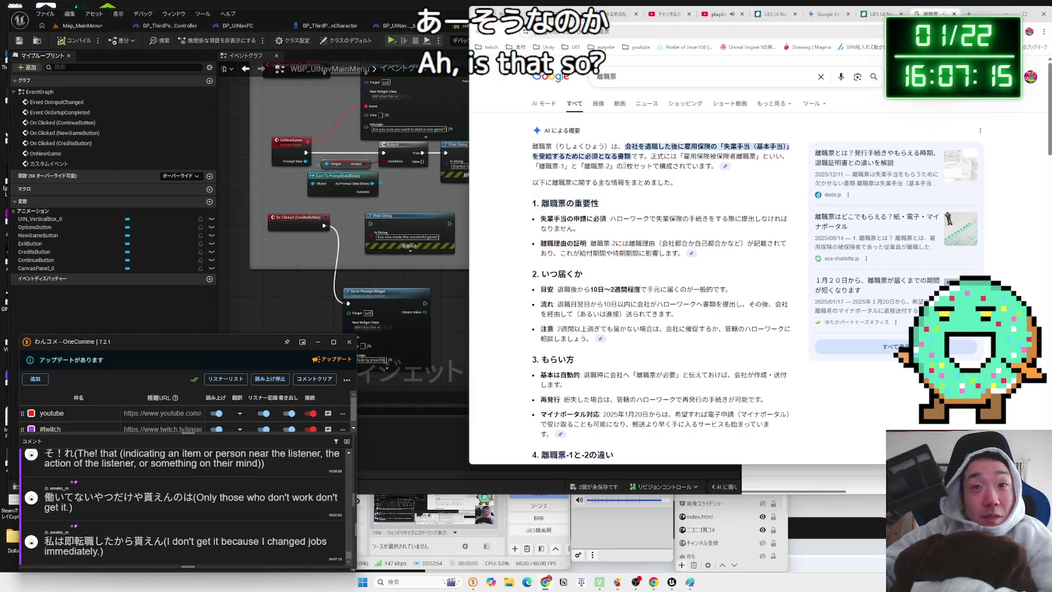
scroll(678, 247, "down", 10)
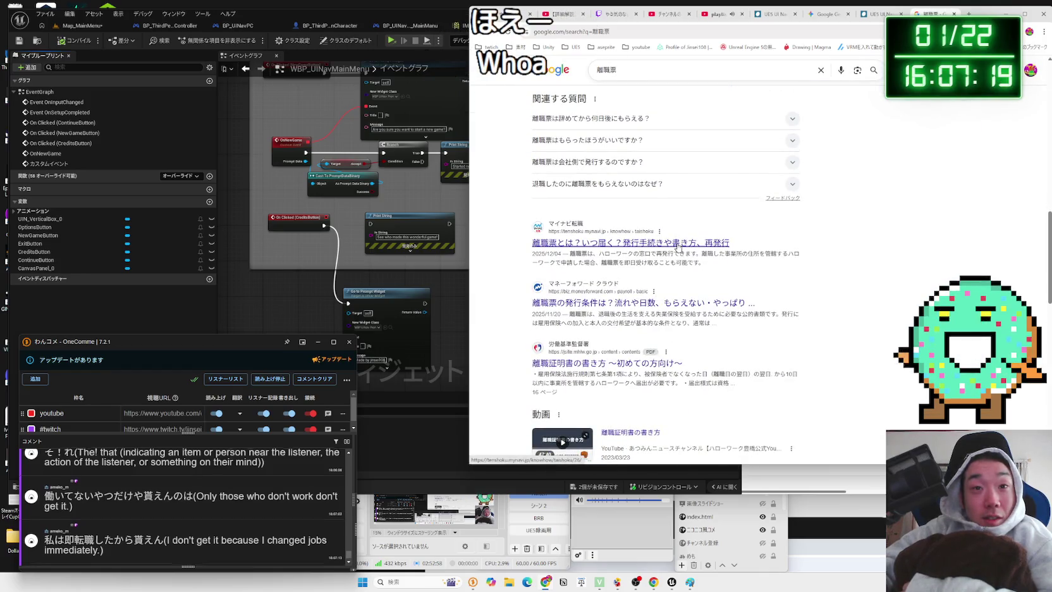
scroll(678, 247, "down", 5)
scroll(678, 247, "down", 3)
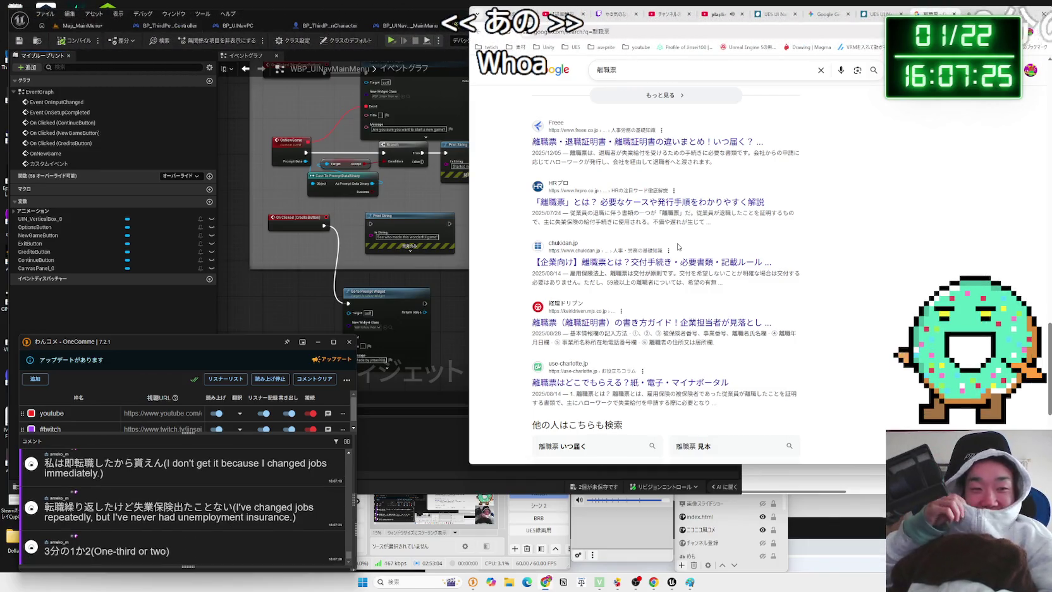
scroll(727, 189, "down", 3)
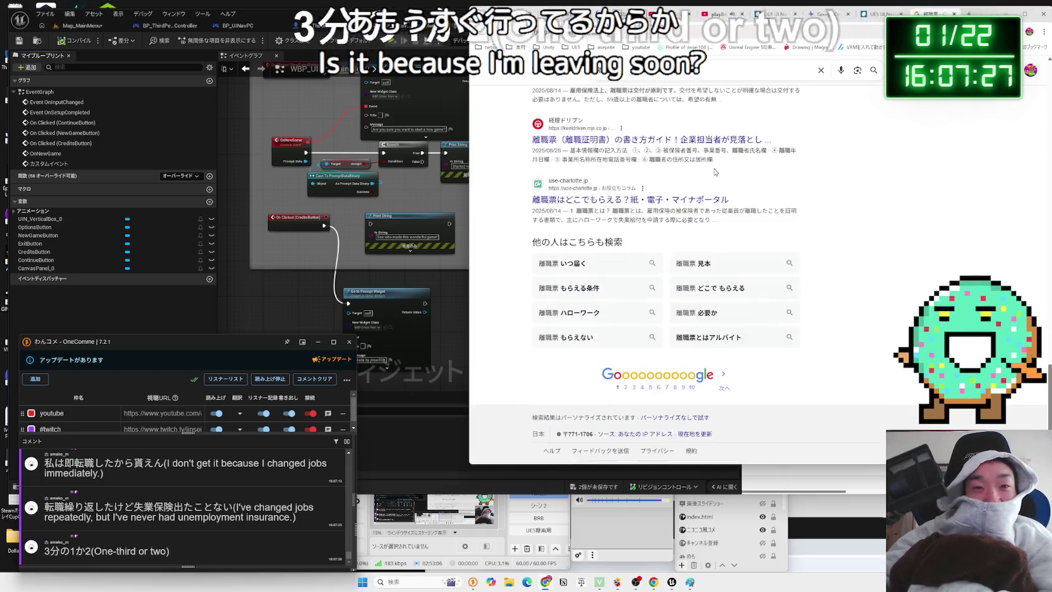
left_click(953, 14)
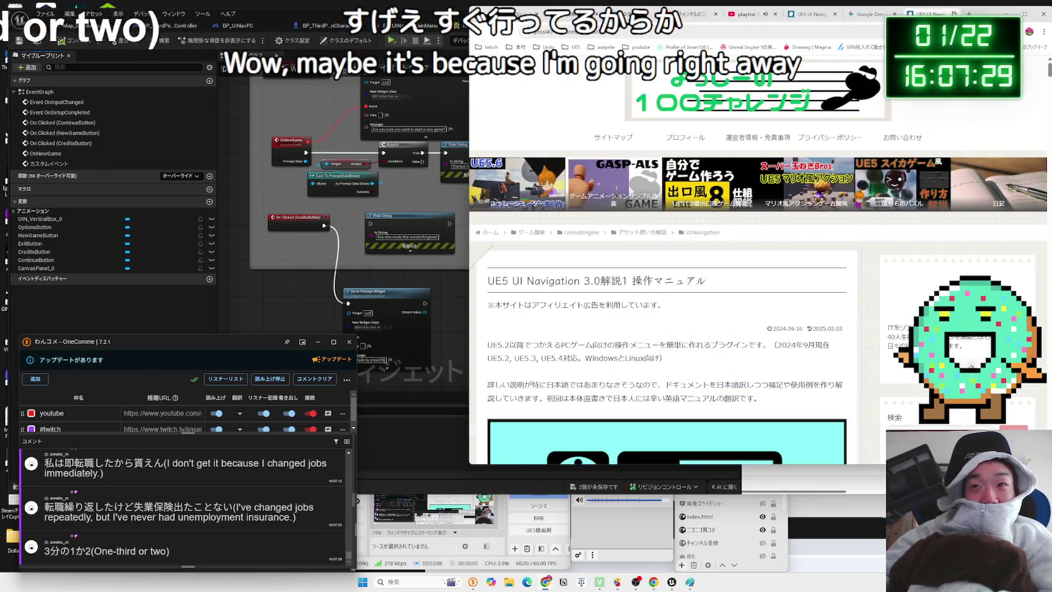
Read the first navigation mode's description, including the UINavComponents and セレクタ bullets
scroll(773, 215, "down", 7)
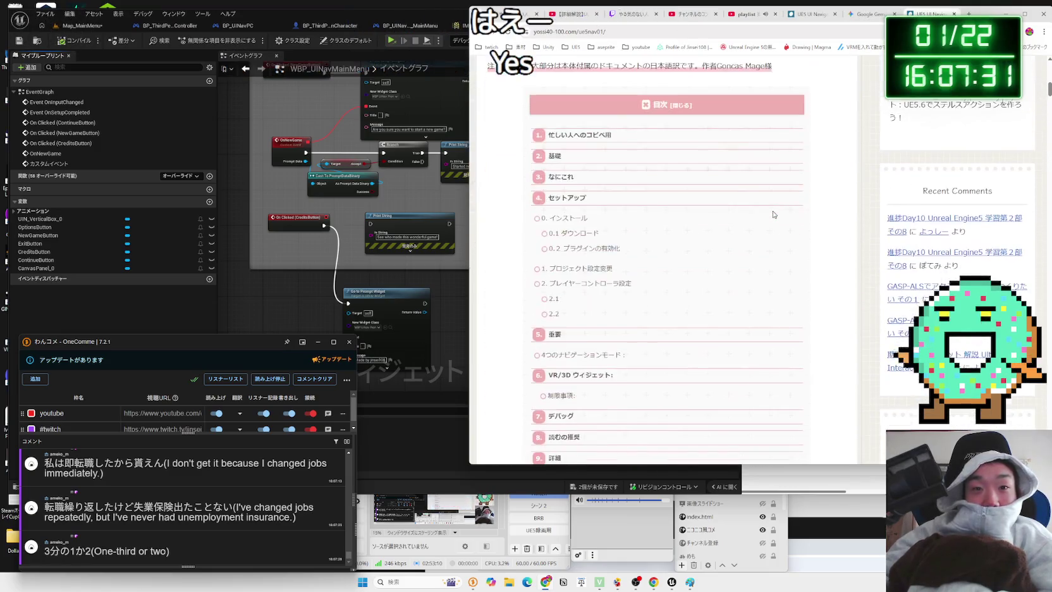
scroll(773, 215, "down", 10)
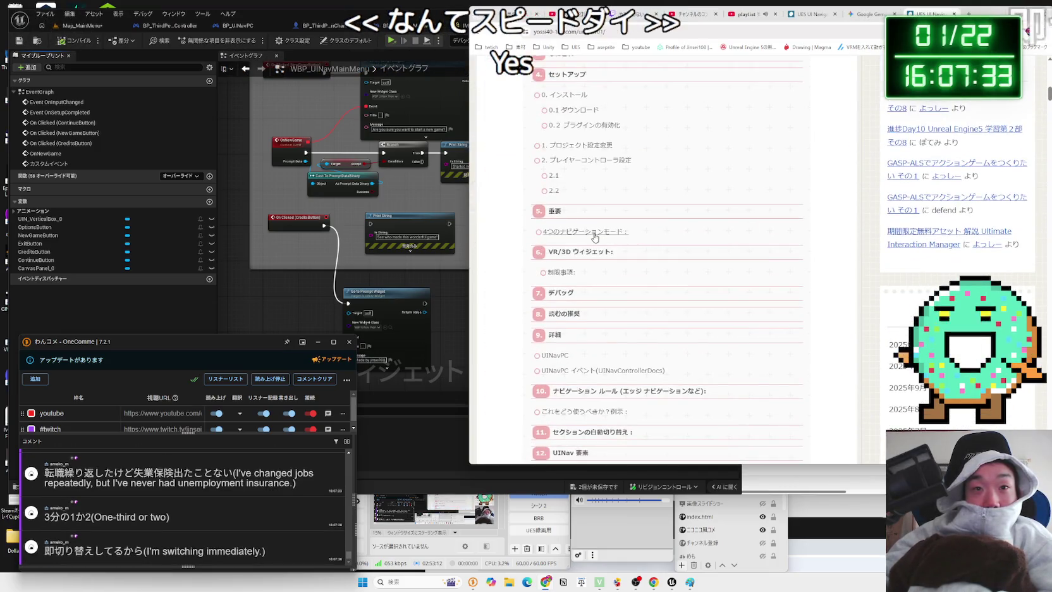
scroll(686, 175, "up", 1)
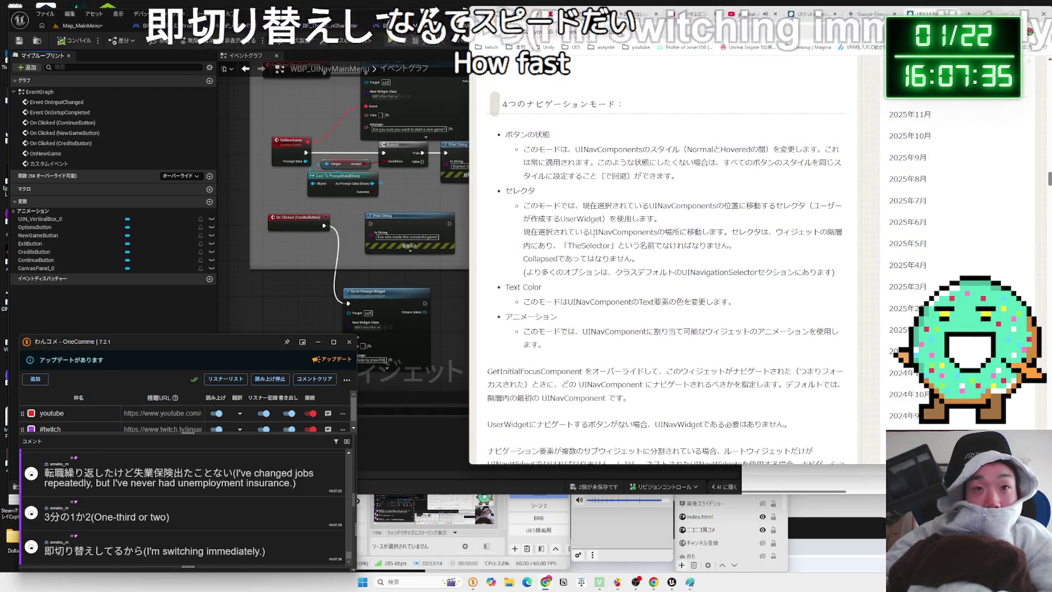
mouse_move(686, 174)
left_mouse_down()
mouse_move(531, 162)
mouse_move(574, 149)
left_mouse_up()
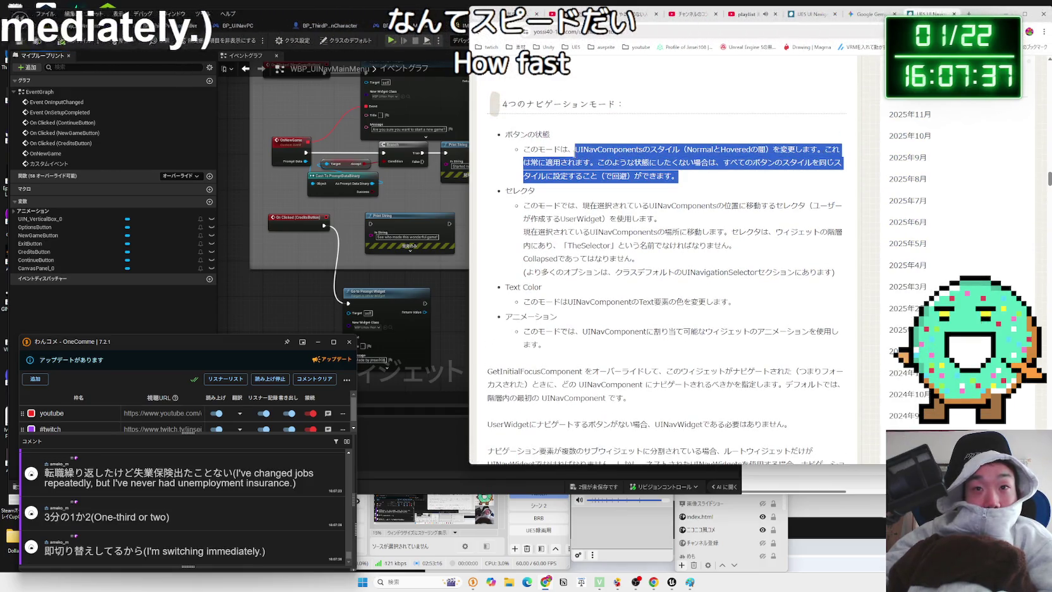
double_click(607, 149)
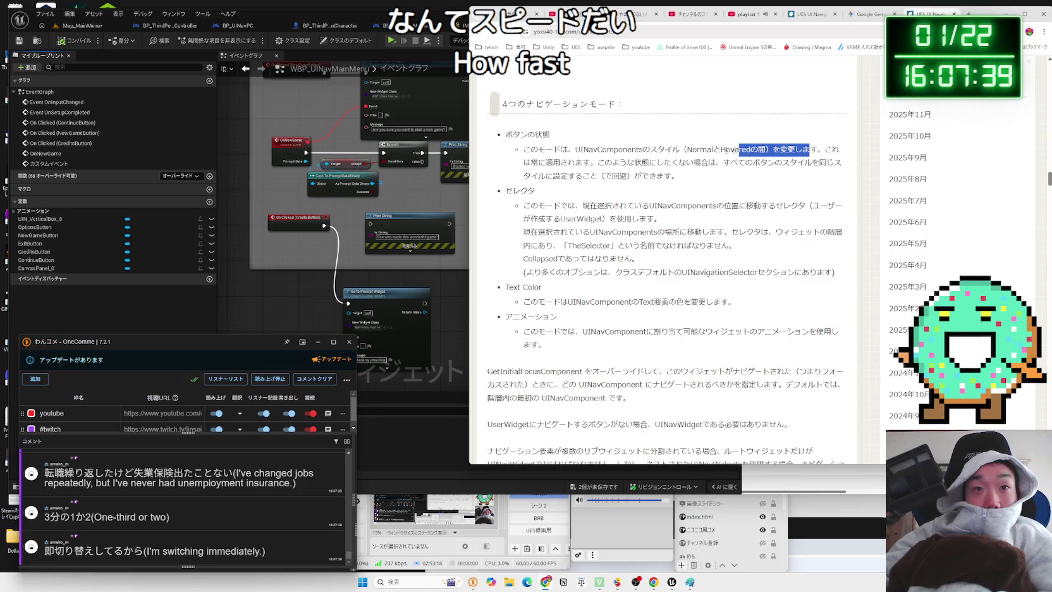
mouse_move(525, 148)
left_mouse_down()
mouse_move(692, 178)
mouse_move(669, 228)
mouse_move(572, 207)
left_mouse_up()
left_click(527, 210)
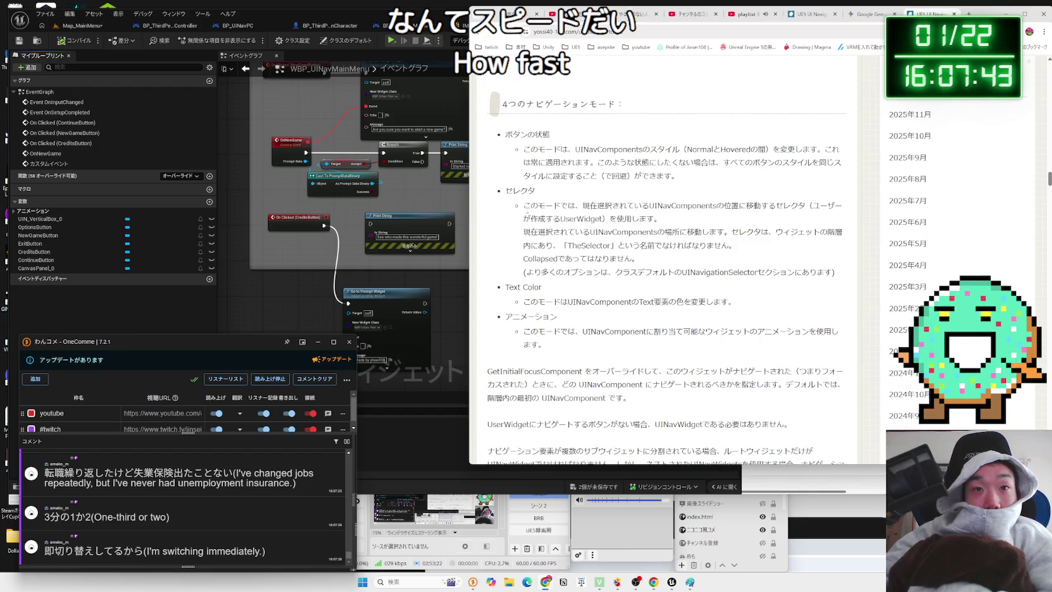
mouse_move(660, 219)
left_mouse_down()
mouse_move(562, 213)
mouse_move(666, 221)
left_mouse_up()
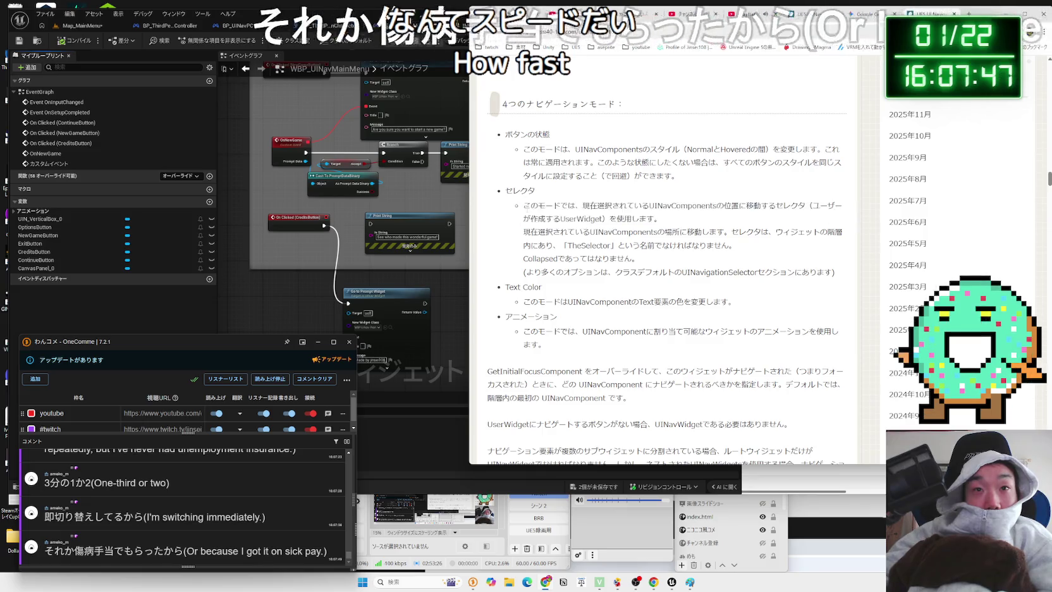
left_click(666, 221)
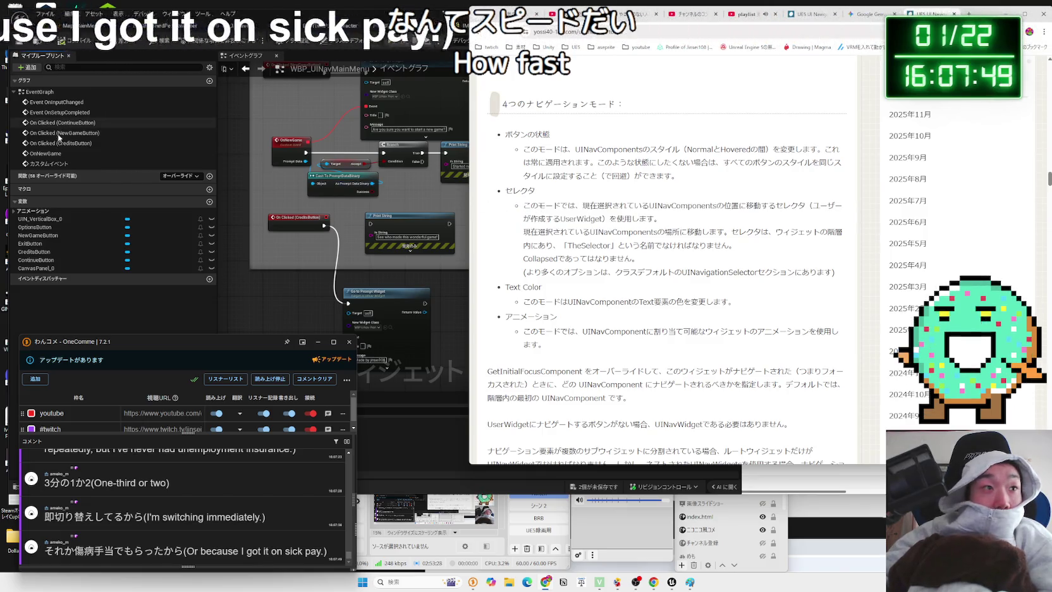
Back in Unreal, select the NewGameButton and UIN_VerticalBox_0 widget variables, then deselect
left_click(33, 267)
left_click(35, 244)
left_click(41, 235)
left_click(40, 219)
left_click(113, 441)
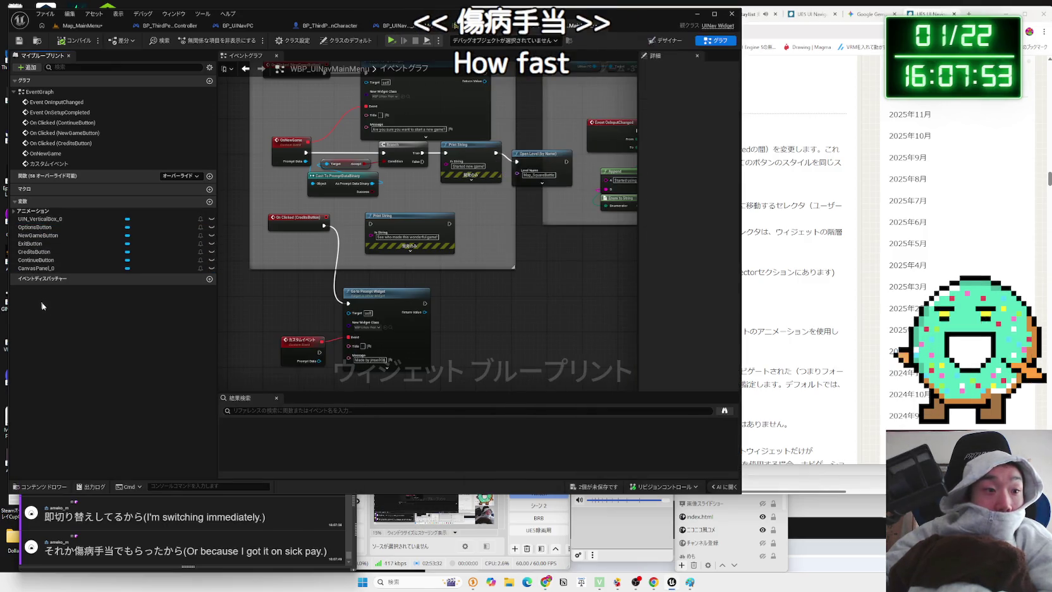
Search Google for 傷病手当 selected from the chat comment
left_click(76, 555)
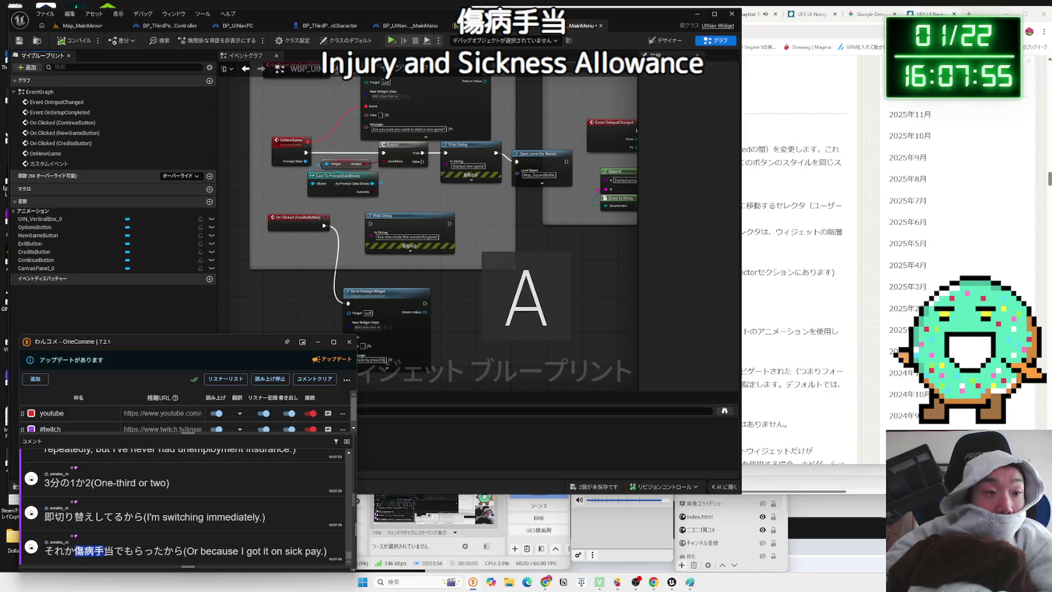
double_click(94, 551)
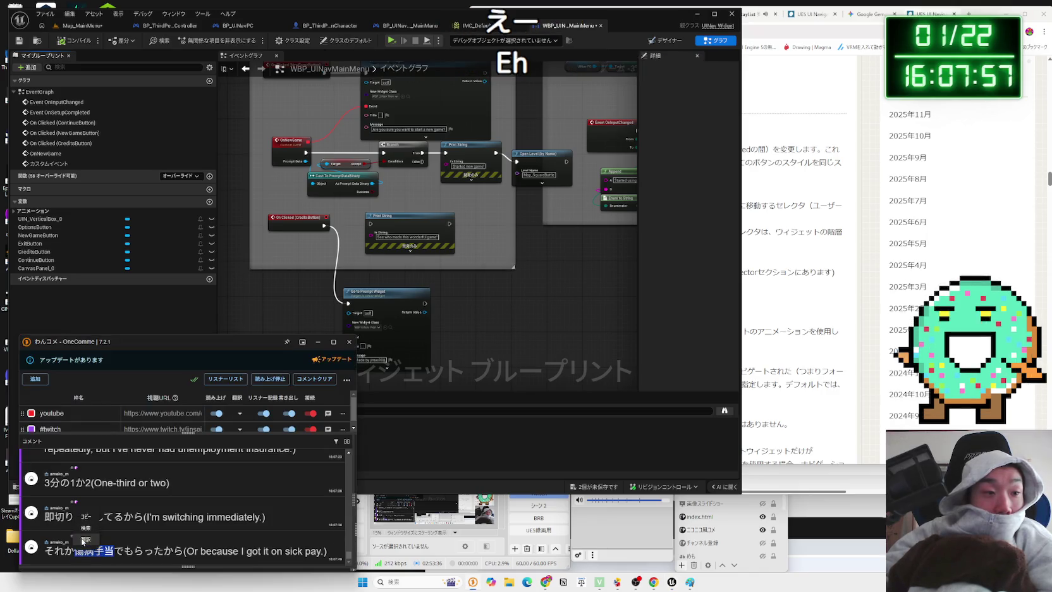
left_click(82, 540)
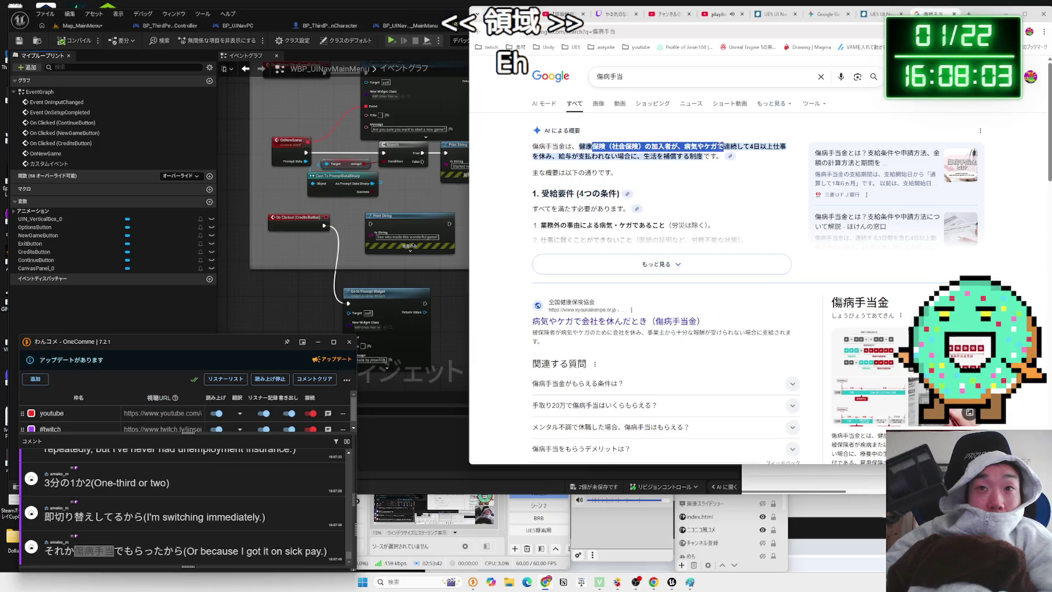
Read the AI overview's definition of 傷病手当, then close the search results tab
left_click_drag(693, 157, 572, 146)
left_click(689, 159)
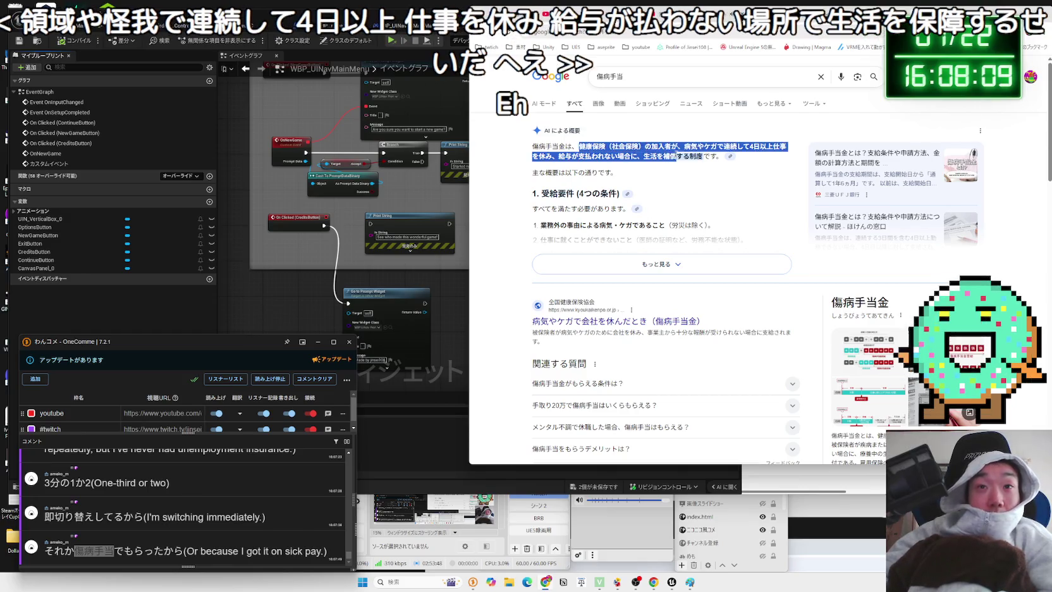
scroll(678, 191, "down", 15)
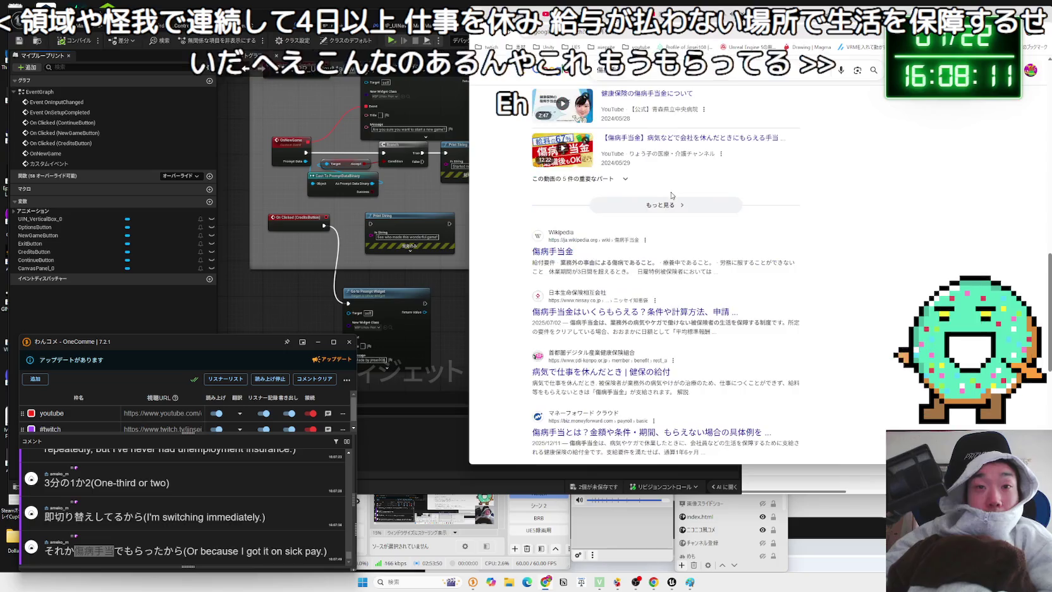
scroll(674, 192, "up", 8)
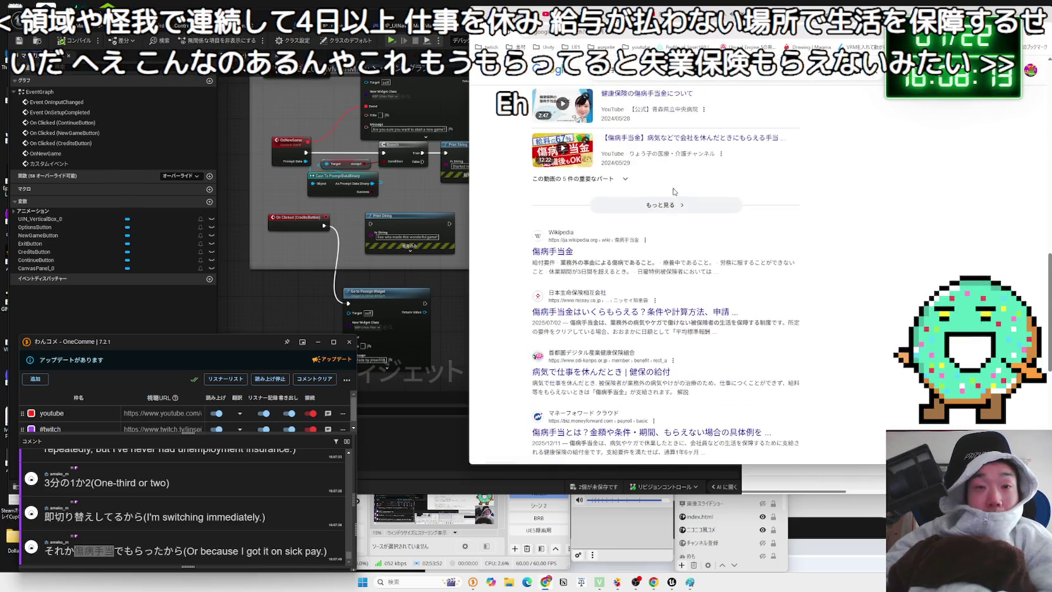
scroll(677, 189, "up", 5)
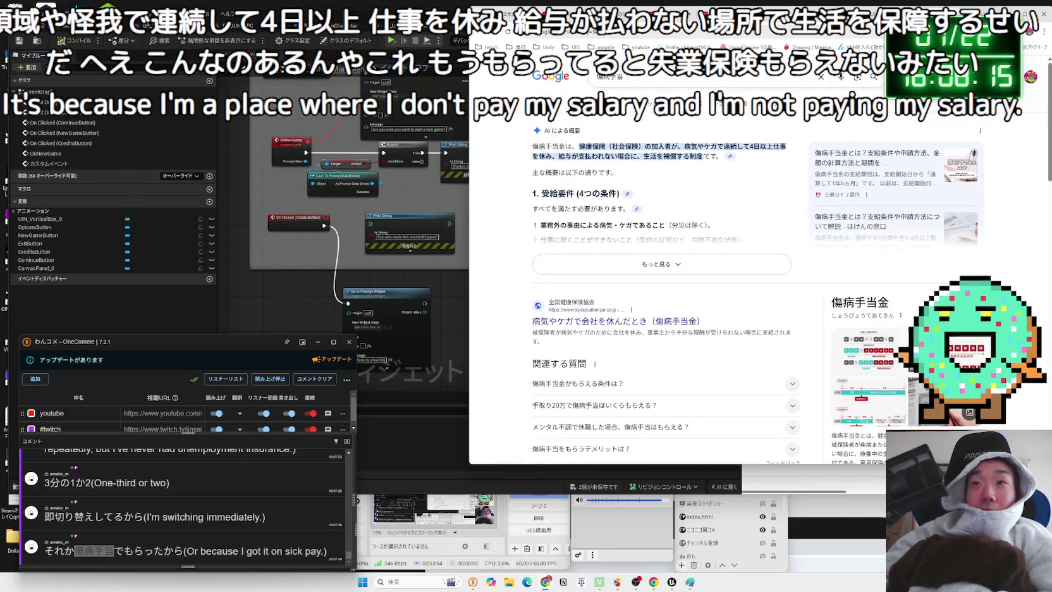
key("ctrl+w")
left_click(282, 435)
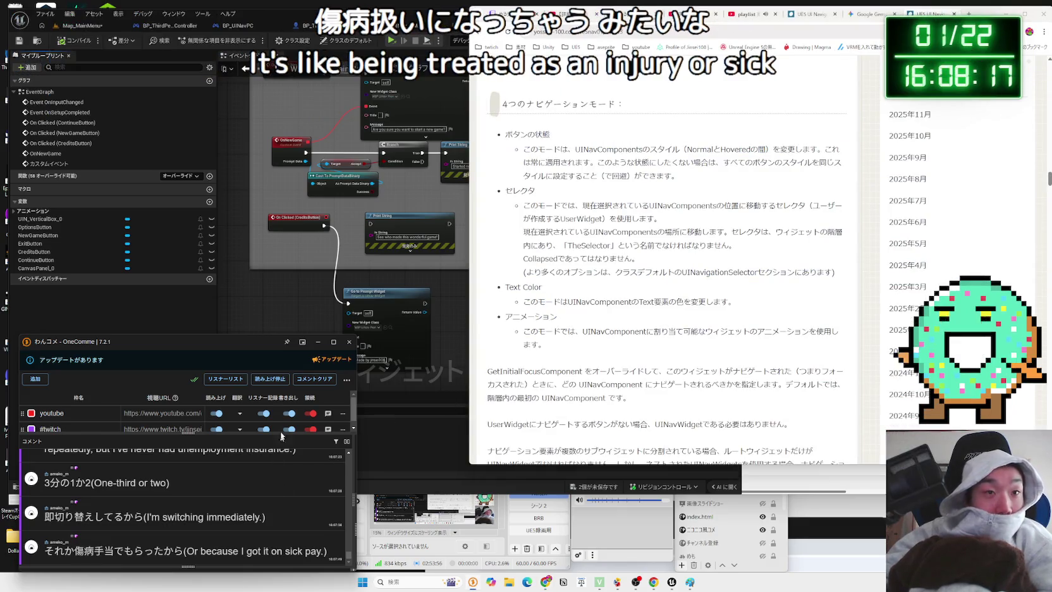
Inspect the custom event and NewAnimation_1 animation in WBP_UINavMainMenu's My Blueprint panel
left_click(260, 297)
left_click(43, 163)
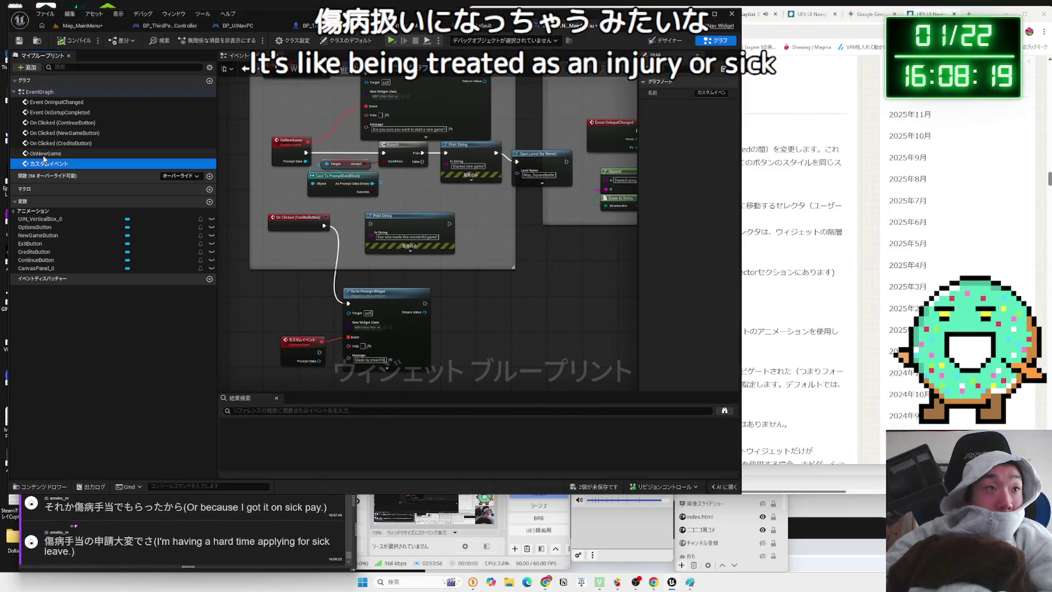
left_click(13, 92)
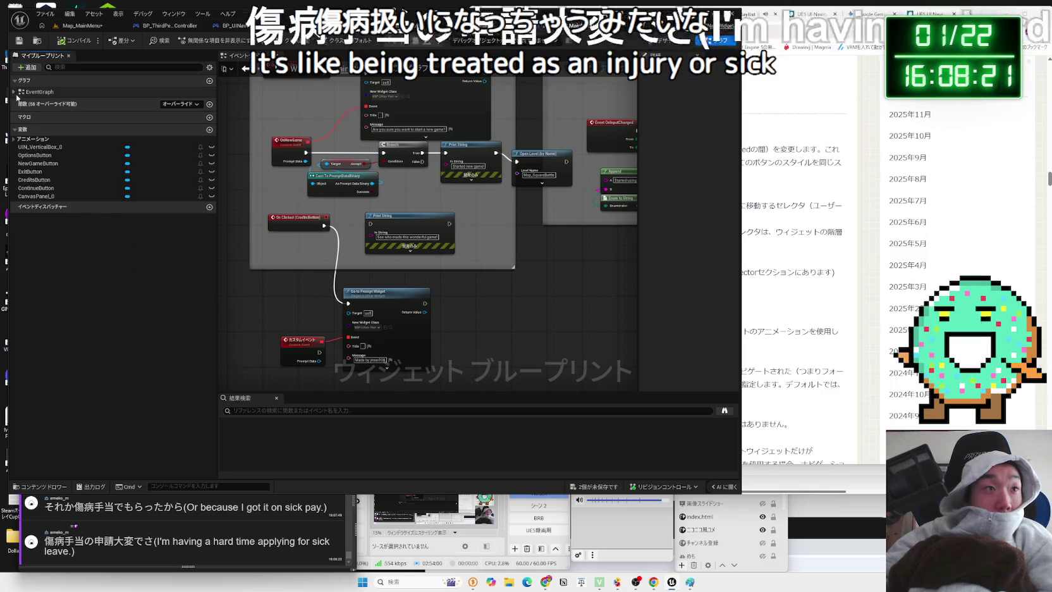
left_click(14, 138)
left_click(28, 150)
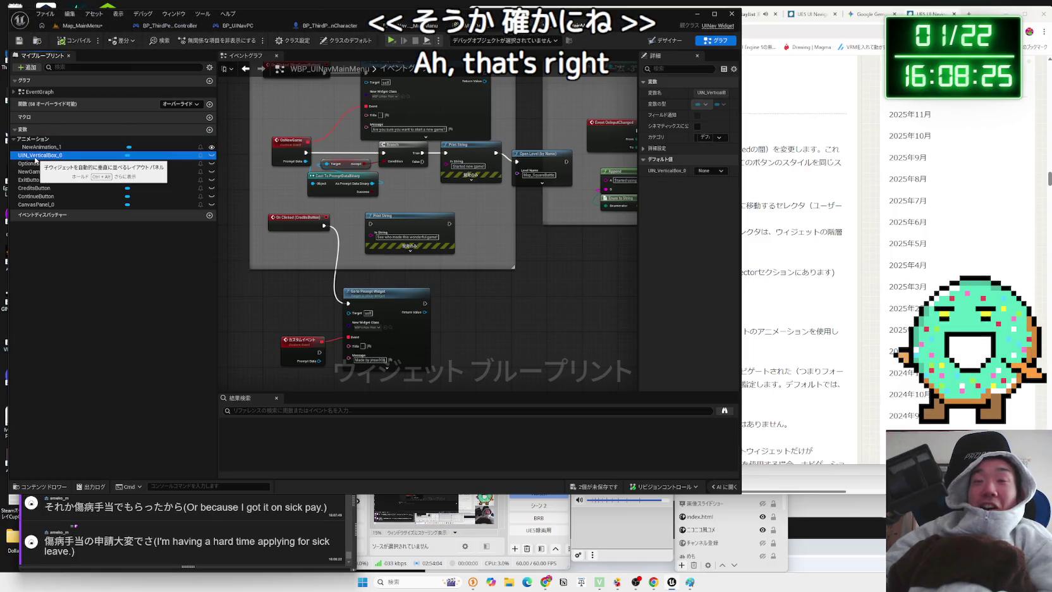
left_click(349, 137)
scroll(349, 138, "down", 3)
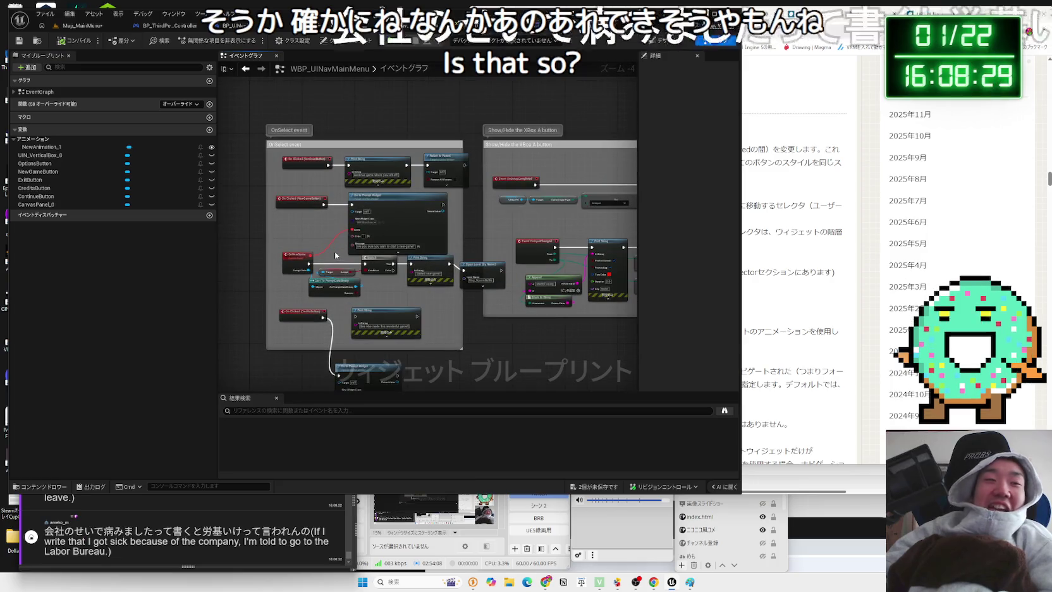
Select text in the chat comment window
left_click(217, 518)
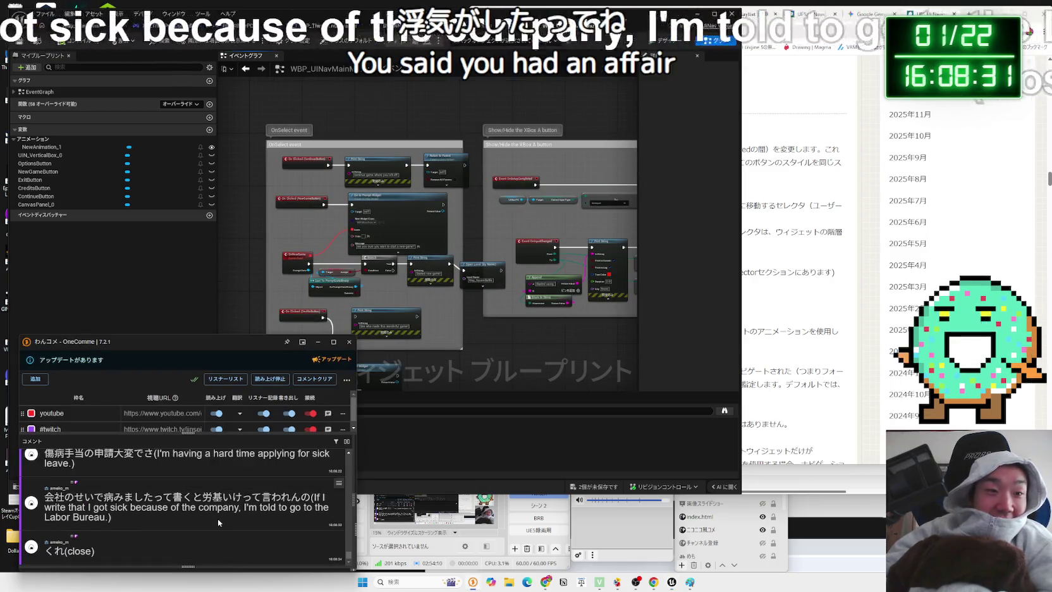
left_click_drag(260, 473, 92, 473)
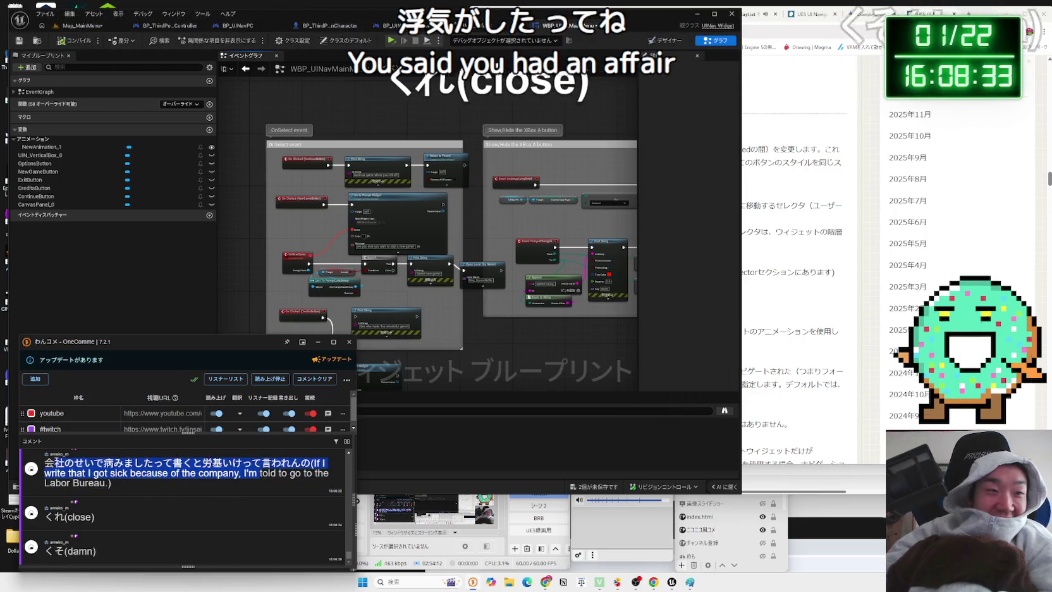
left_click(288, 462)
mouse_move(193, 462)
left_mouse_down()
mouse_move(44, 462)
mouse_move(293, 463)
left_mouse_up()
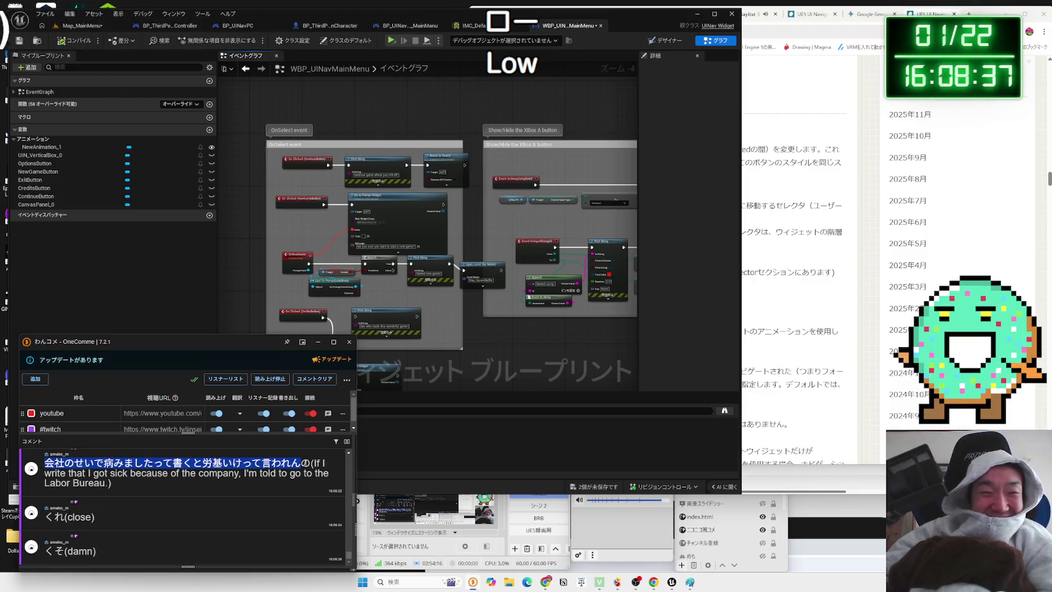
Move the OnShowGame node group slightly lower and call up the save prompt for modified assets
left_click(436, 441)
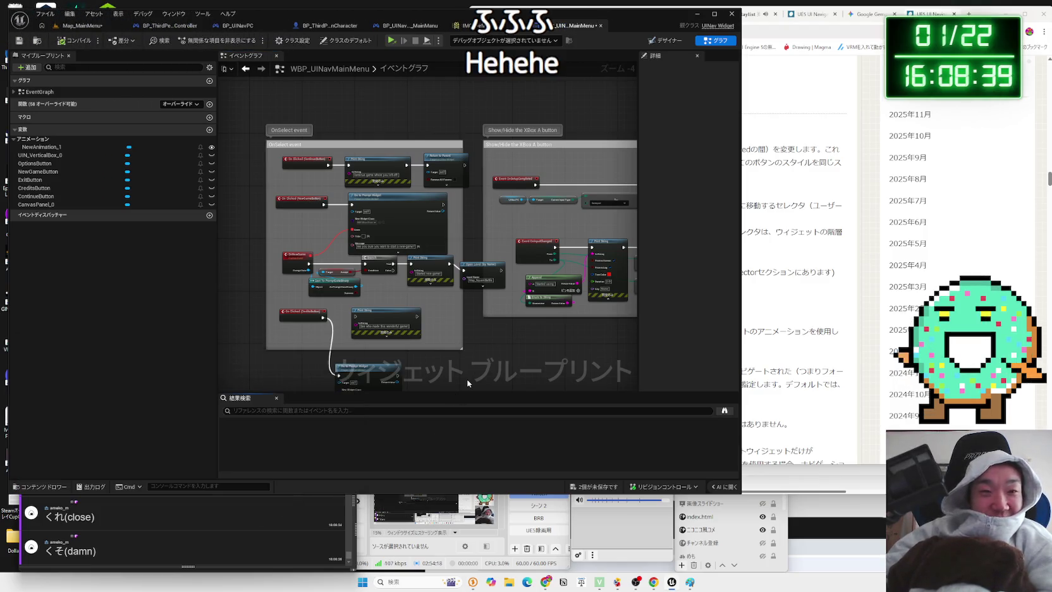
scroll(465, 271, "up", 3)
left_click_drag(519, 296, 379, 276)
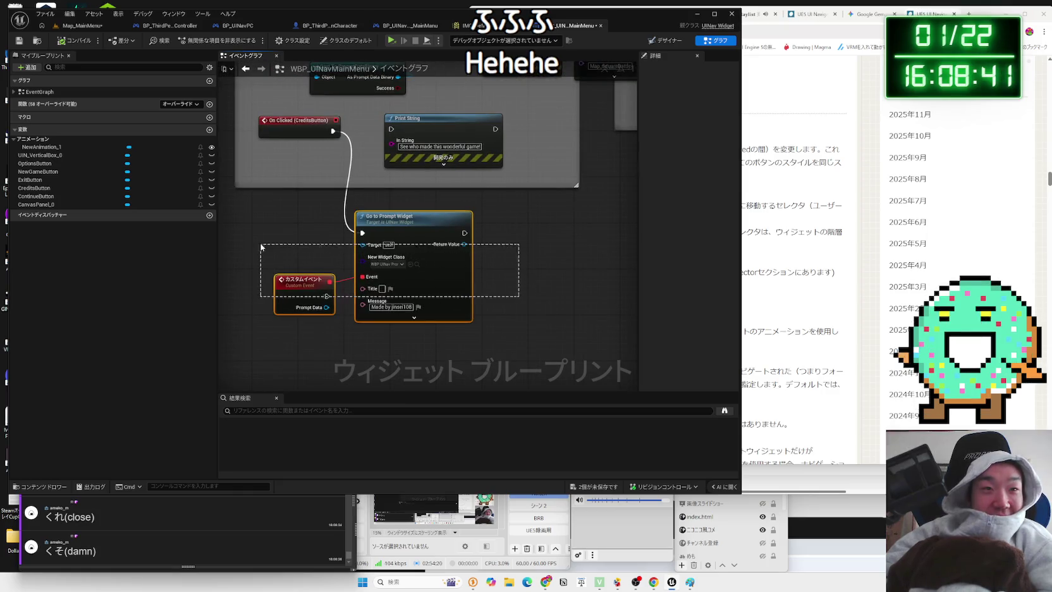
left_click_drag(367, 125, 323, 288)
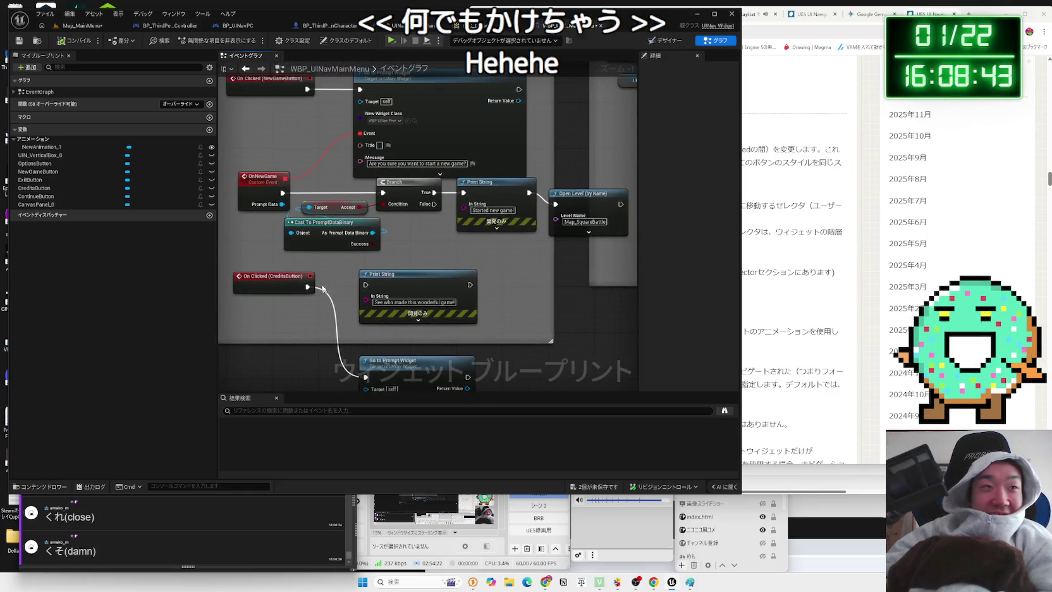
scroll(323, 289, "down", 2)
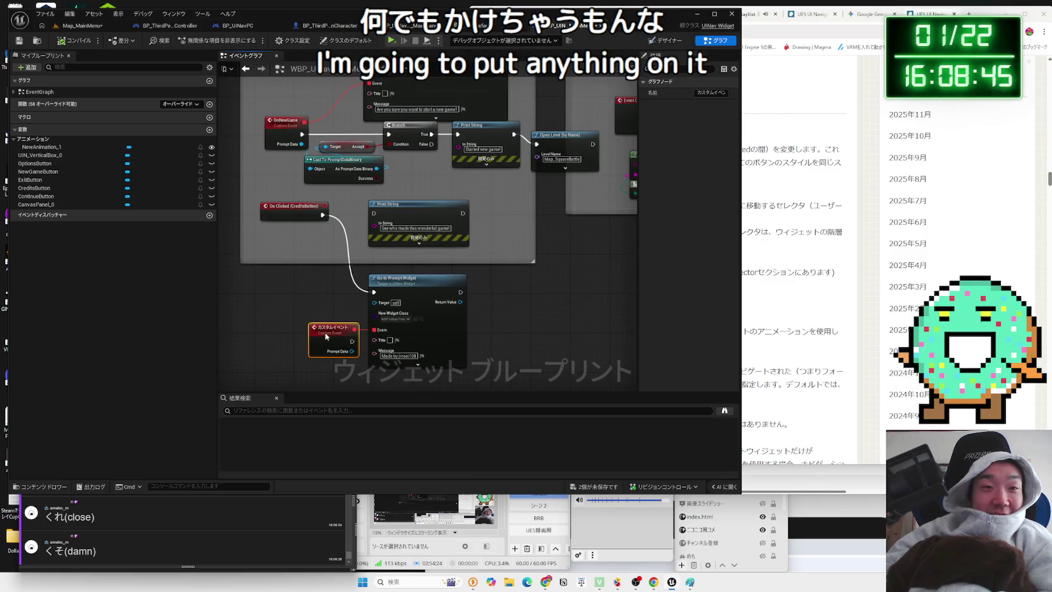
scroll(331, 302, "down", 3)
scroll(334, 313, "down", 1)
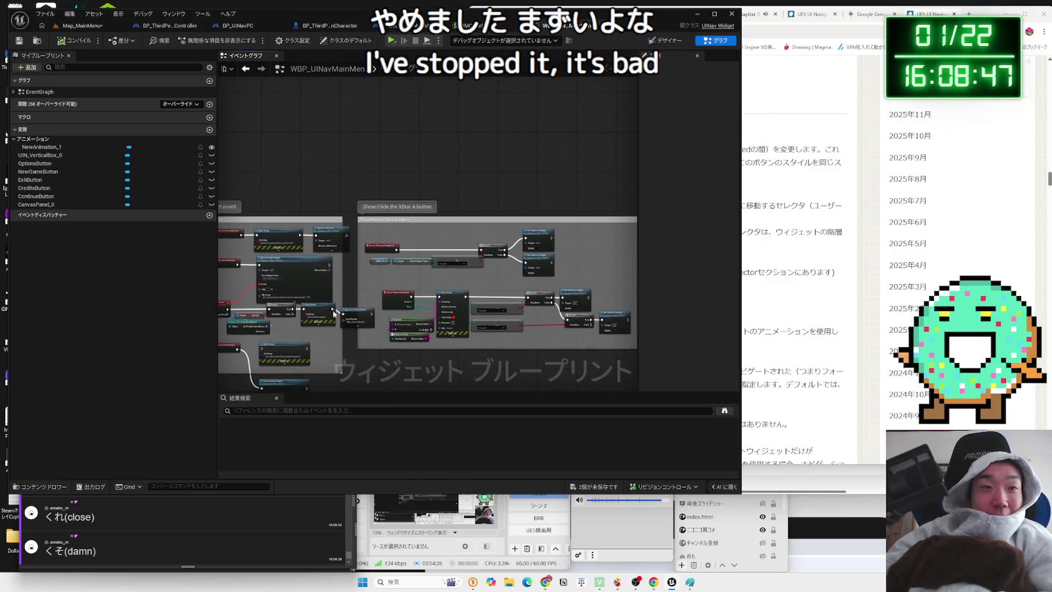
scroll(327, 342, "up", 2)
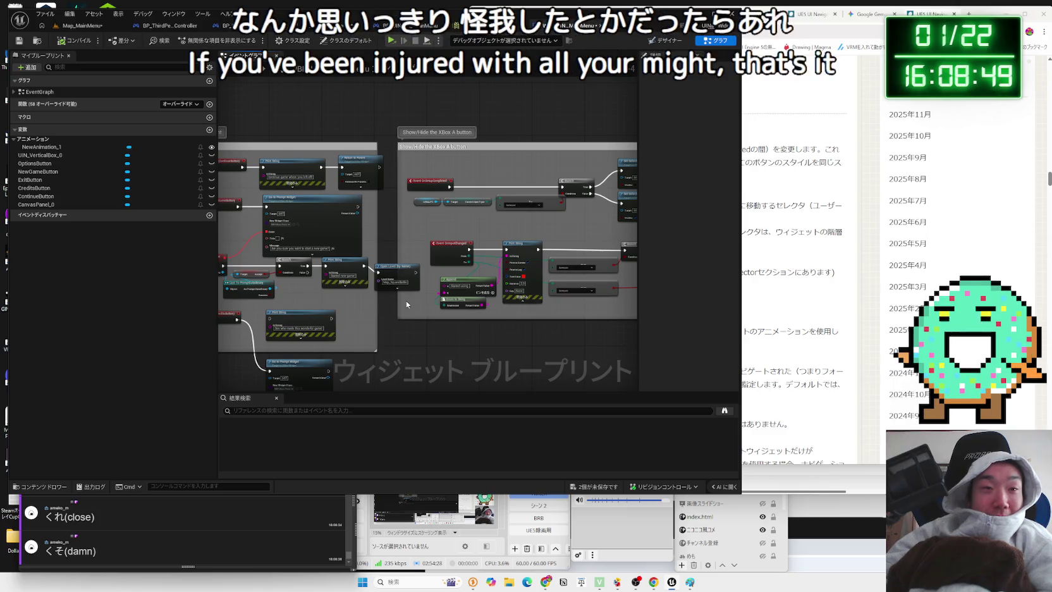
scroll(406, 300, "up", 1)
left_click_drag(243, 260, 244, 273)
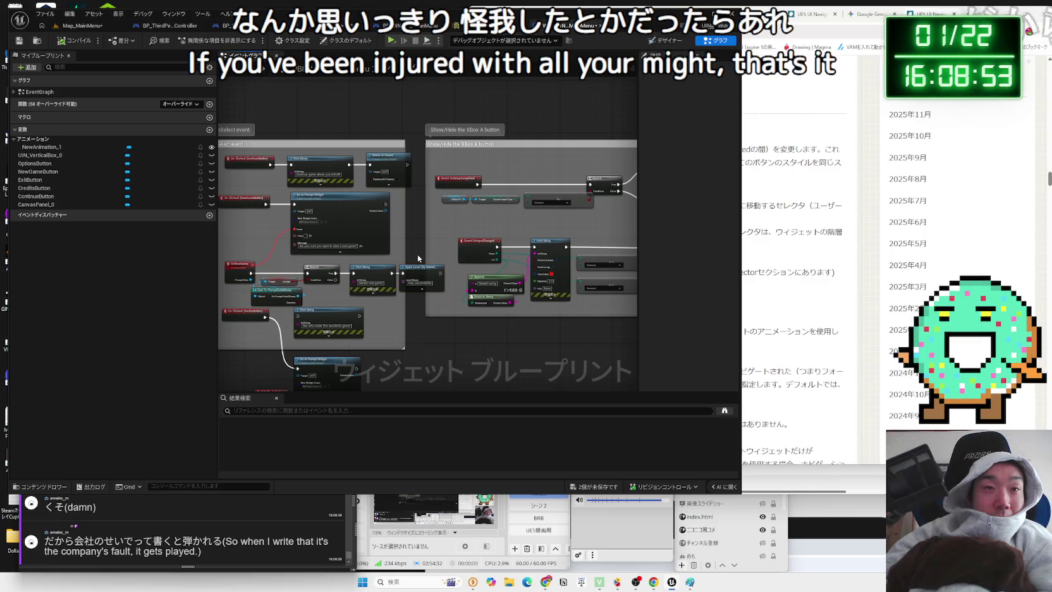
key("ctrl+shift+s")
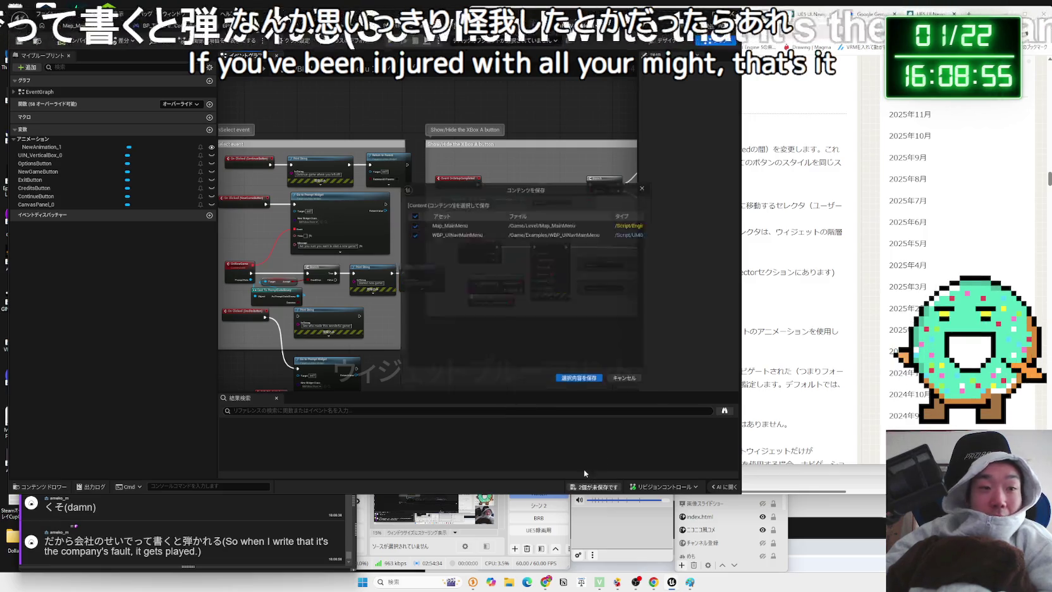
Save Map_MainMenu and WBP_UINavMainMenu, then page through the open blueprint tabs
left_click(572, 383)
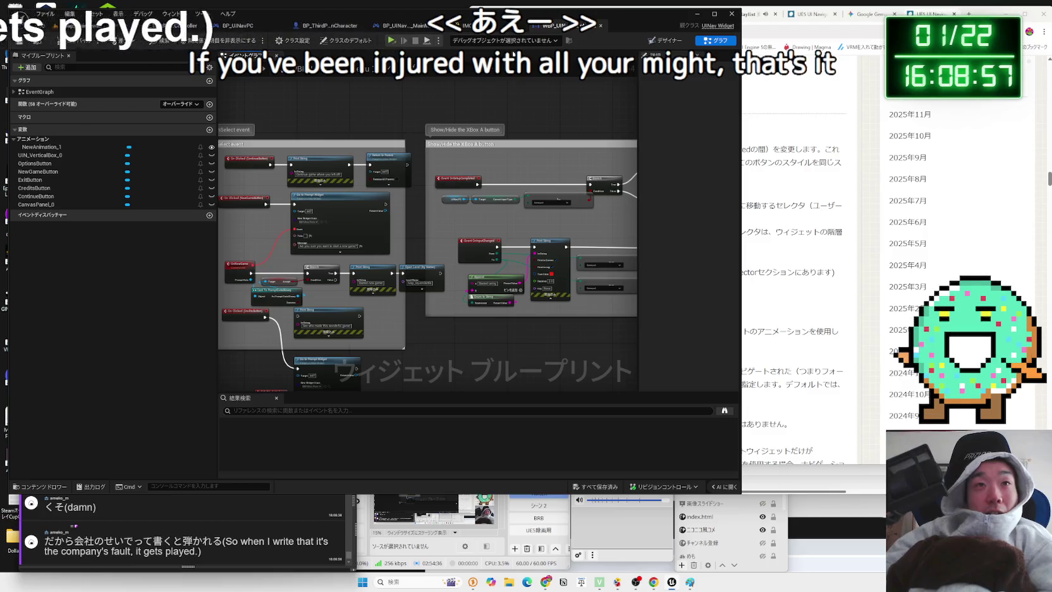
left_click(481, 25)
left_click(541, 27)
left_click(382, 27)
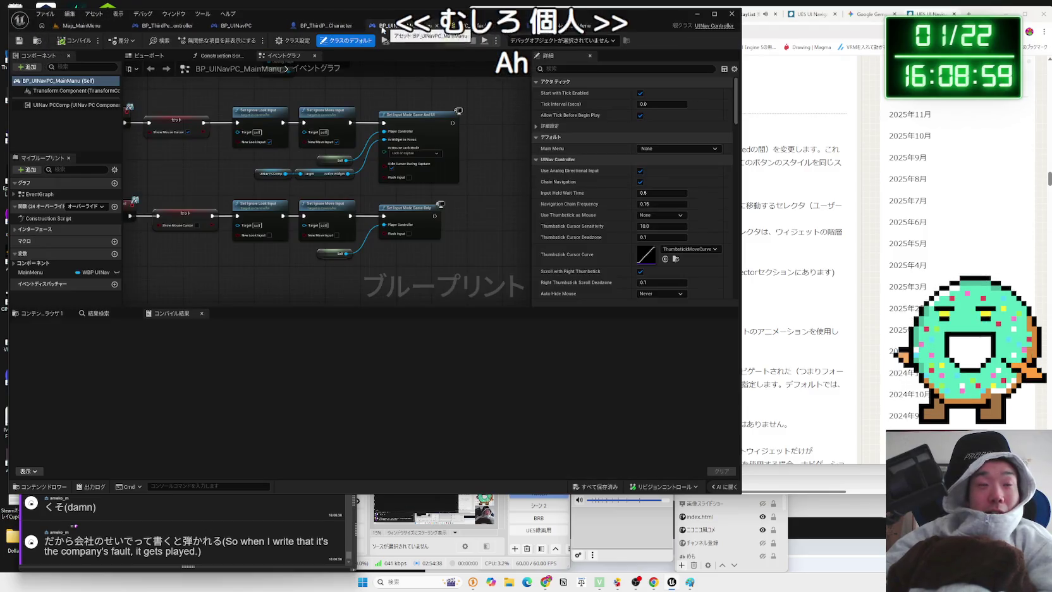
left_click(323, 26)
left_click(240, 25)
Return to the Map_MainMenu level and launch it as a Standalone Game
left_click(168, 26)
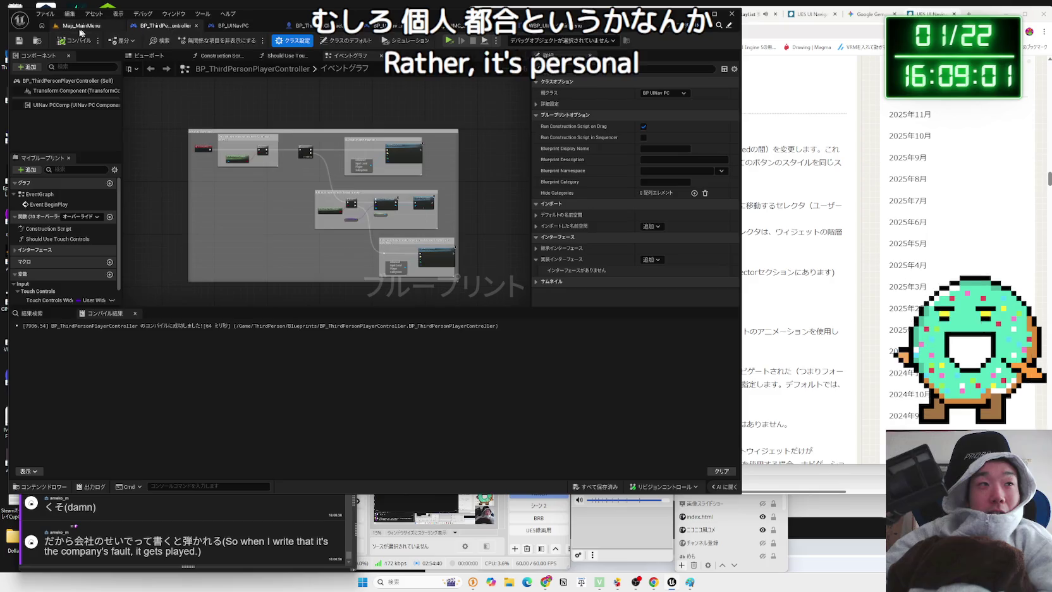
left_click(81, 25)
left_click_drag(310, 212, 254, 85)
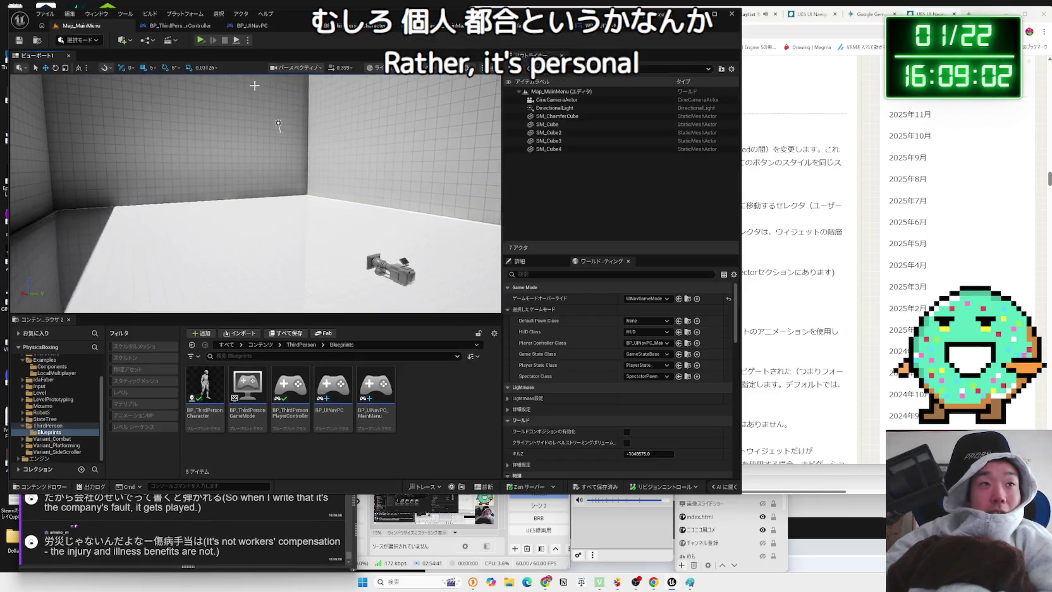
left_click(202, 45)
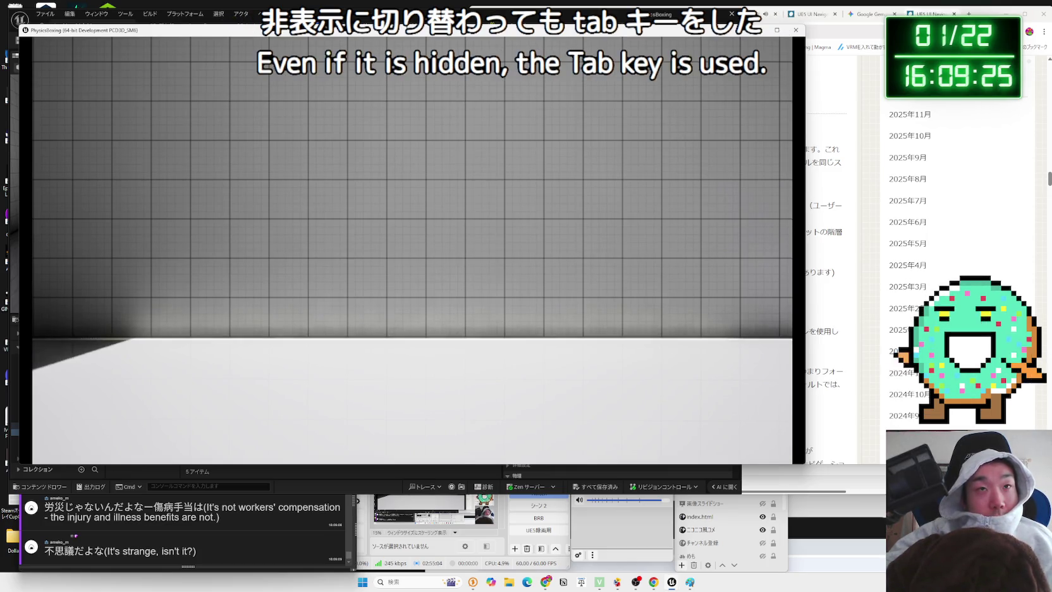
Close the standalone game window and open the BP_UINavPC_MainMenu blueprint
key("alt+Tab")
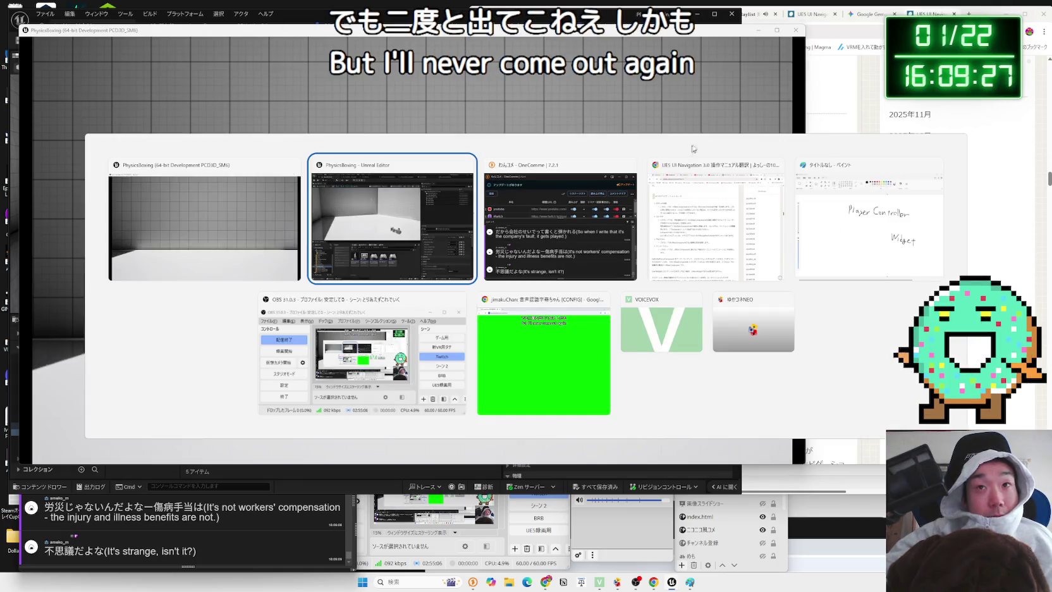
key("alt+Tab")
left_click(797, 30)
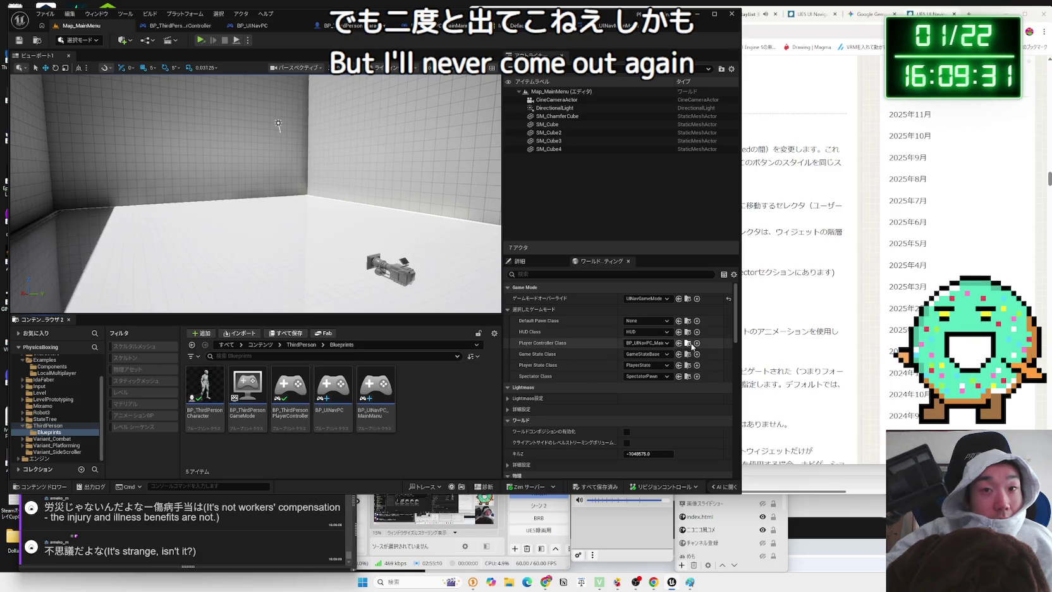
left_click(696, 344)
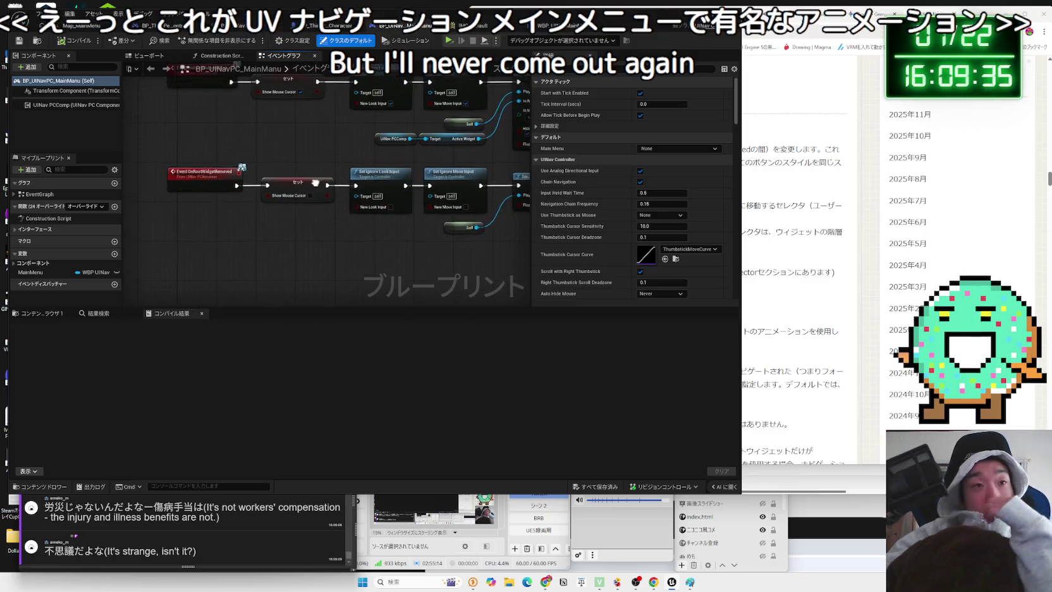
Play Map_MainMenu in a New Editor Window (PIE), test the Tab key, then stop
left_click(91, 32)
left_click(247, 40)
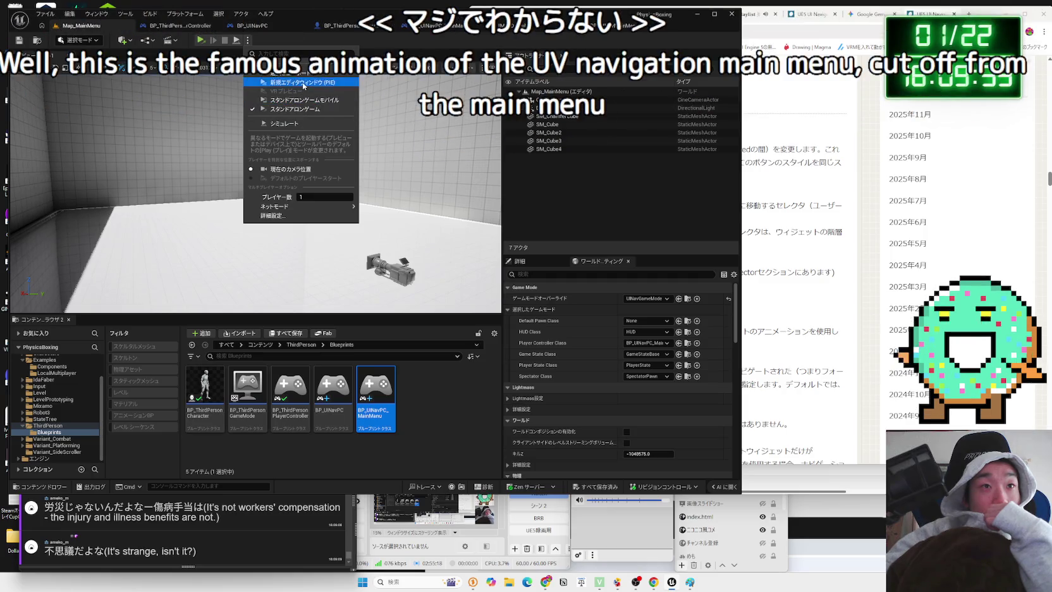
left_click(302, 83)
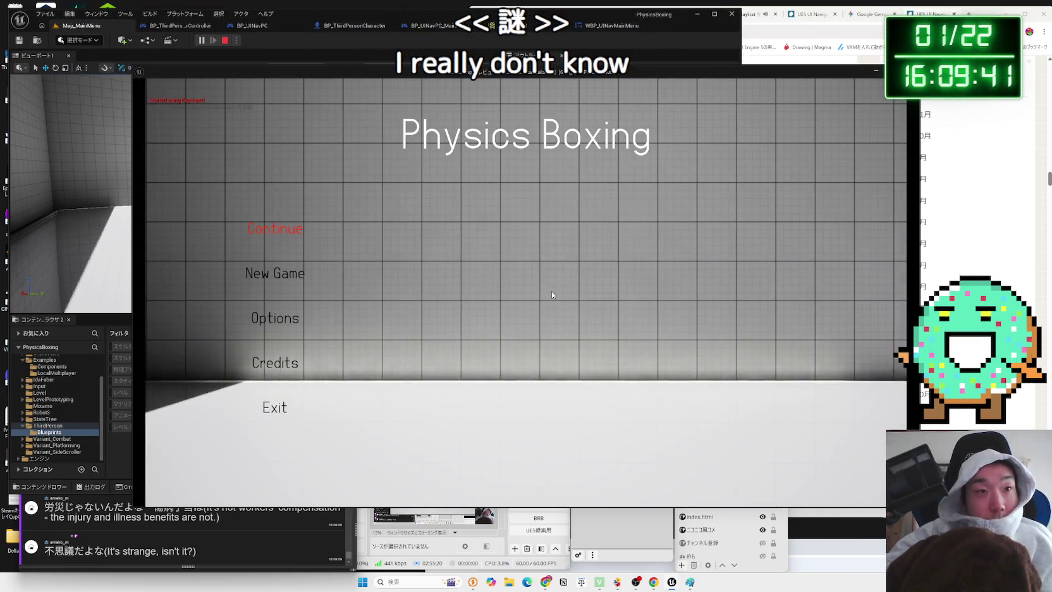
key("Tab")
key("alt+Tab")
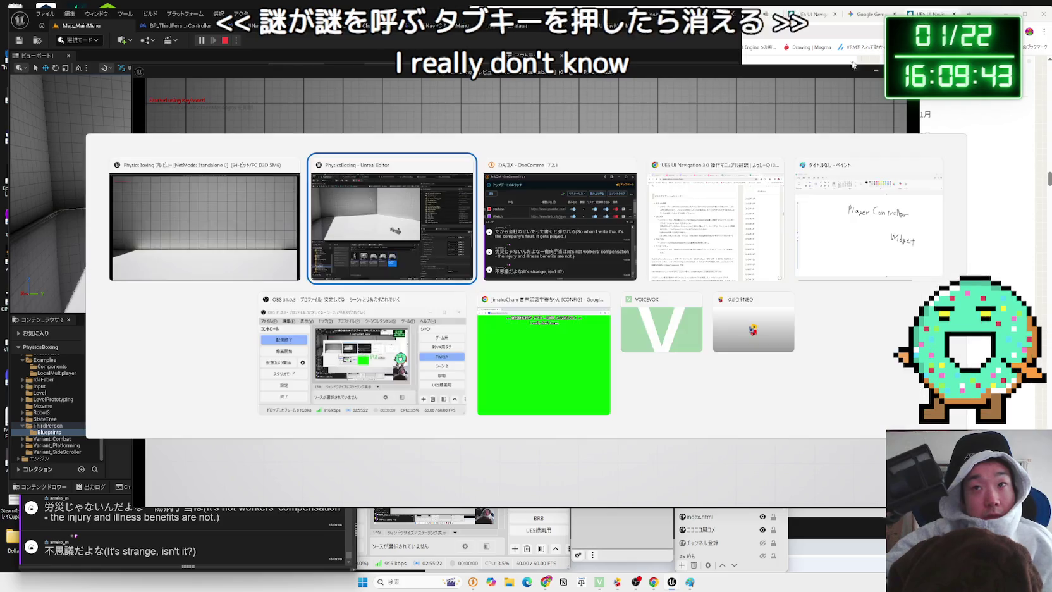
key("Escape")
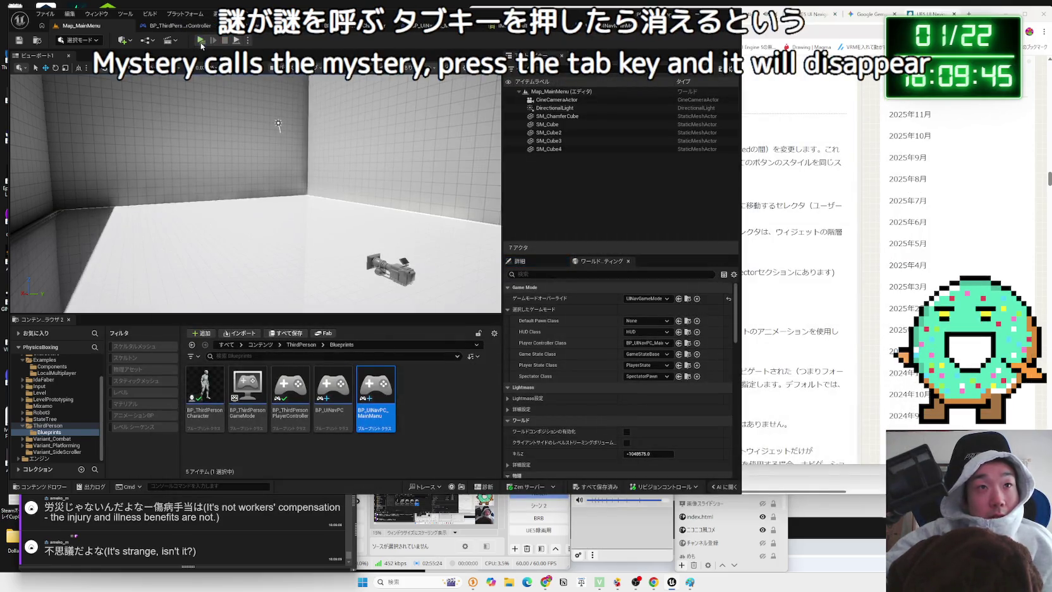
left_click(201, 41)
key("Down")
key("Down")
key("Up")
key("Up")
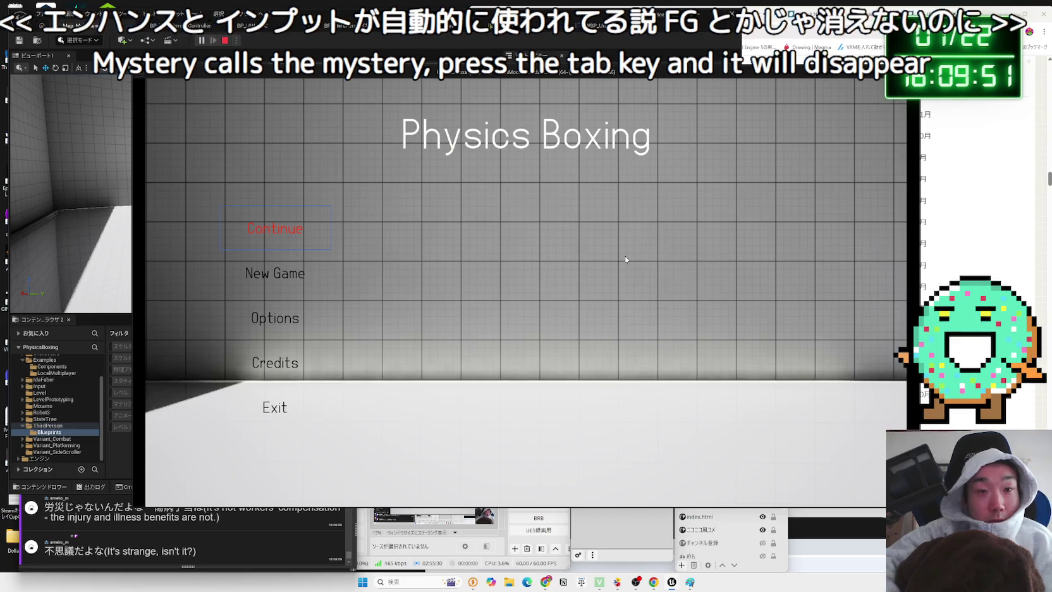
key("grave")
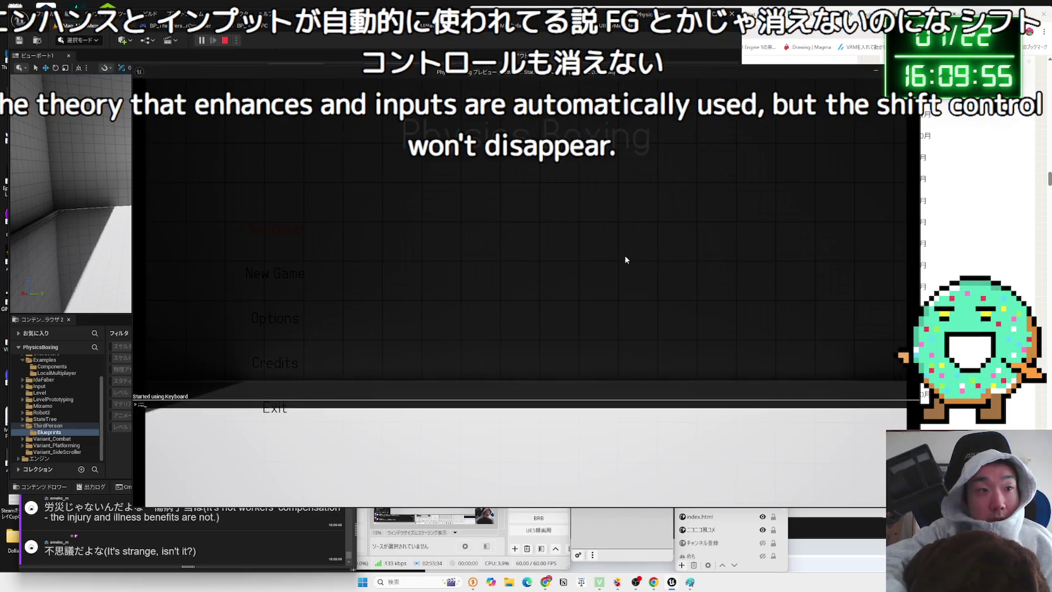
key("grave")
key("Escape")
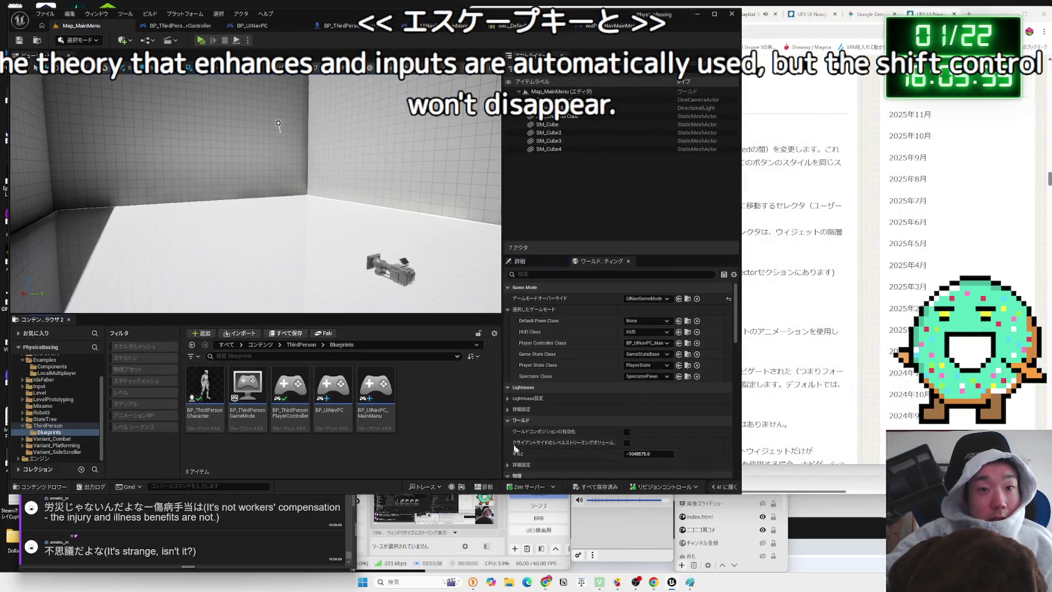
Delete the Tab key mapping from IA_Menu in the input mapping context
left_click(517, 28)
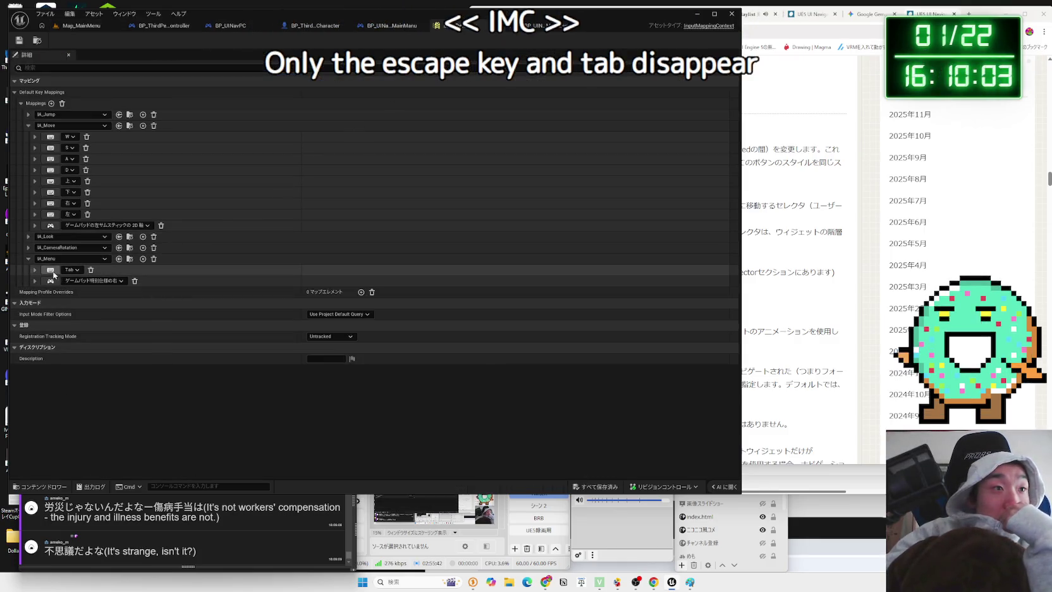
left_click(28, 237)
left_click(28, 237)
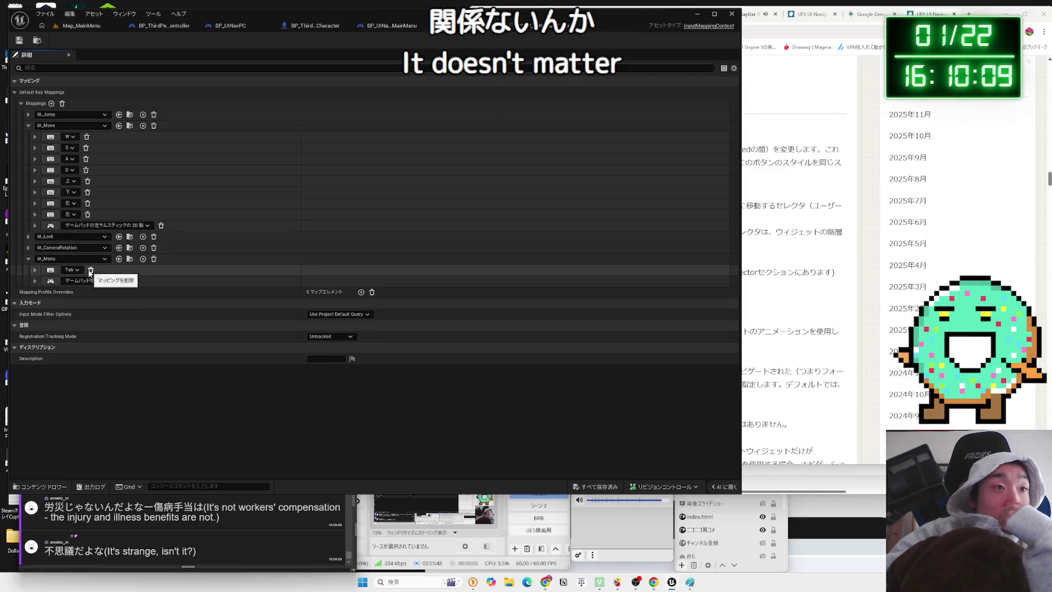
left_click(91, 269)
Play Map_MainMenu to retest whether the menu still hides, then stop
left_click(81, 25)
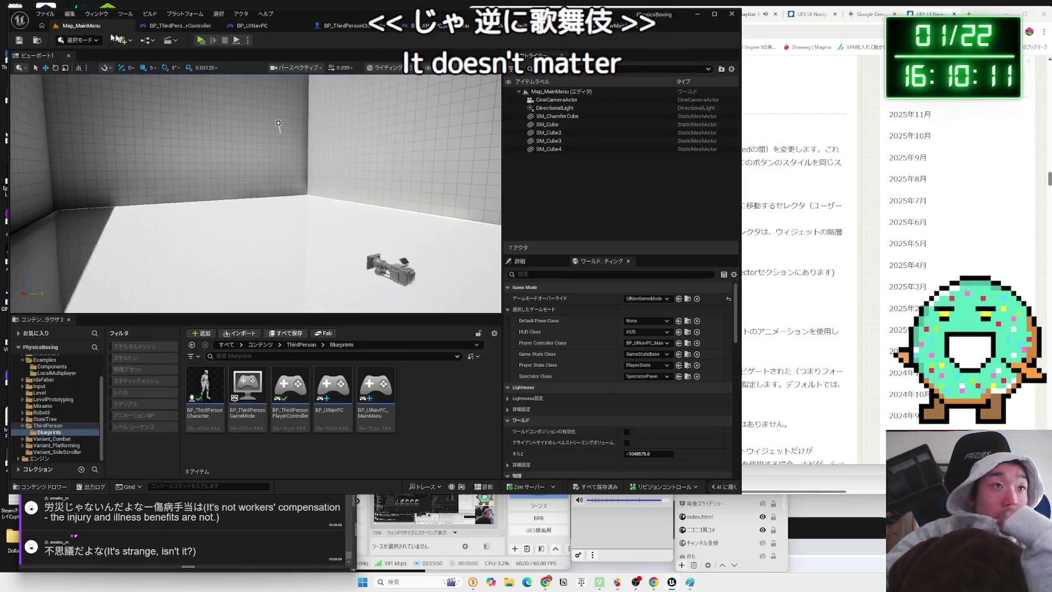
left_click(201, 40)
key("Return")
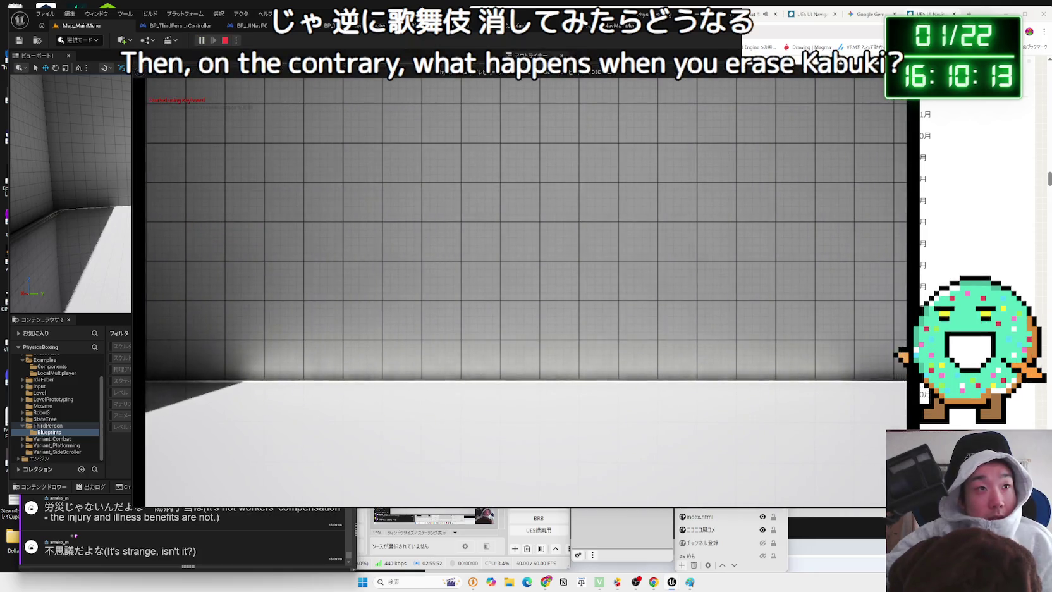
key("Escape")
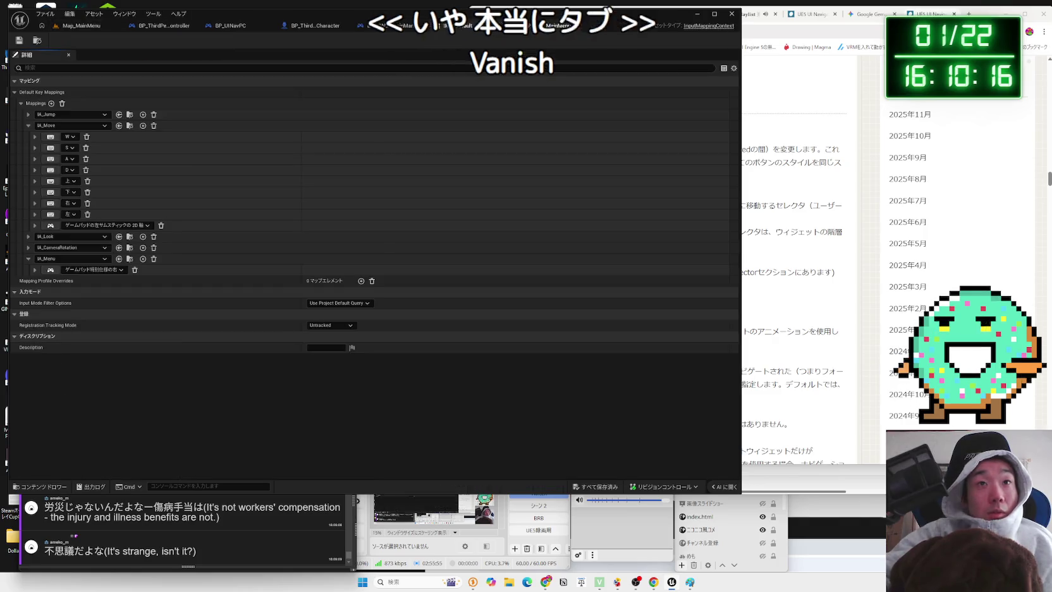
Re-add a Tab mapping under IA_Menu, save, and return to the WBP_UINavMainMenu graph
left_click(512, 25)
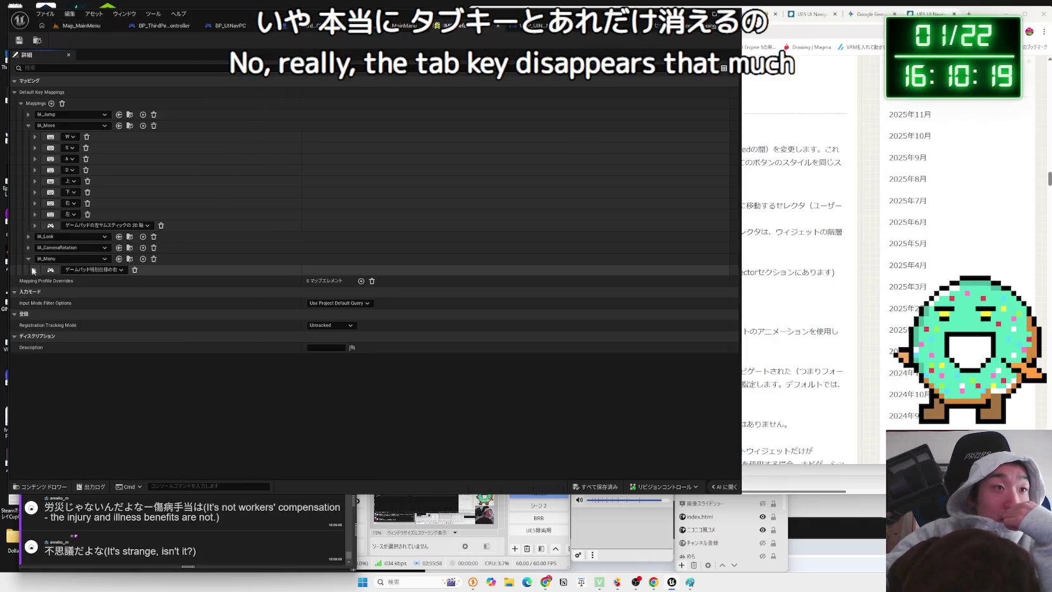
left_click(143, 258)
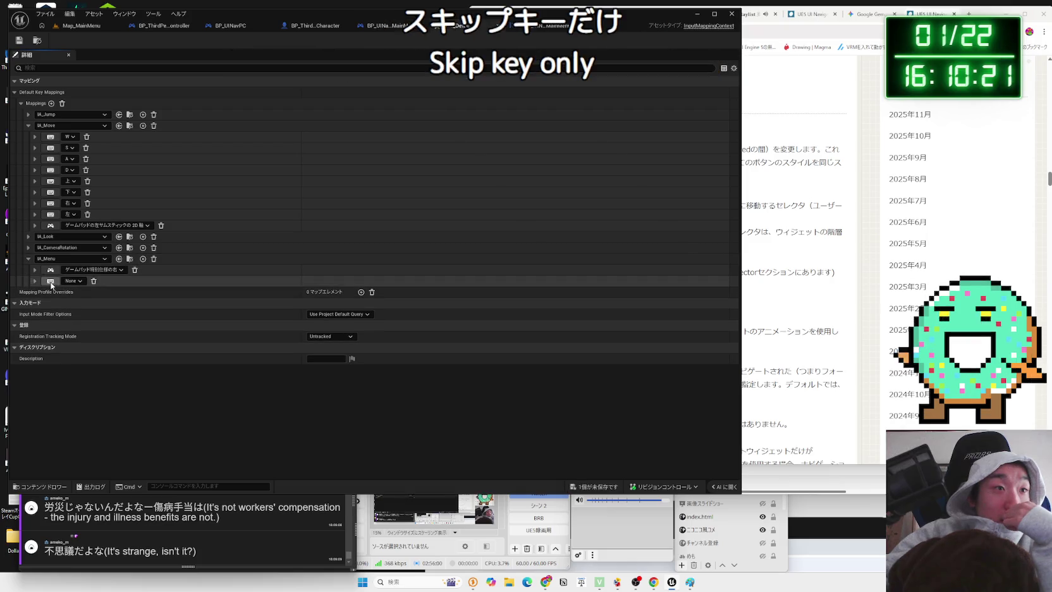
key("ctrl+s")
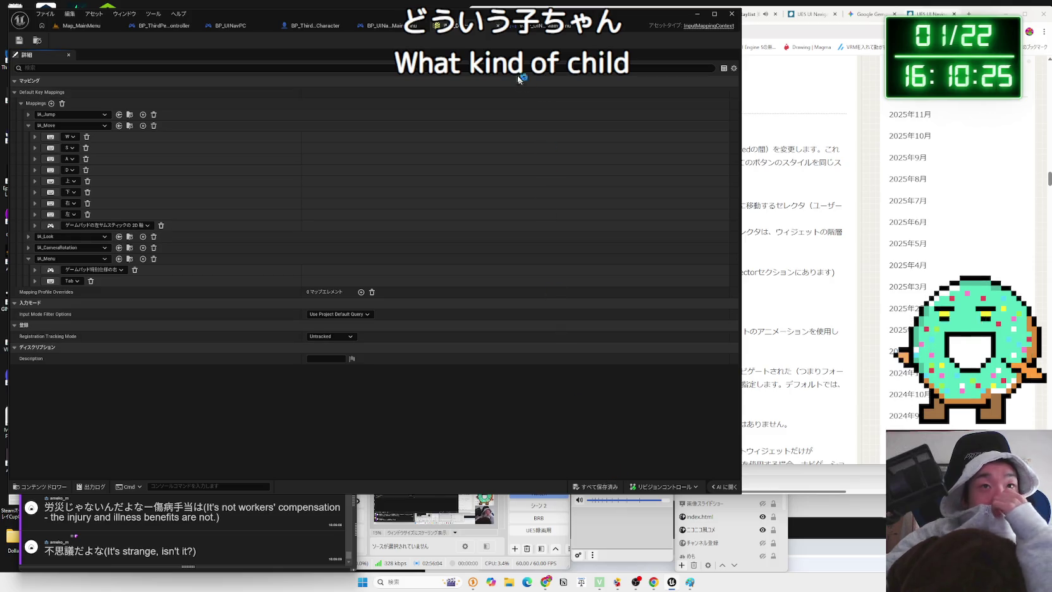
left_click(515, 25)
left_click_drag(430, 278, 447, 209)
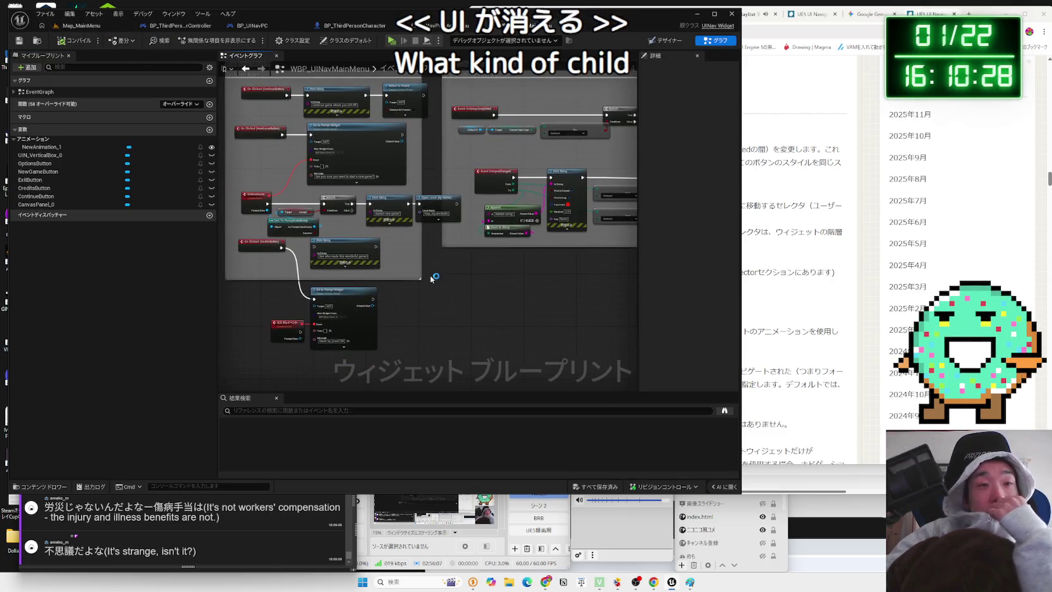
Start typing the Gemini question about the Esc or Tab key hiding the UI
left_click(822, 320)
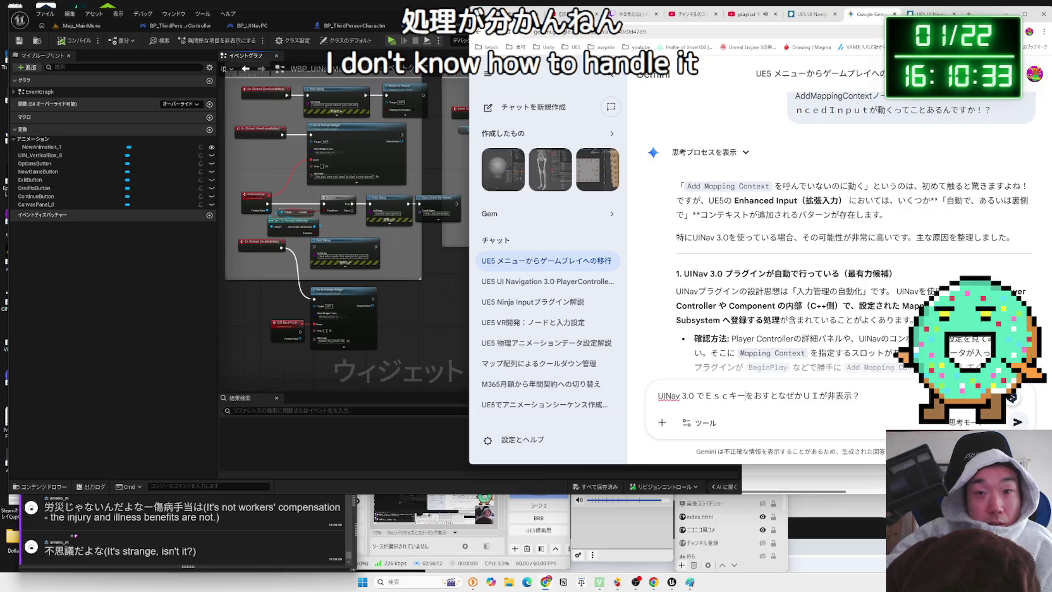
key("Delete")
key("Zenkaku_Hankaku")
type("orTa")
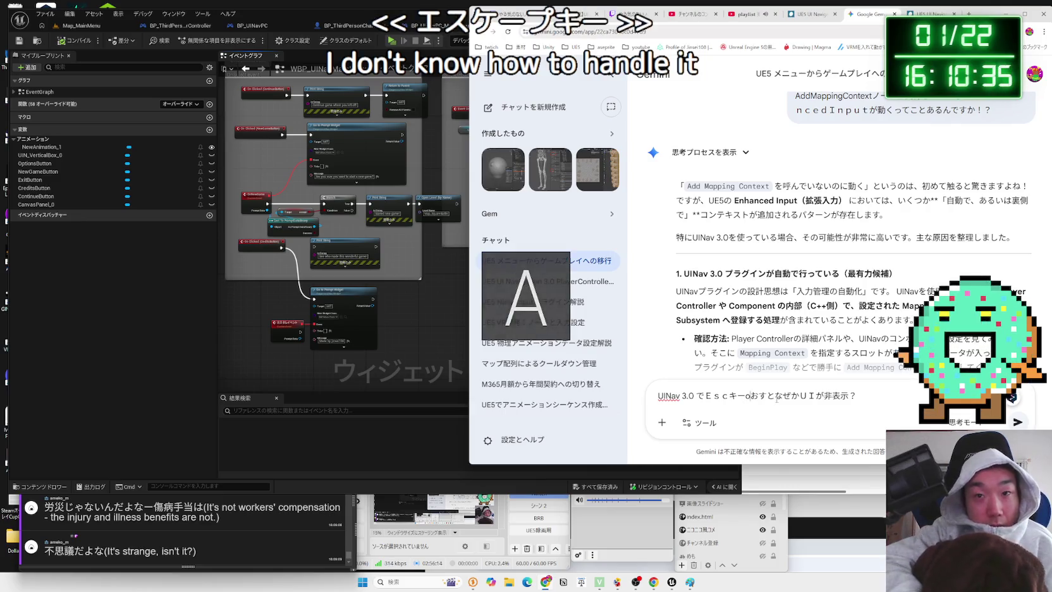
type("b")
key("Zenkaku_Hankaku")
type("キーを")
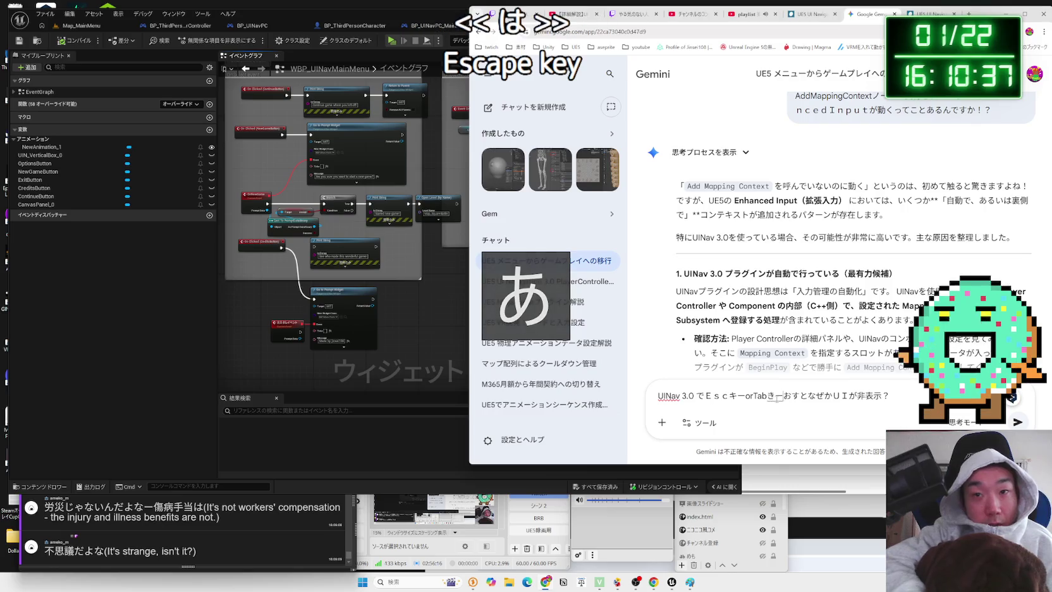
key("Return")
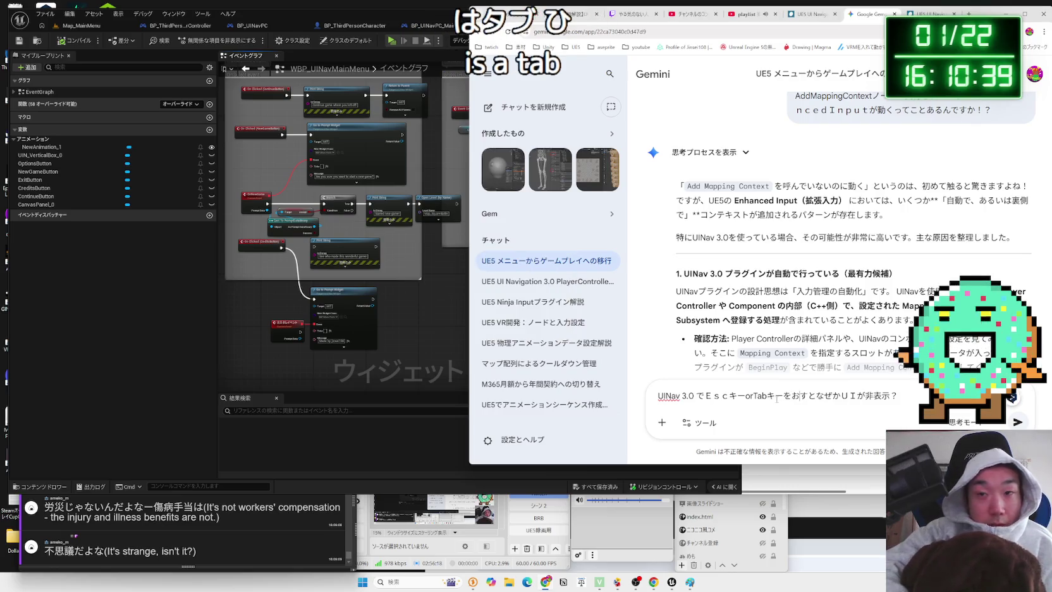
Finish asking where that hiding is executed in UINav 3.0 and send the question
type("になって")
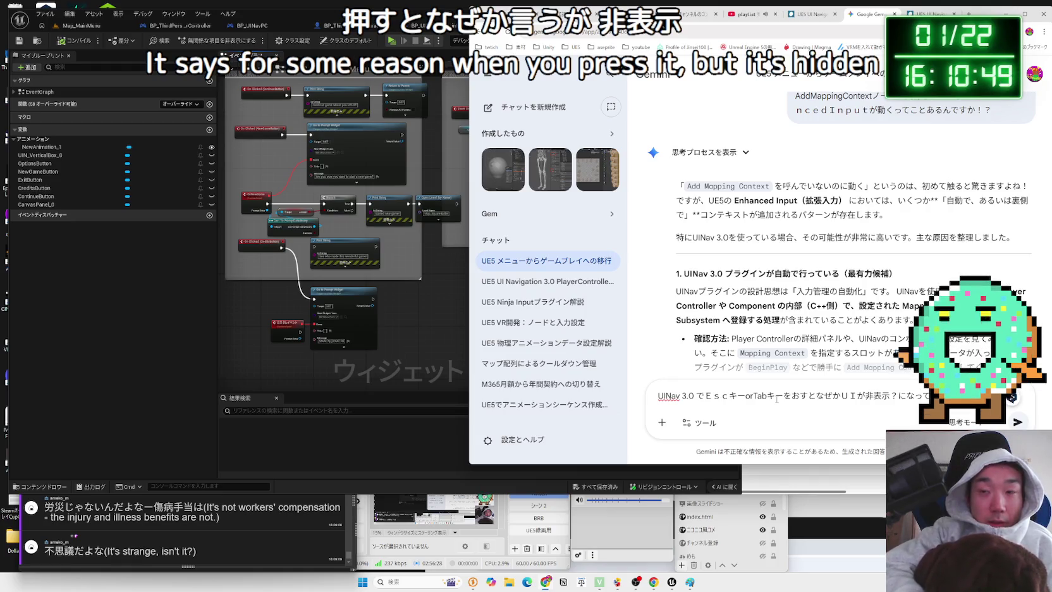
type("ろのしょ")
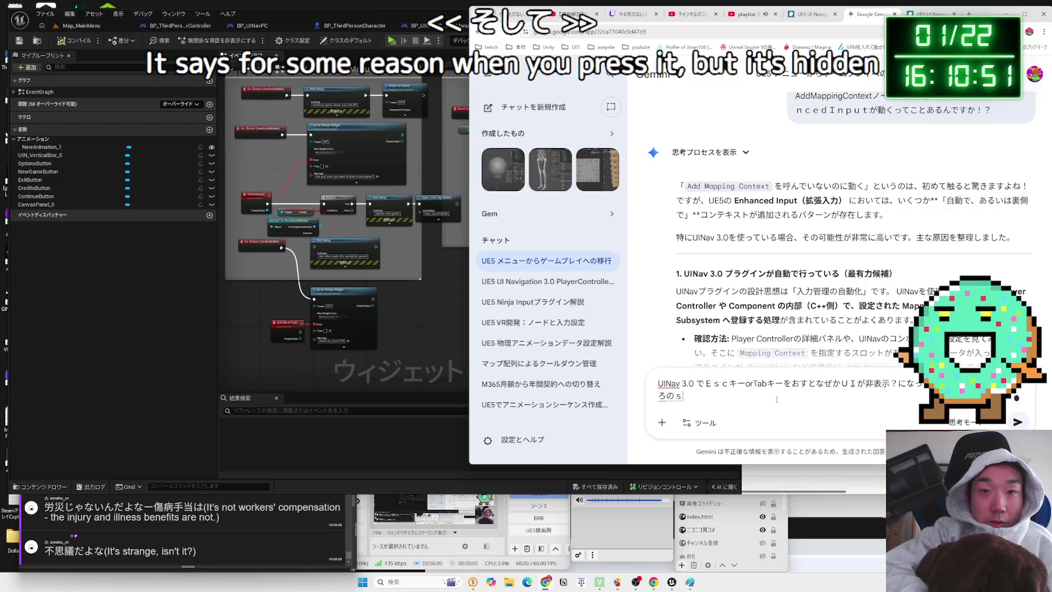
key("BackSpace")
type("れ")
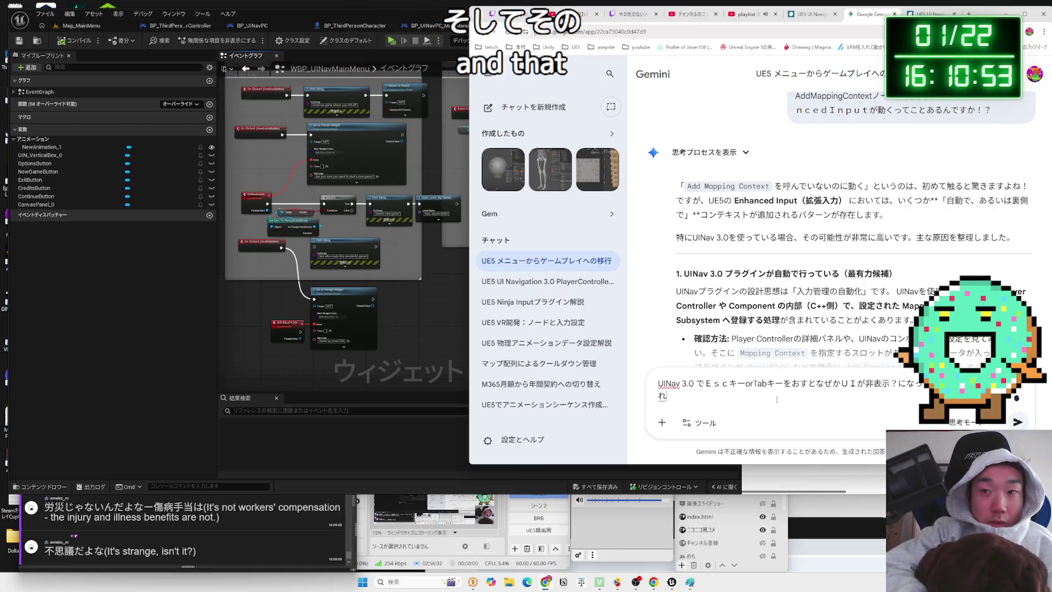
type("をじっこうしているばしょが")
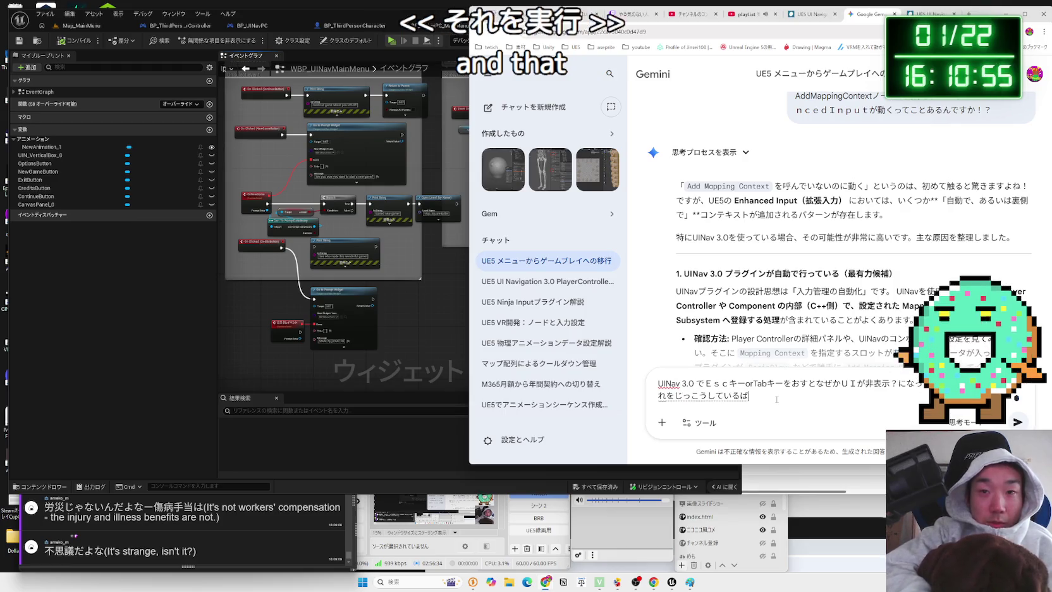
key("space")
type("みつ")
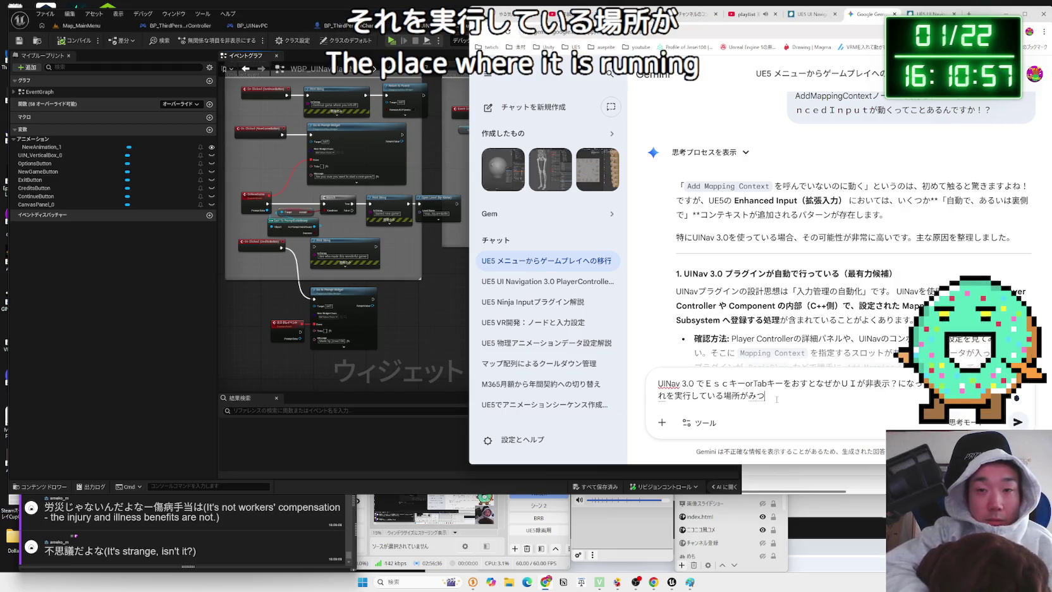
key("BackSpace")
key("BackSpace")
type("見つかりません；；")
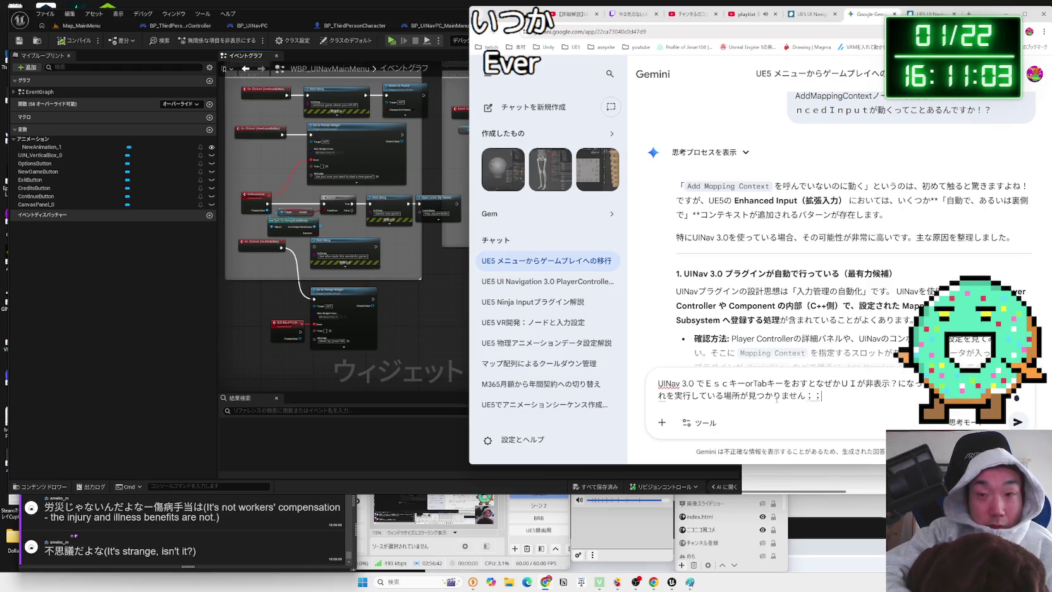
key("Return")
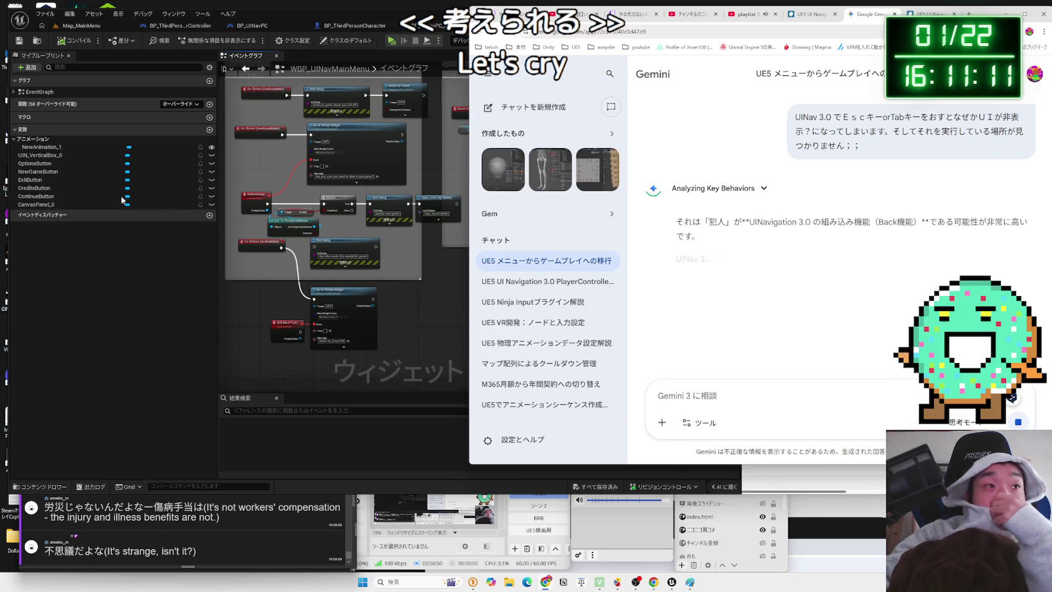
left_click(41, 155)
left_click(41, 261)
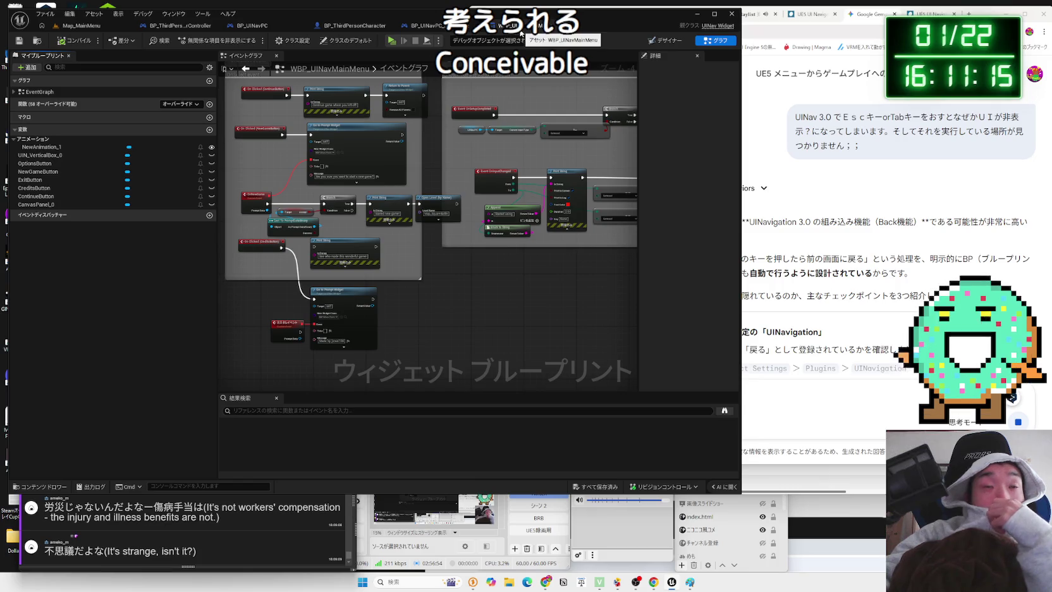
In BP_UINavPC, select UINav PCComp and expand its Asset User Data and Navigation settings
left_click(265, 32)
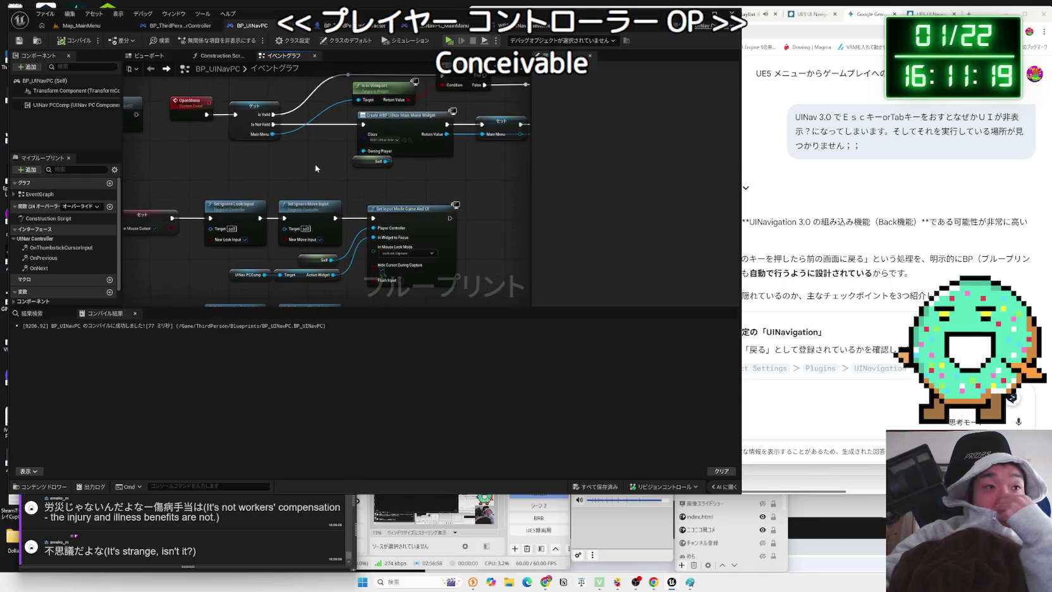
left_click(352, 273)
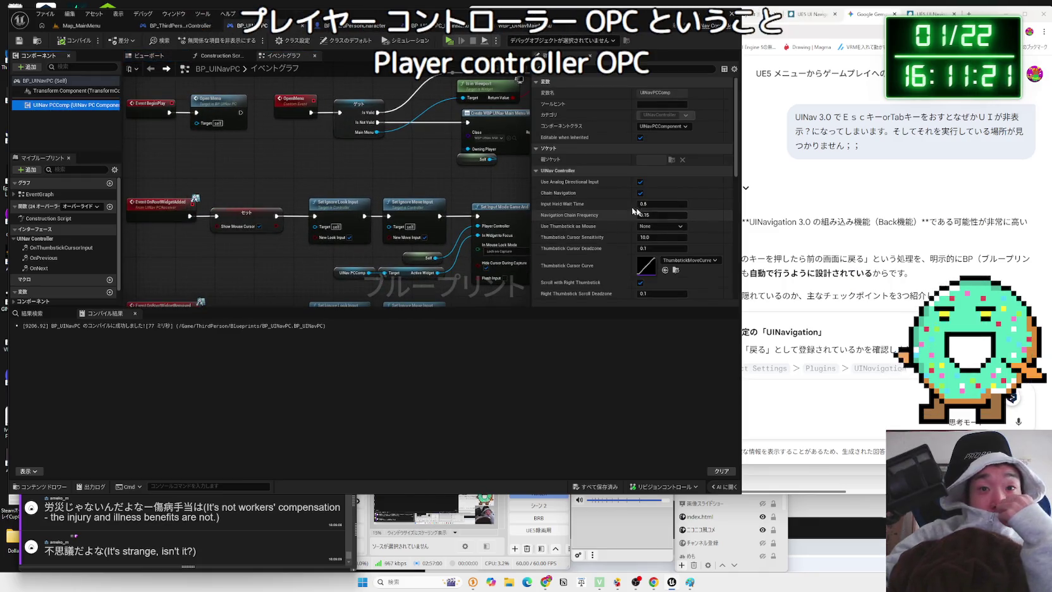
left_click_drag(615, 307, 610, 386)
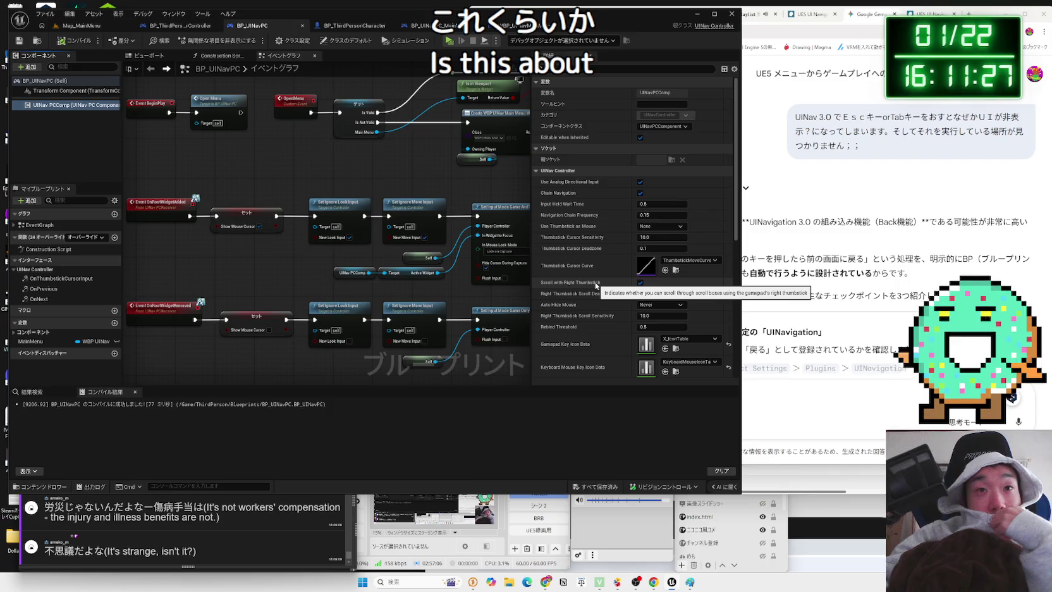
scroll(598, 294, "down", 5)
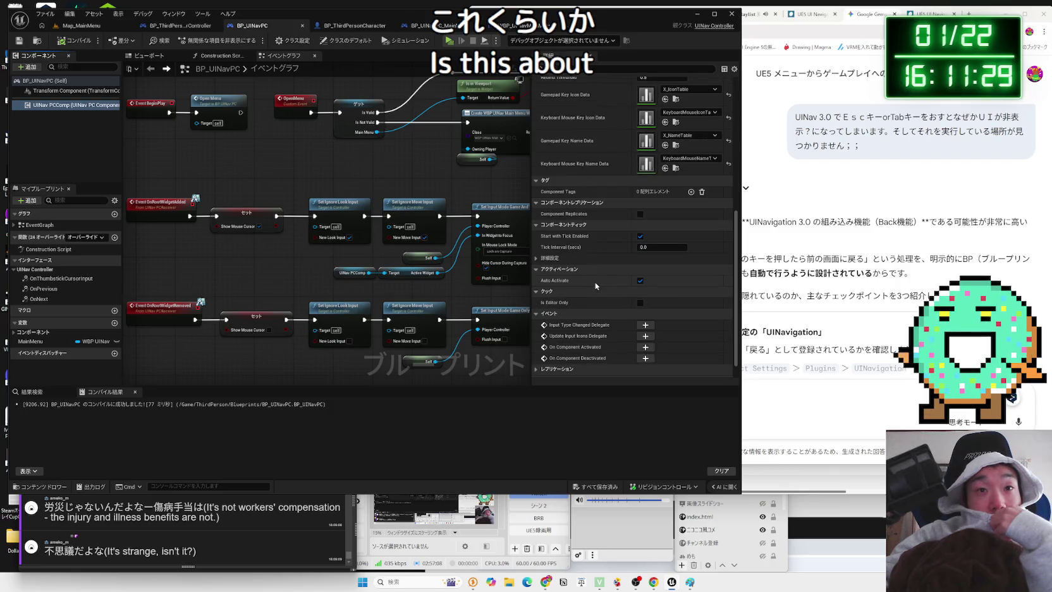
scroll(585, 275, "down", 1)
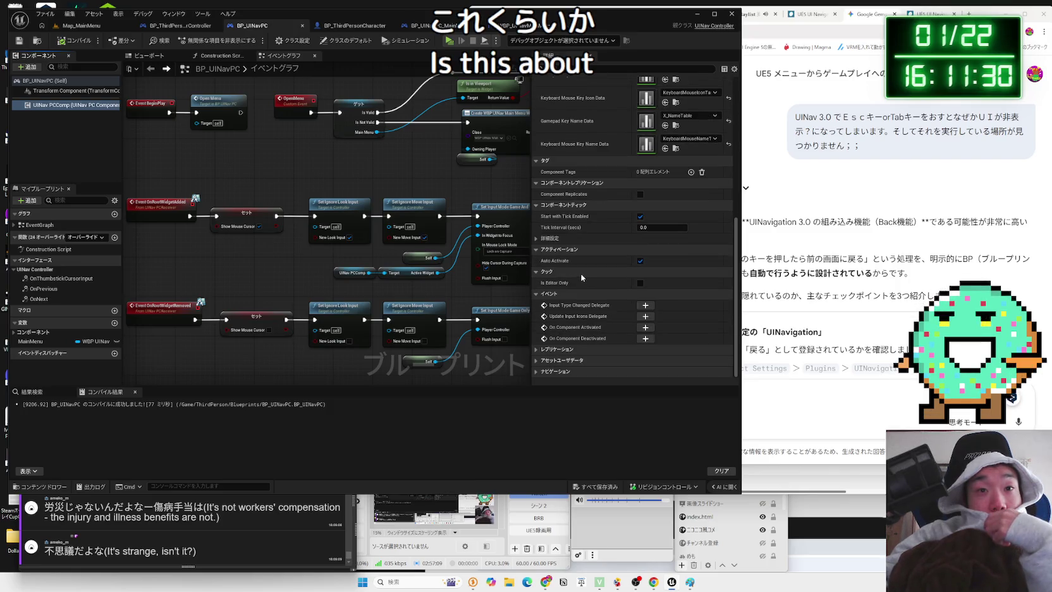
left_click(536, 360)
scroll(537, 367, "down", 1)
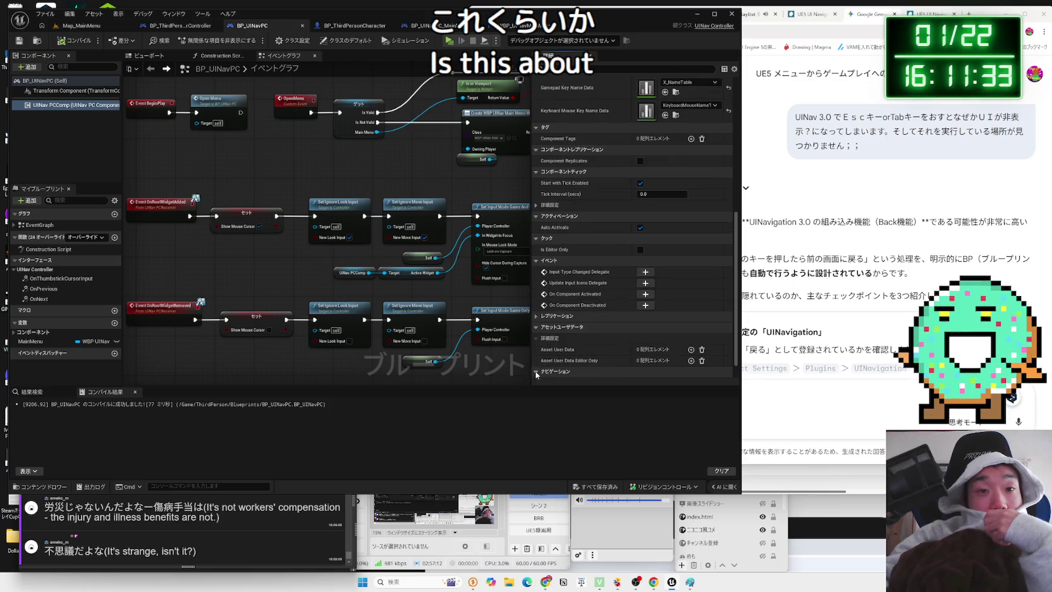
left_click(535, 373)
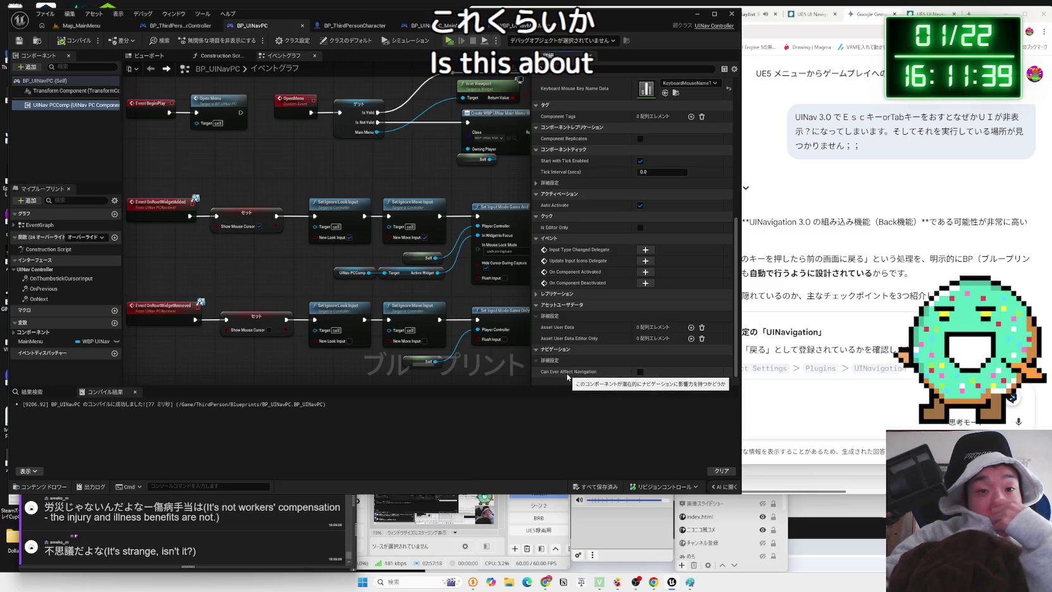
Scroll back up through the UINav PCComp details, then return to the Map_MainMenu level
scroll(578, 325, "up", 5)
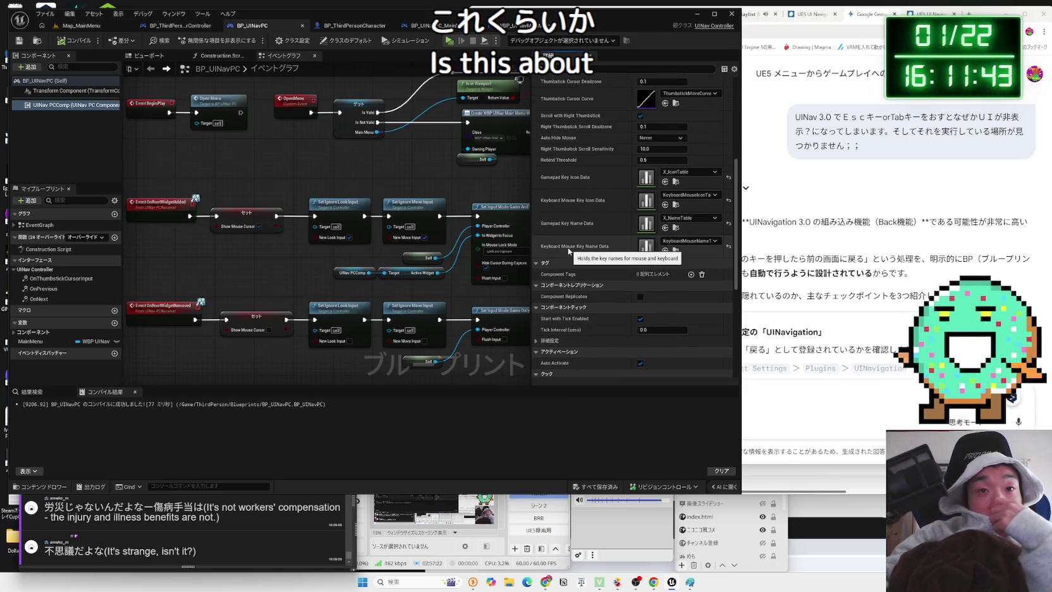
scroll(561, 231, "up", 2)
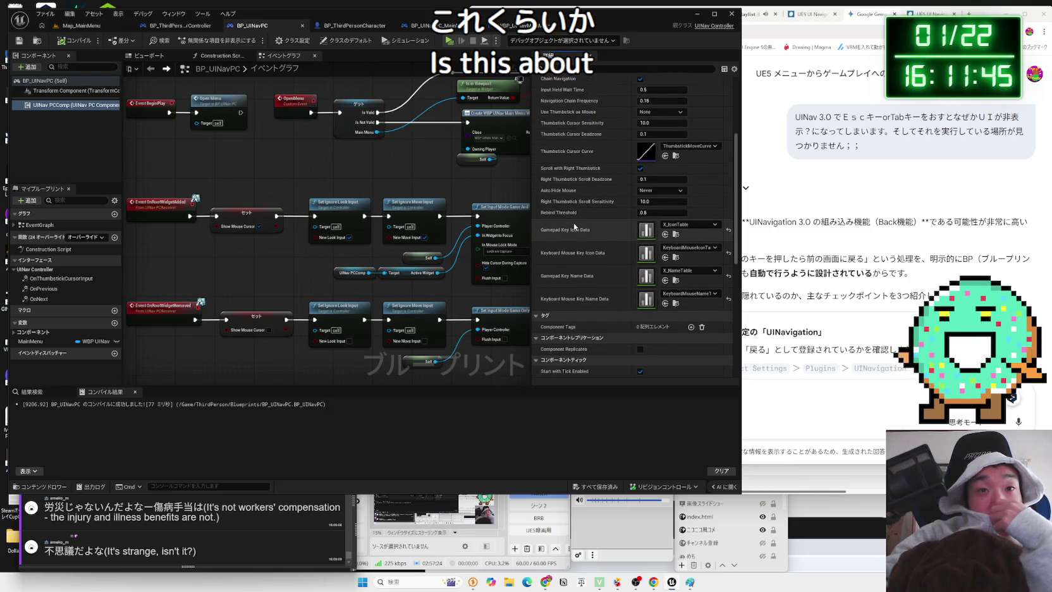
scroll(562, 224, "up", 2)
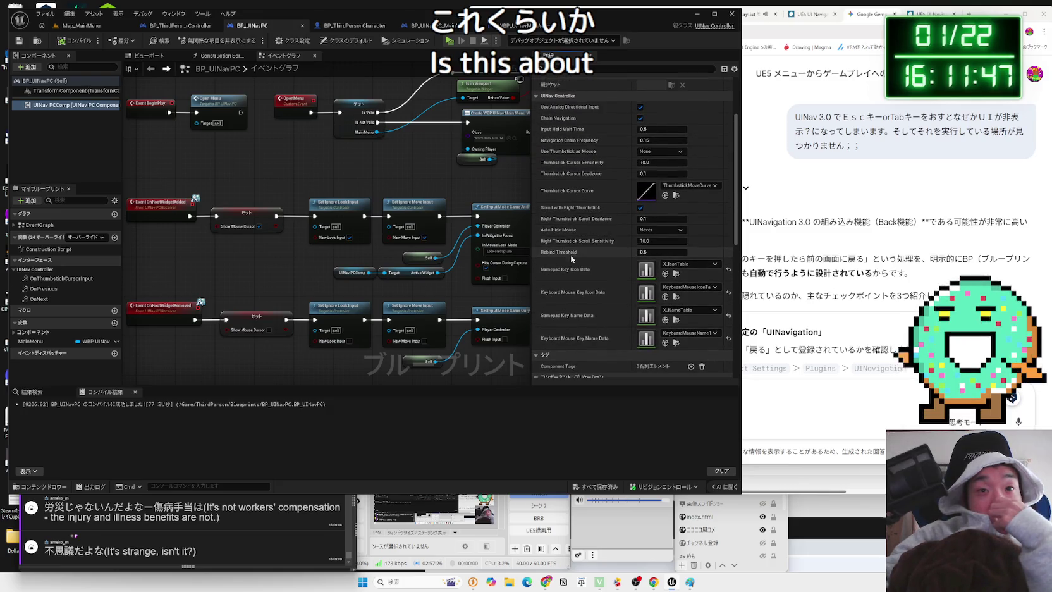
scroll(569, 259, "up", 3)
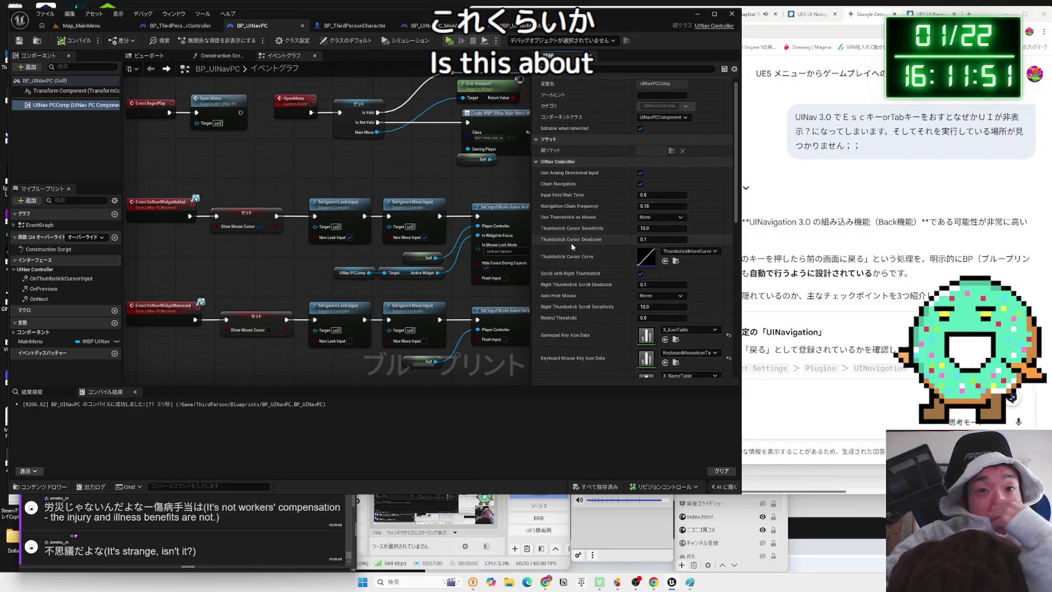
scroll(567, 235, "up", 1)
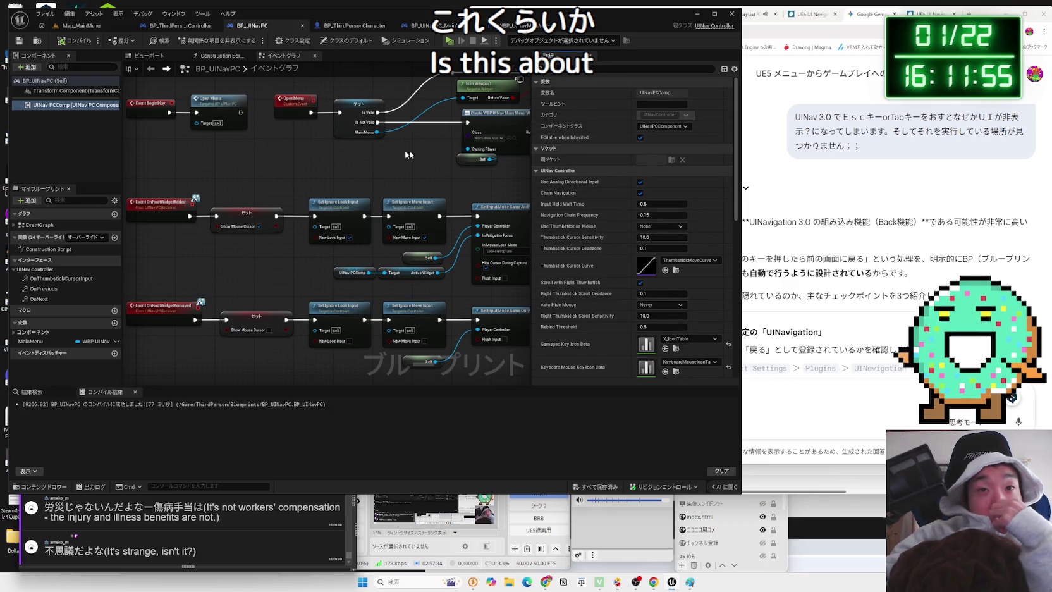
left_click(344, 28)
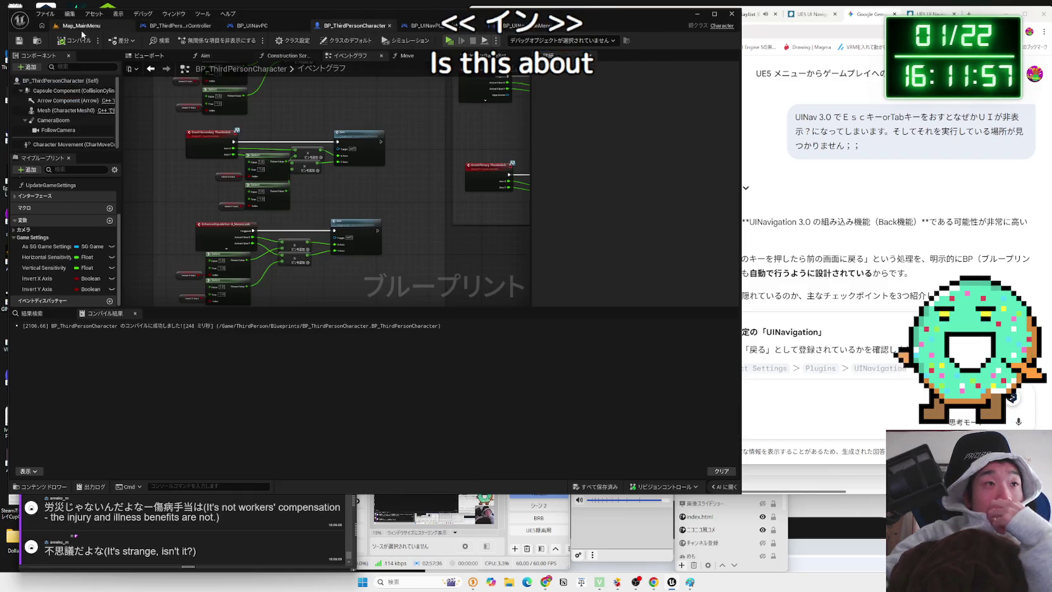
left_click(81, 25)
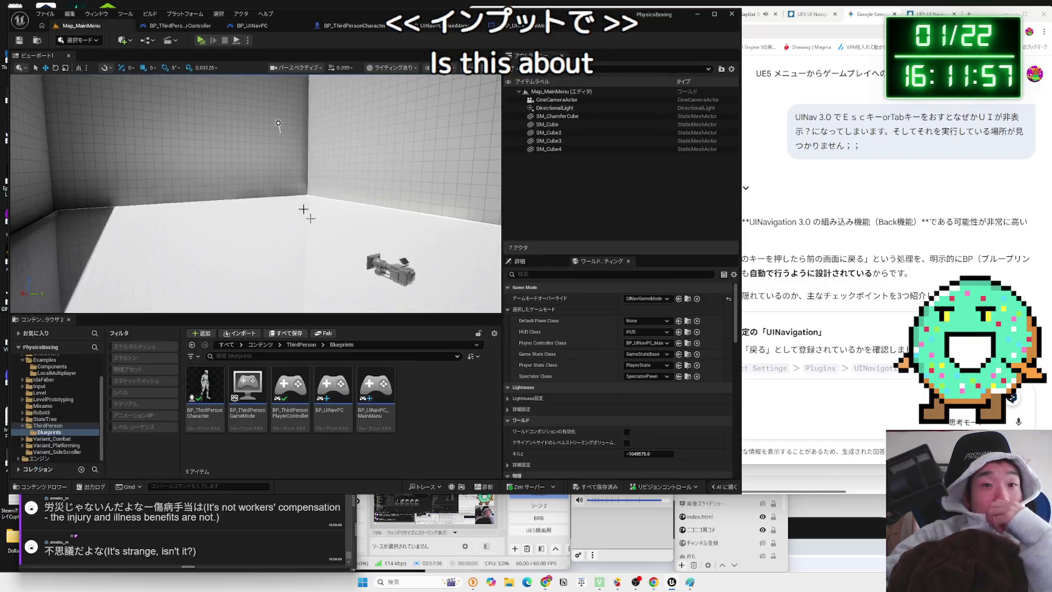
Set the Player Controller Class to BP_UINavPC and save the UINavGameMode asset
left_click(655, 346)
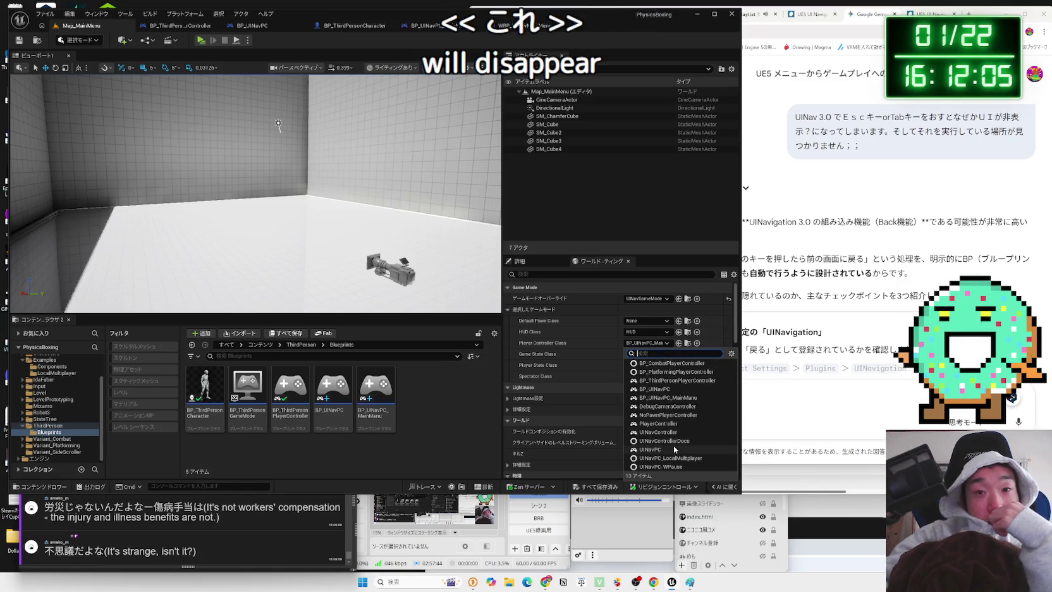
left_click(663, 390)
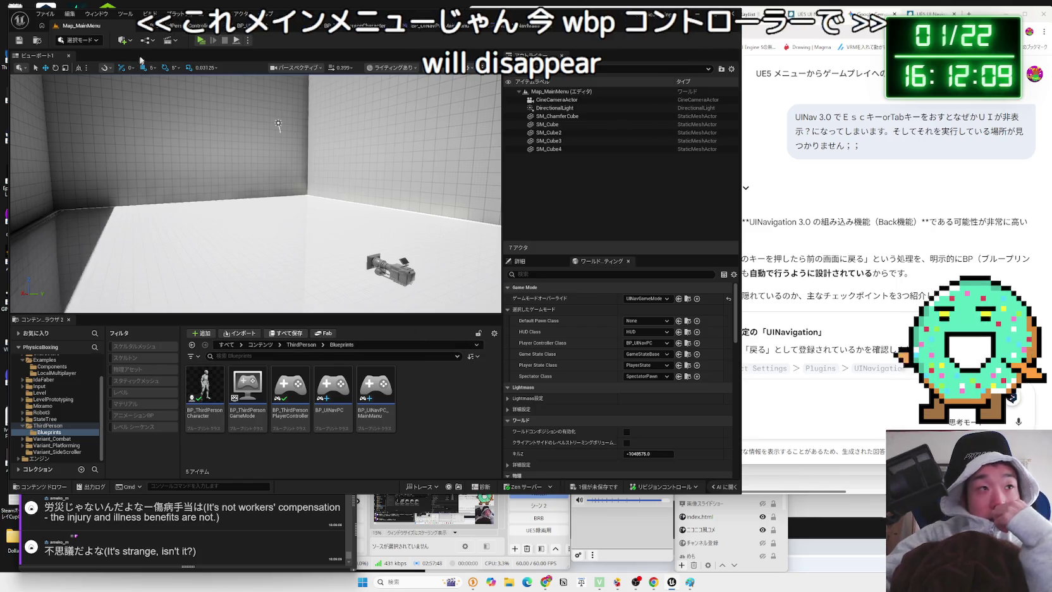
left_click(594, 487)
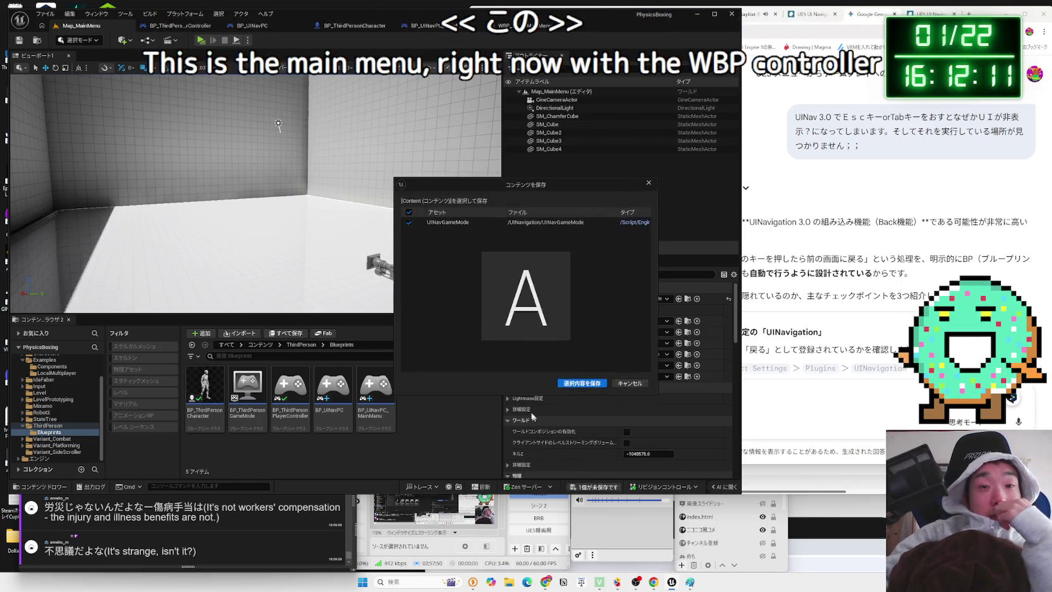
left_click(576, 436)
Play-test the menu with Tab, stop, and switch play mode to New Editor Window
left_click(200, 40)
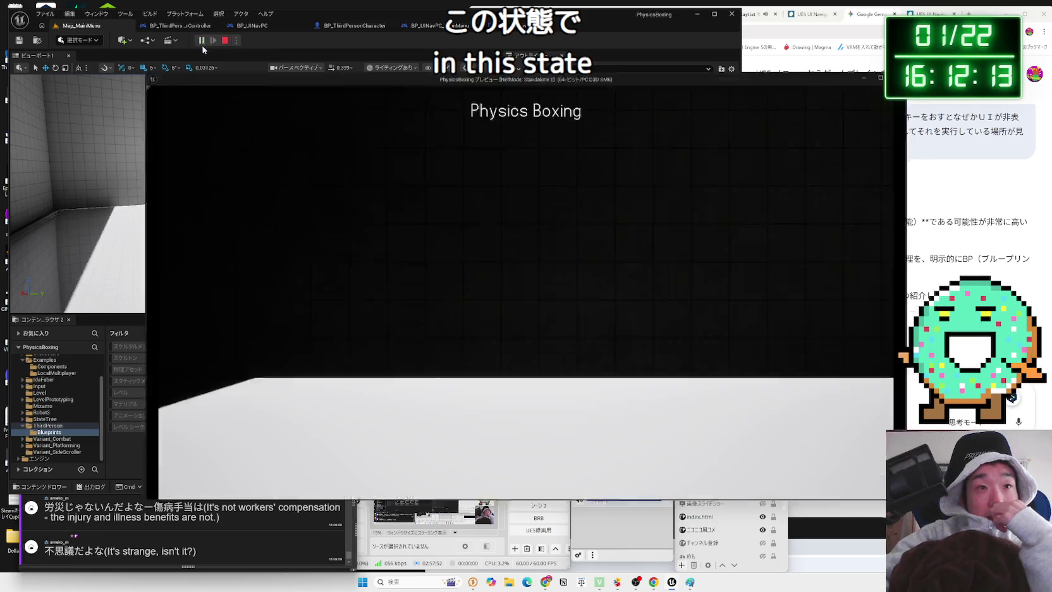
key("Tab")
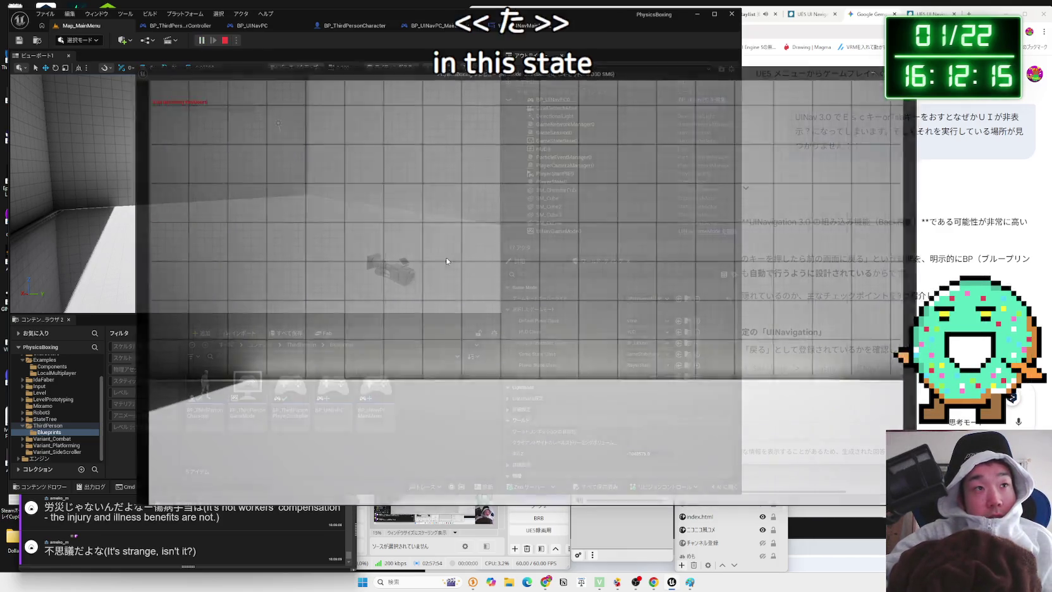
key("Escape")
left_click(248, 40)
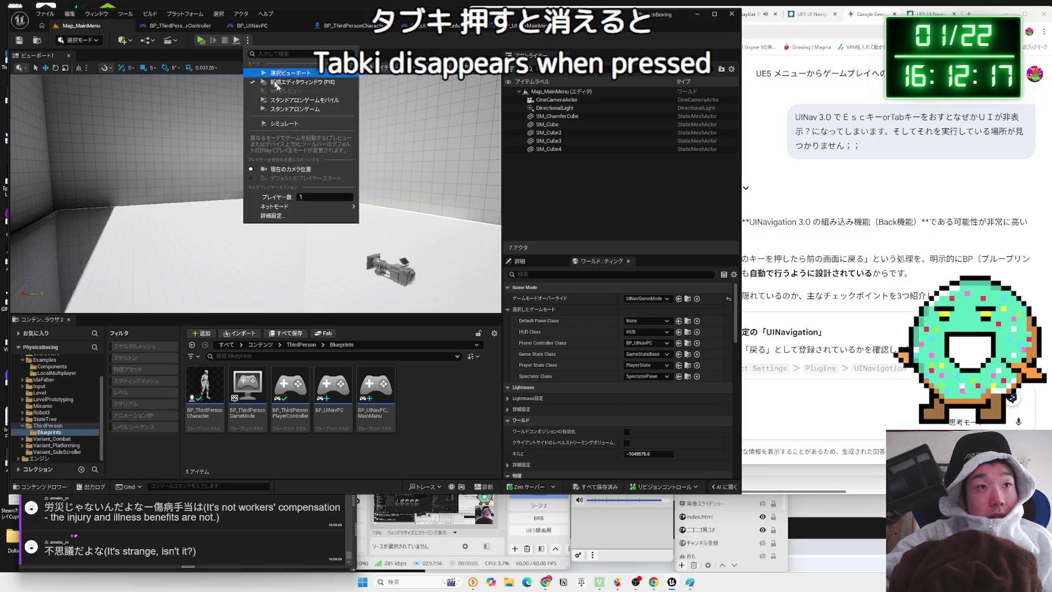
left_click(300, 81)
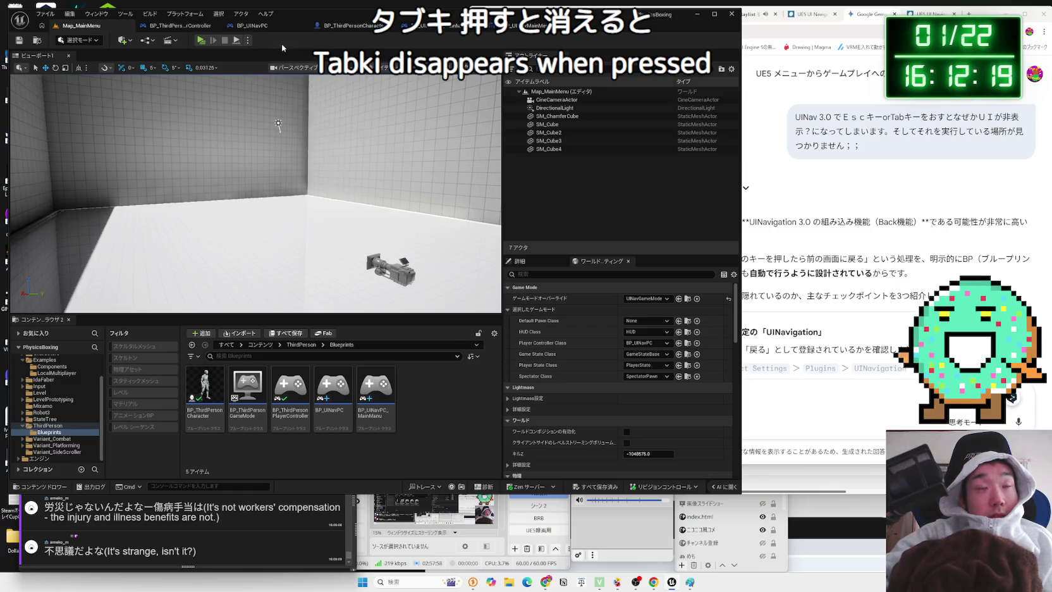
Change the Player Controller Class to UINavPC and play the level again
left_click(652, 343)
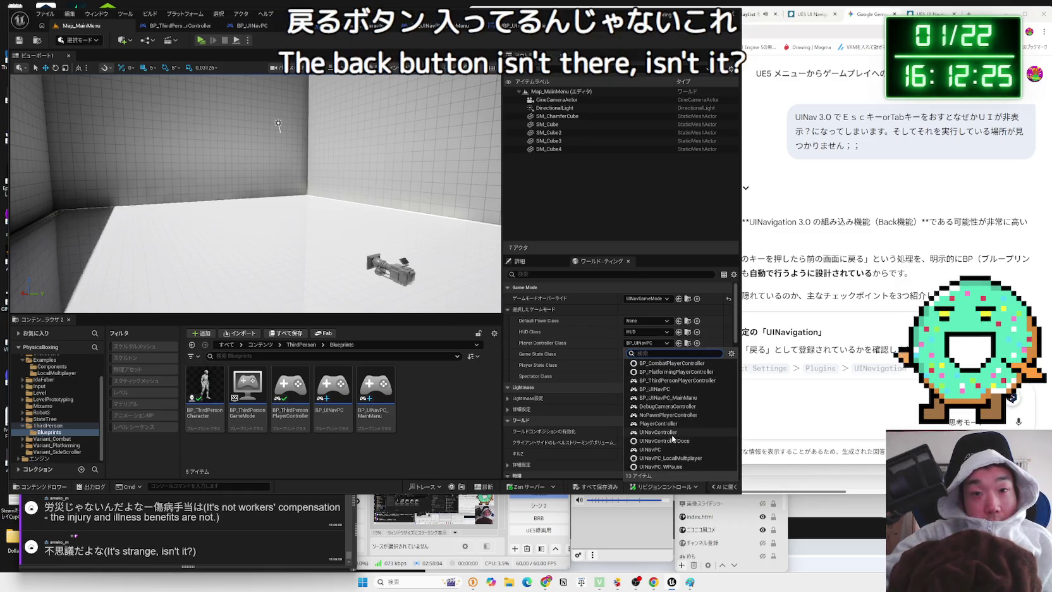
left_click(669, 450)
left_click(201, 40)
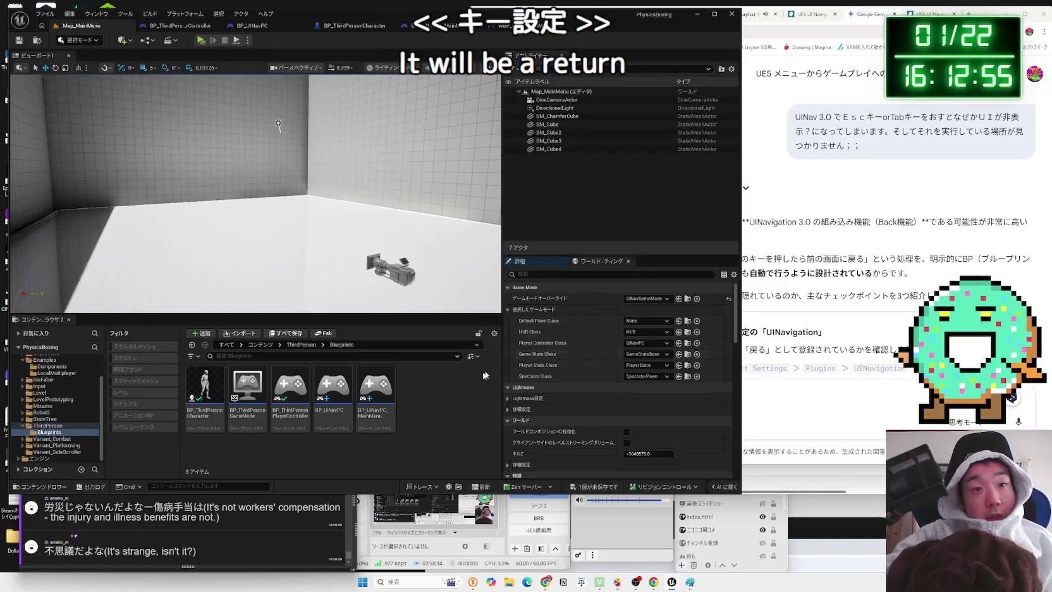
left_click(834, 204)
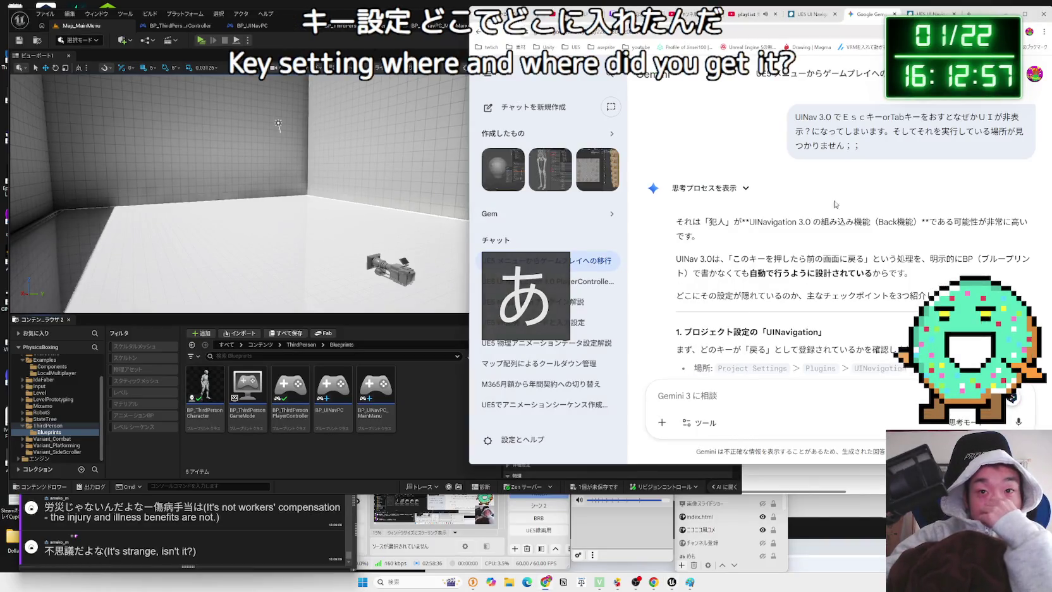
Scroll Gemini's answer to the Project Settings > Plugins > UINavigation checkpoint and return to Unreal
scroll(827, 205, "down", 3)
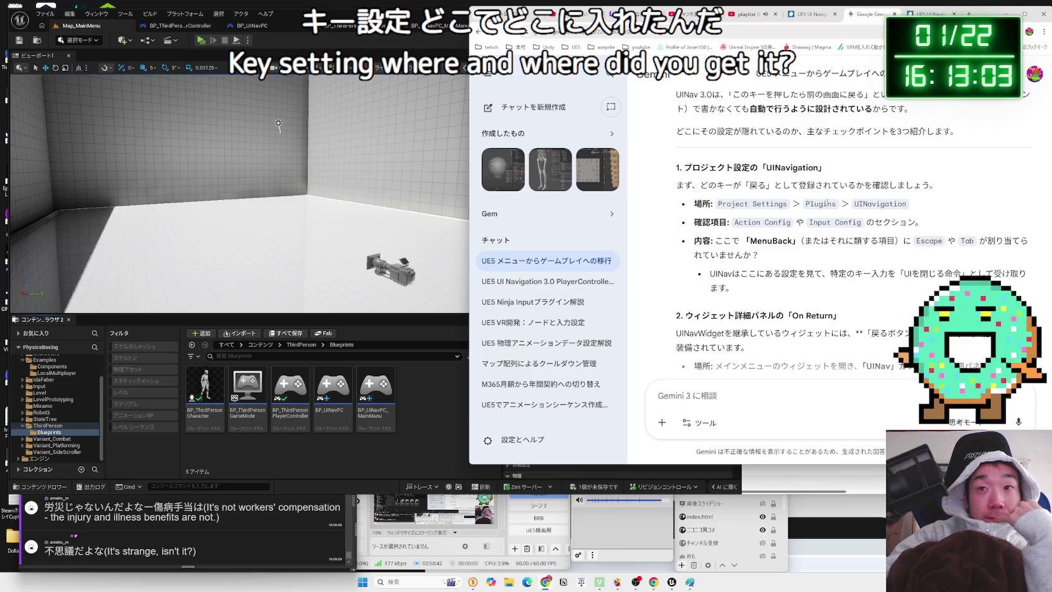
scroll(826, 204, "up", 1)
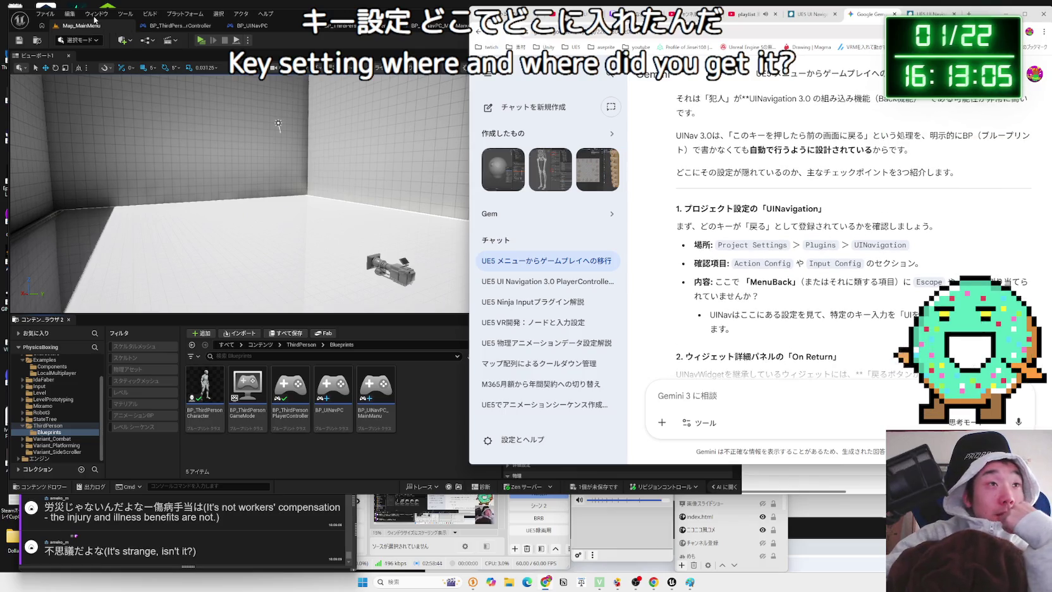
left_click(95, 19)
Open Edit > Project Settings and go to Plugins > UI Navigation, showing IC_UINav
mouse_move(68, 18)
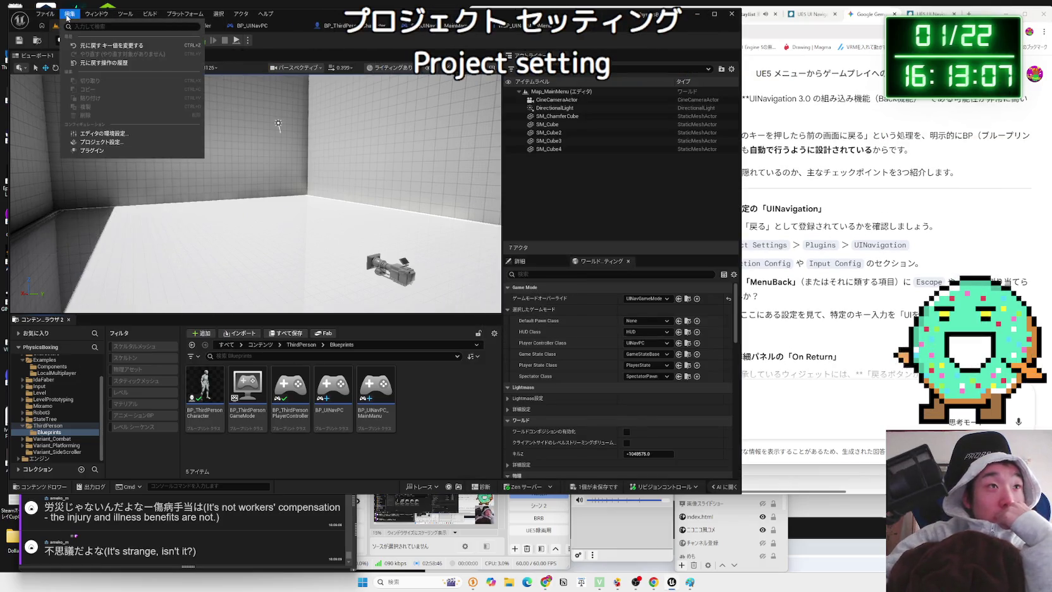
left_click(95, 142)
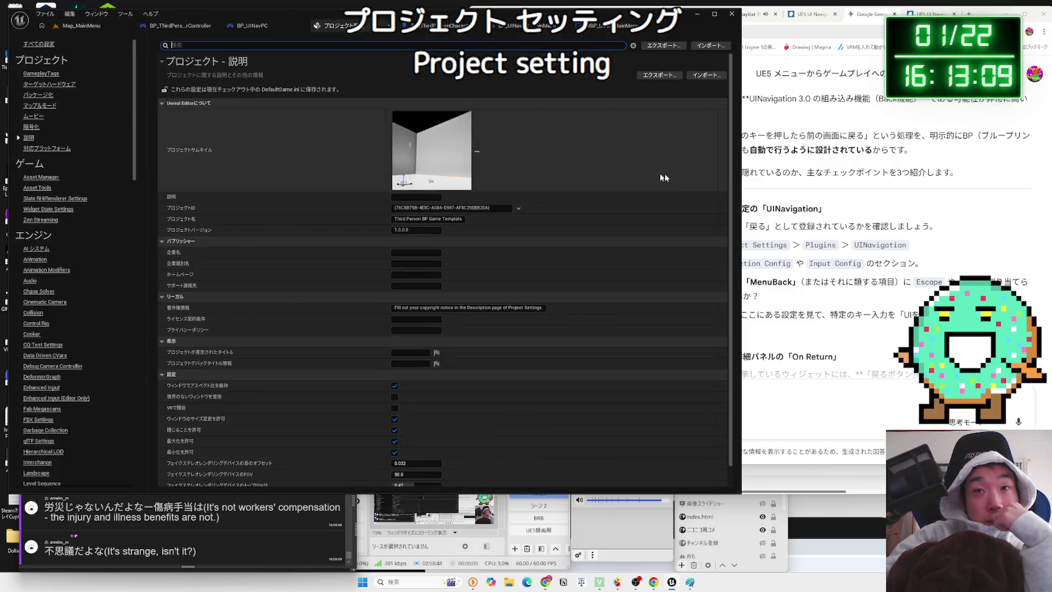
key("alt+Tab")
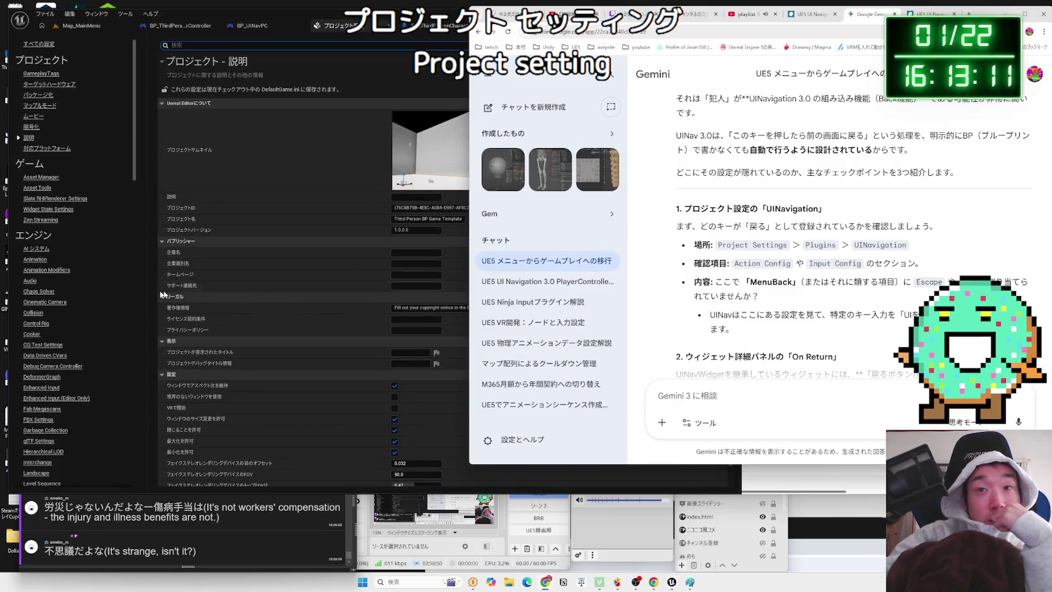
left_click_drag(134, 183, 138, 476)
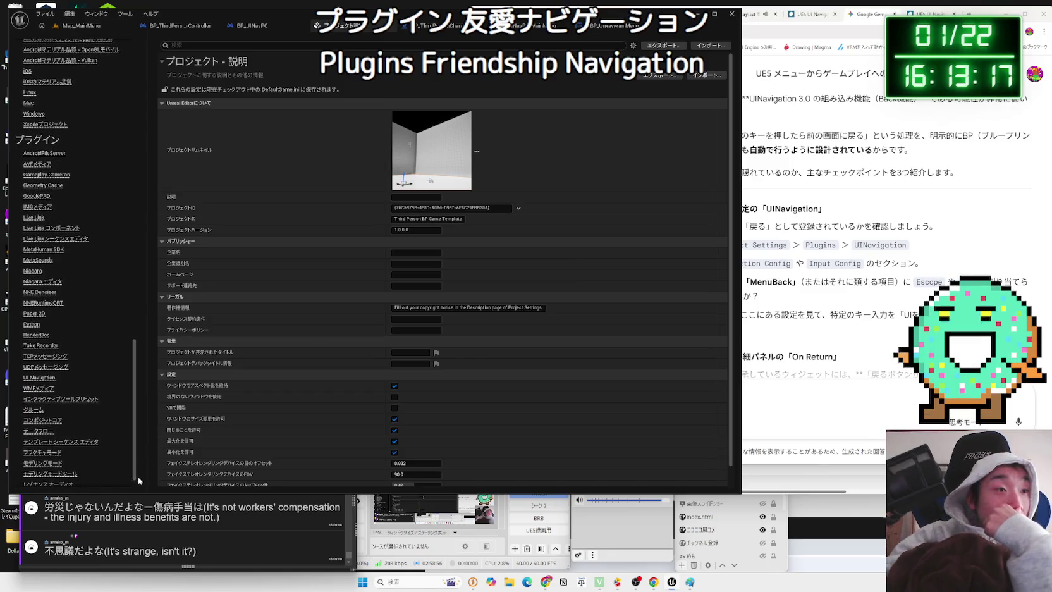
left_click(40, 365)
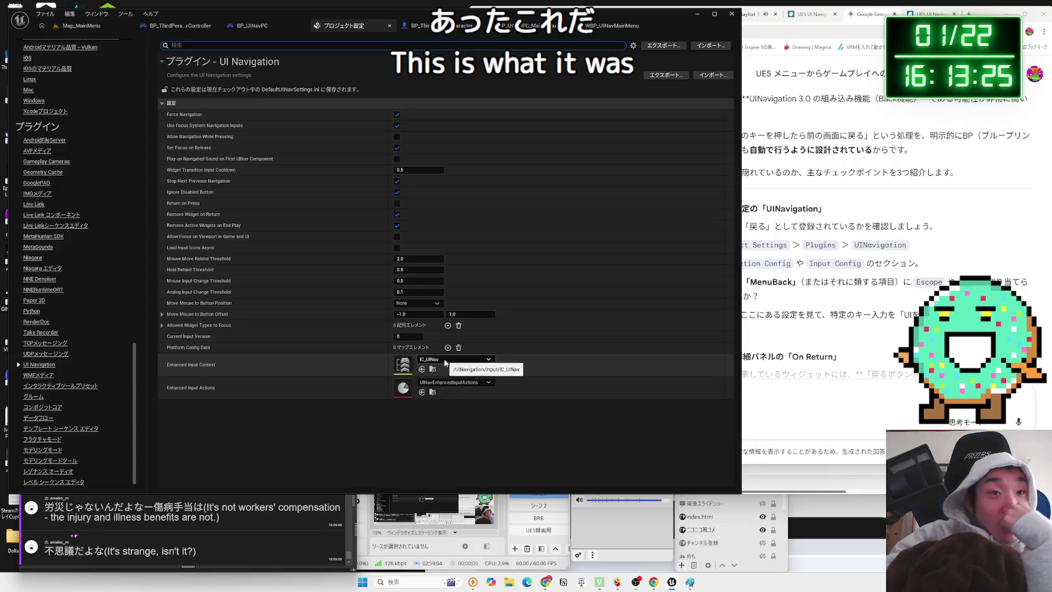
left_click(933, 250)
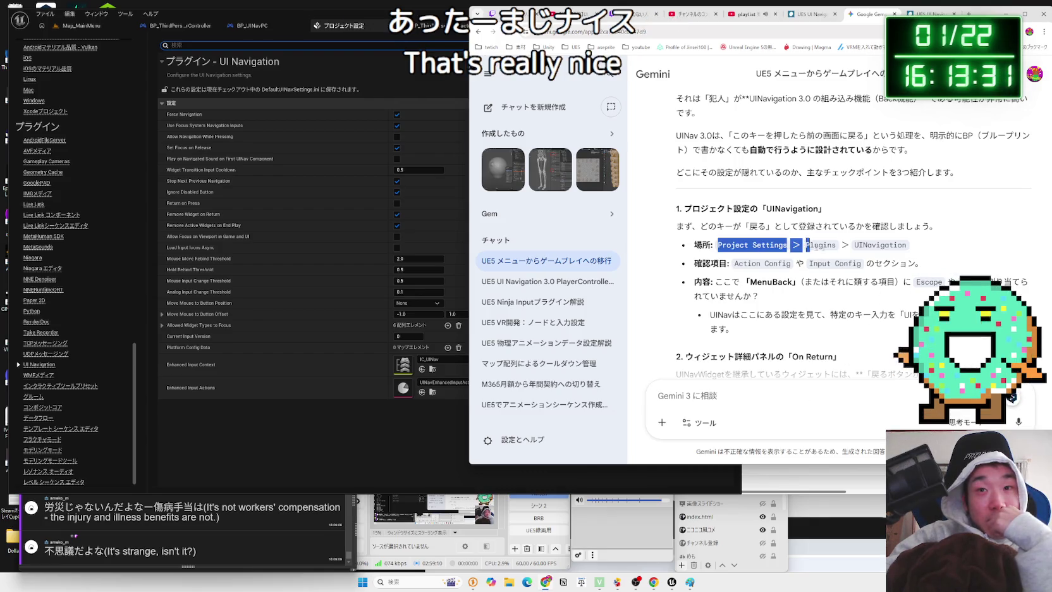
Send Gemini the Project Settings > Plugins > UINavigation path with 'あったよ！！！ありがとう！', then return to Unreal
right_click(879, 245)
left_click(863, 259)
left_click(871, 430)
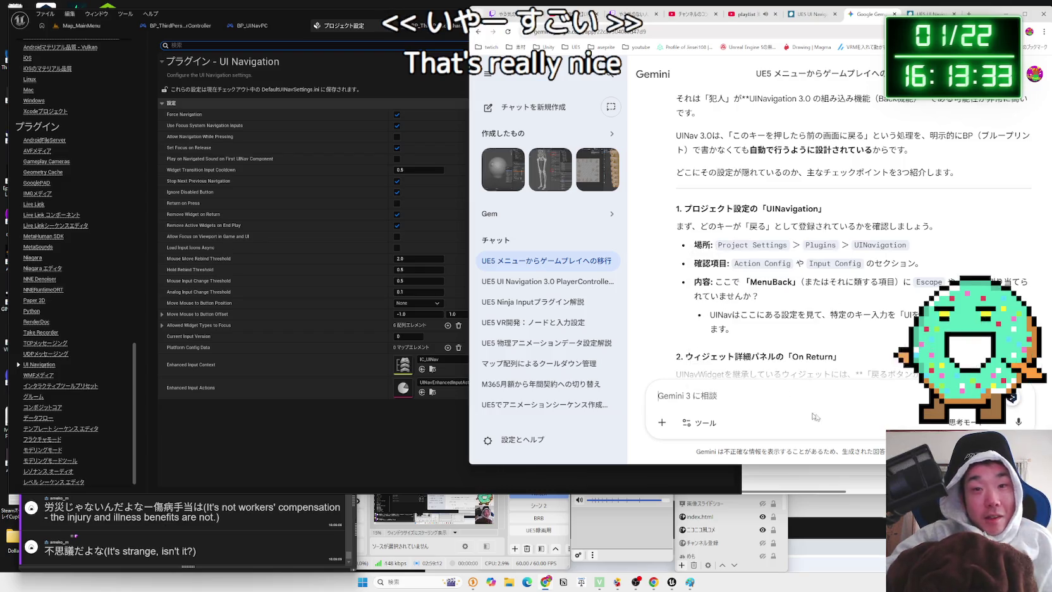
key("ctrl+v")
type("at")
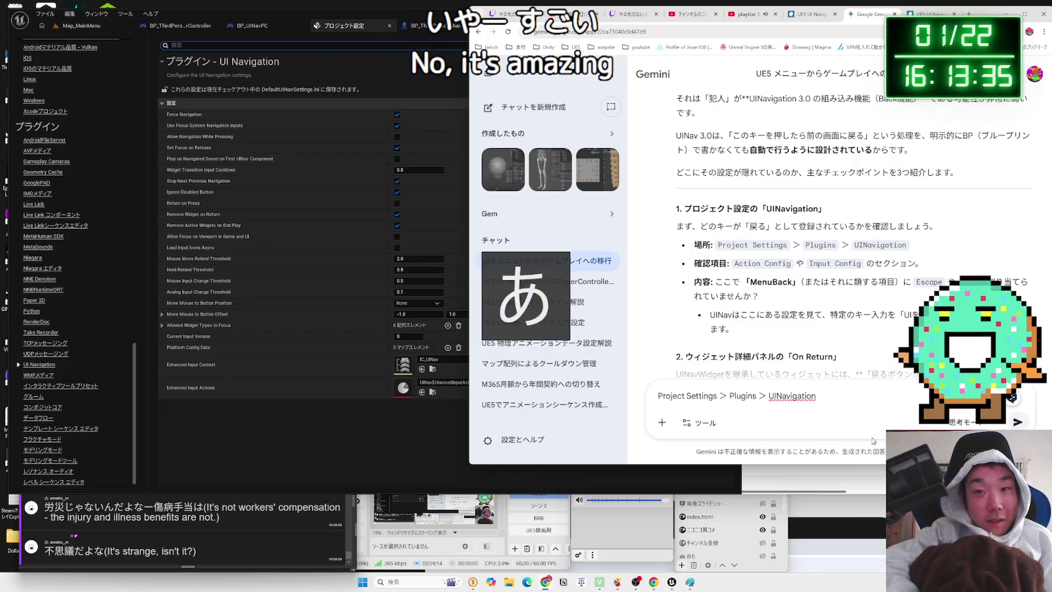
type("tayo")
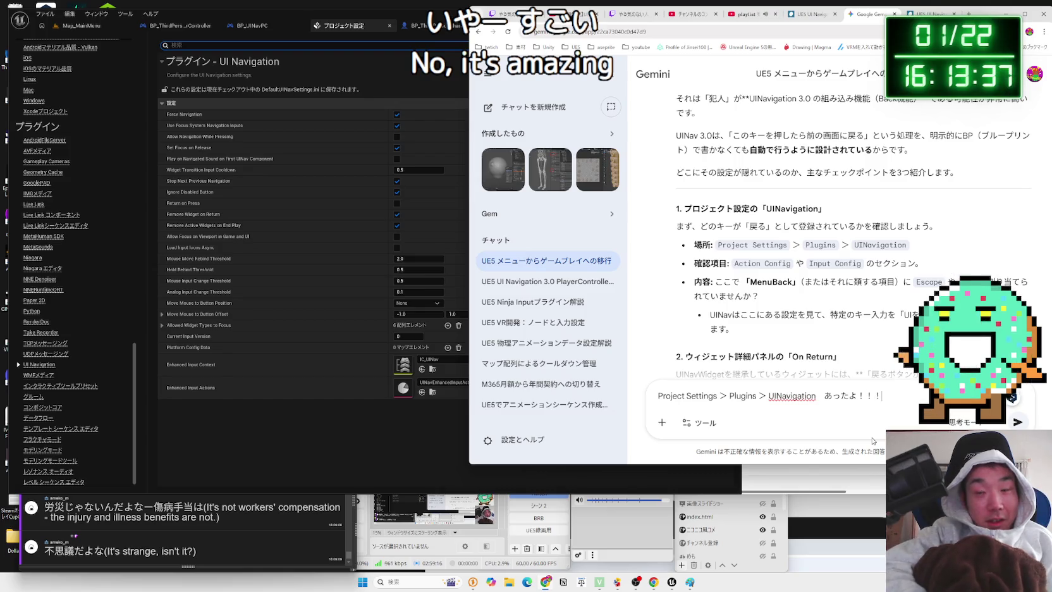
type("とう！")
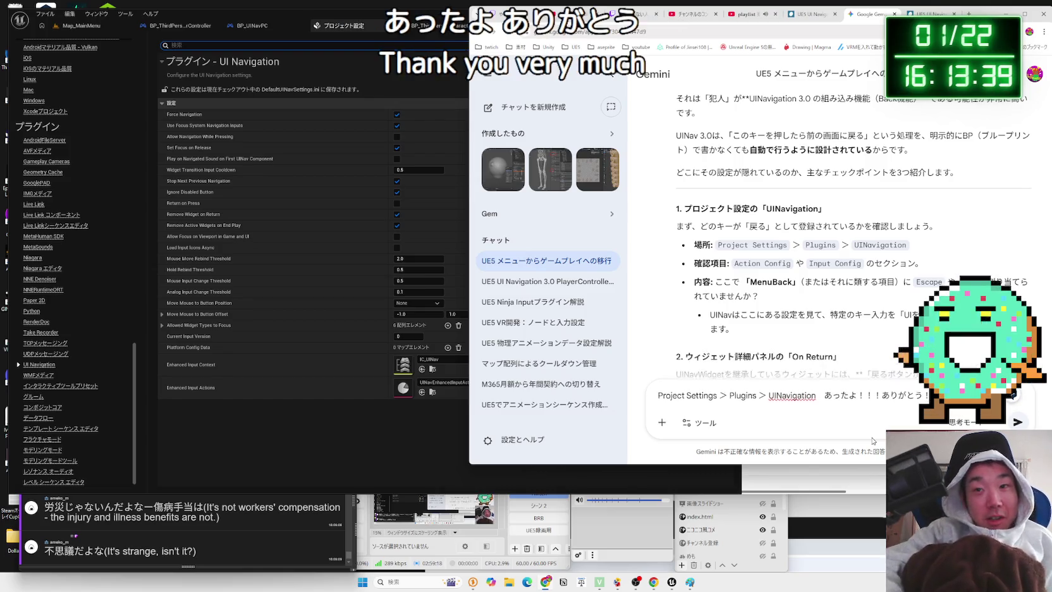
key("Return")
left_click(465, 341)
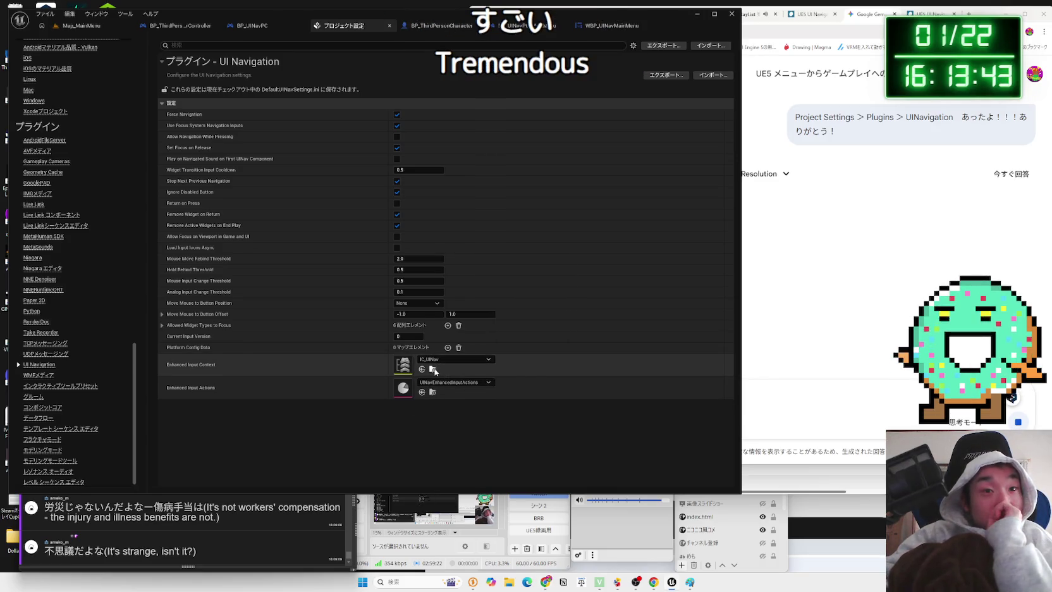
Locate IC_UINav from the UI Navigation settings, open it, then return to the Map_MainMenu level
left_click(433, 370)
double_click(249, 422)
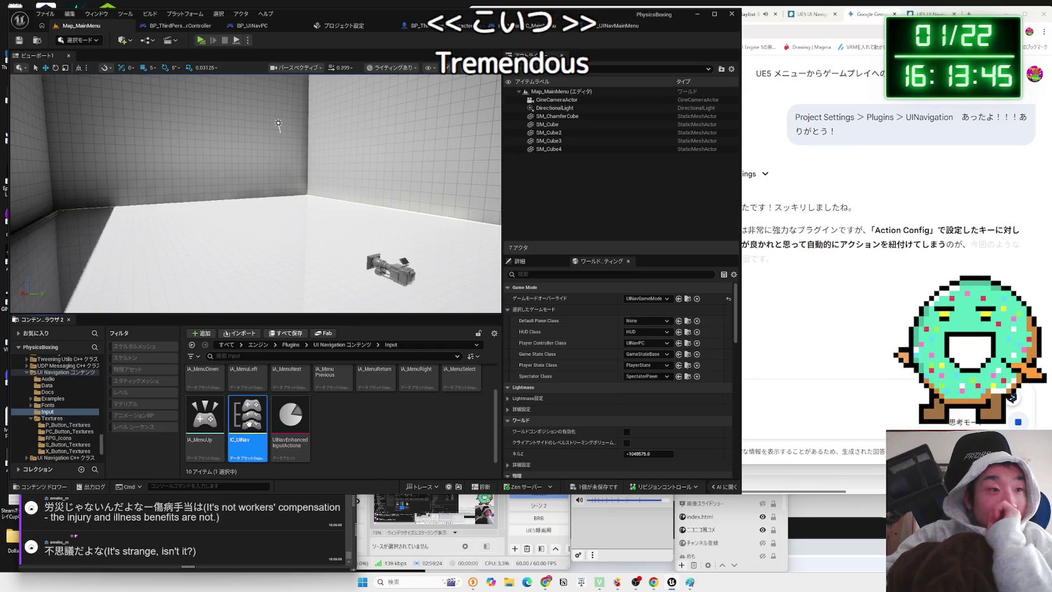
left_click(84, 28)
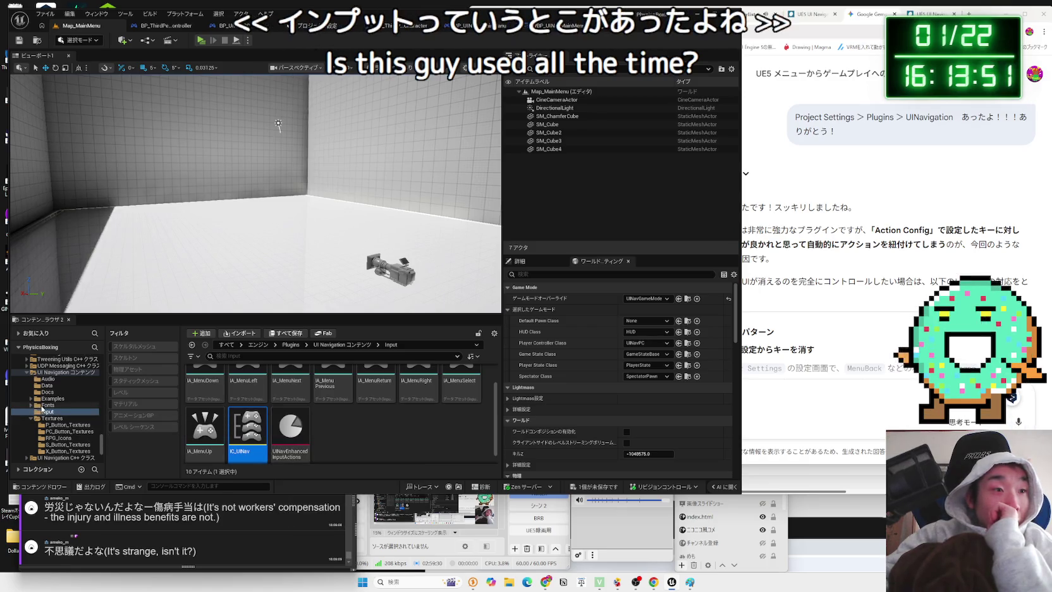
Browse the UI Navigation plugin's Fonts, Audio and Input folders and open IC_UINav from Input
left_click(44, 406)
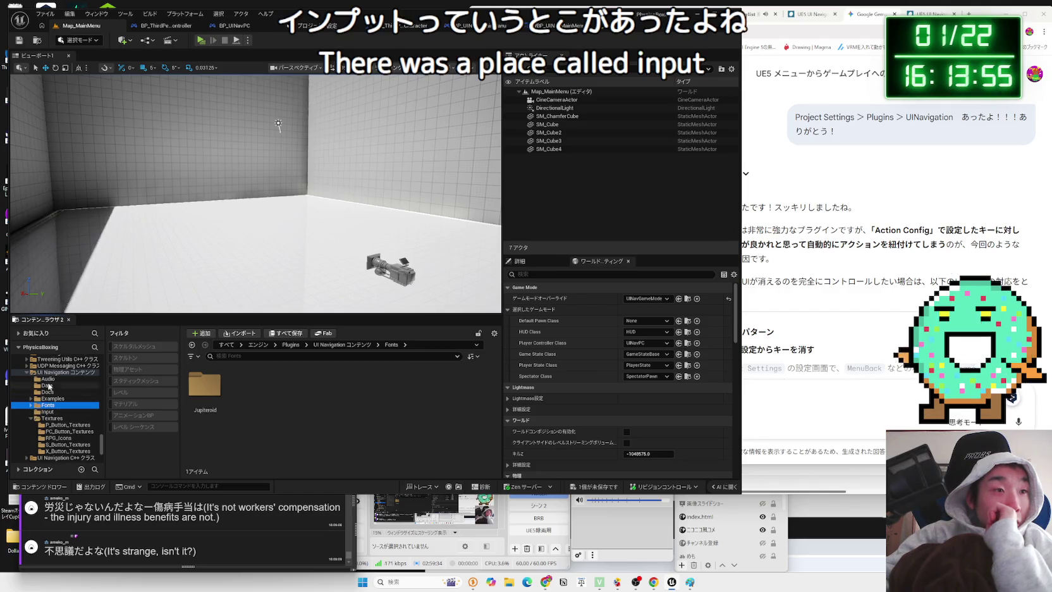
left_click(49, 378)
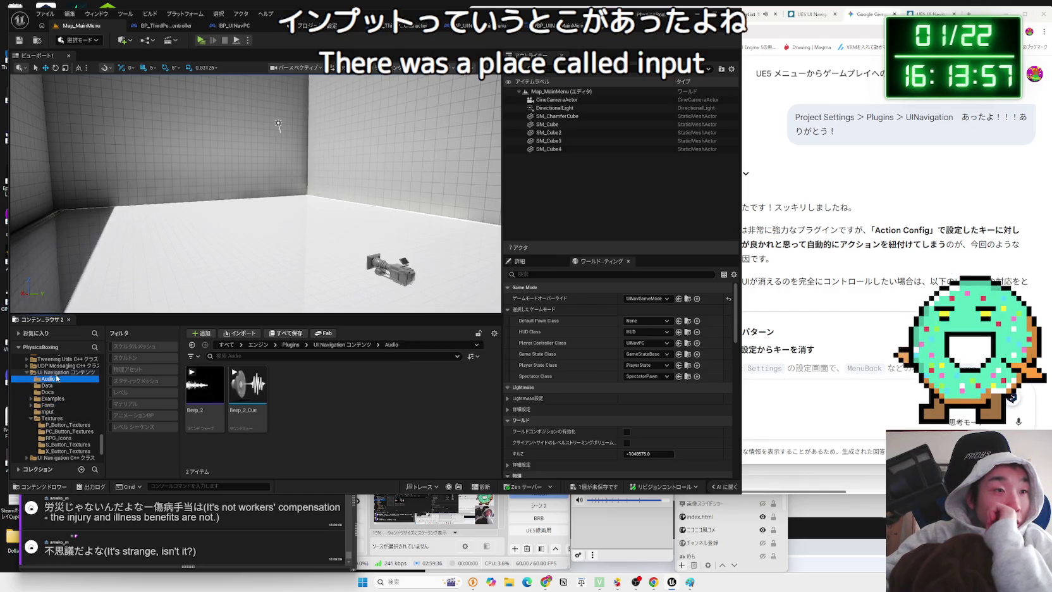
left_click(58, 371)
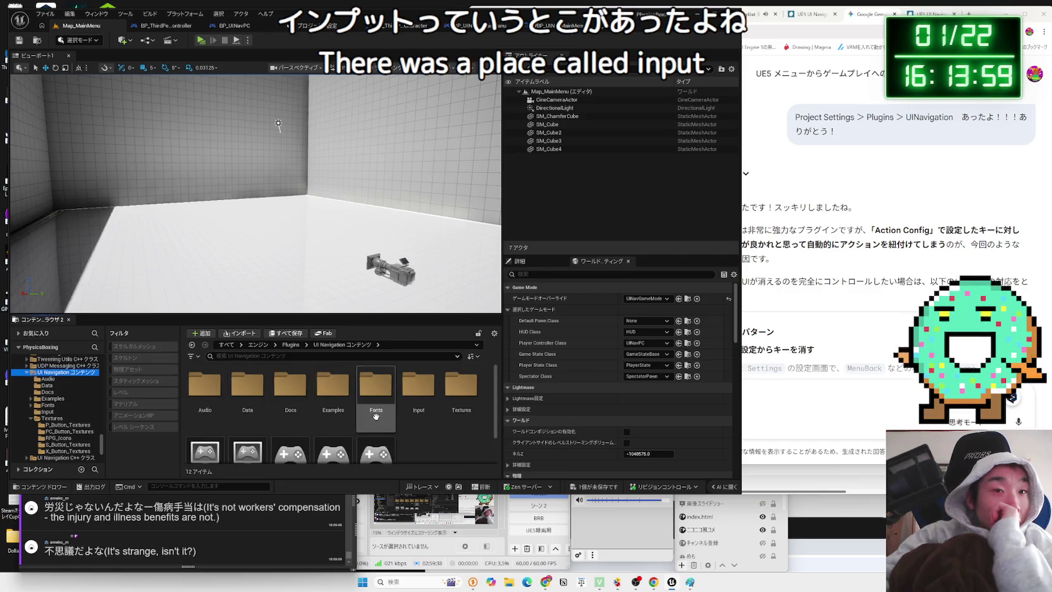
double_click(418, 385)
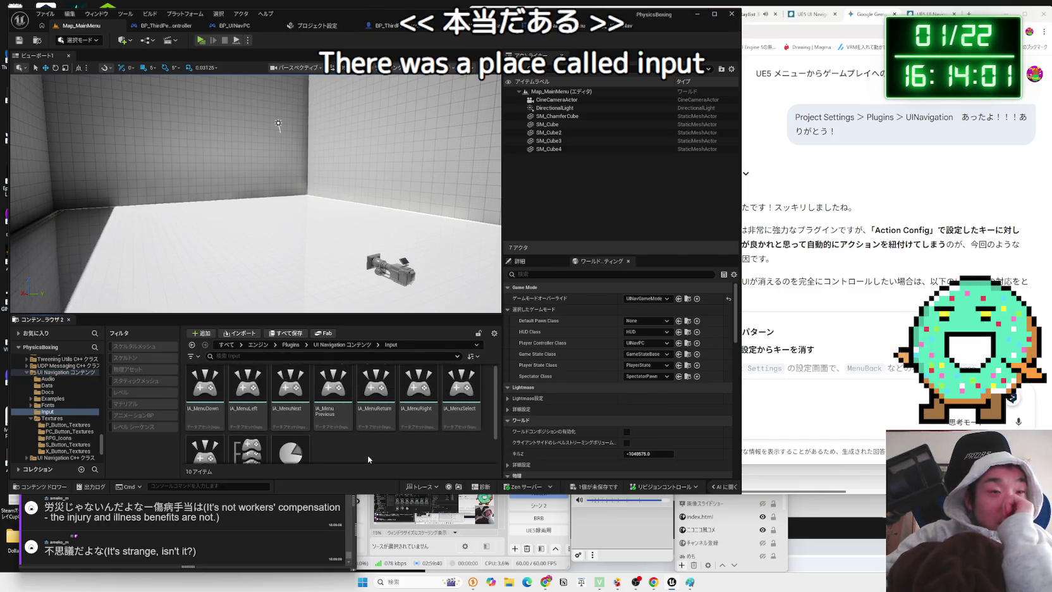
scroll(321, 424, "down", 1)
left_click(302, 434)
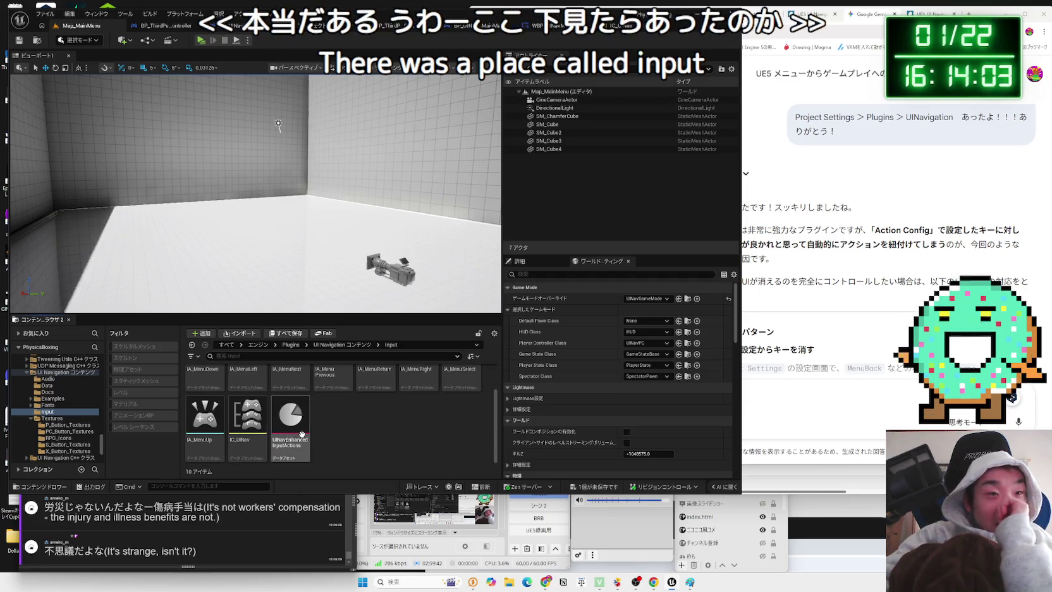
left_click(259, 426)
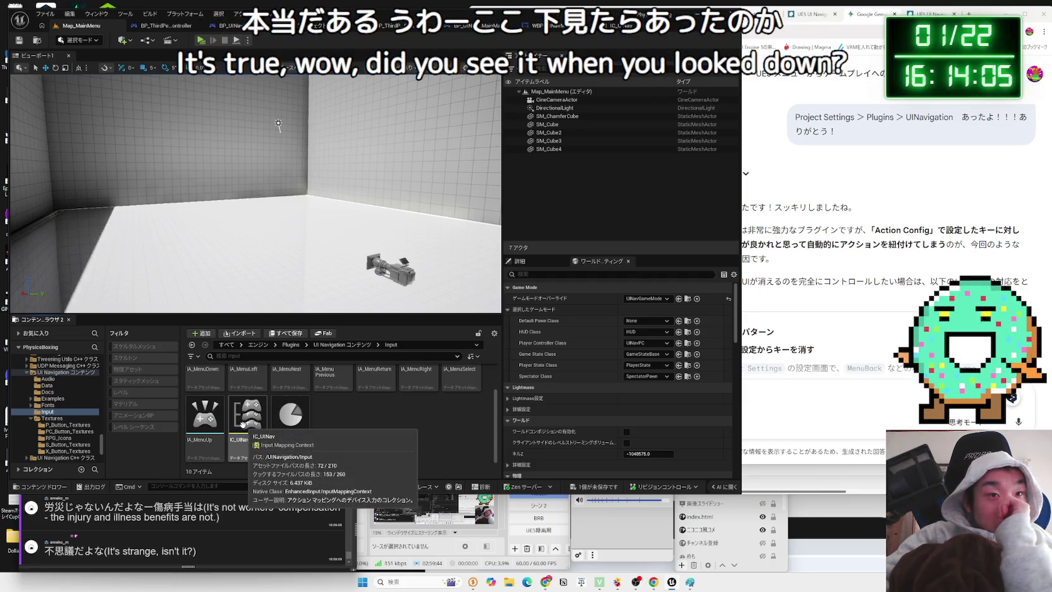
double_click(243, 424)
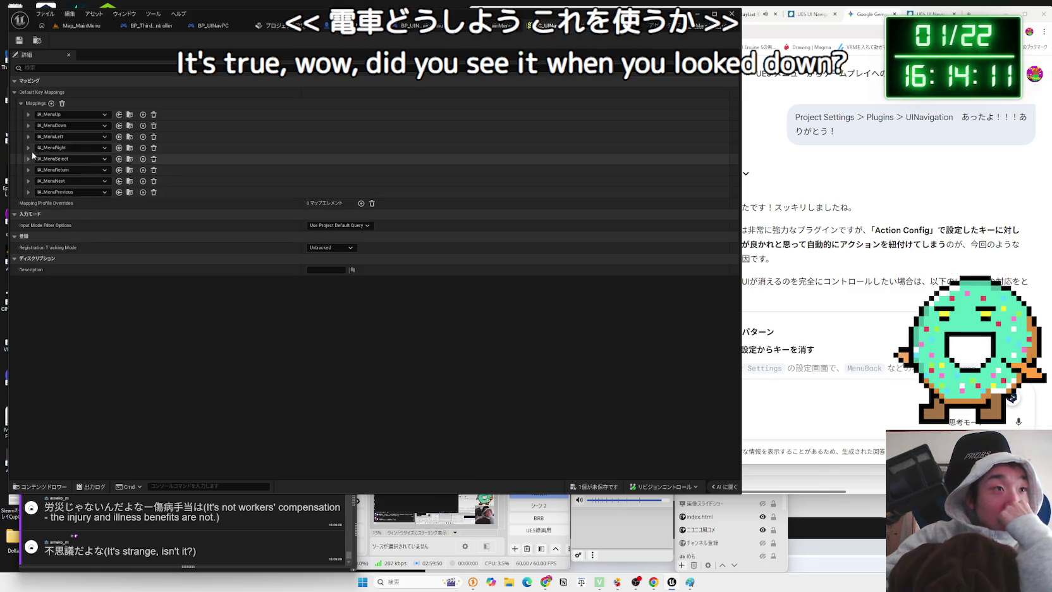
Review the Enhanced Input Context choices in the UI Navigation plugin settings
left_click(285, 27)
left_click(451, 357)
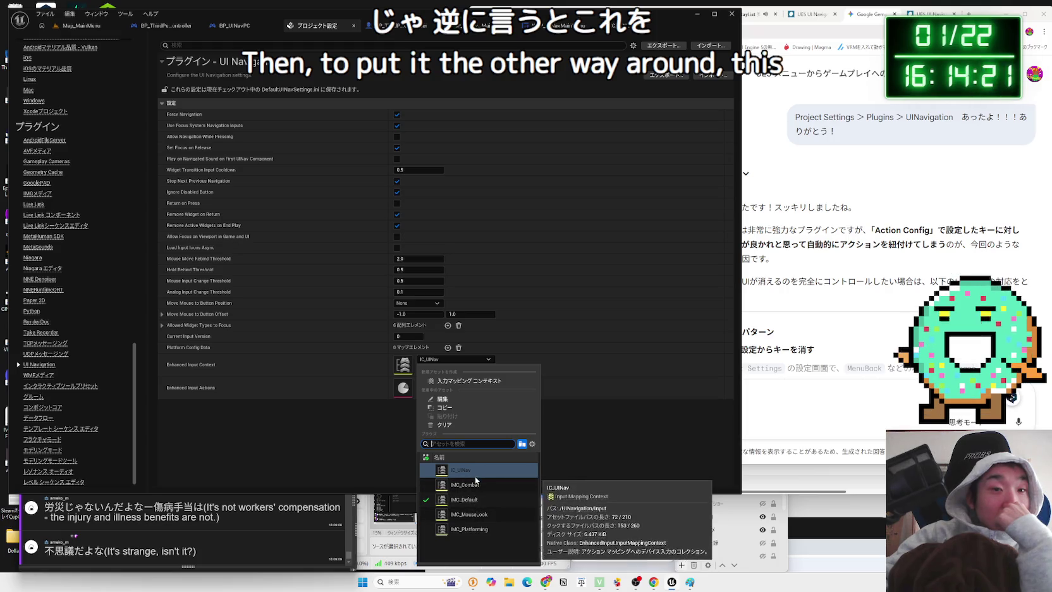
left_click(367, 458)
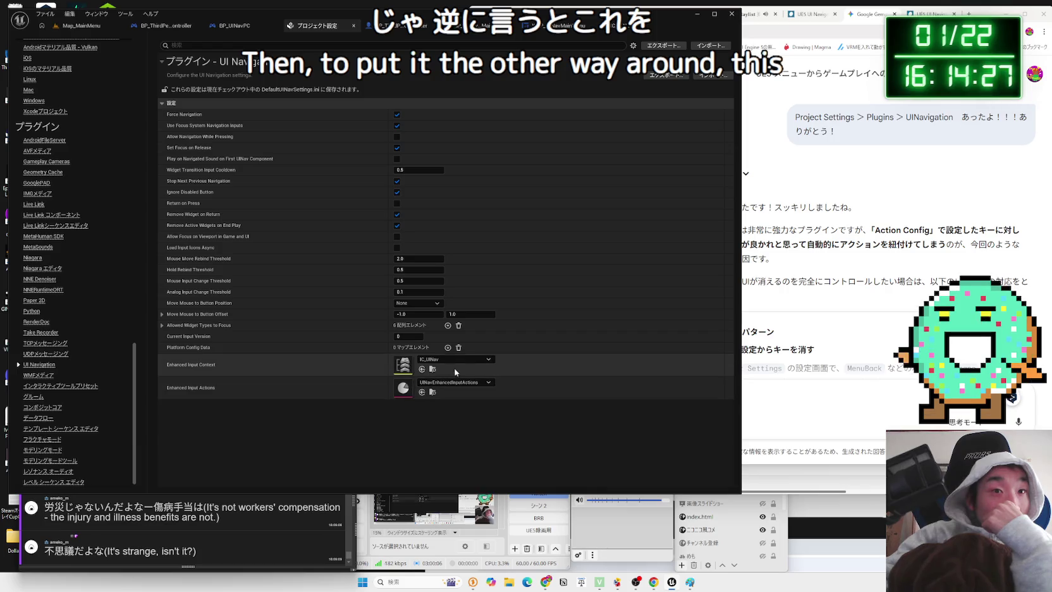
In IC_UINav, expand the IA_MenuReturn mappings to show Esc, Tab and a gamepad face button
left_click(620, 26)
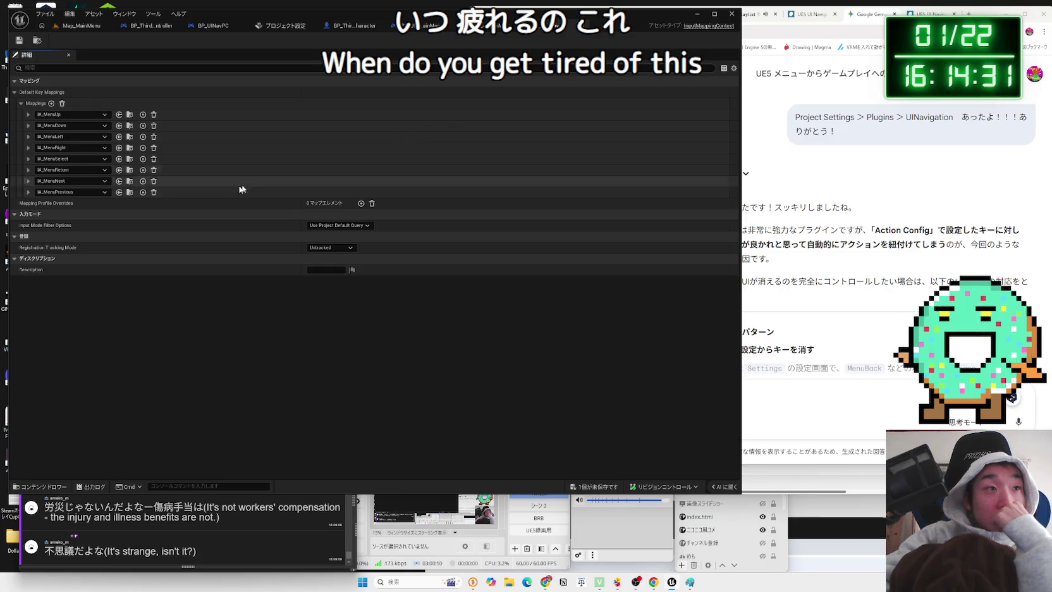
left_click(29, 191)
left_click(28, 192)
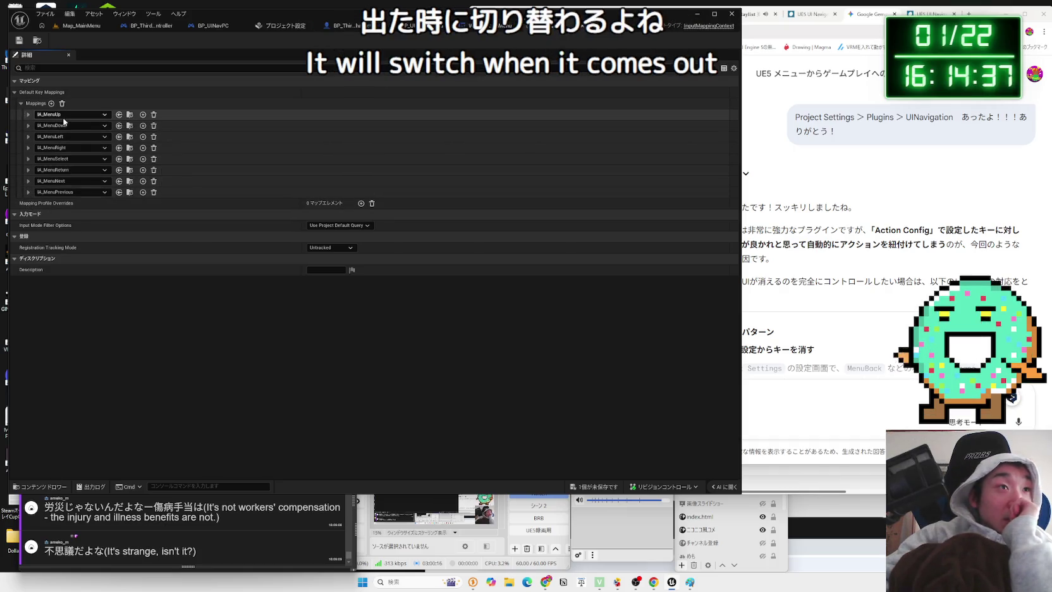
left_click(28, 158)
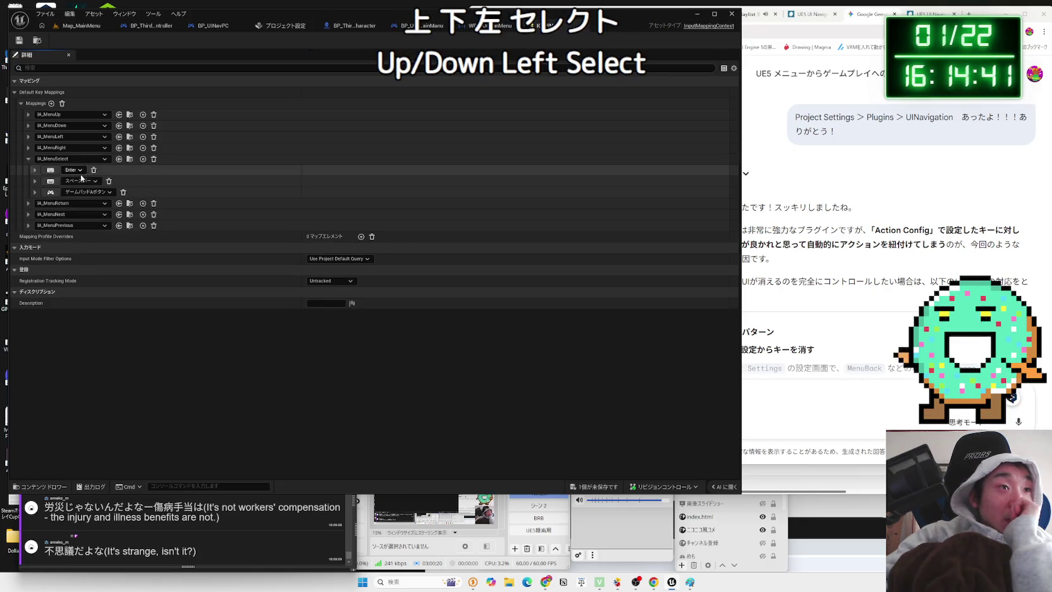
left_click(28, 159)
left_click(29, 169)
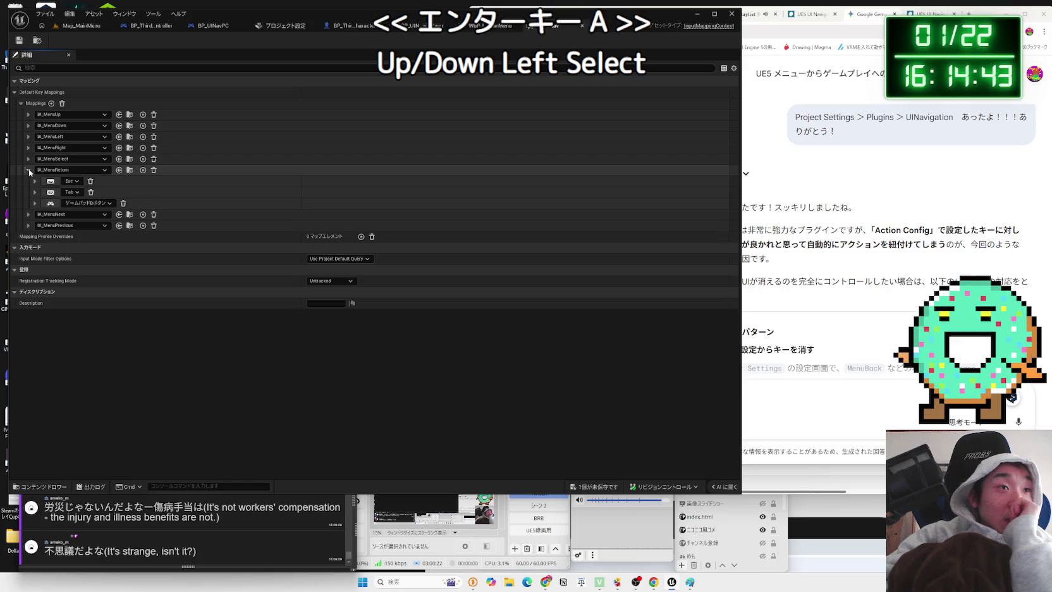
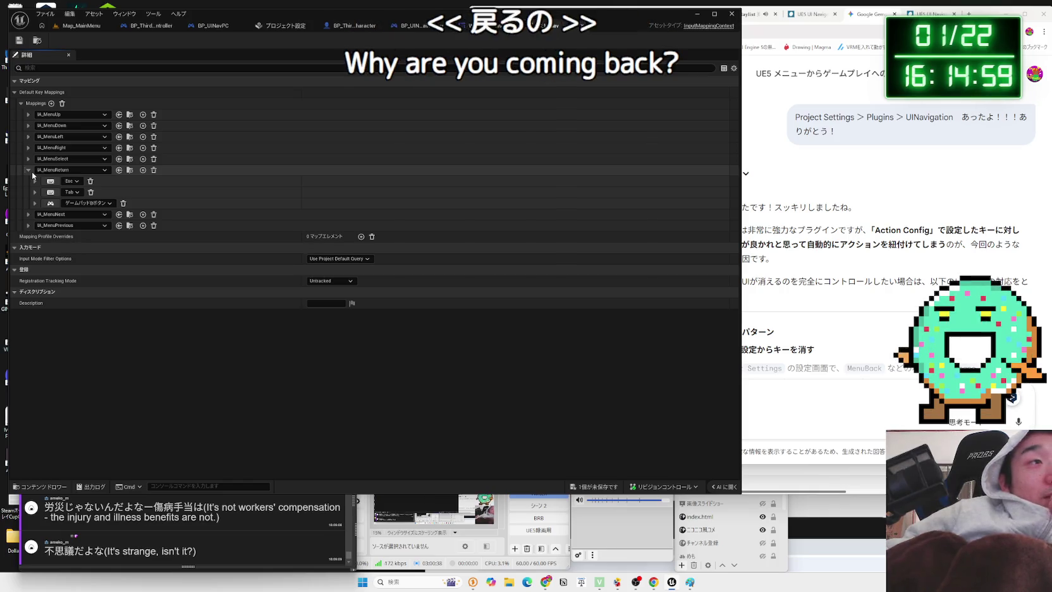
From the WBP_UINavMainMenu event graph, search every blueprint for 'MenuReturn'
left_click(130, 171)
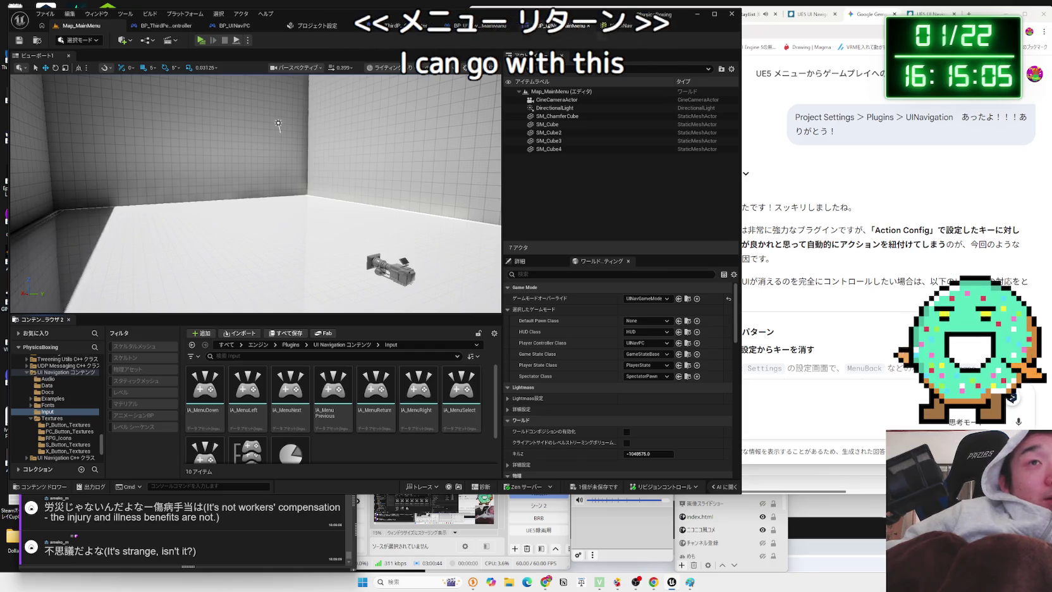
left_click(562, 29)
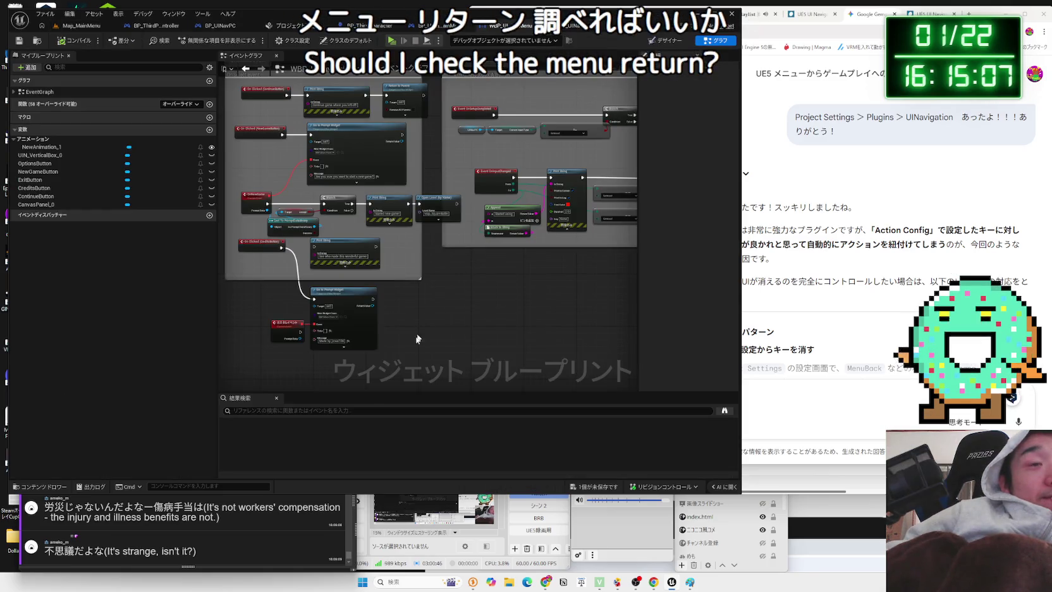
left_click(303, 410)
type("Menu")
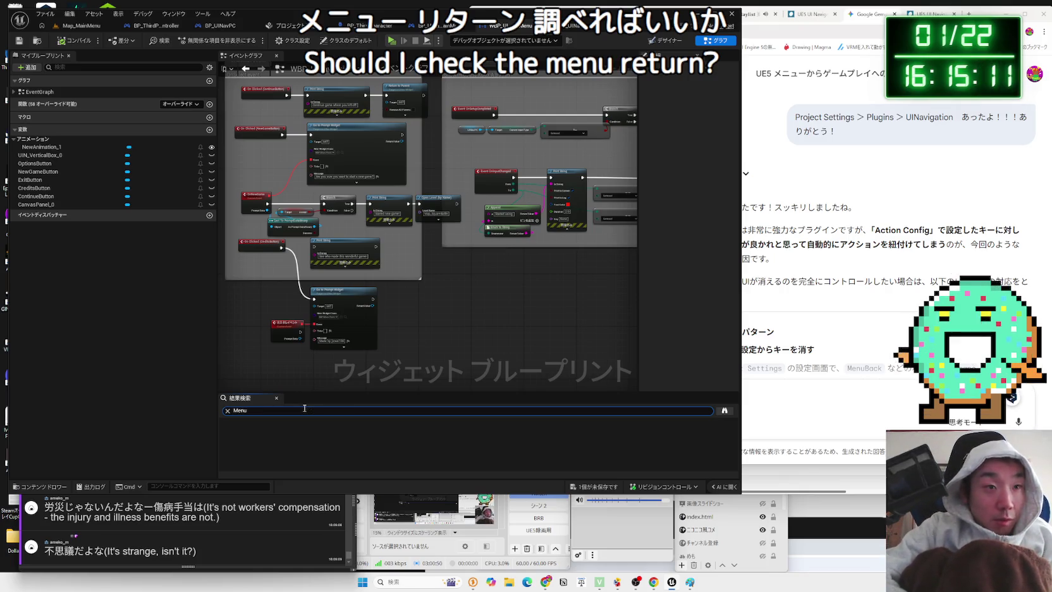
type("Return")
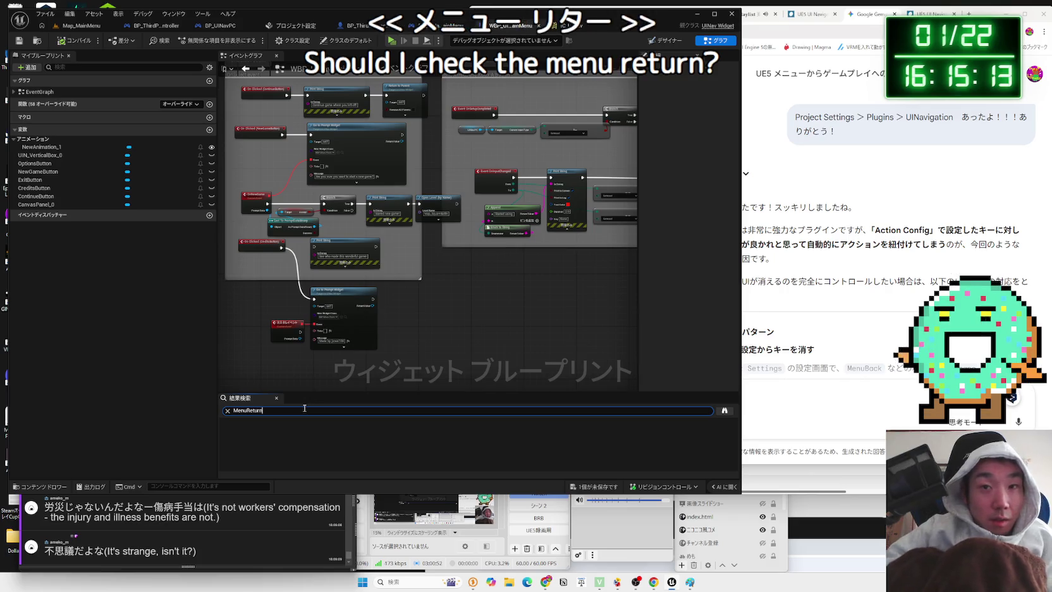
left_click(725, 410)
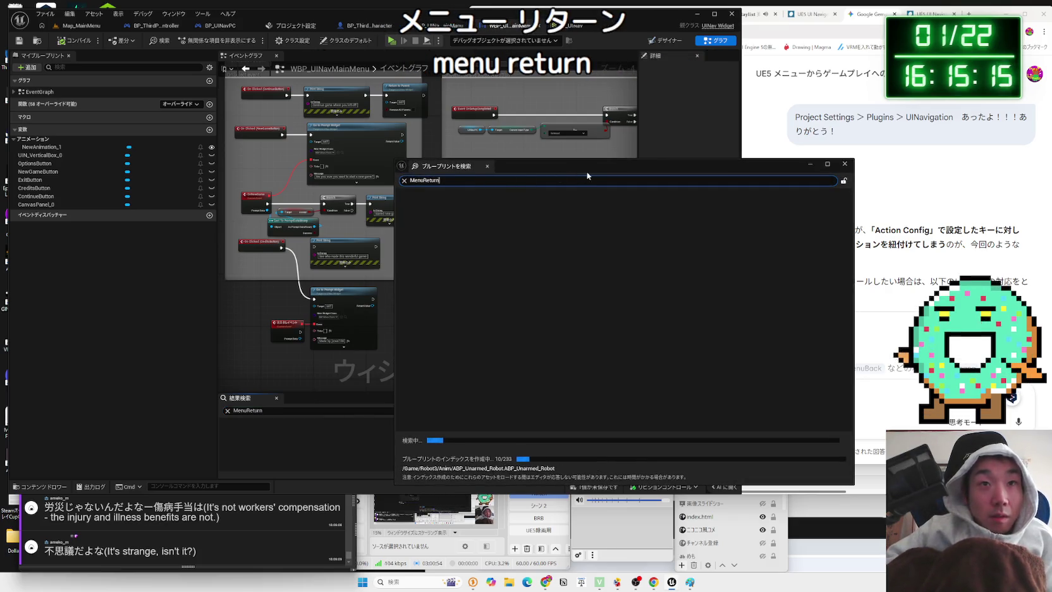
Review the MenuReturn search results, which appear only in UINavDocs comment text
left_click_drag(586, 175, 377, 115)
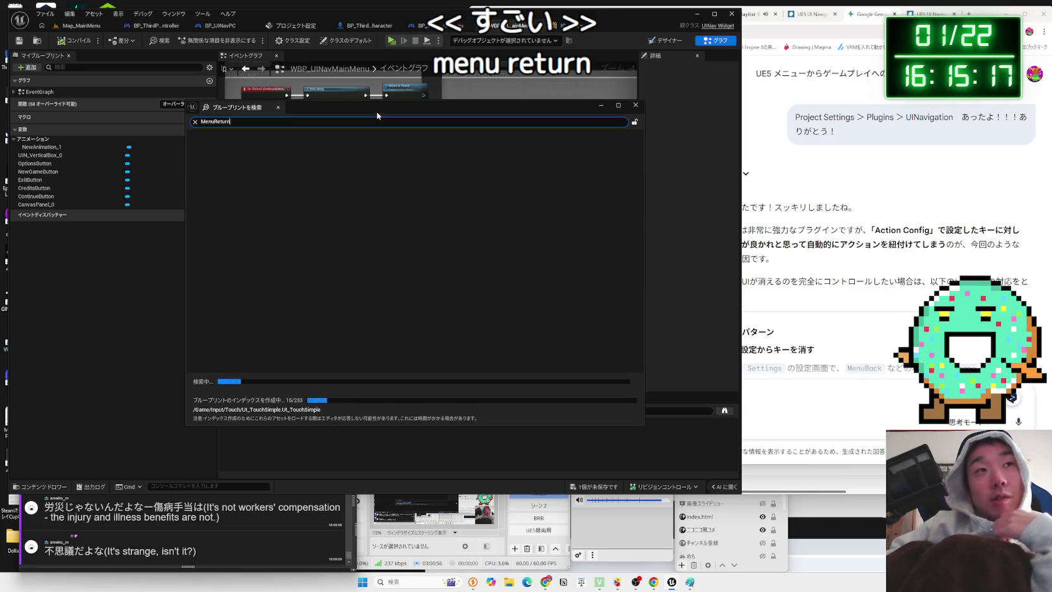
left_click(850, 263)
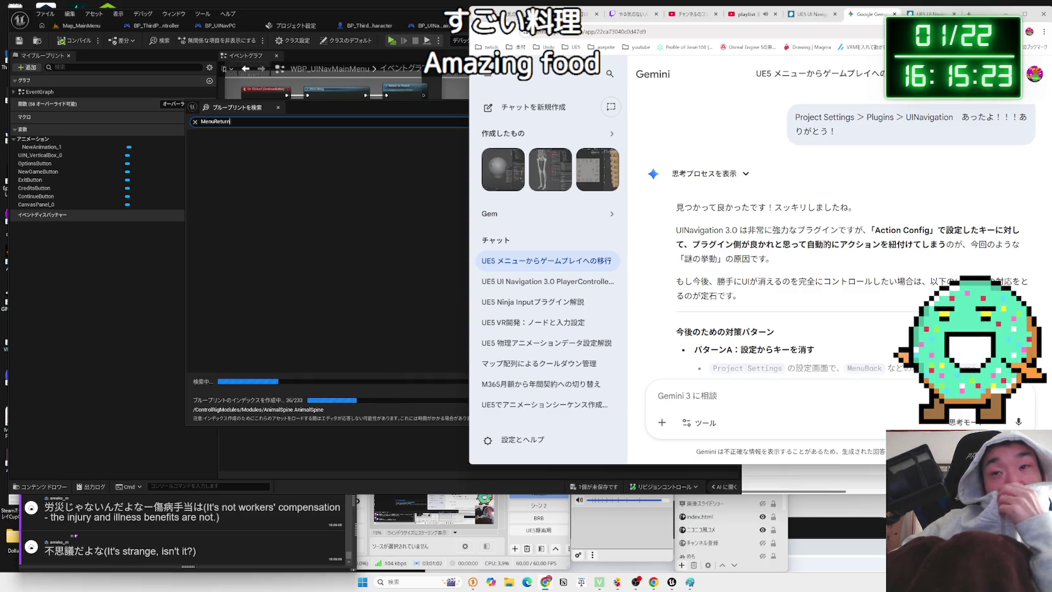
scroll(822, 252, "down", 3)
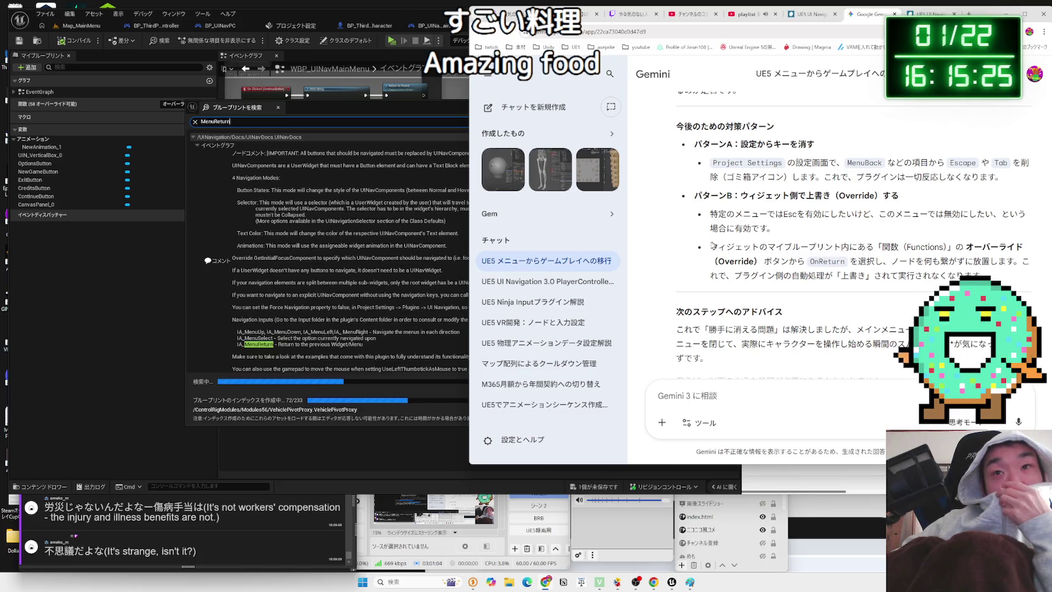
left_click(313, 211)
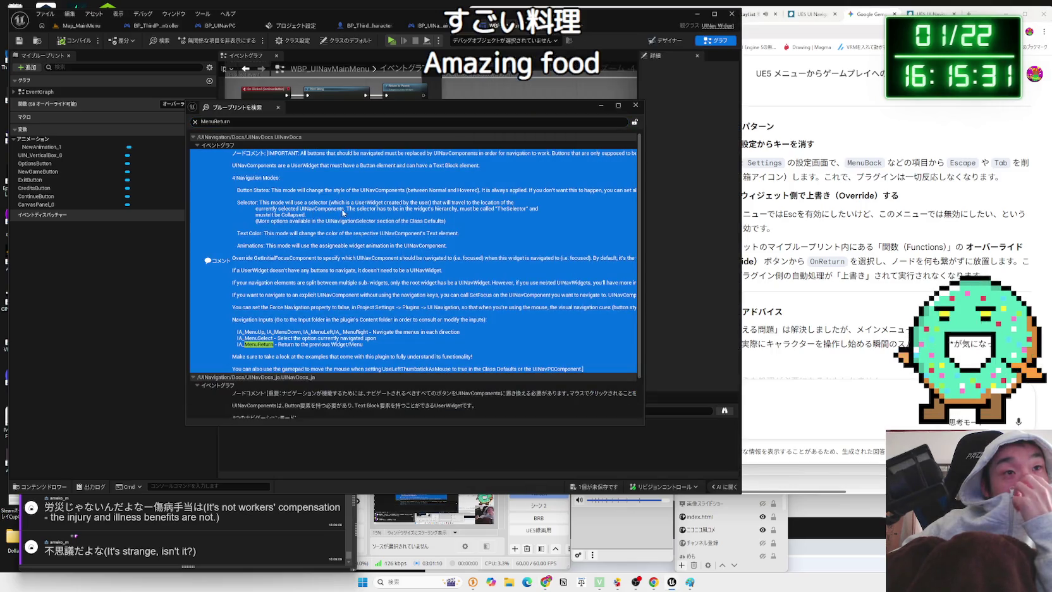
scroll(349, 257, "down", 5)
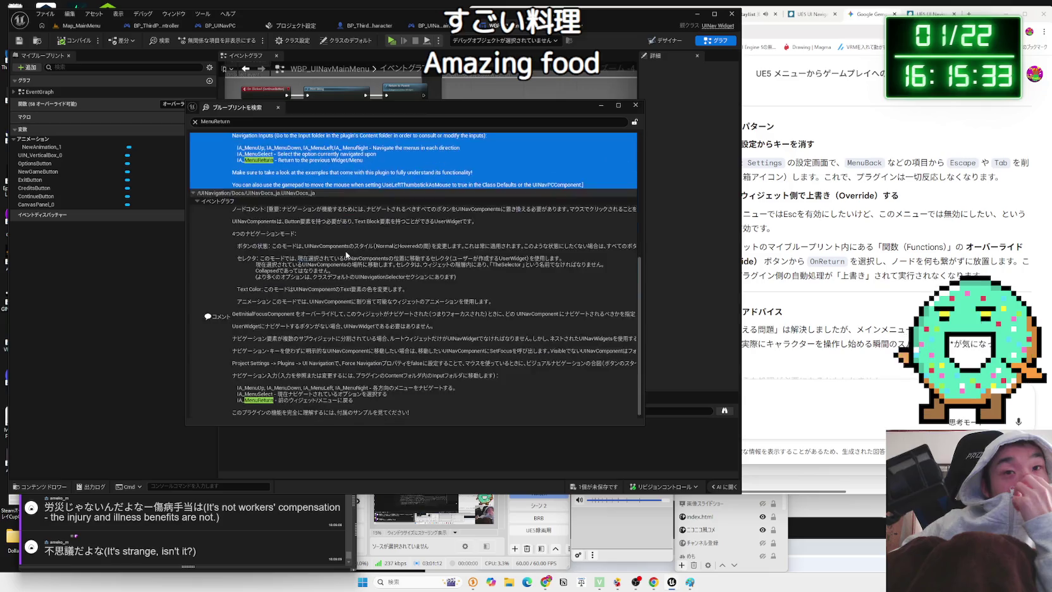
scroll(315, 273, "up", 1)
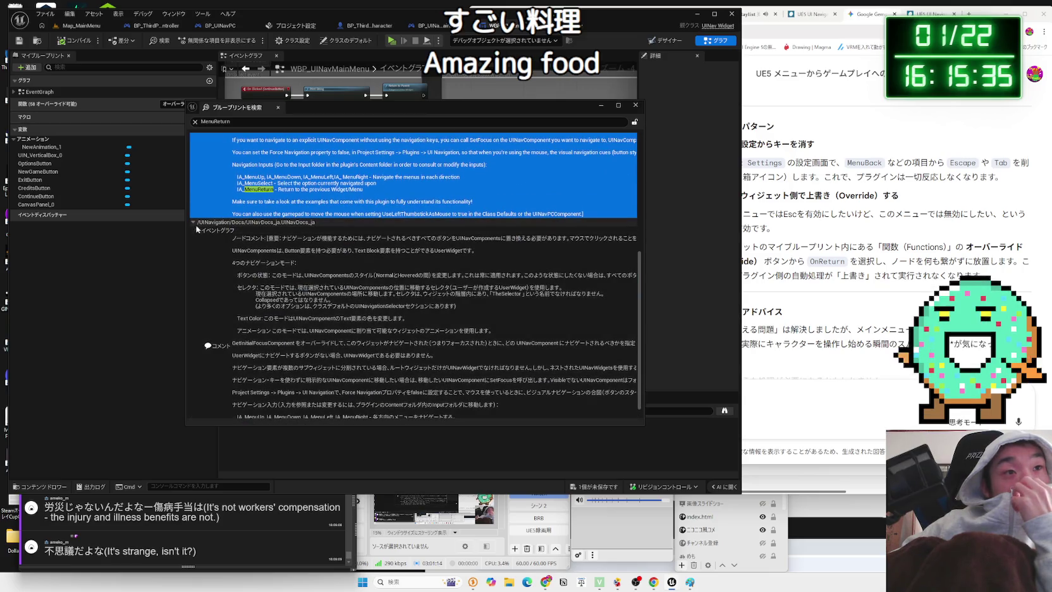
Collapse both UINavDocs result groups and close the Find in Blueprints window
left_click(194, 224)
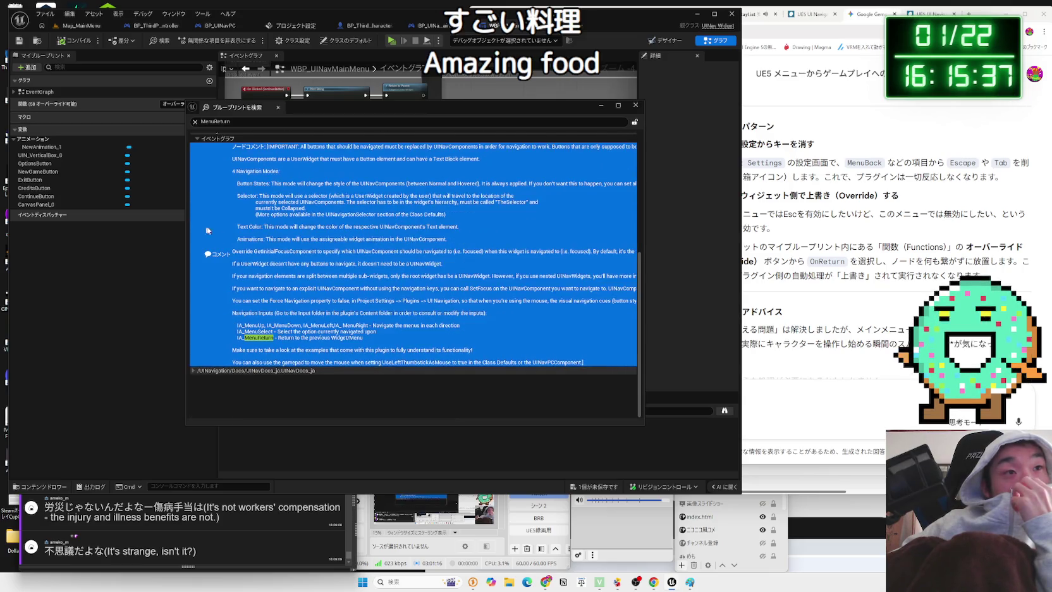
left_click(194, 138)
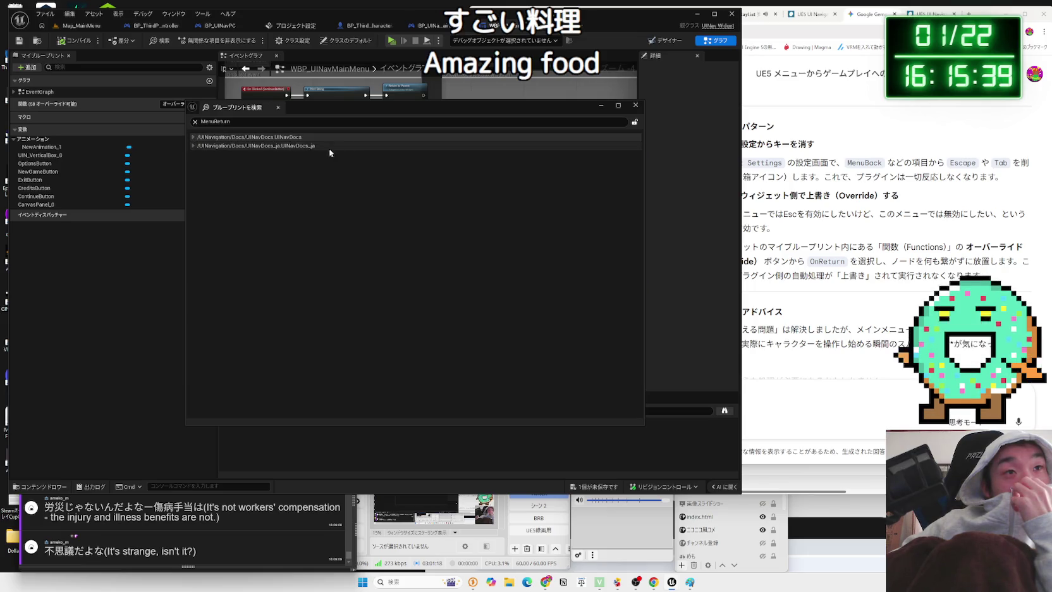
left_click(635, 106)
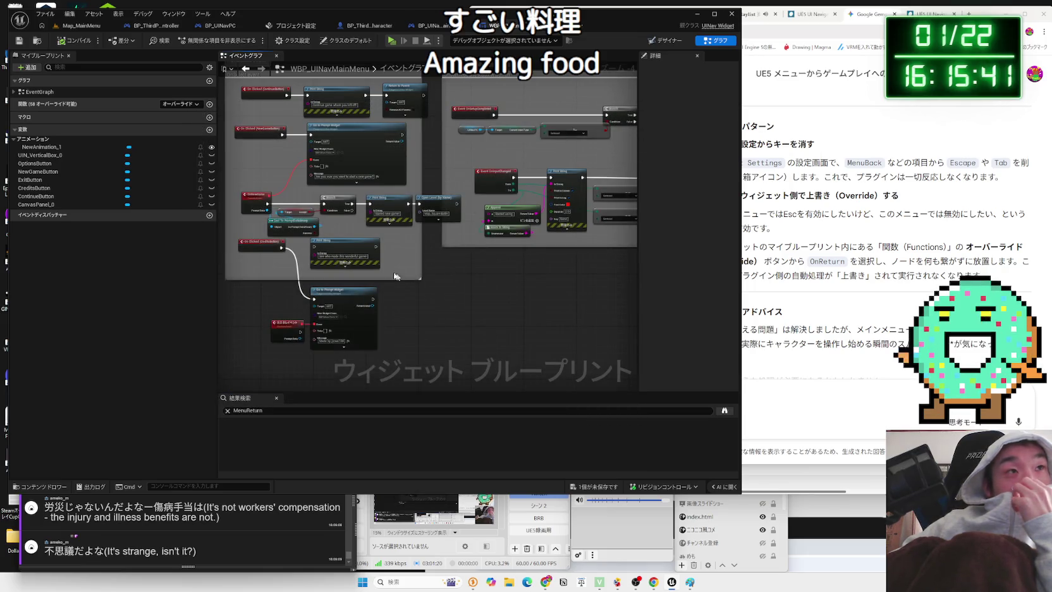
Inspect the UINavEnhancedInputActions asset and the input mapping context editor
scroll(309, 231, "up", 5)
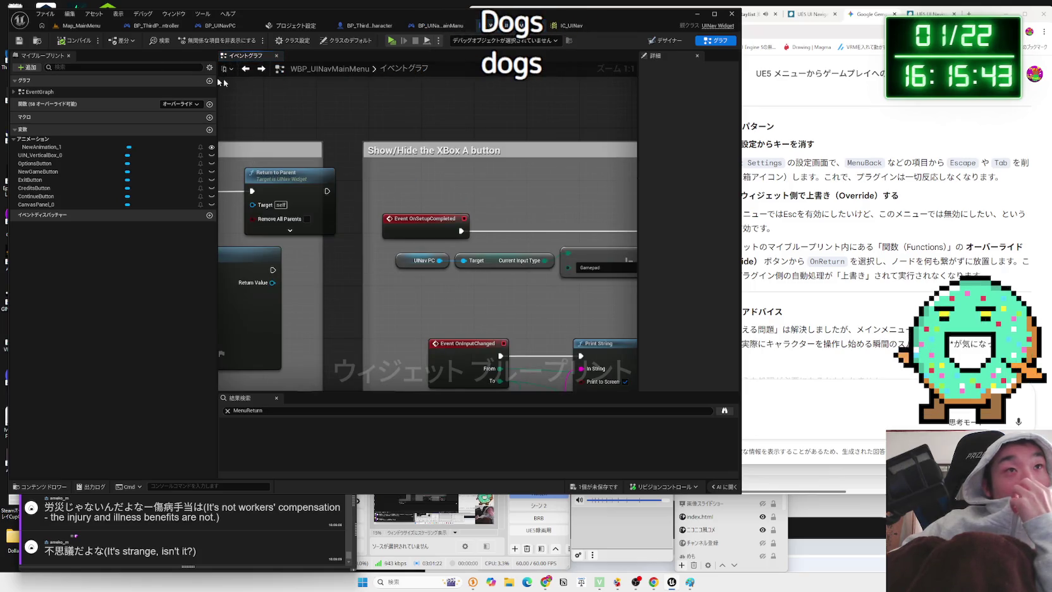
left_click(67, 27)
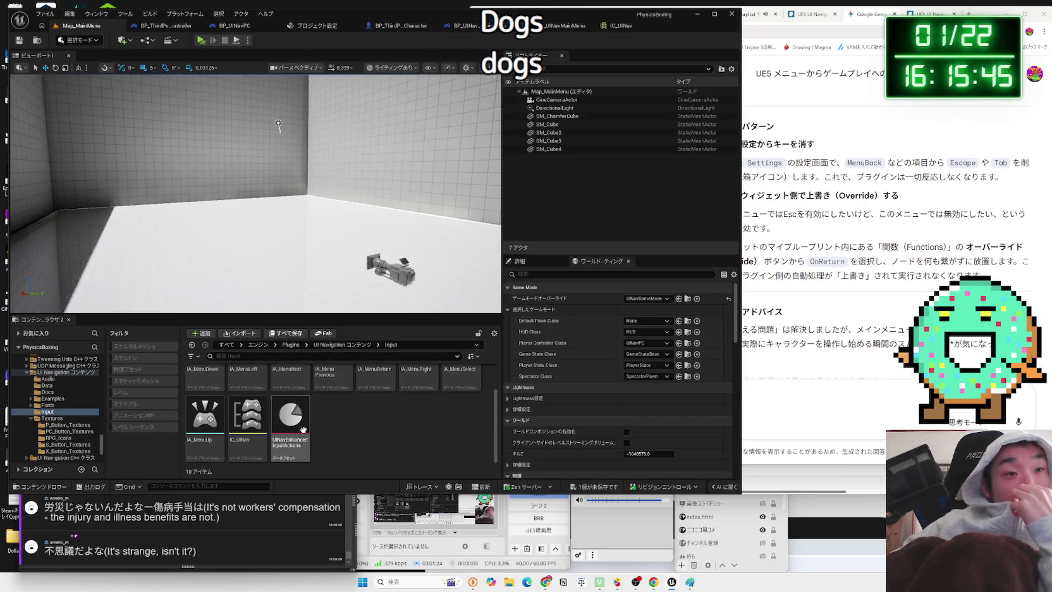
double_click(302, 429)
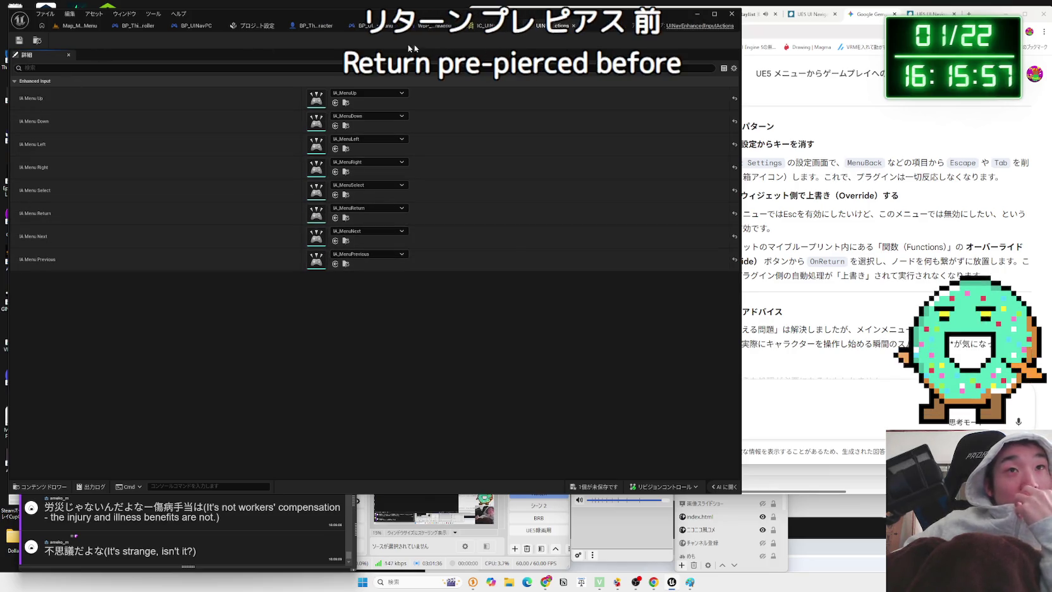
left_click(489, 26)
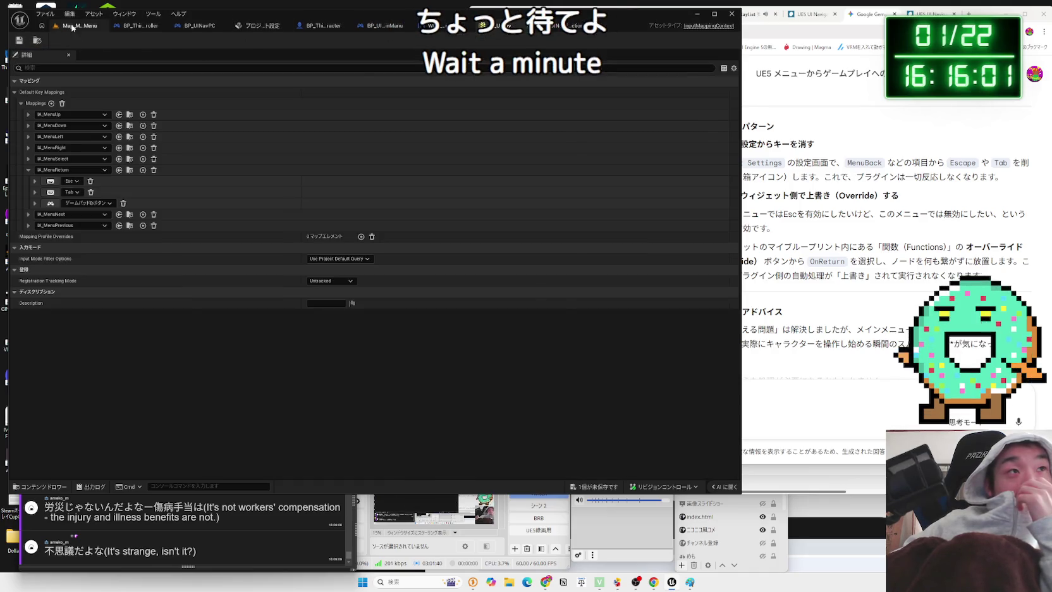
left_click(72, 26)
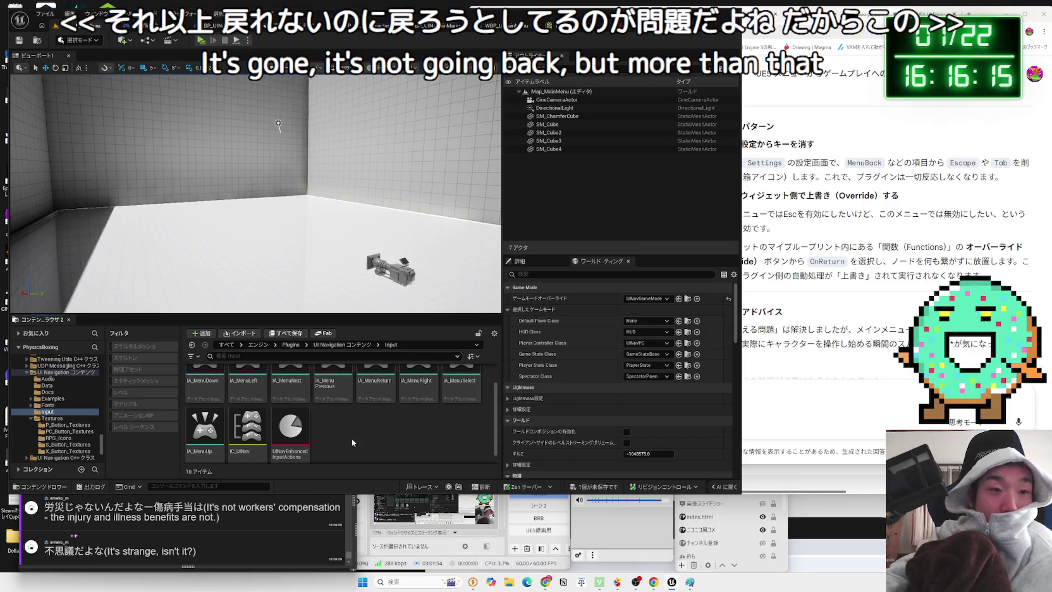
Select IC_UINav, then open UINavControllerDocs from the plugin's Docs folder
mouse_move(251, 435)
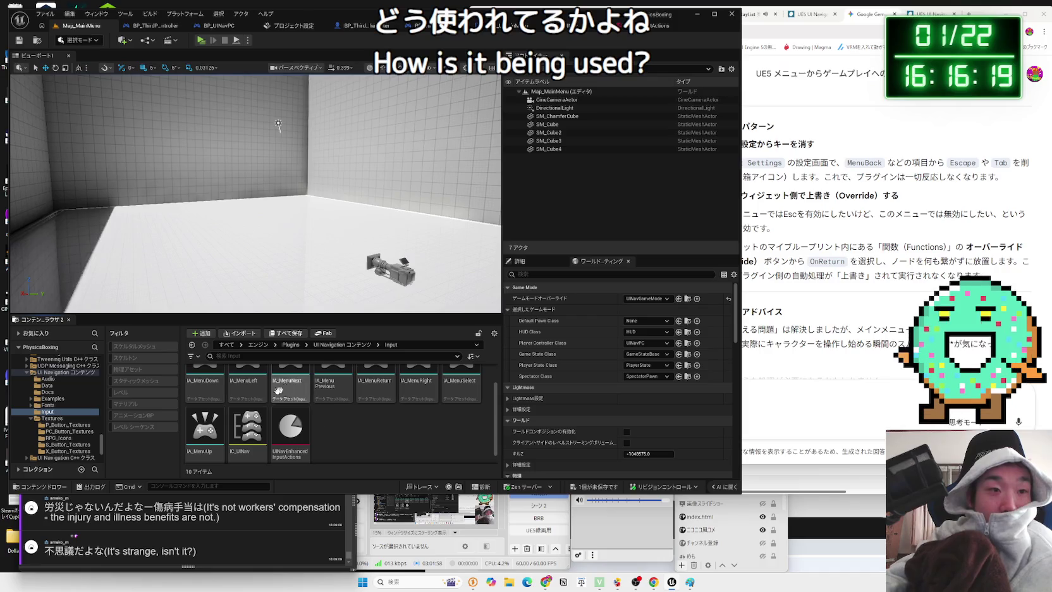
left_click(247, 428)
mouse_move(247, 428)
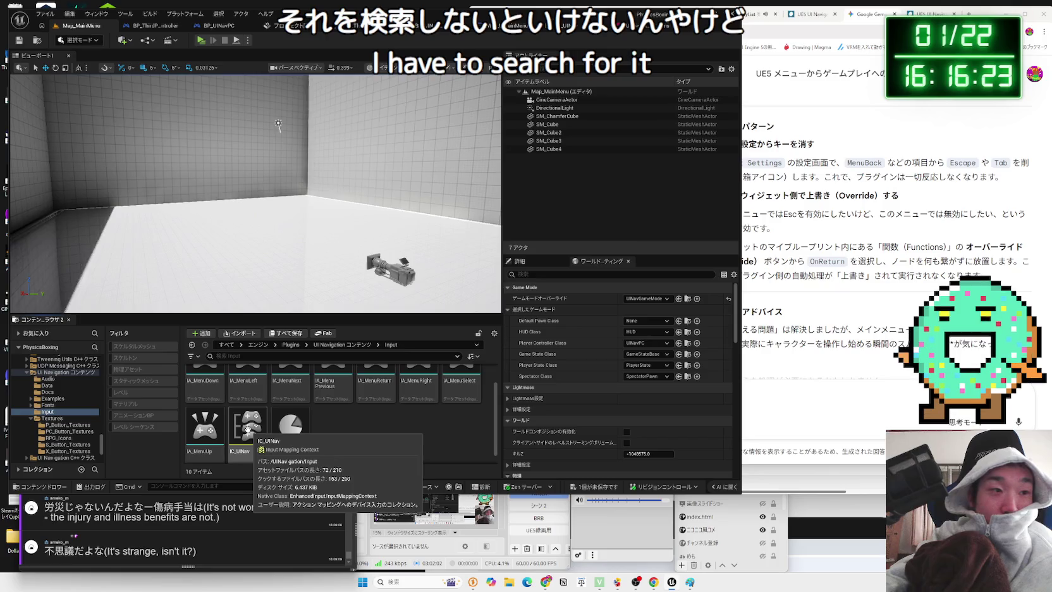
left_click(51, 392)
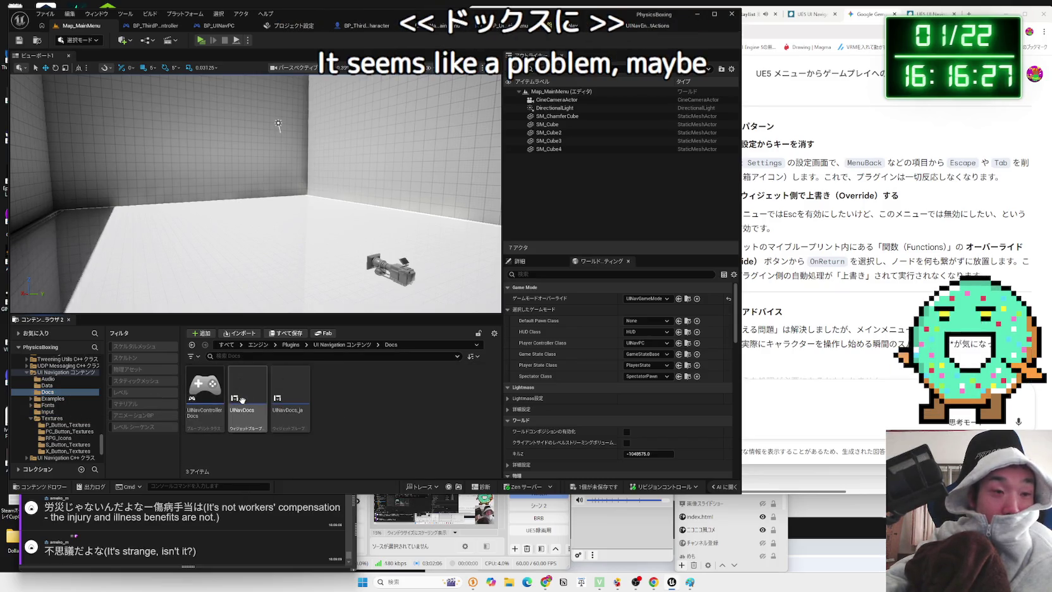
left_click(282, 394)
left_click(207, 422)
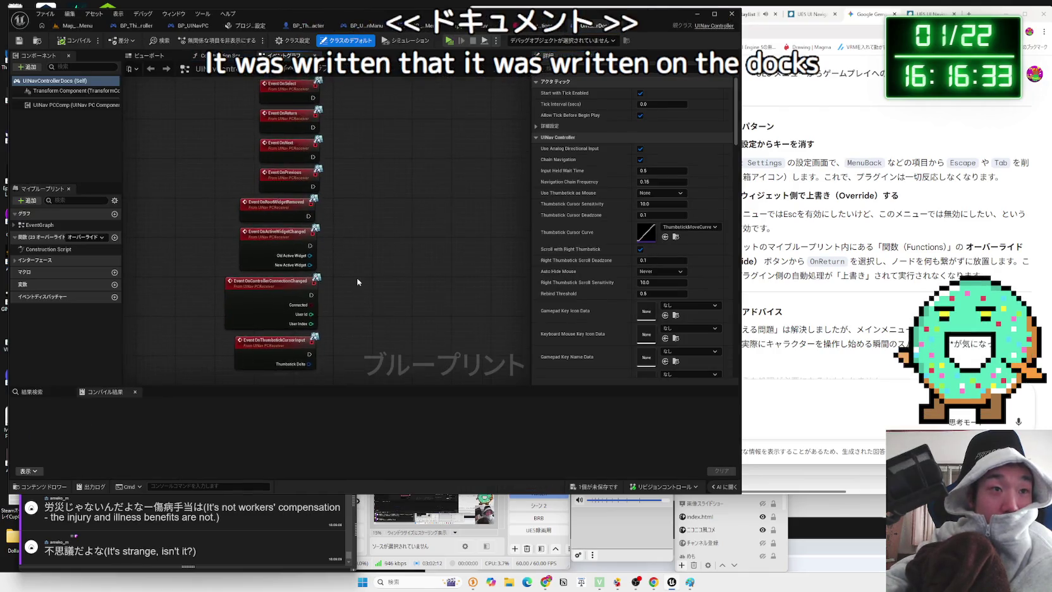
Locate the Event OnReturn node in UINavControllerDocs and open the blueprint-wide search
left_click_drag(357, 279, 361, 316)
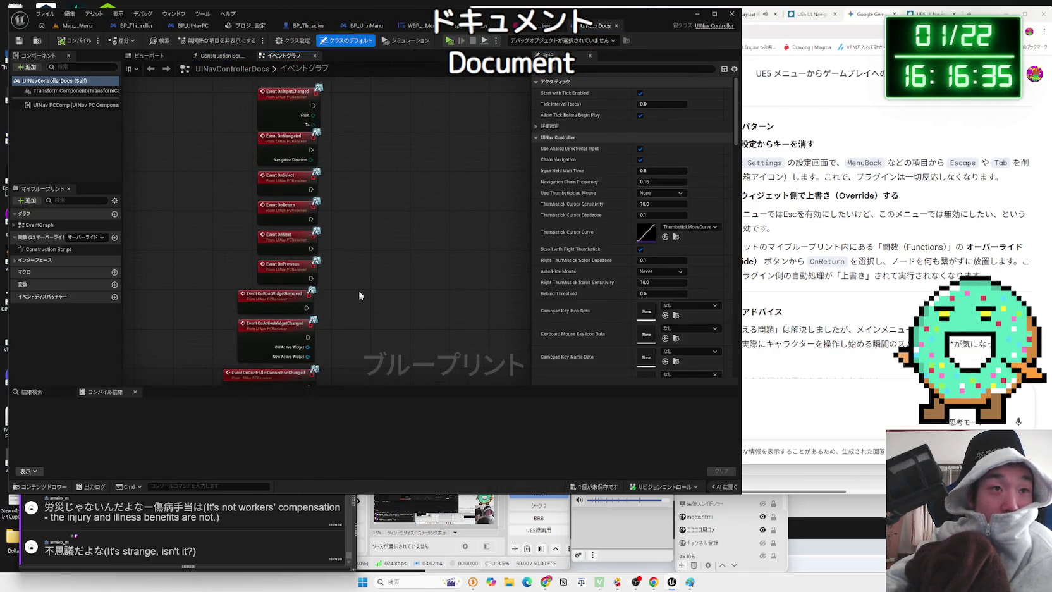
scroll(359, 290, "up", 1)
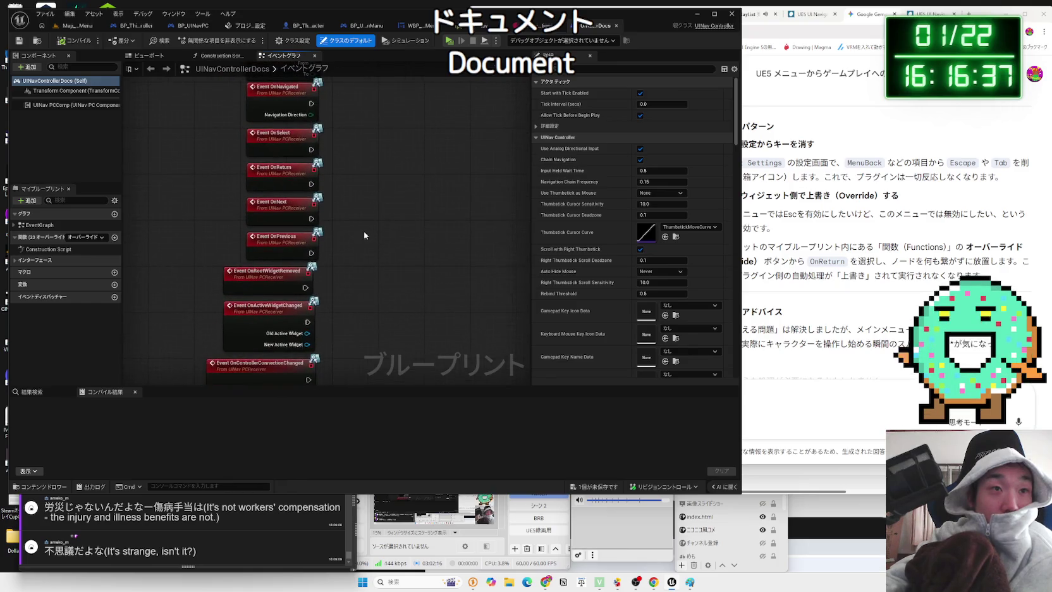
left_click(292, 174)
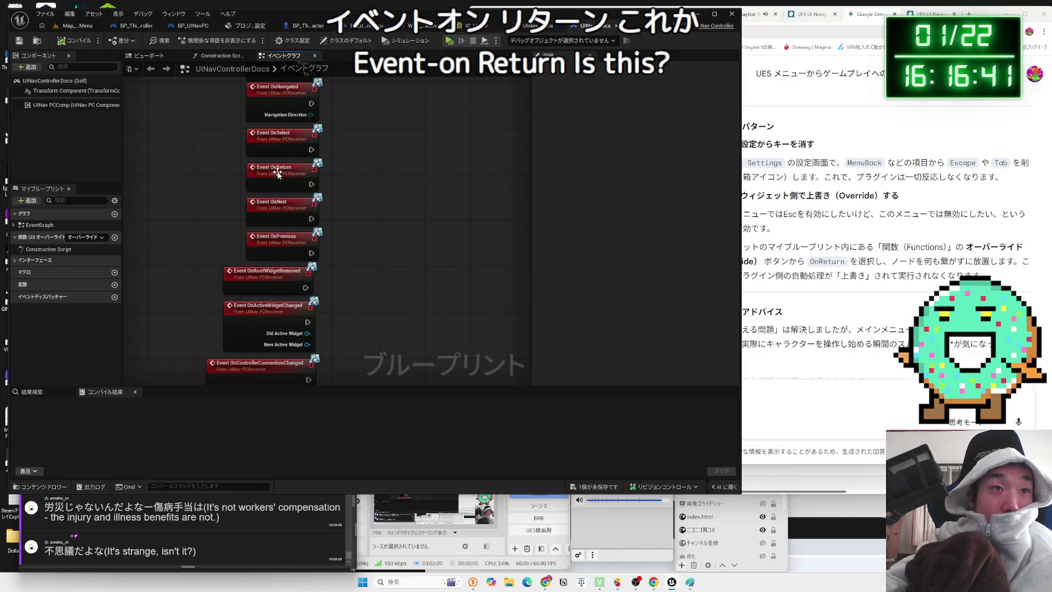
left_click(277, 172)
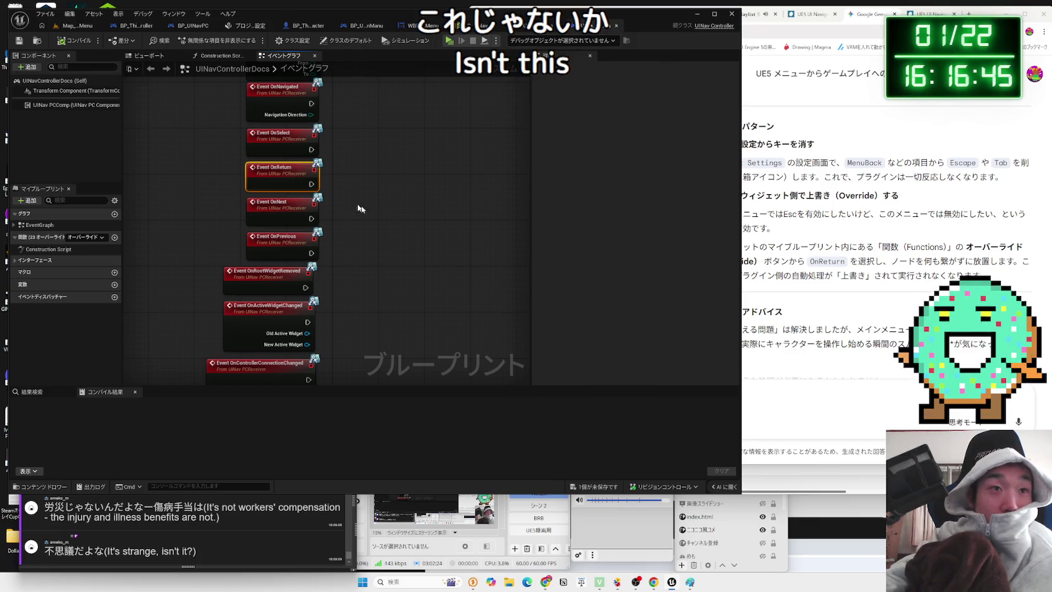
left_click(45, 393)
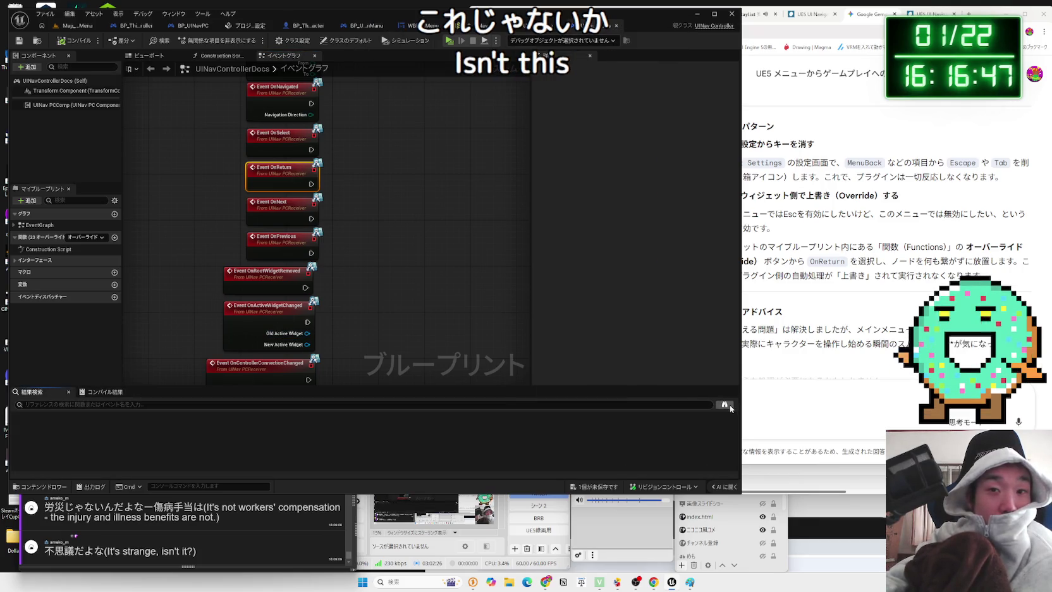
left_click(728, 406)
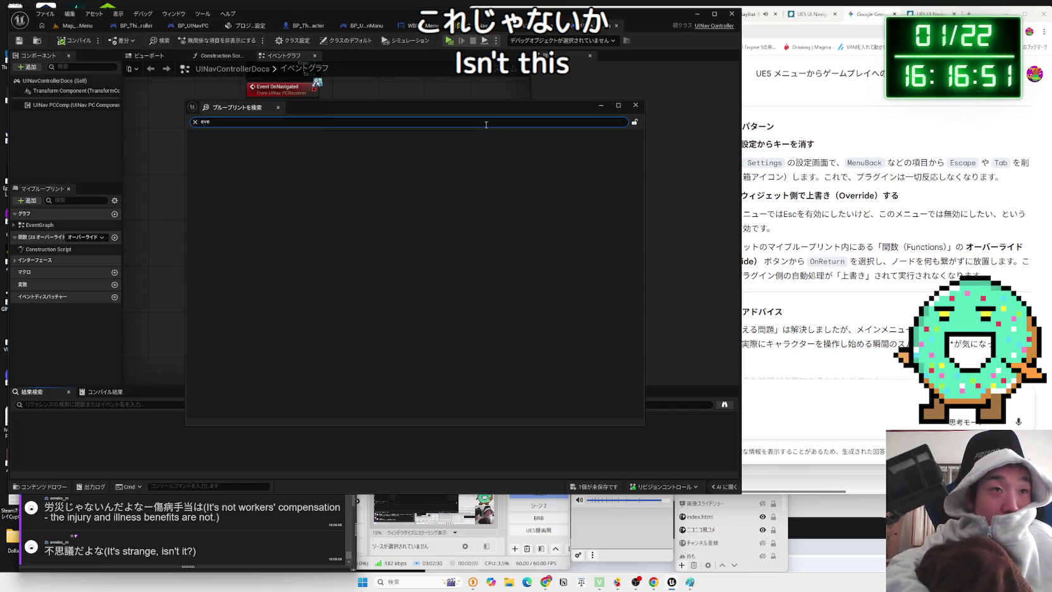
type("eventonretur")
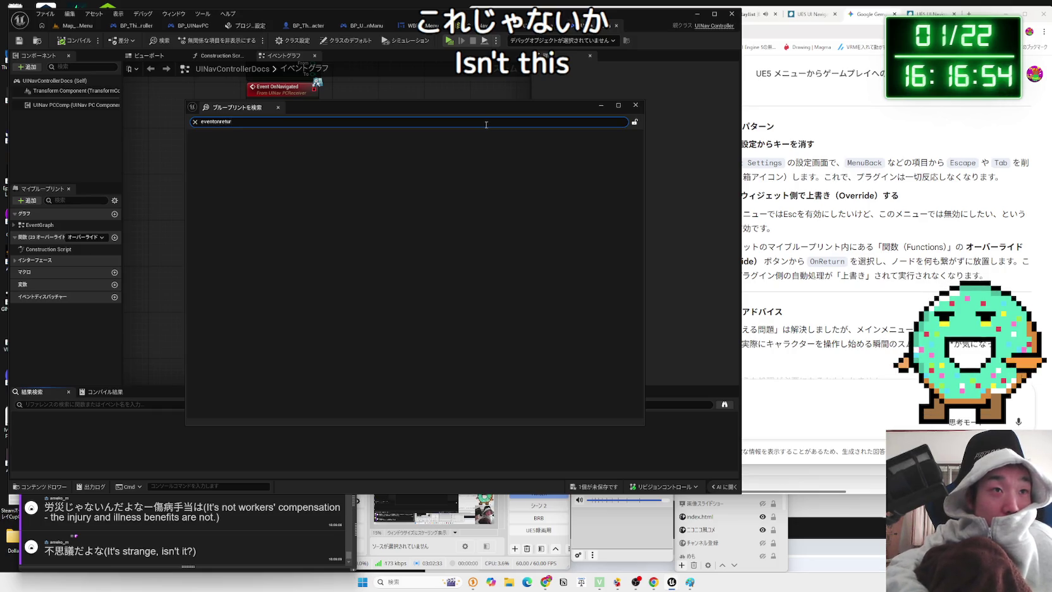
Search all blueprints for 'event onreturn'
type("n")
key("Return")
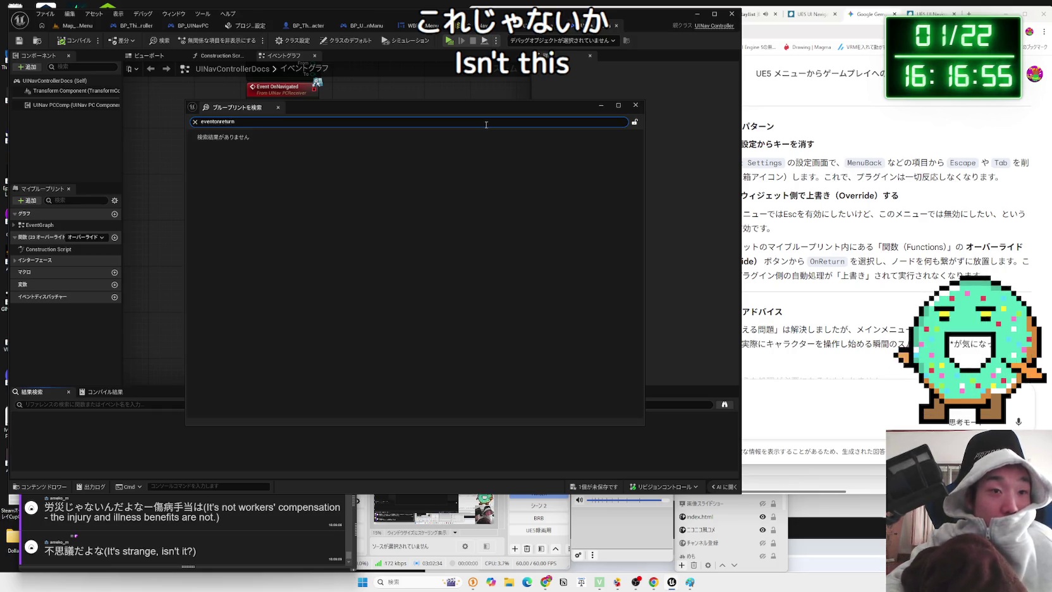
left_click_drag(374, 106, 692, 105)
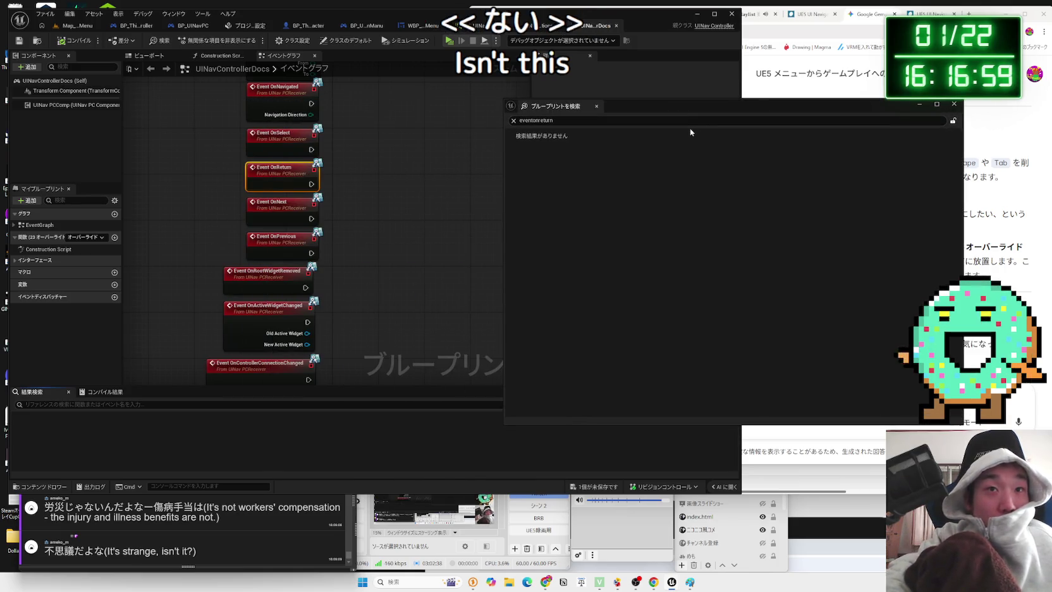
left_click(675, 120)
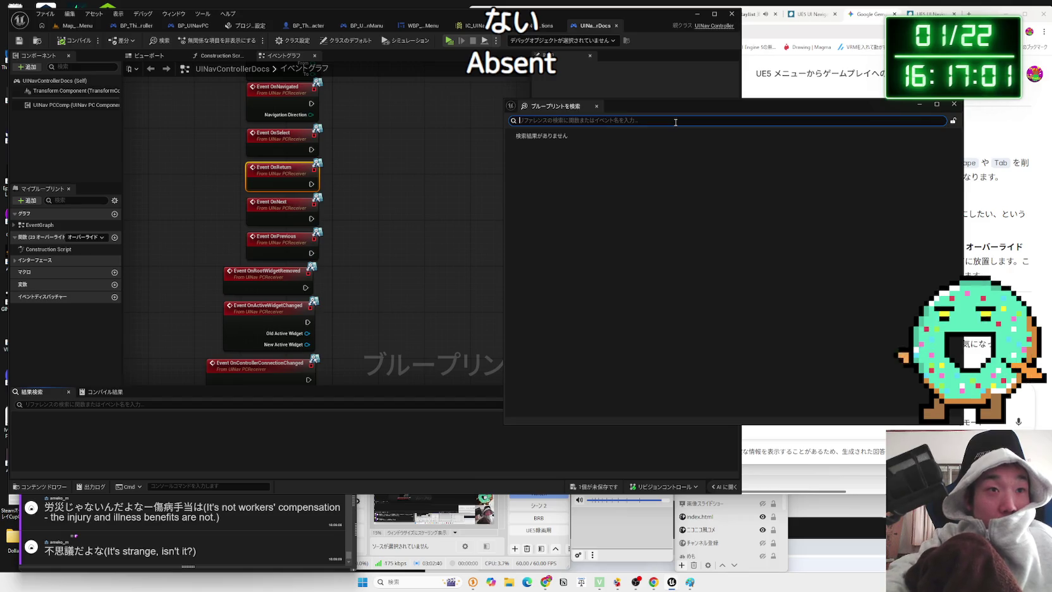
type("eventon re")
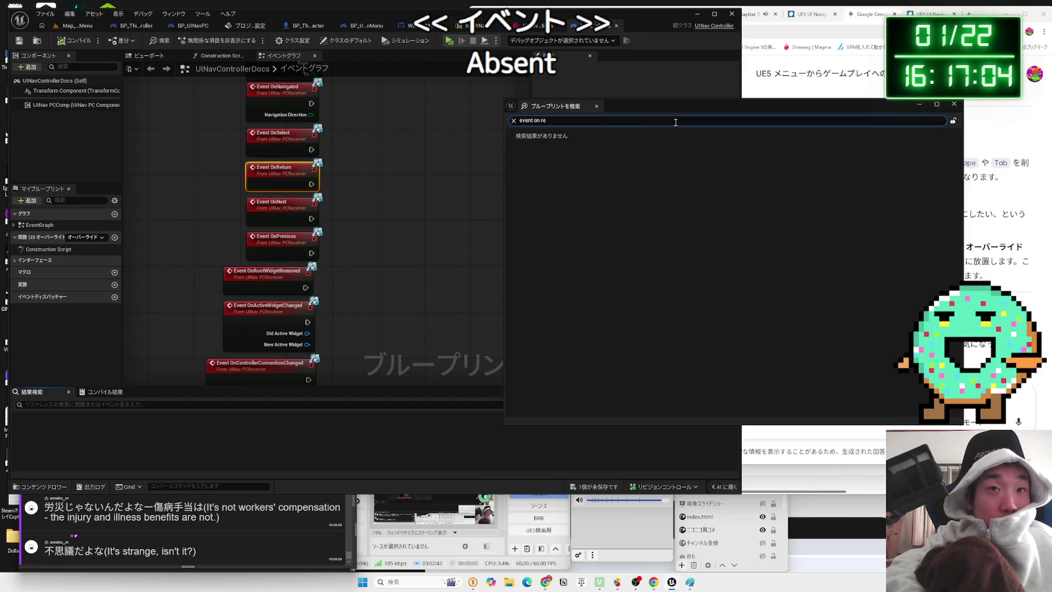
key("BackSpace")
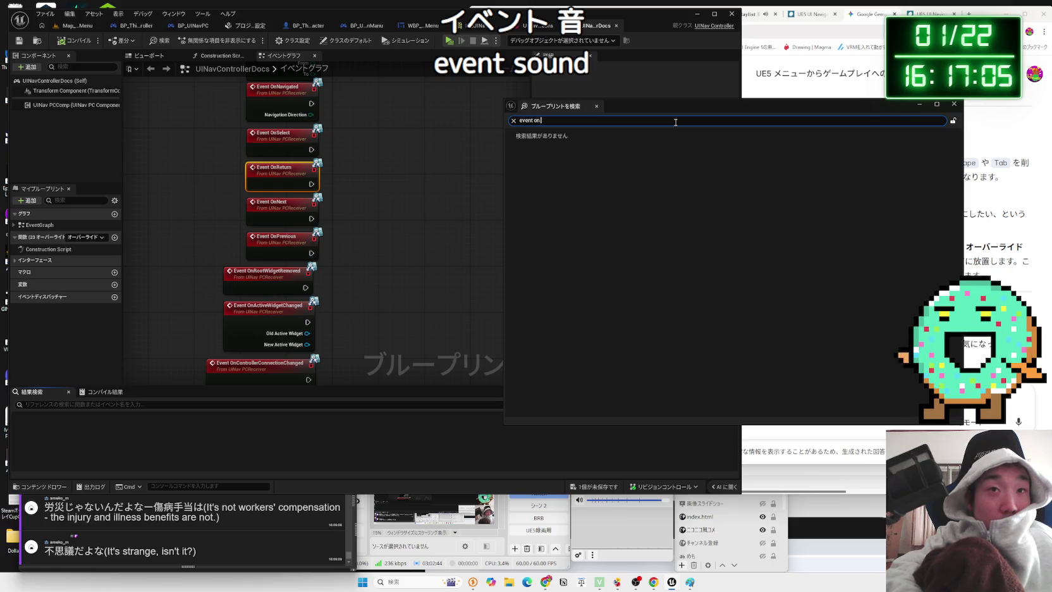
key("Return")
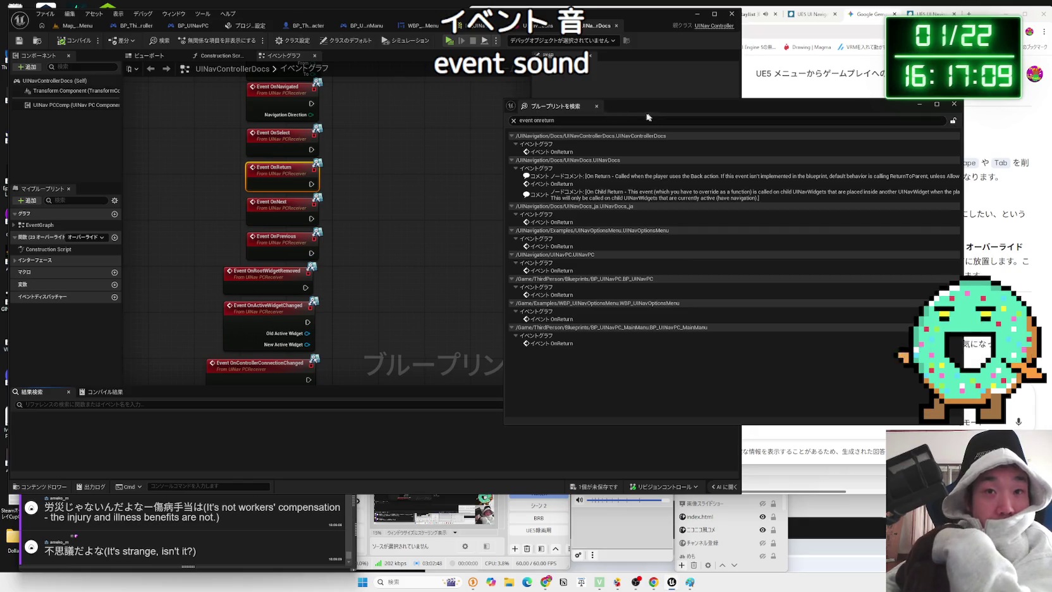
left_click_drag(605, 117, 438, 152)
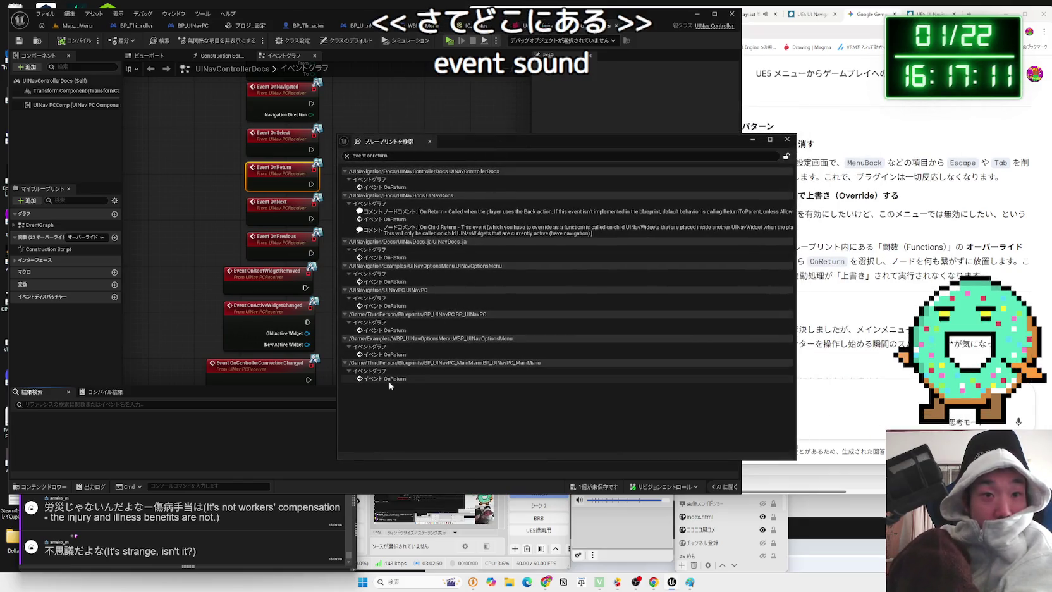
Open the BP_UINavPC_MainManu and WBP_UINavOptionsMenu OnReturn results, inspecting the Verify Changed Options event
double_click(389, 379)
left_click(389, 355)
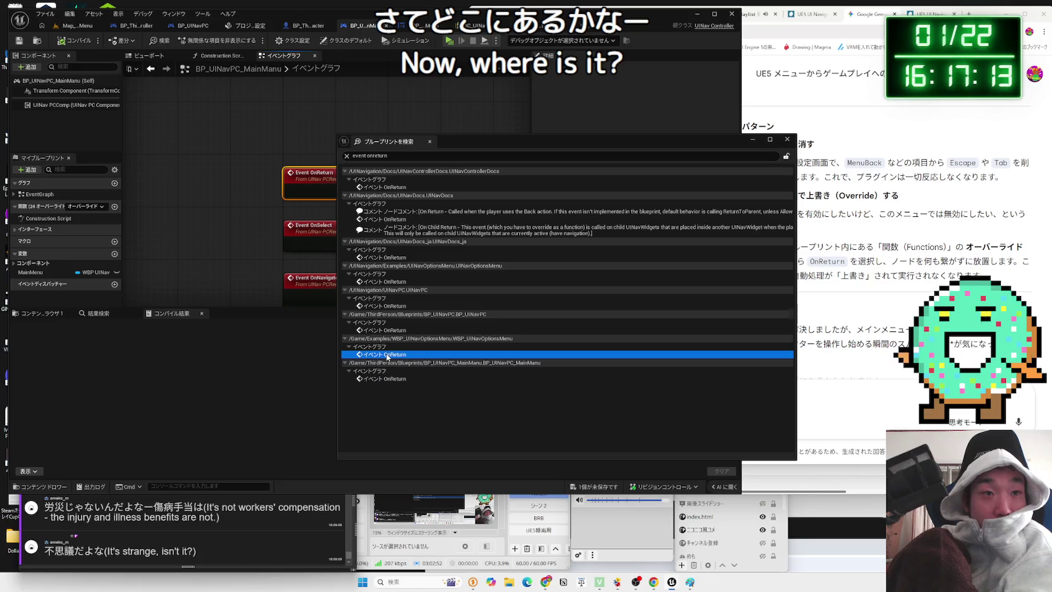
double_click(388, 355)
left_click_drag(518, 146, 863, 145)
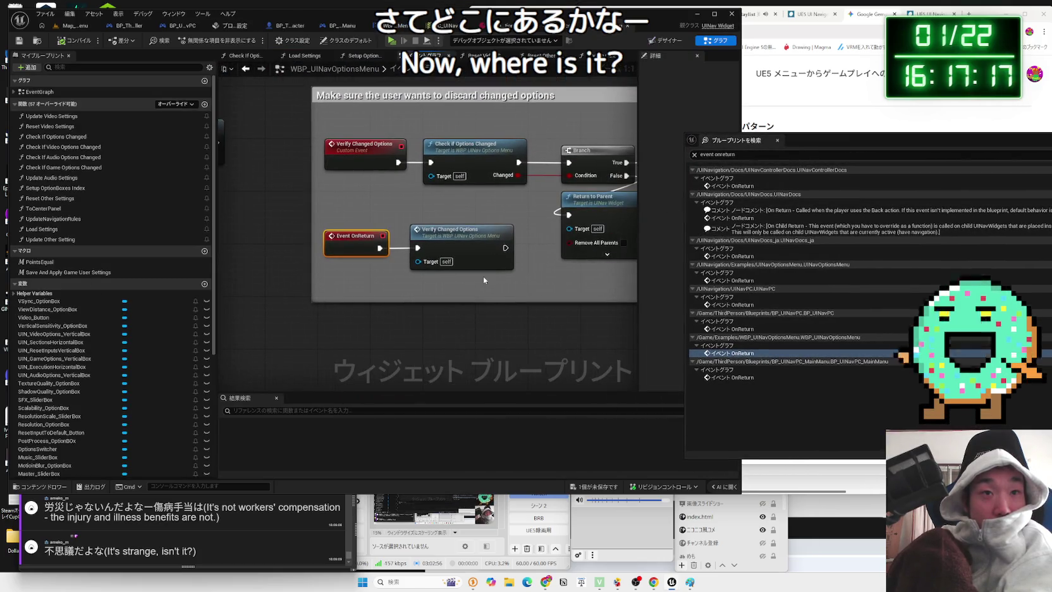
left_click(462, 243)
double_click(462, 243)
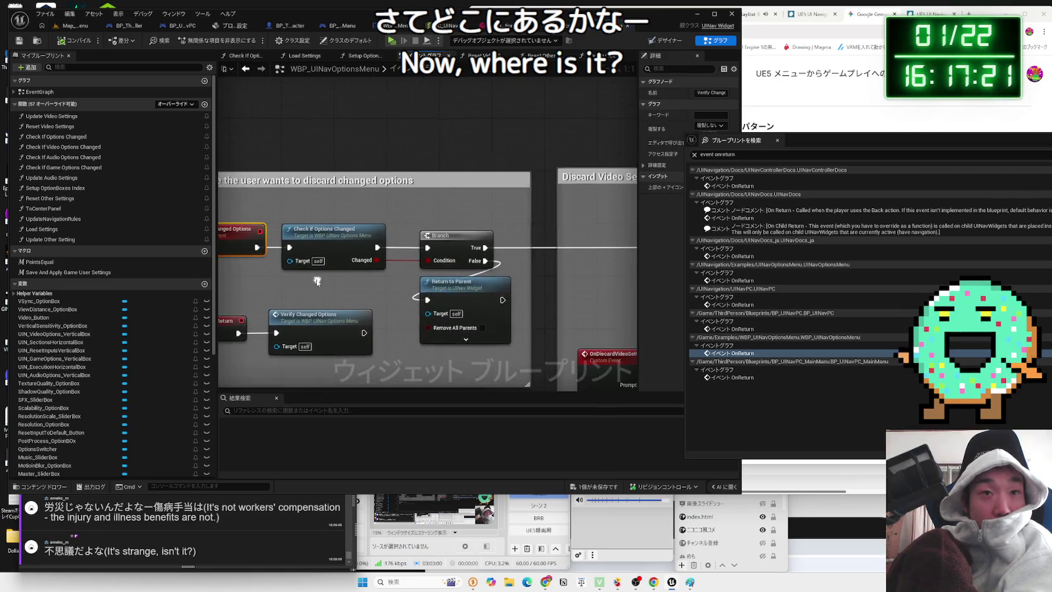
left_click(330, 255)
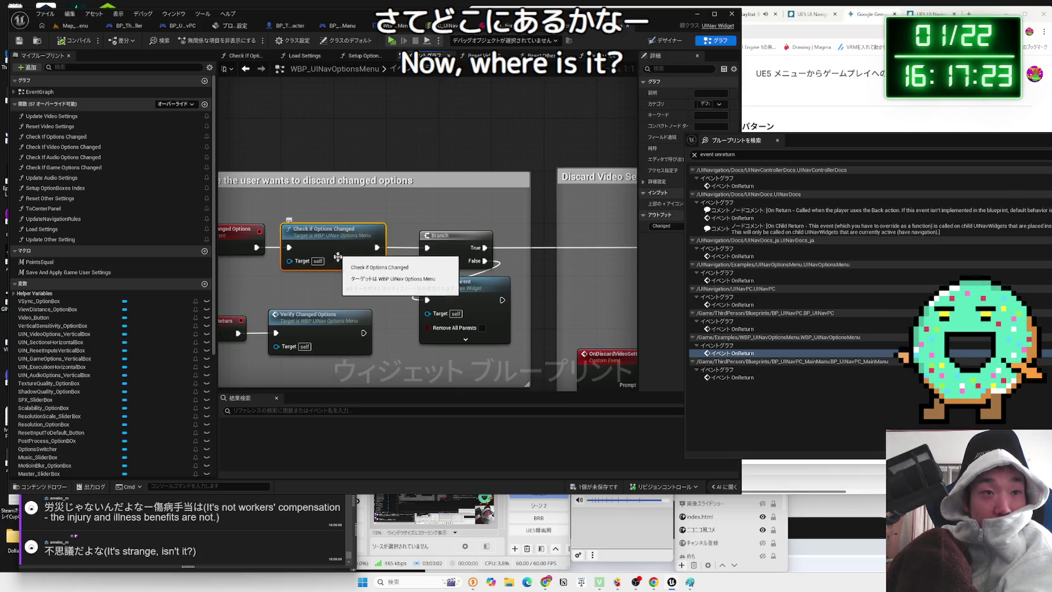
mouse_move(366, 280)
left_mouse_down()
mouse_move(343, 280)
mouse_move(336, 242)
left_mouse_up()
scroll(337, 242, "up", 1)
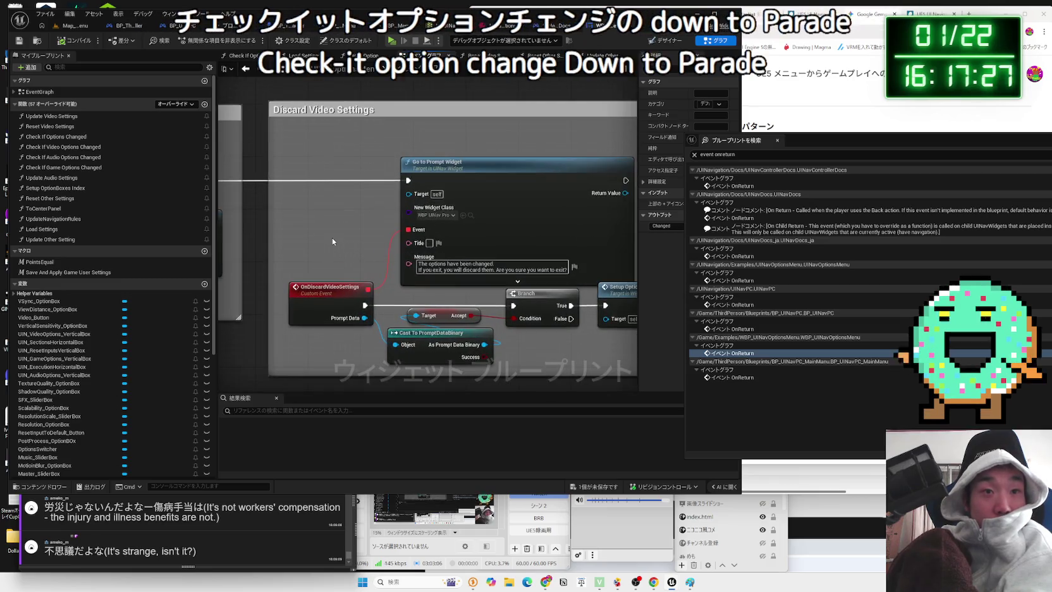
mouse_move(457, 285)
left_mouse_down()
mouse_move(427, 290)
mouse_move(524, 267)
left_mouse_up()
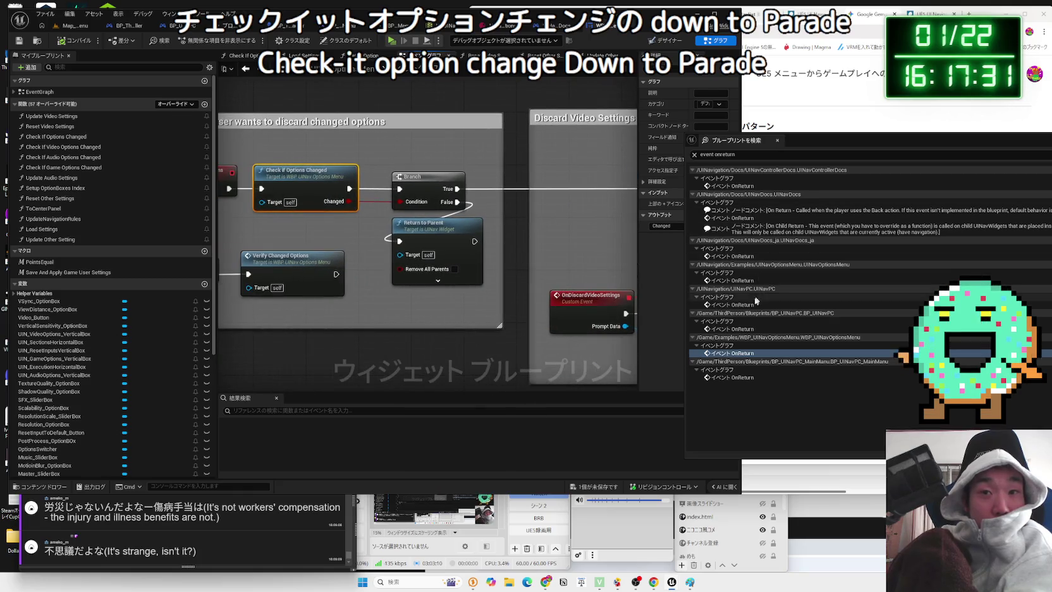
Inspect BP_UINavPC's OnReturn event and its neighbouring events, then close that graph
double_click(736, 329)
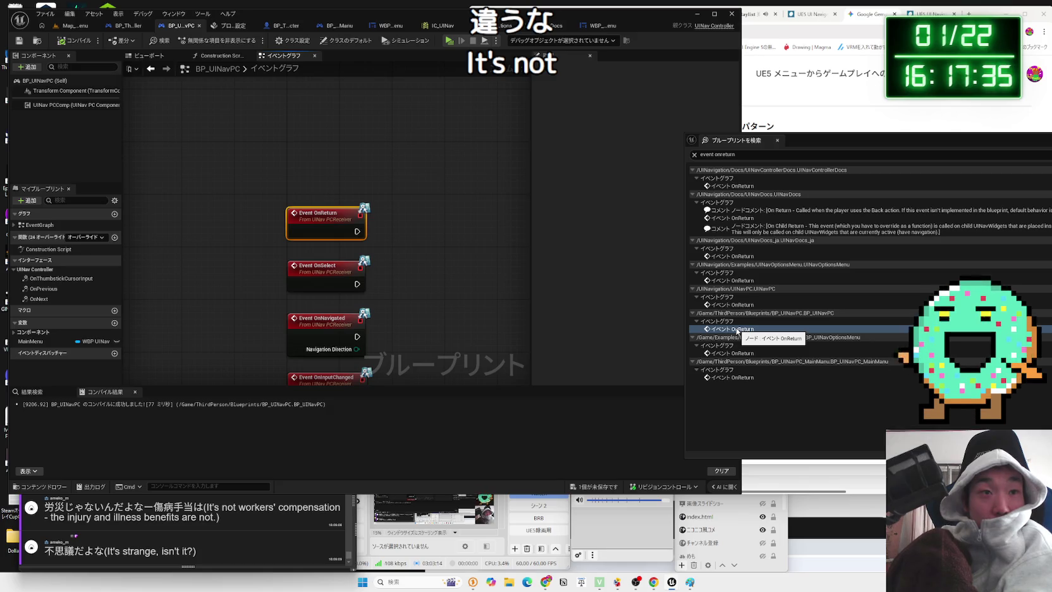
double_click(739, 306)
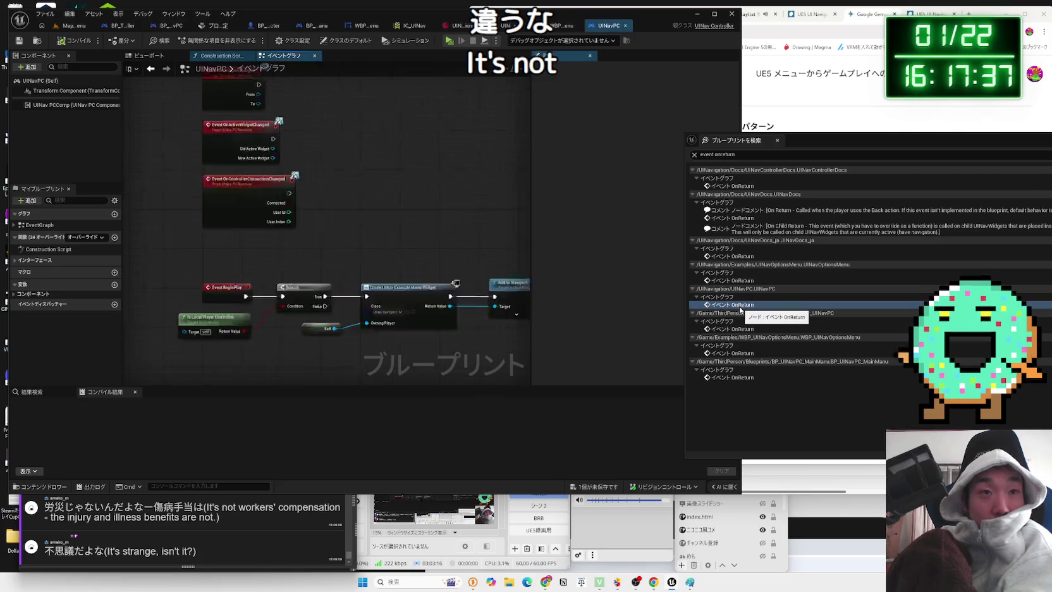
left_click_drag(394, 297, 368, 79)
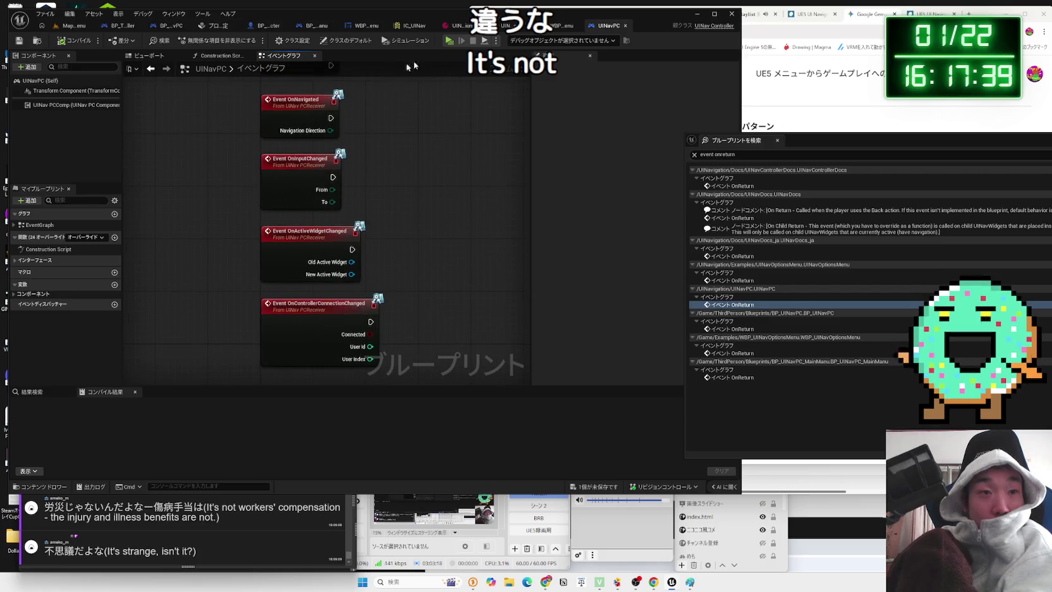
left_click(625, 25)
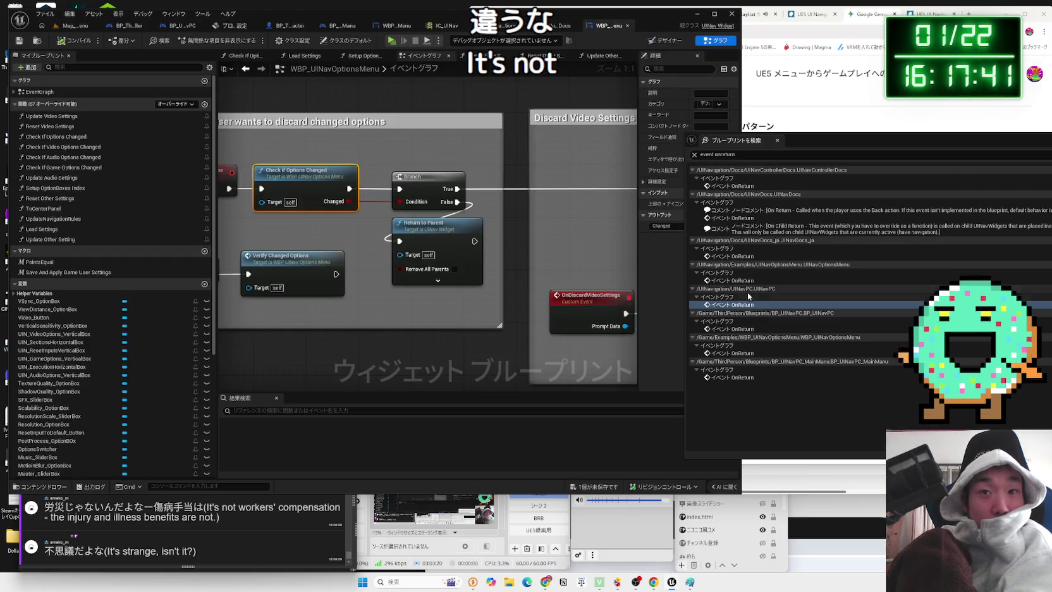
left_click(736, 280)
Check UINavOptionsMenu's OnReturn event, close it, and select the UINavDocs_ja result
left_click_drag(790, 140, 575, 140)
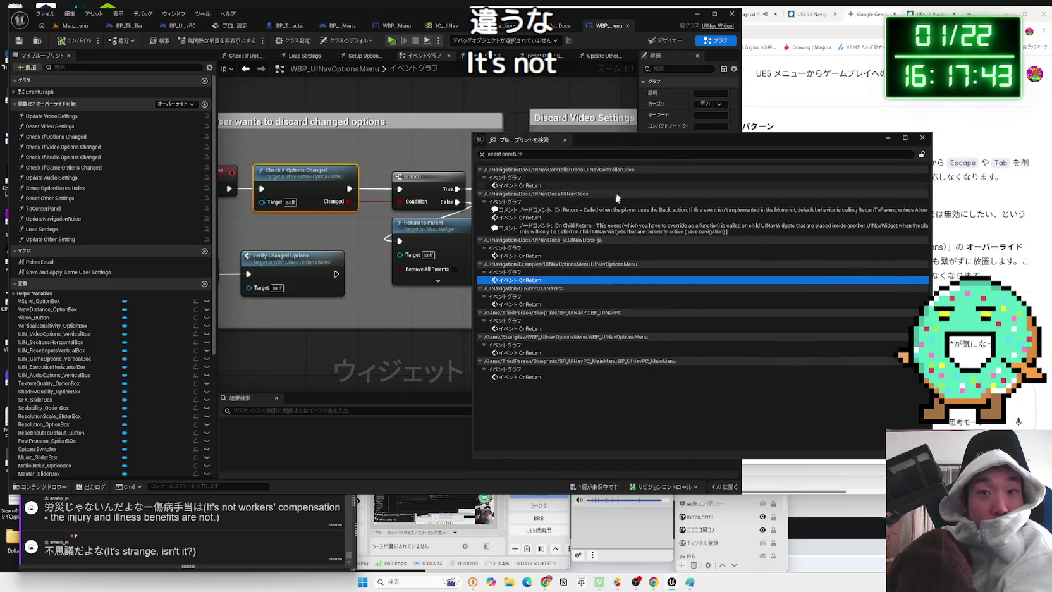
left_click(527, 281)
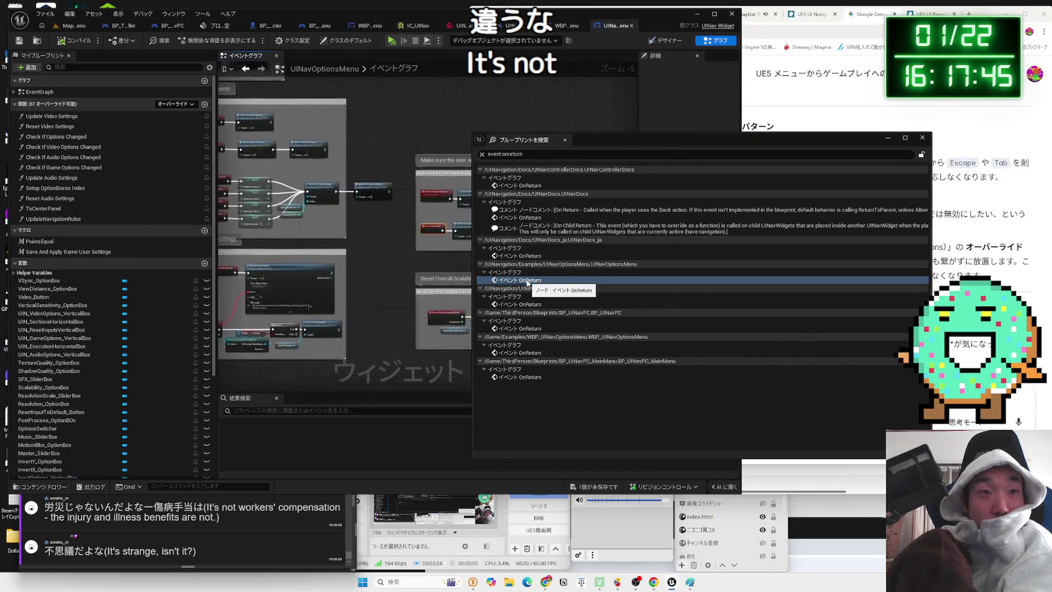
left_click_drag(579, 140, 789, 147)
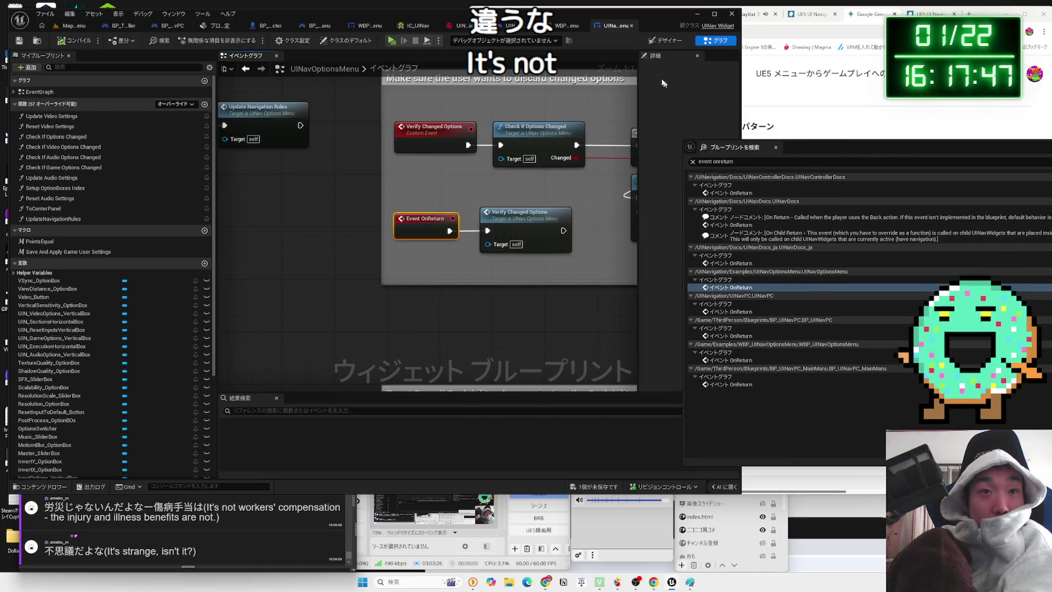
left_click(631, 26)
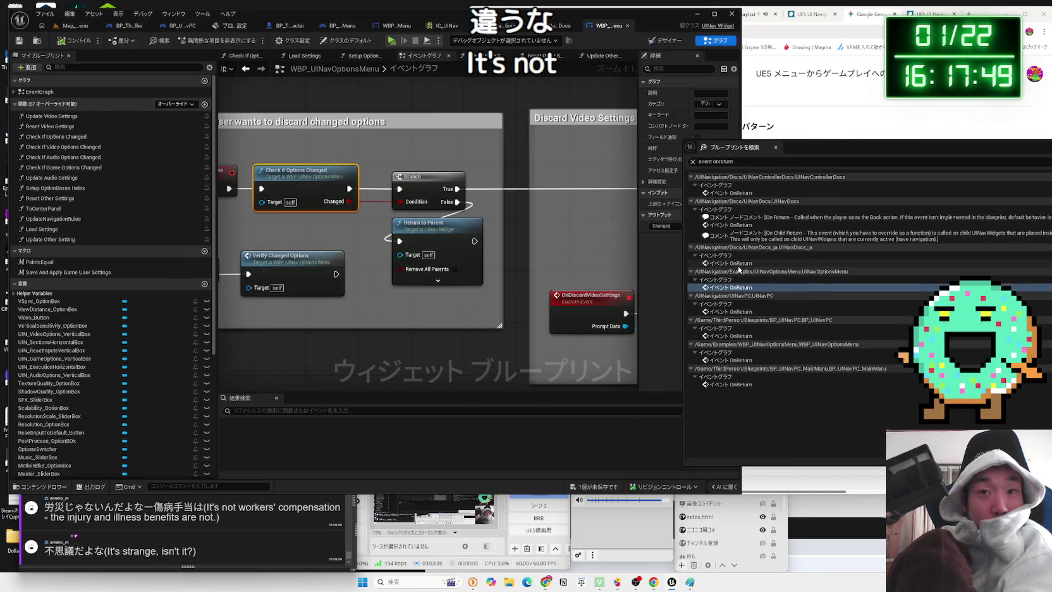
left_click(737, 264)
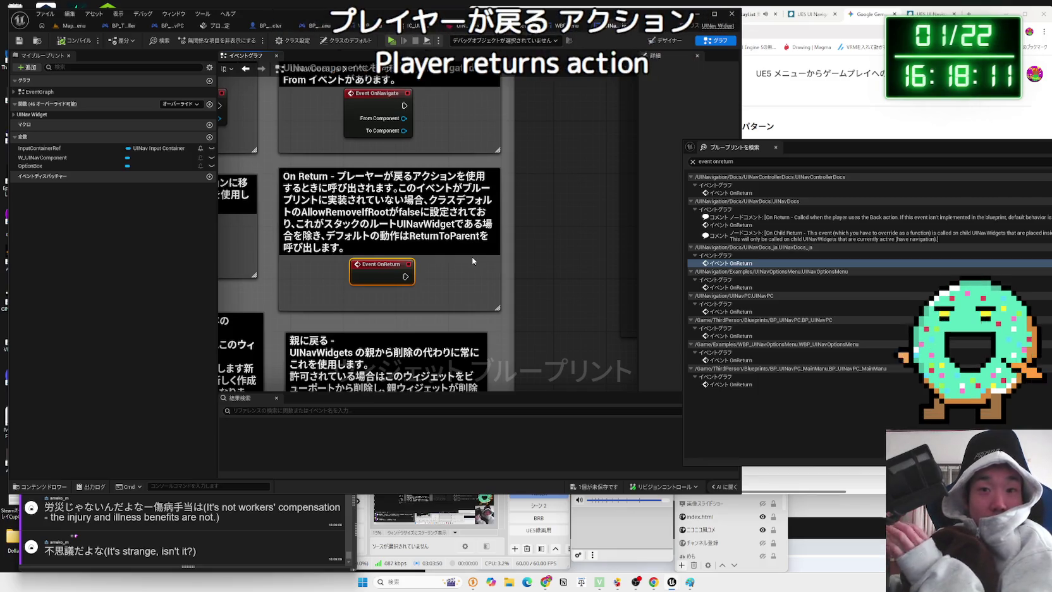
Jump to UINavControllerDocs' Event OnReturn node and view the surrounding events
left_click(733, 193)
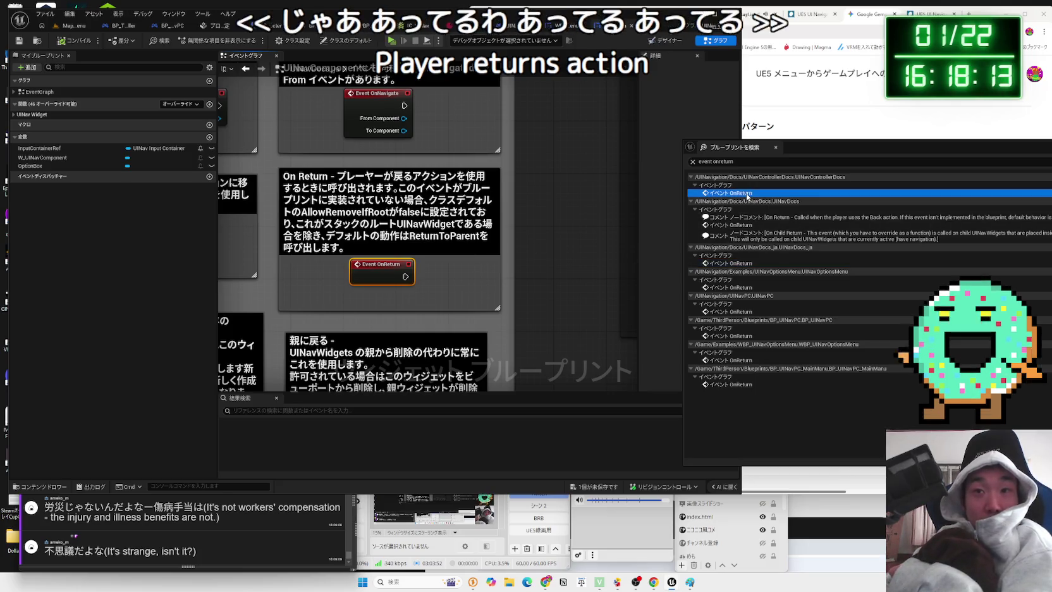
scroll(458, 249, "down", 2)
mouse_move(458, 249)
left_mouse_down()
mouse_move(392, 258)
mouse_move(438, 103)
left_mouse_up()
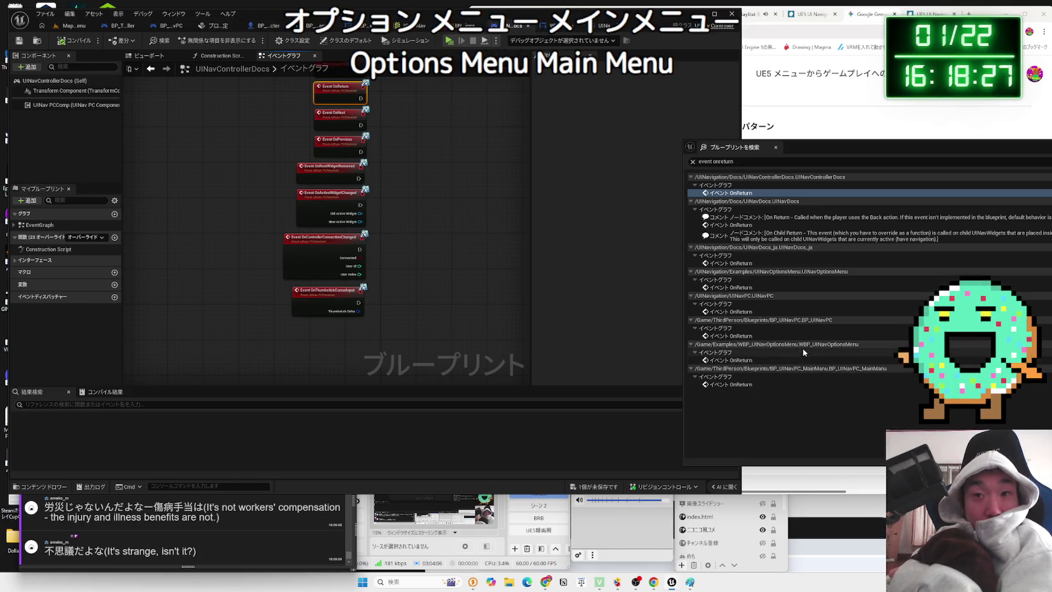
Open BP_UINavPC at its OnReturn event and center the node in view
double_click(749, 337)
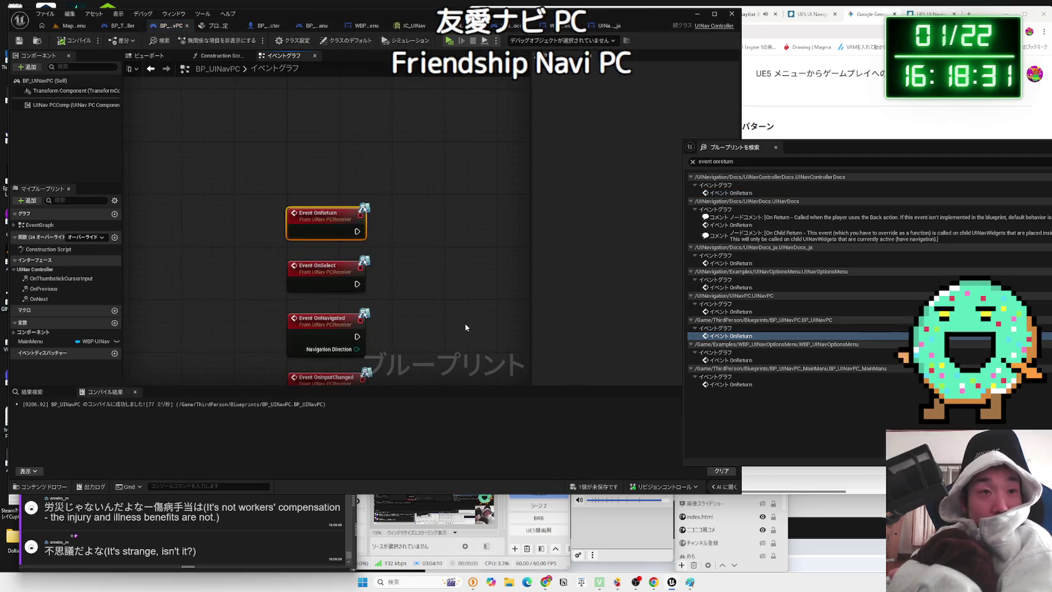
scroll(464, 323, "down", 5)
mouse_move(423, 194)
left_mouse_down()
mouse_move(380, 188)
mouse_move(364, 199)
mouse_move(343, 332)
mouse_move(367, 189)
left_mouse_up()
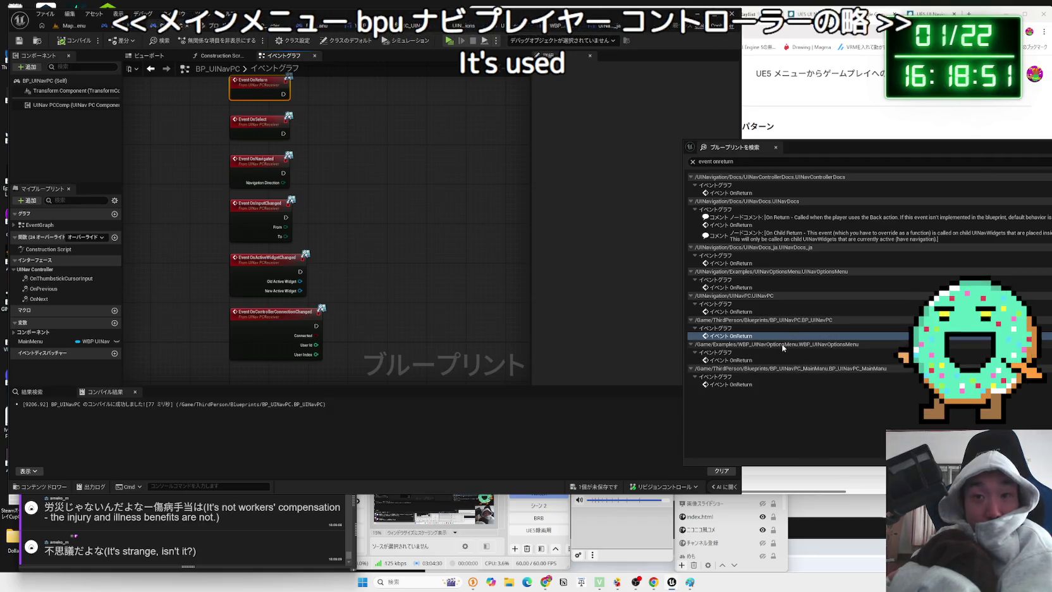
Compare the WBP_UINavOptionsMenu and UINavOptionsMenu OnReturn results, ending on WBP_UINavMainMenu's graph
left_click(781, 358)
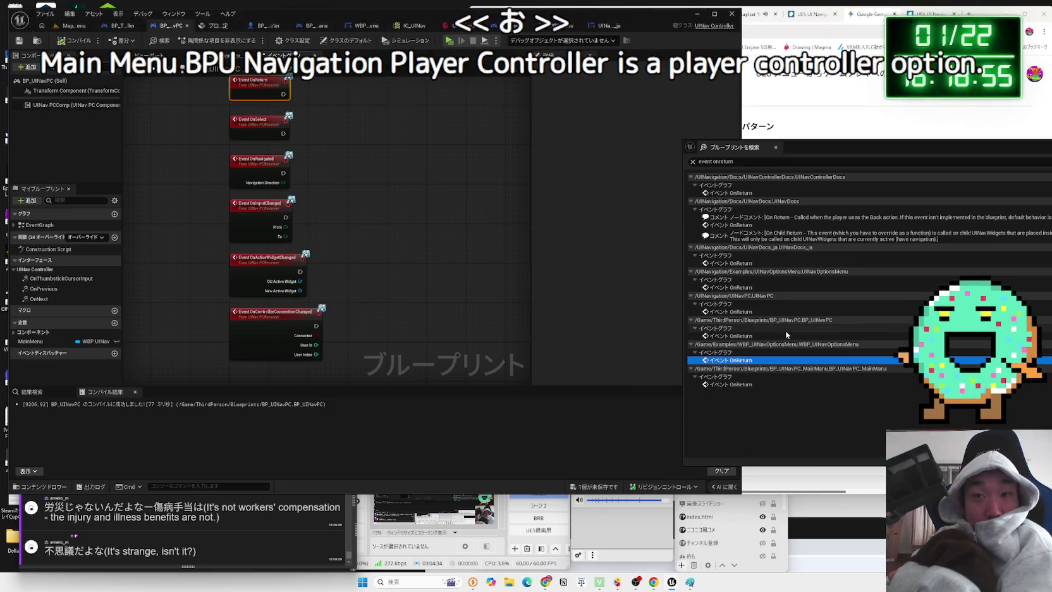
left_click(774, 287)
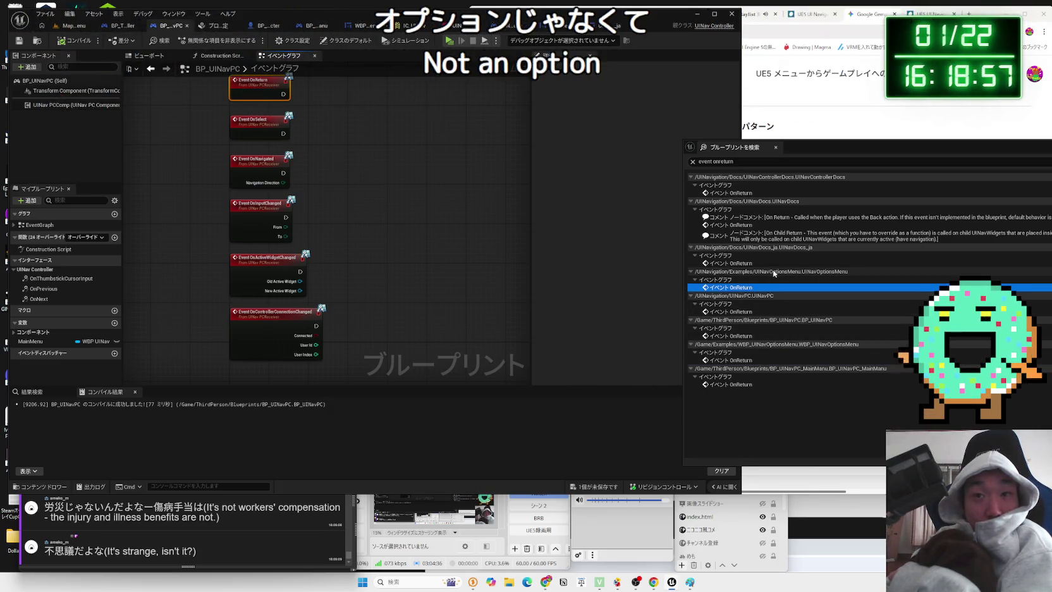
left_click(775, 264)
left_click(778, 287)
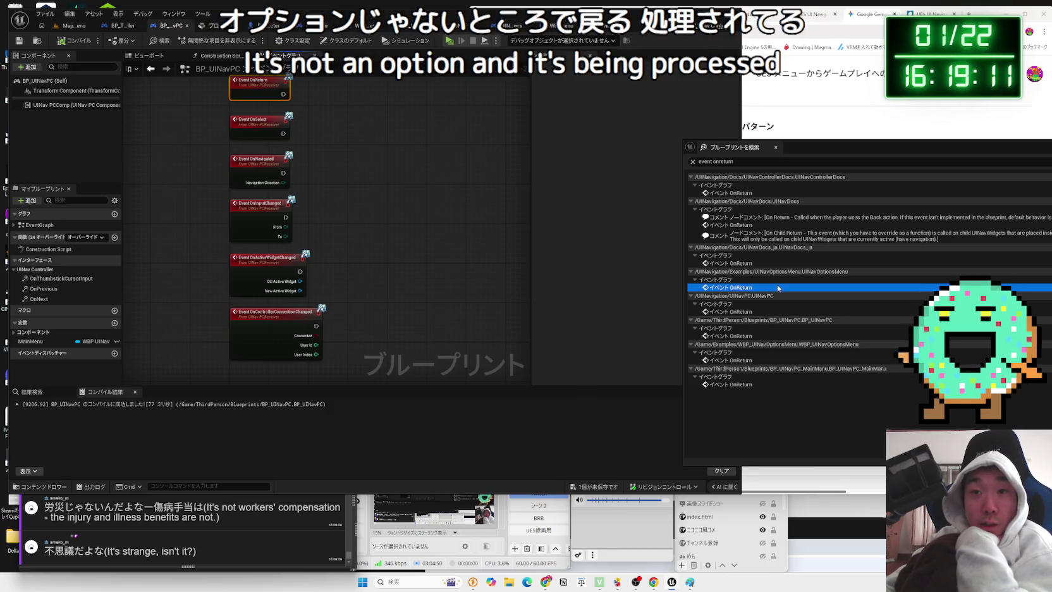
left_click(367, 29)
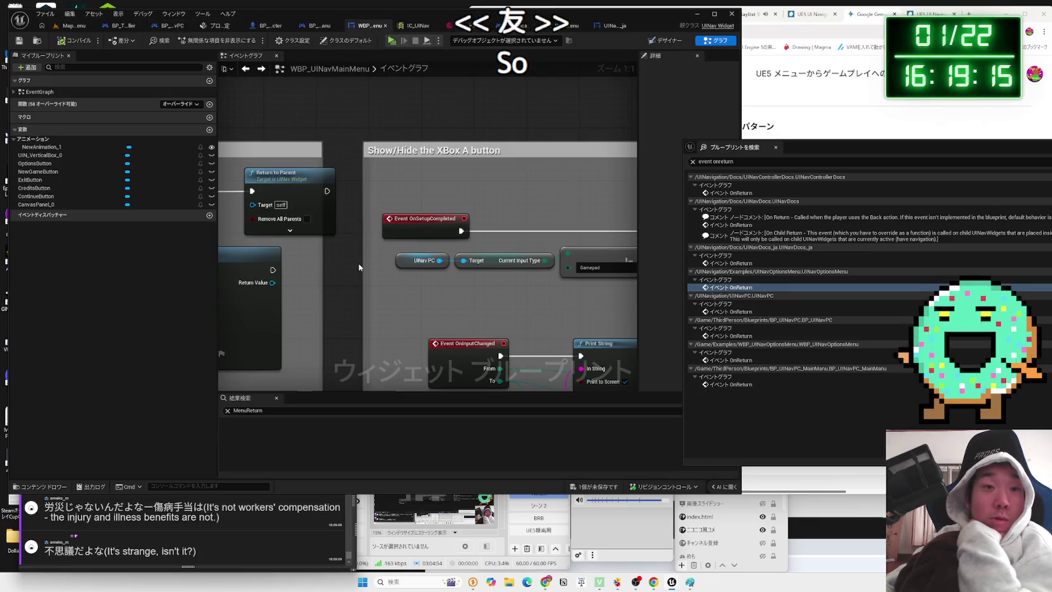
scroll(341, 253, "down", 1)
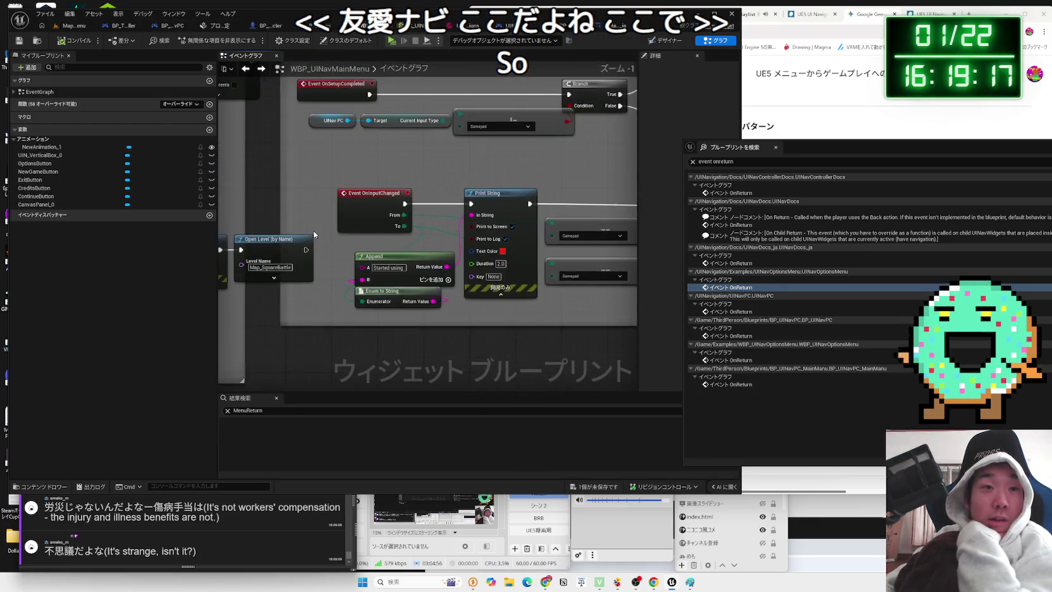
scroll(320, 228, "up", 1)
left_click(282, 200)
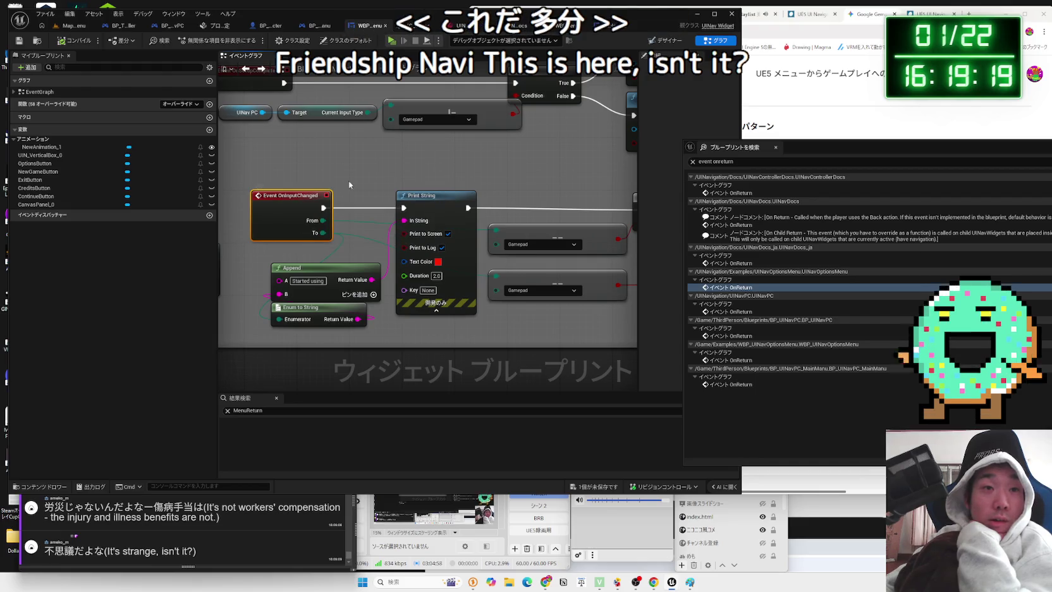
mouse_move(280, 195)
left_mouse_down()
mouse_move(263, 198)
mouse_move(435, 240)
mouse_move(535, 226)
left_mouse_up()
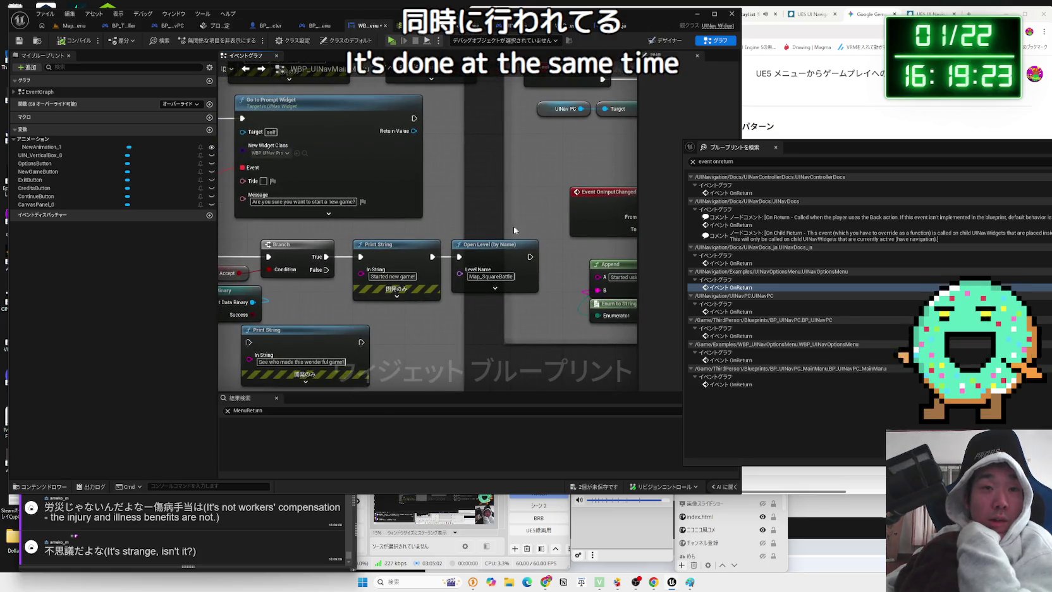
scroll(513, 226, "down", 4)
mouse_move(568, 323)
left_mouse_down()
mouse_move(499, 140)
mouse_move(379, 253)
mouse_move(301, 294)
left_mouse_up()
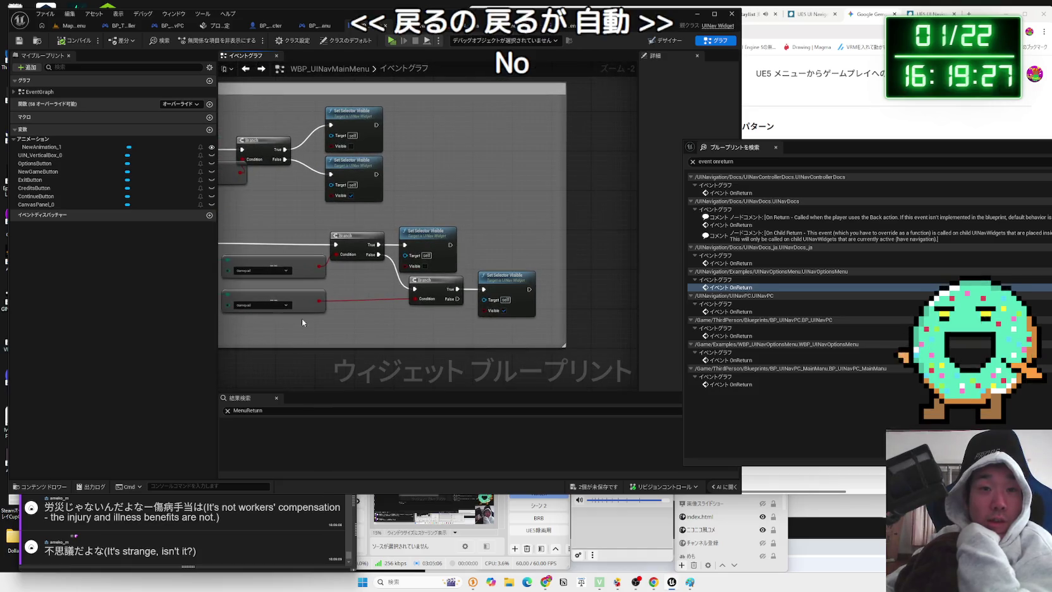
left_click_drag(298, 253, 515, 250)
scroll(513, 253, "up", 2)
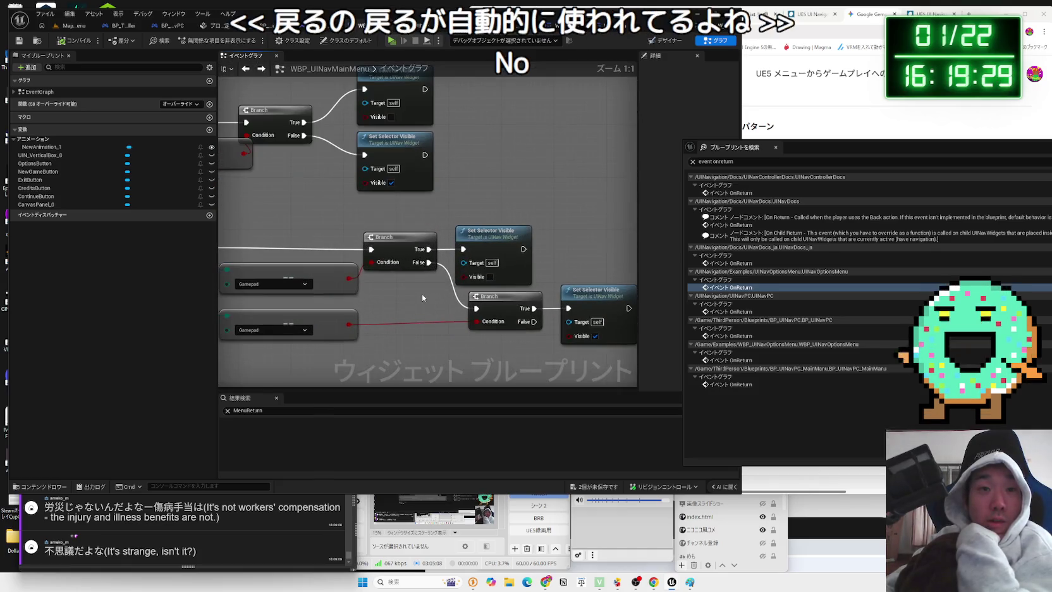
left_click(493, 241)
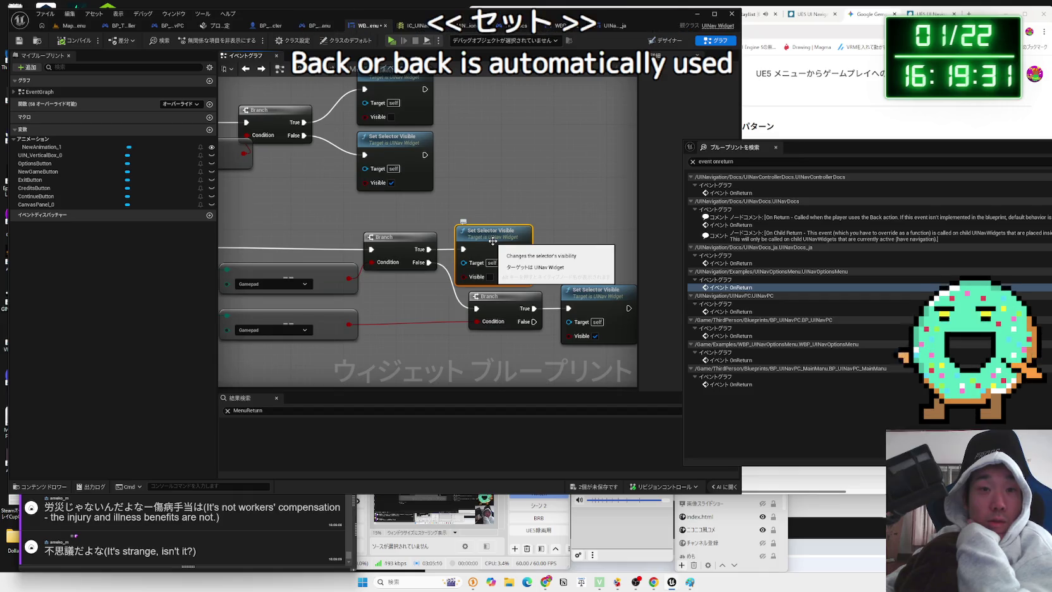
double_click(504, 237)
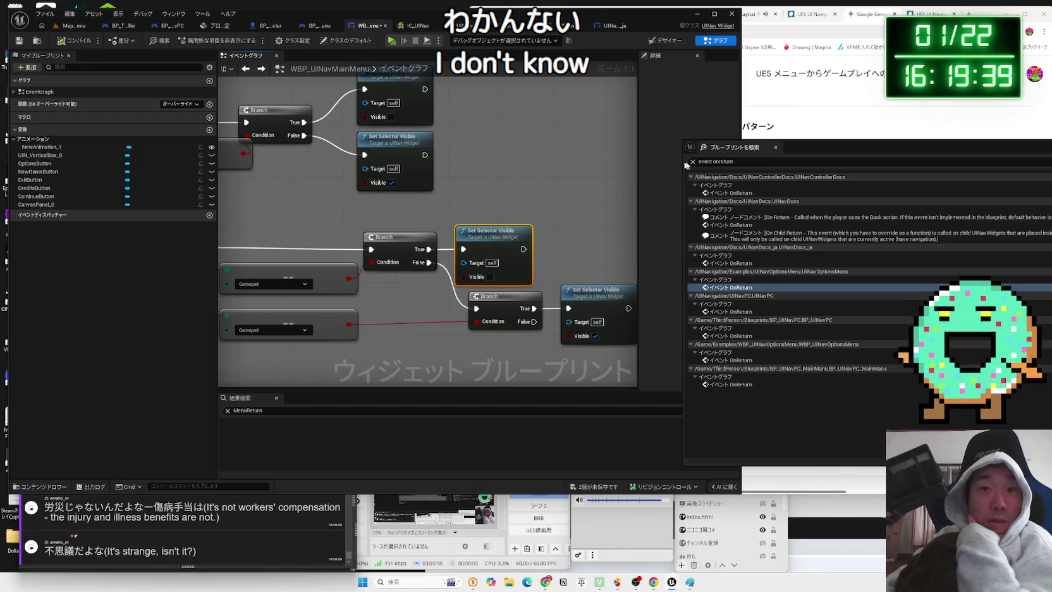
mouse_move(500, 203)
left_mouse_down()
mouse_move(486, 160)
mouse_move(583, 165)
mouse_move(403, 250)
mouse_move(486, 195)
mouse_move(420, 244)
left_mouse_up()
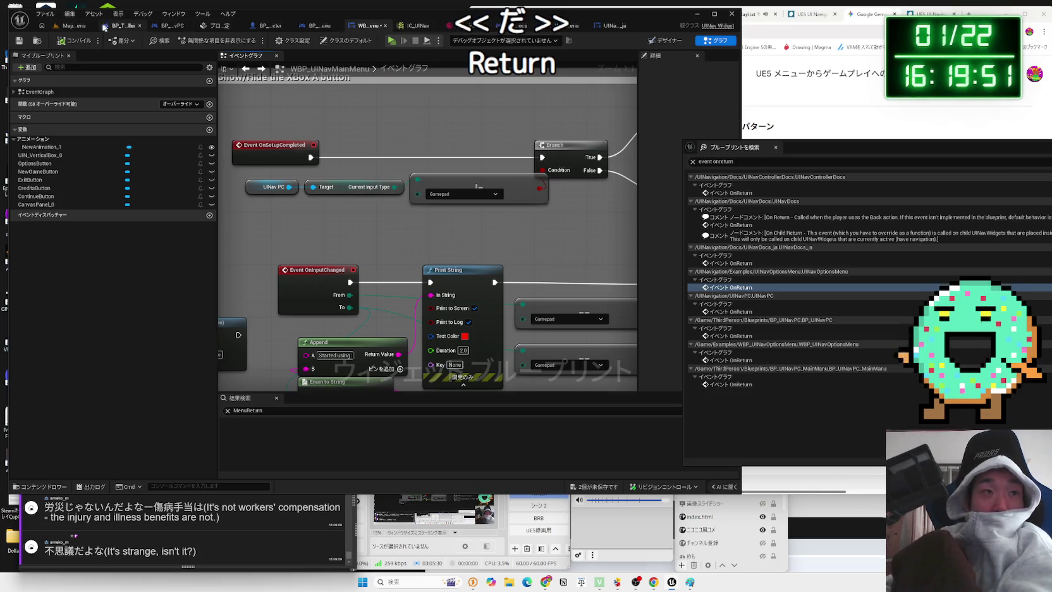
left_click(217, 27)
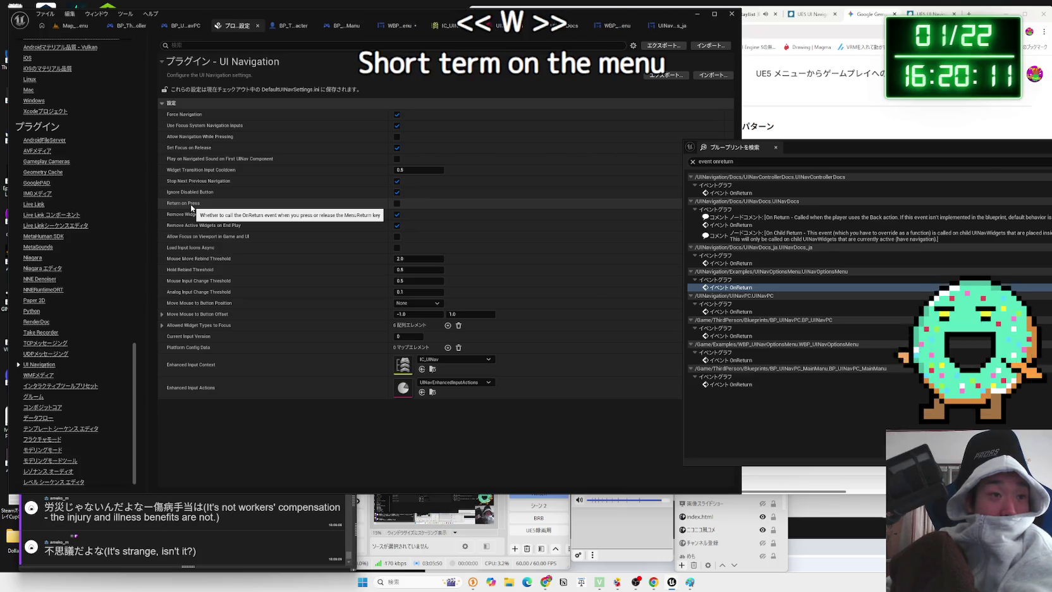
Open a new browser tab for a web search
key("ctrl+t")
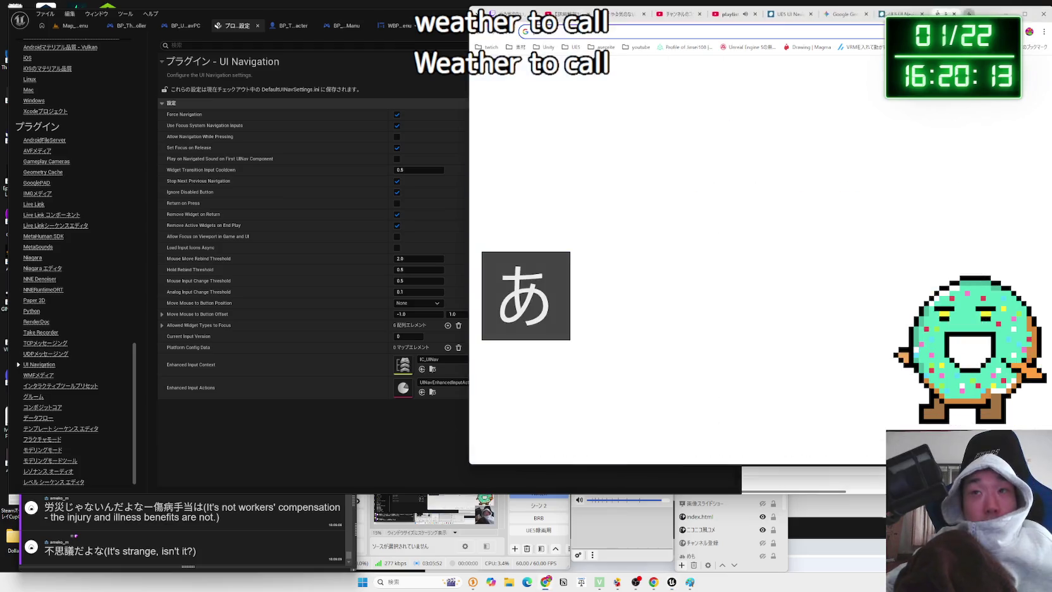
Google 'whether to call' and open the DeepL side panel
type("whe")
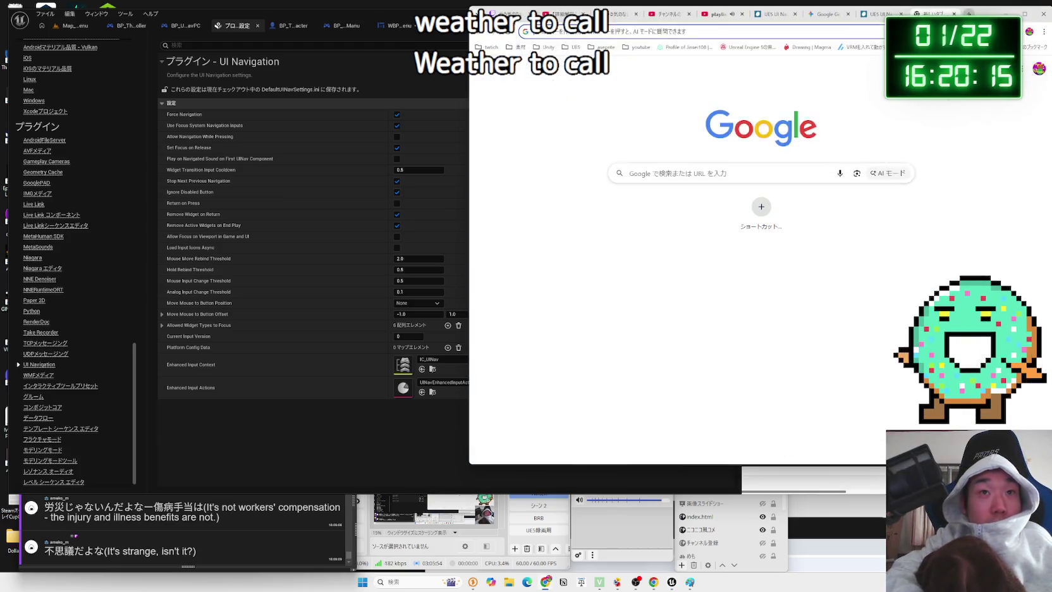
type("ther")
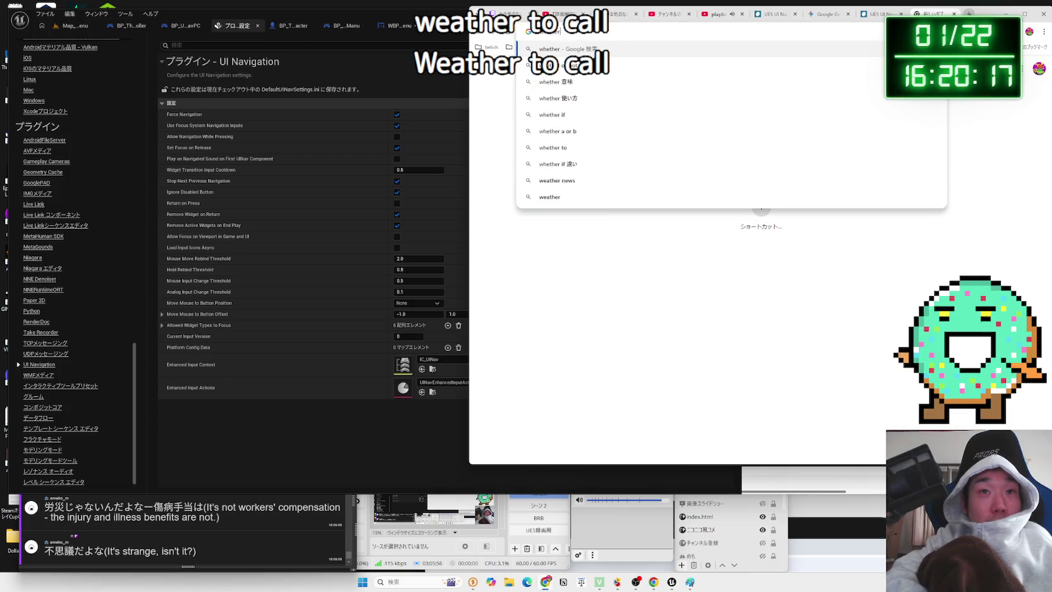
type(" to call")
key("Return")
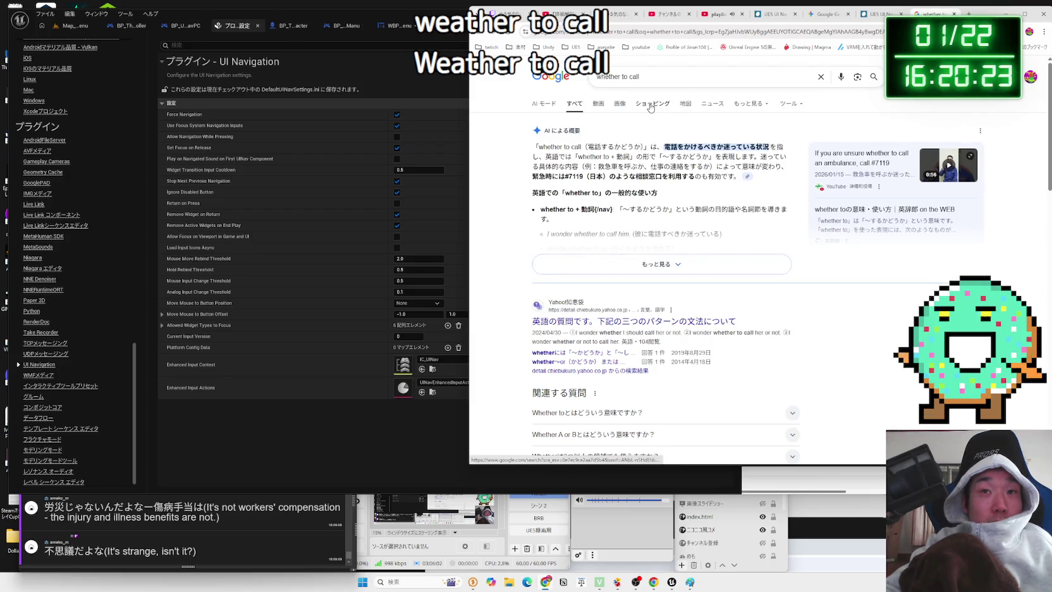
key("alt+d")
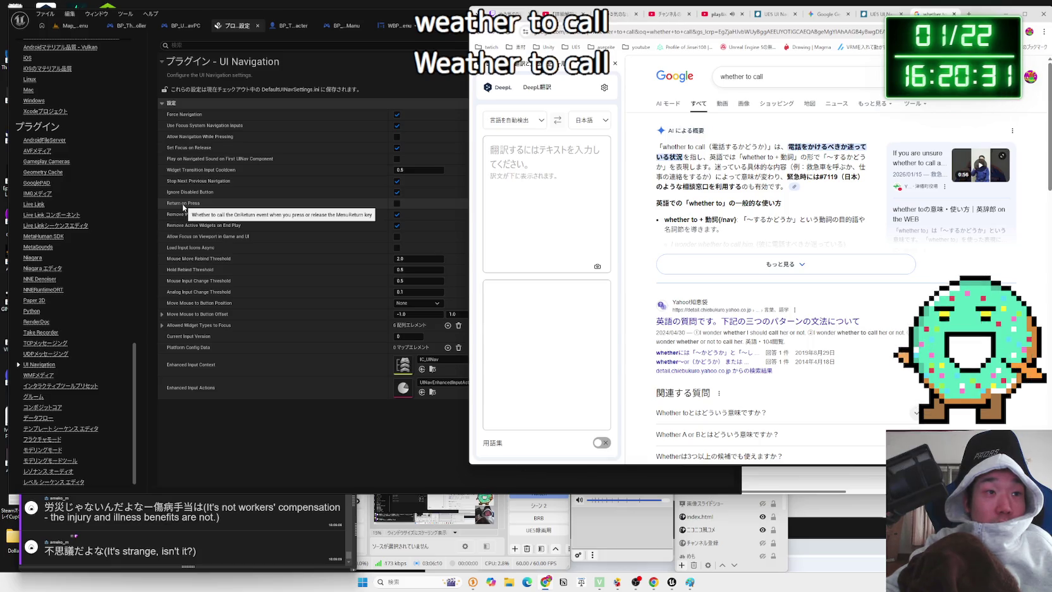
Enter 'whether to call' in DeepL to get its Japanese translation
left_click(539, 162)
type("whether to call")
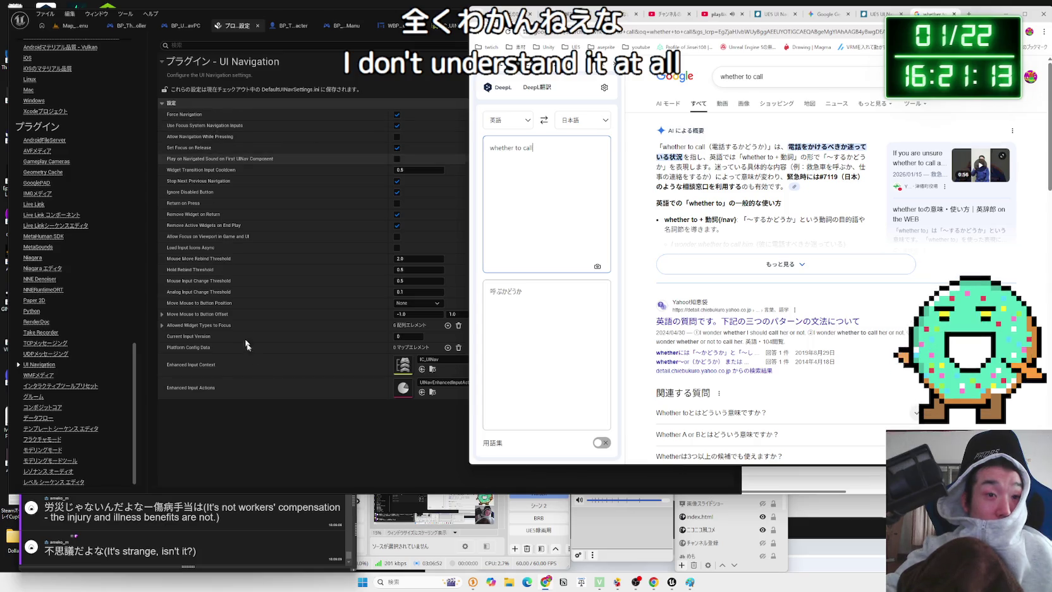
Set the UI Navigation Enhanced Input Context to IMC_Default
left_click(298, 418)
left_click(464, 362)
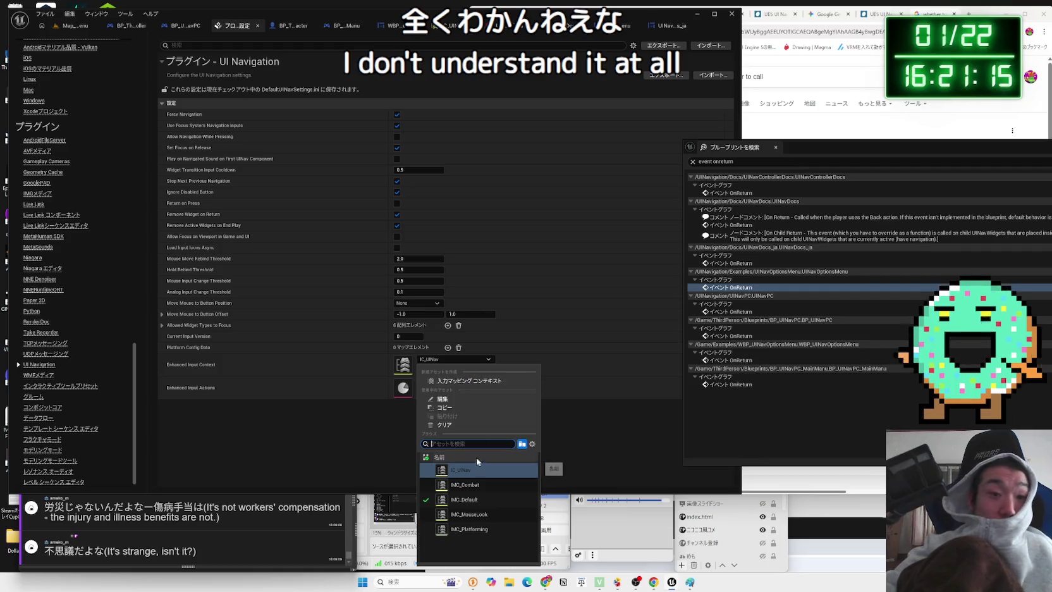
left_click(476, 501)
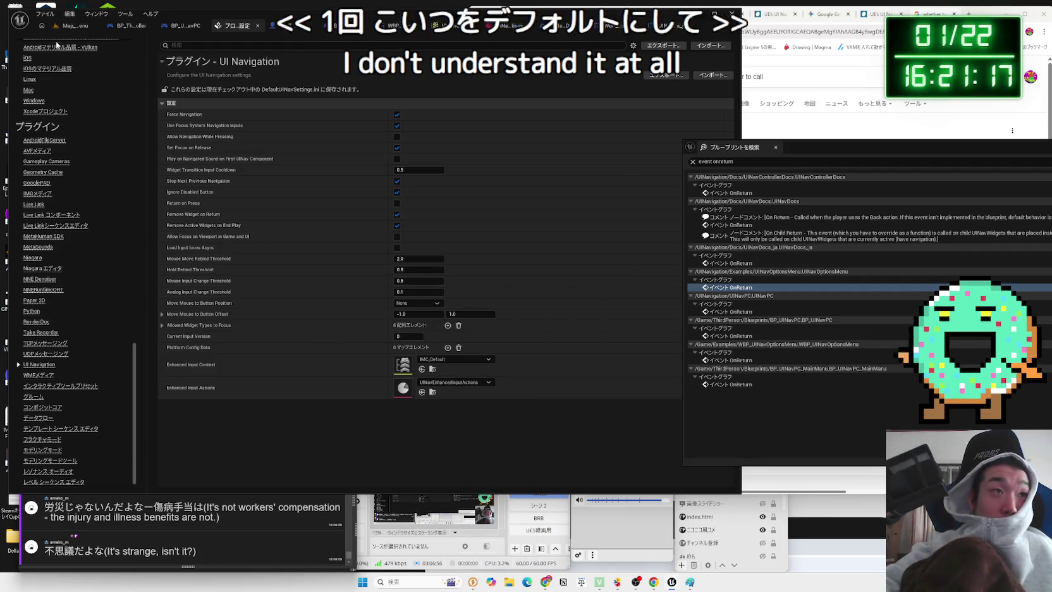
Play-test the Main Menu example from Map_MainMenu with Down and Esc, then bring up IC_UINav
left_click(74, 26)
left_click(201, 41)
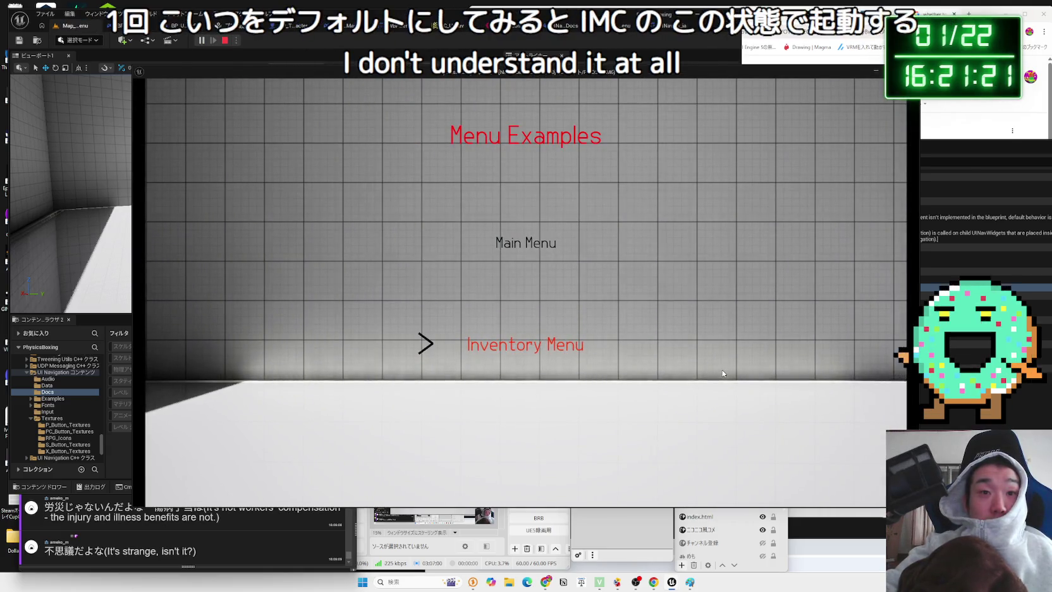
left_click(527, 249)
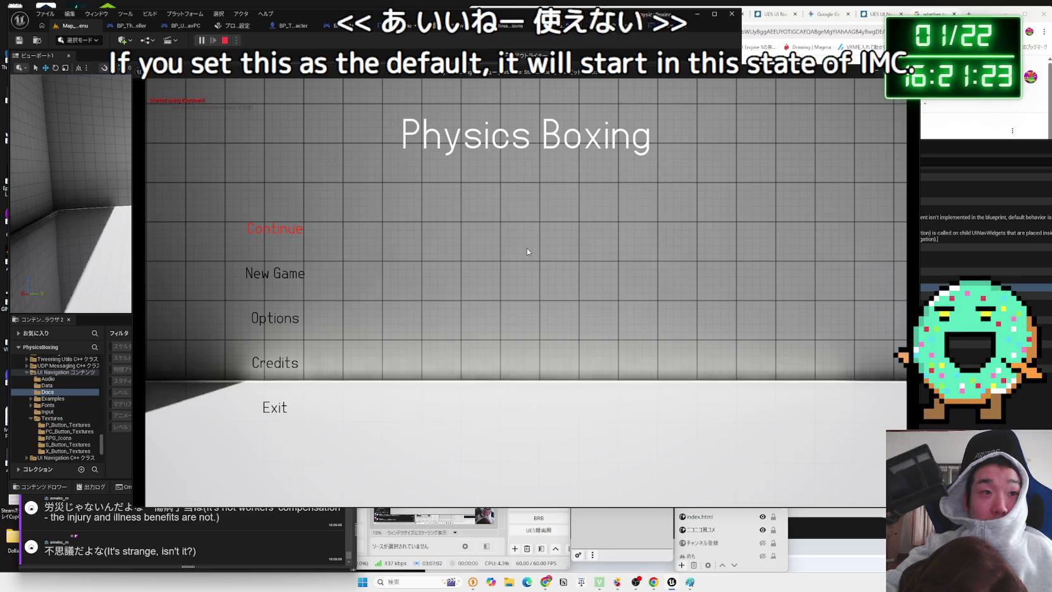
key("Down")
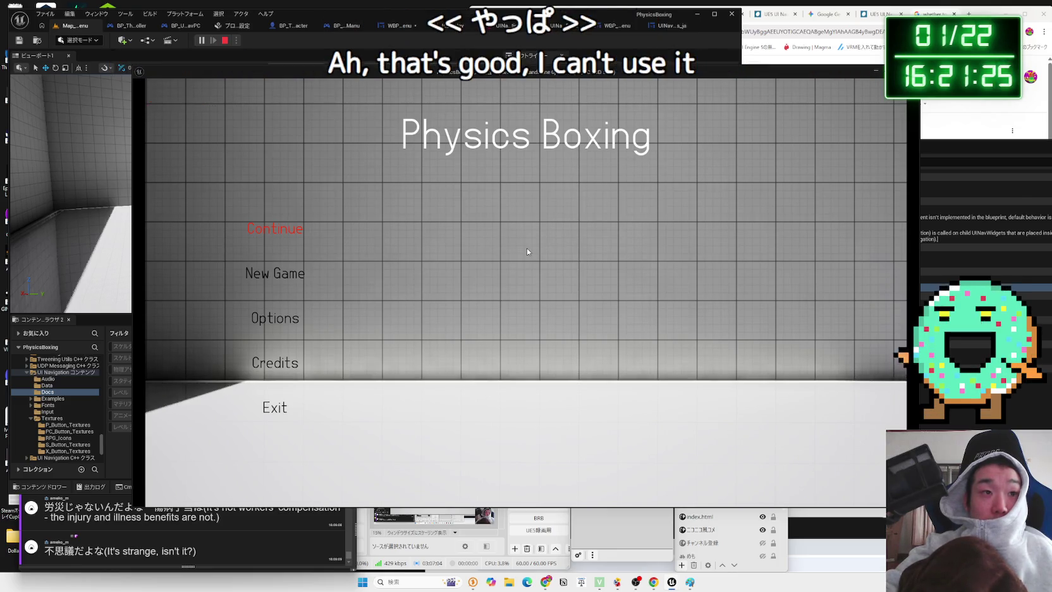
key("Escape")
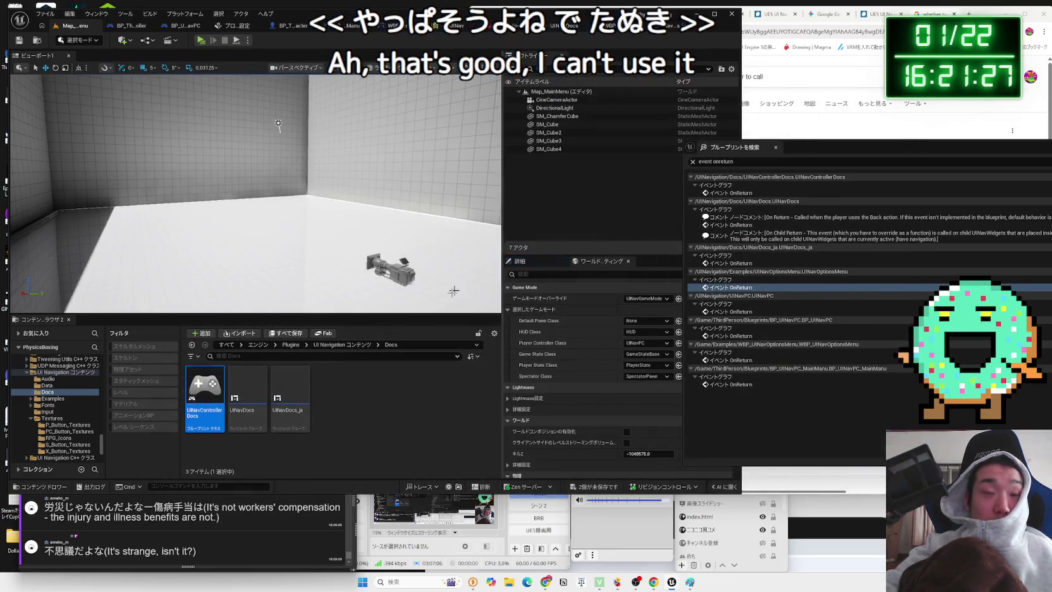
left_click(365, 394)
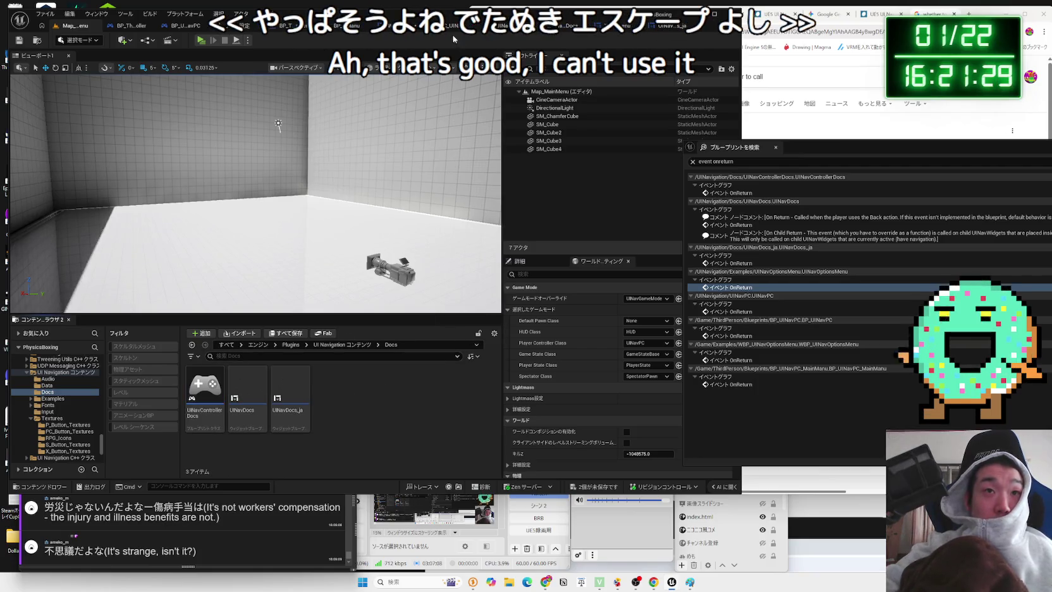
left_click(452, 28)
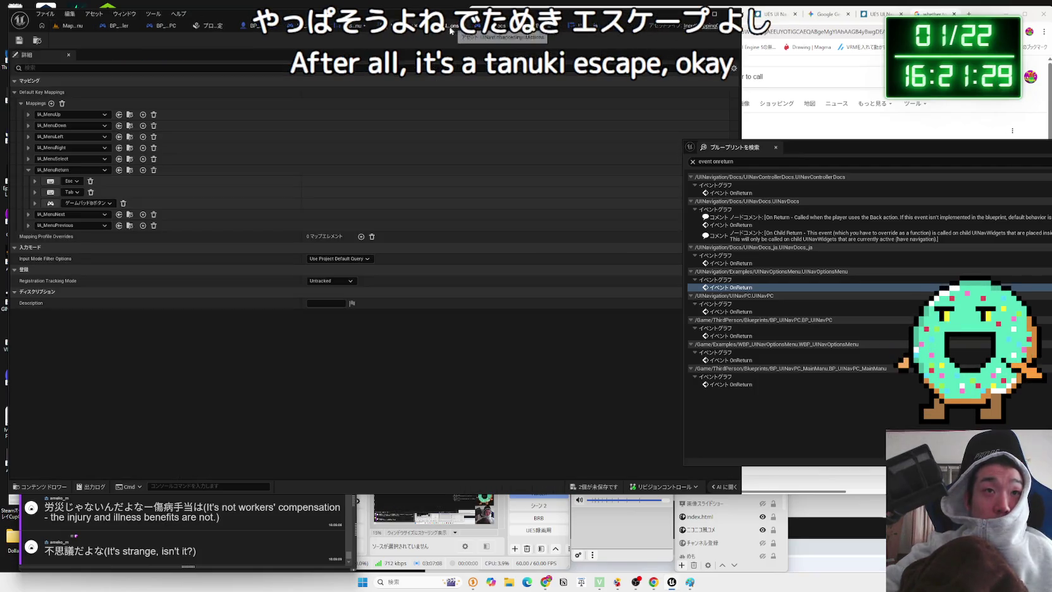
Open the UINavEnhancedInputActions asset from the UI Navigation settings and list the IA Menu Down choices
left_click(350, 28)
left_click(408, 29)
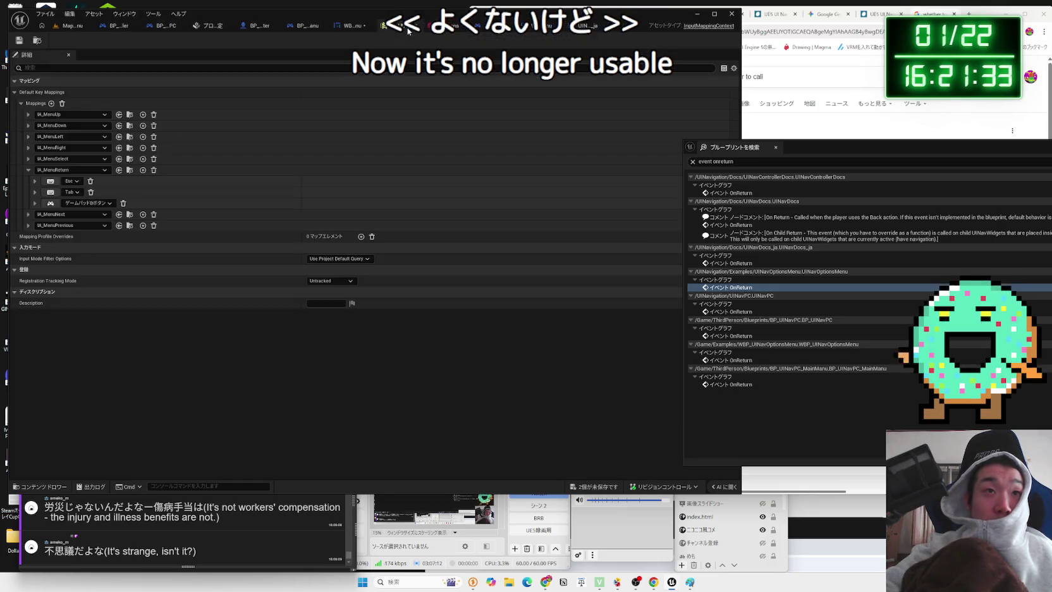
left_click(208, 25)
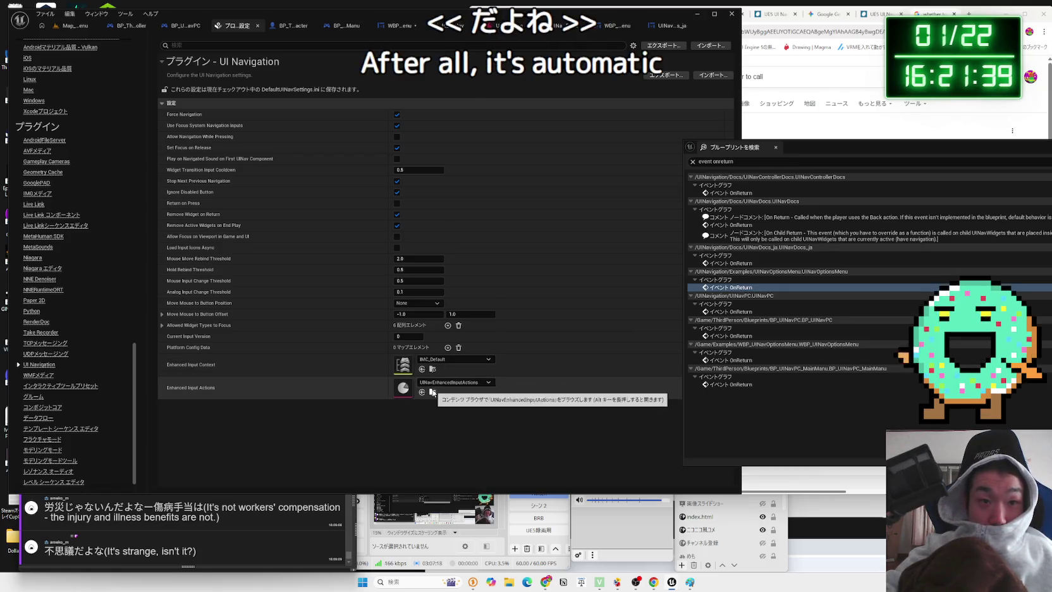
left_click(433, 392)
double_click(306, 422)
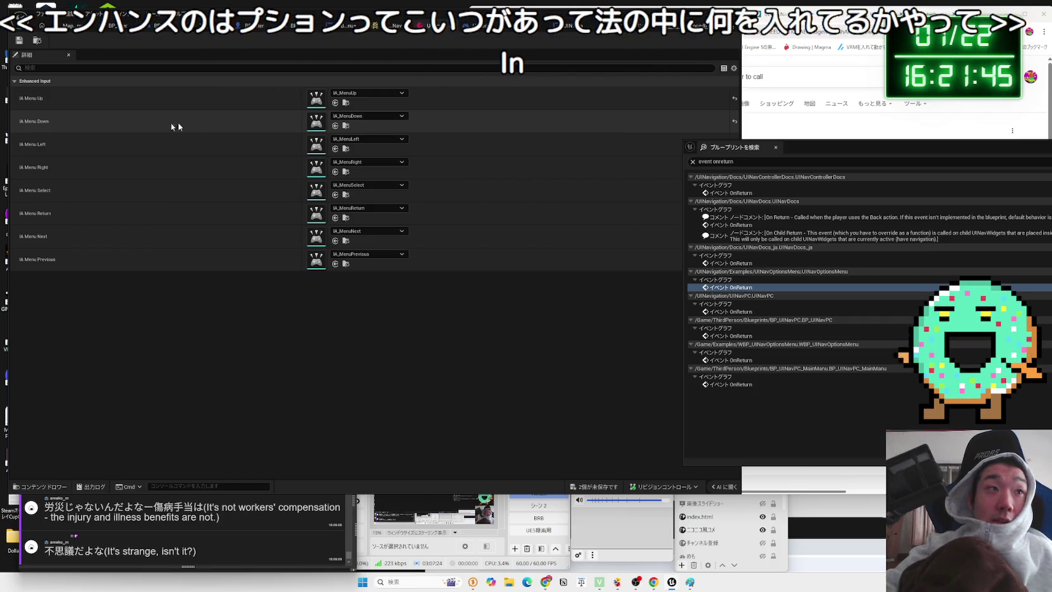
left_click(367, 118)
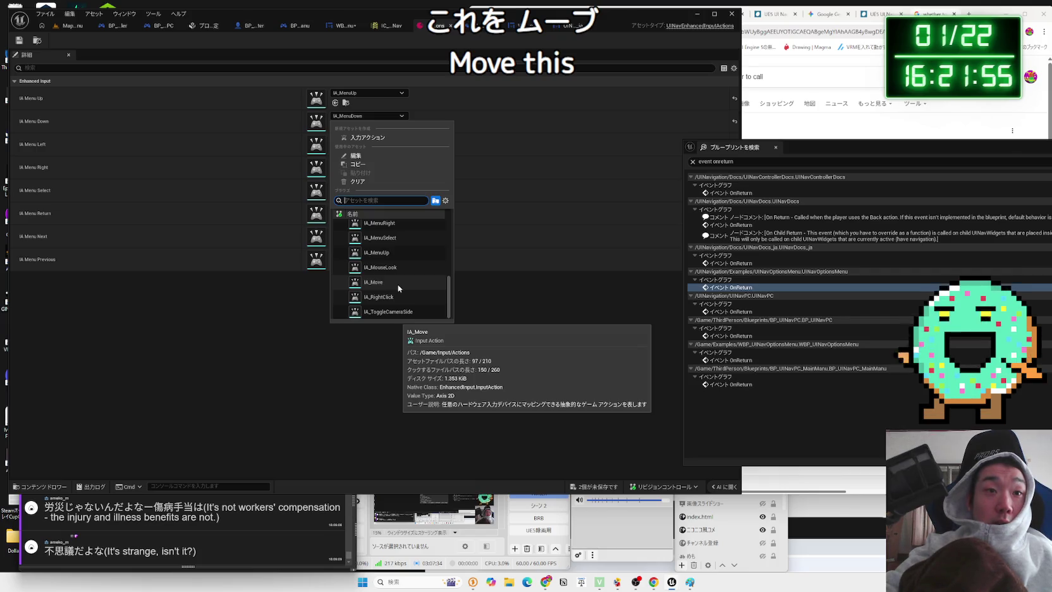
Assign IA_Move to IA Menu Down, then go back to the Map_MainMenu level
key("Escape")
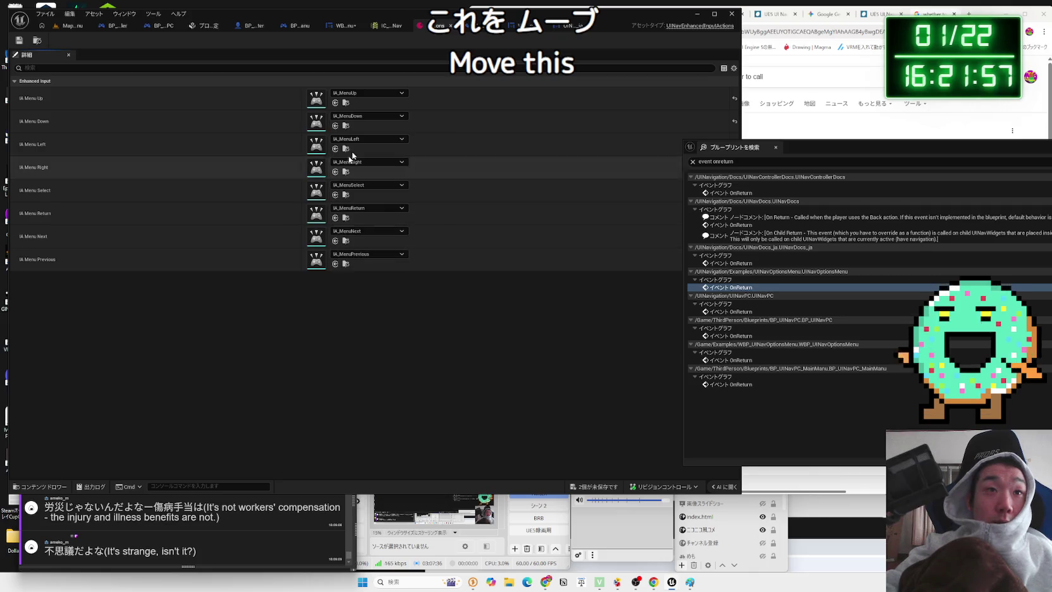
left_click(366, 118)
scroll(397, 308, "down", 3)
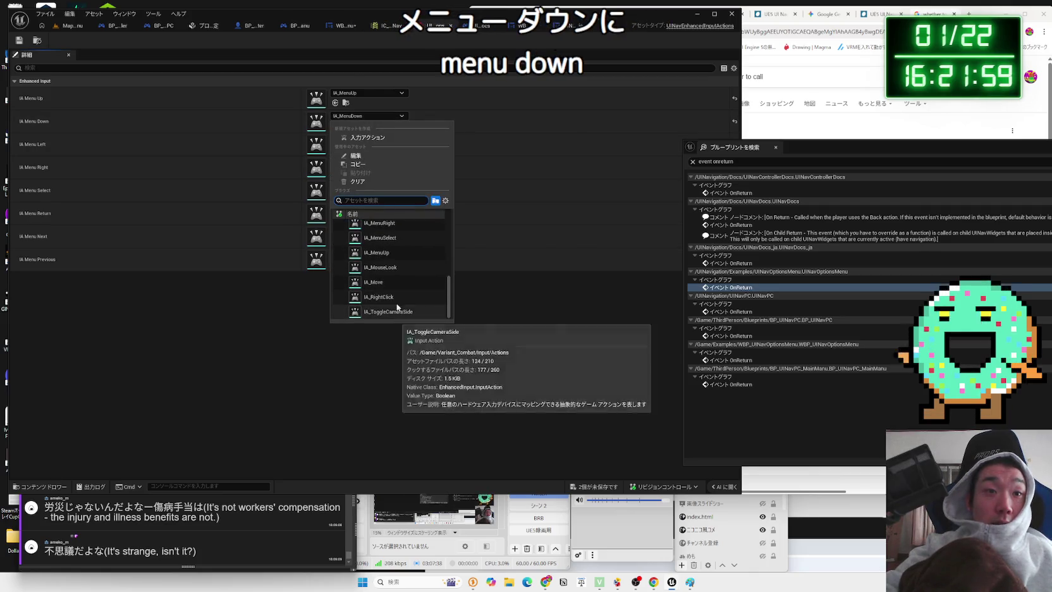
scroll(392, 291, "up", 1)
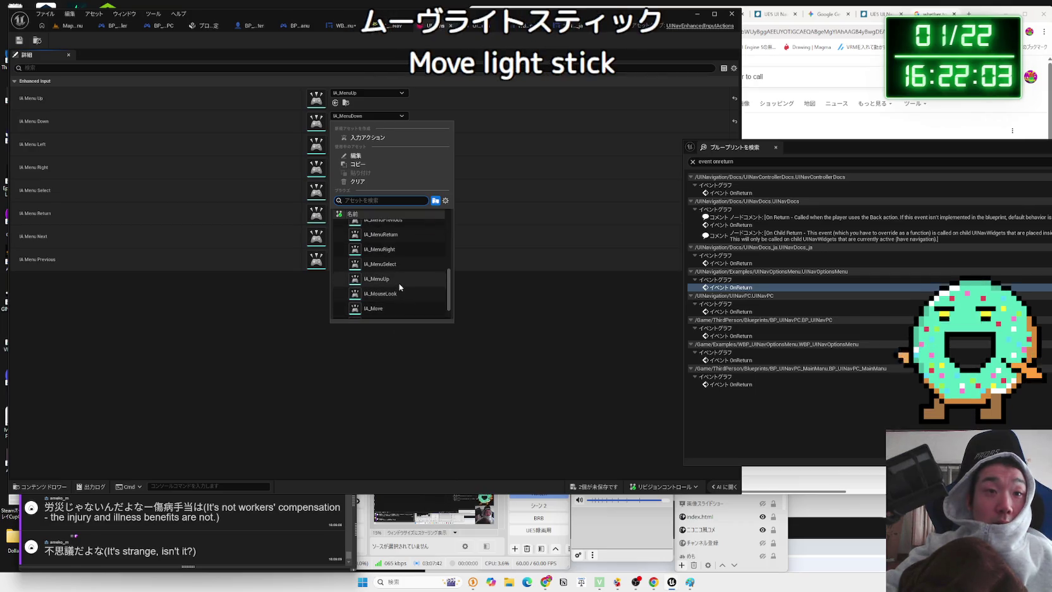
scroll(398, 284, "up", 1)
scroll(398, 279, "up", 3)
scroll(395, 240, "down", 4)
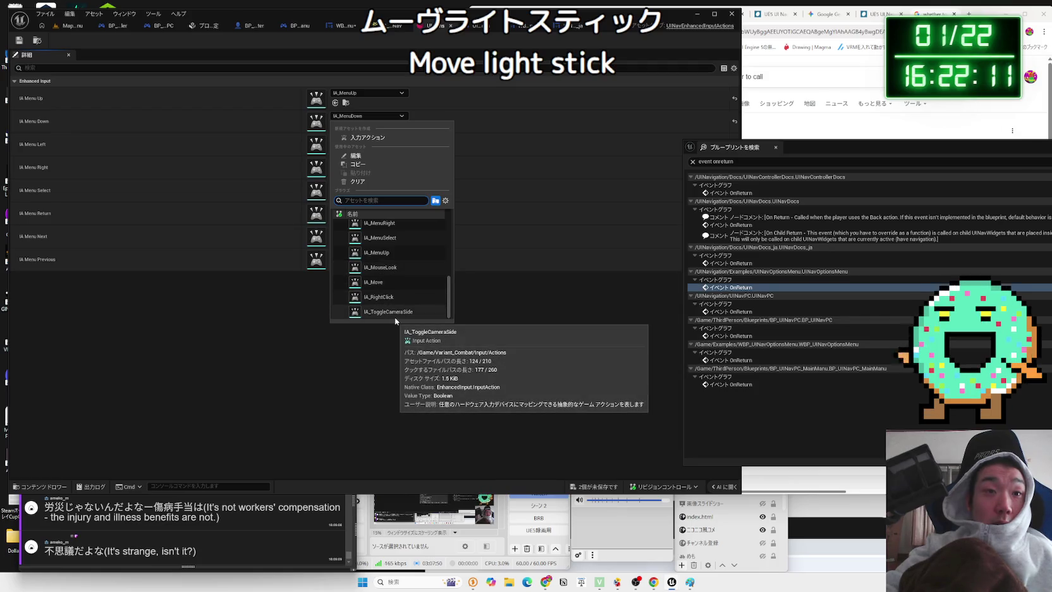
left_click(374, 282)
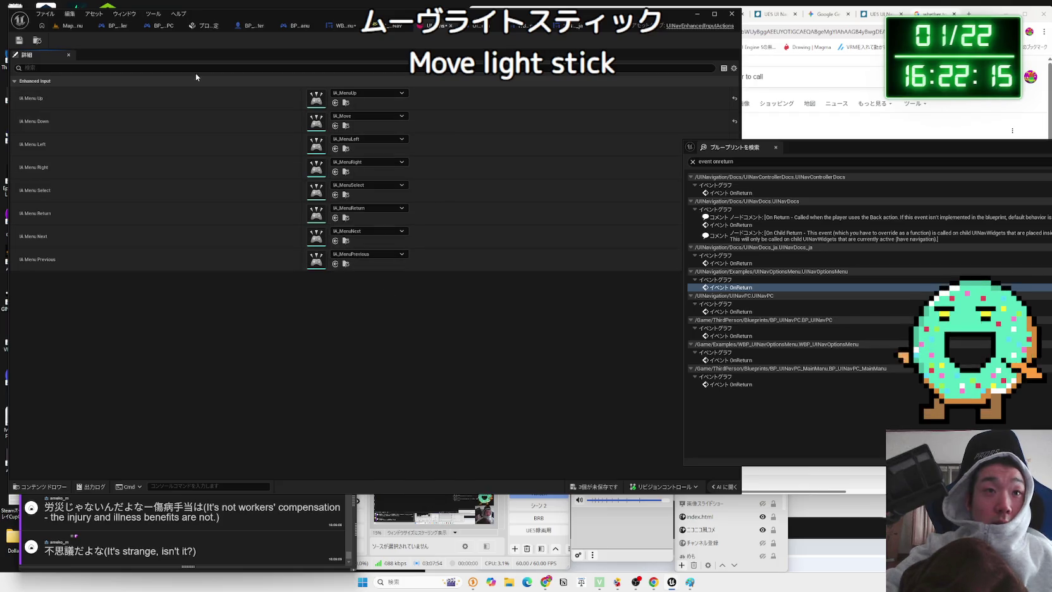
left_click(64, 28)
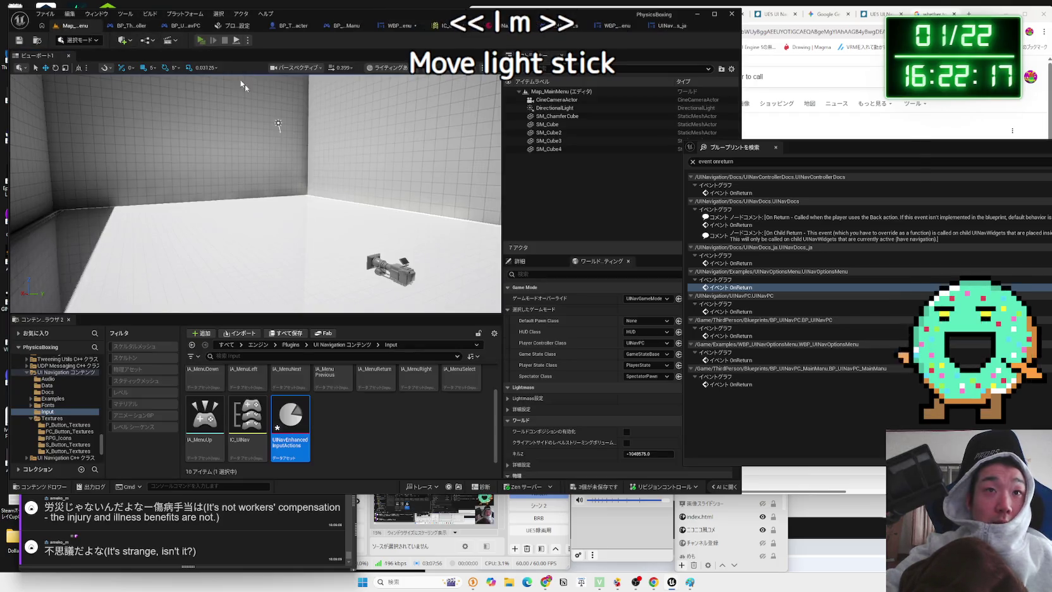
Play-test the Main Menu example with two Down presses, stop, and return to WBP_UINavMainMenu
key("alt+p")
left_click(522, 247)
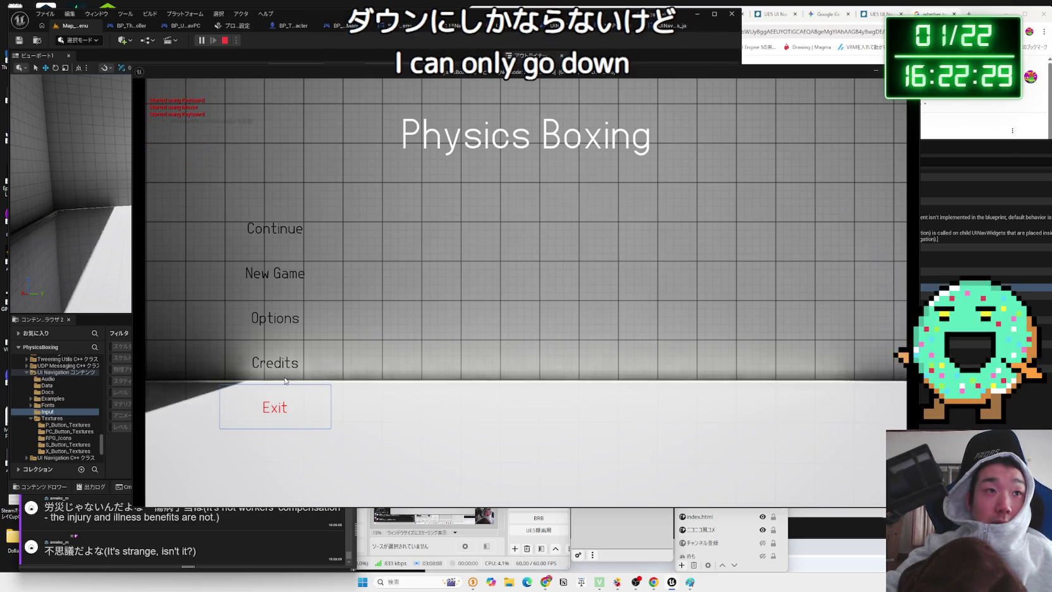
key("Down")
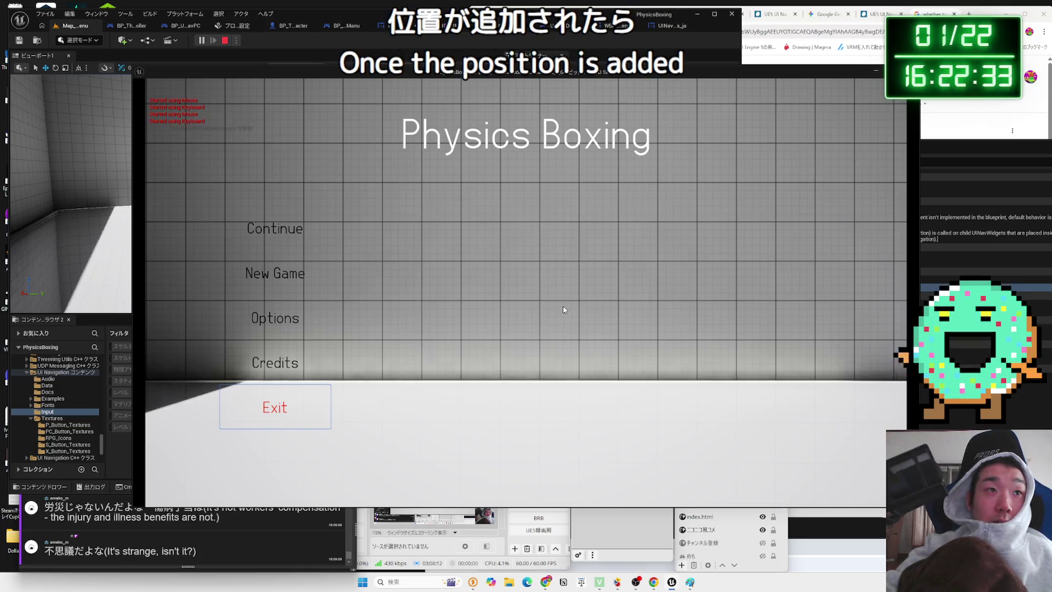
key("Down")
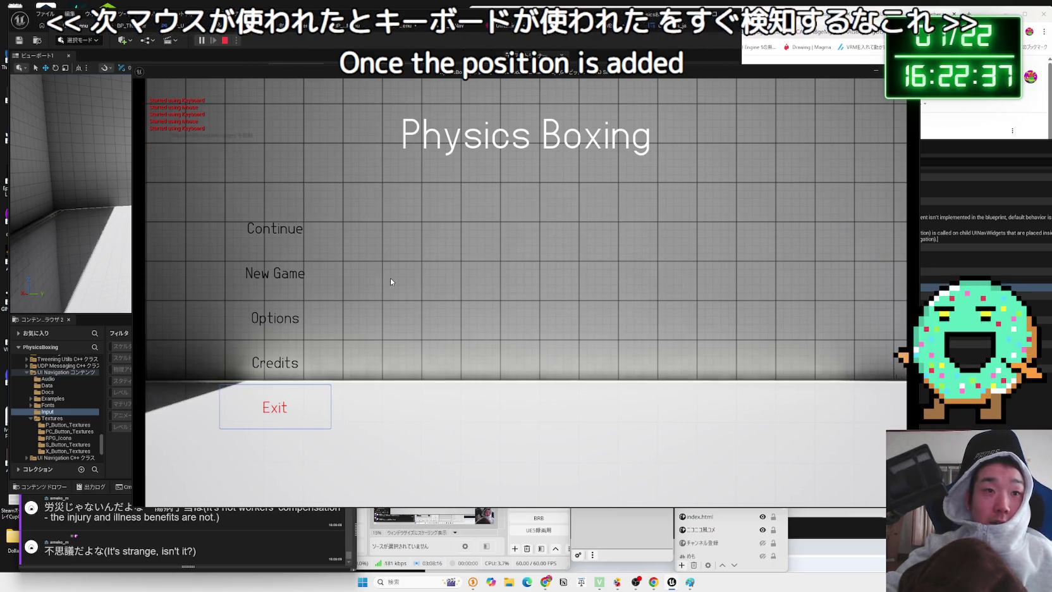
key("Escape")
left_click(398, 30)
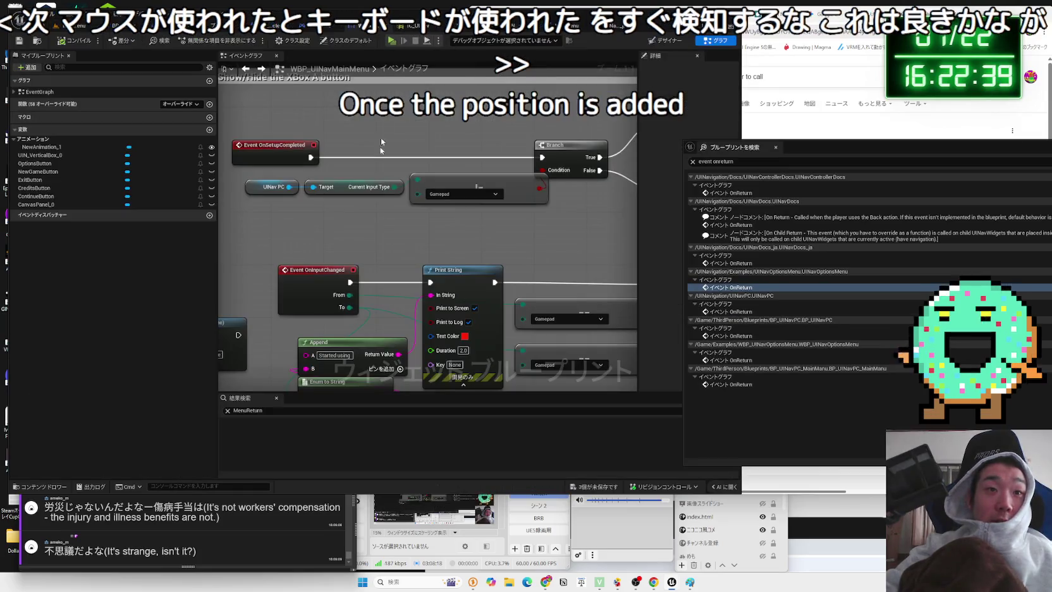
Open UINavEnhancedInputActions from the UI Navigation settings, leaving the input context unchanged
left_click(297, 26)
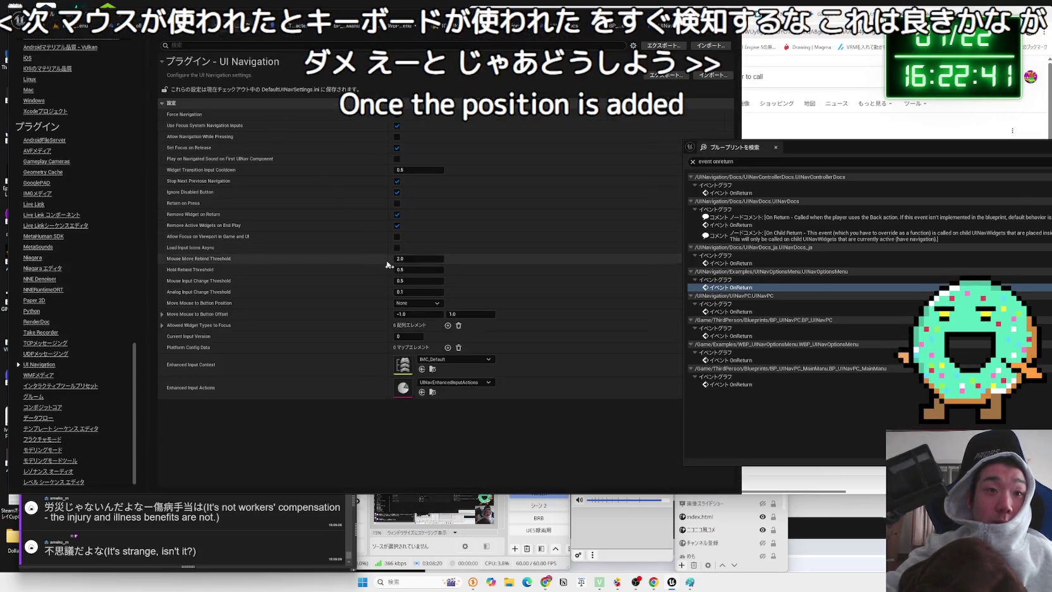
left_click(442, 359)
key("Escape")
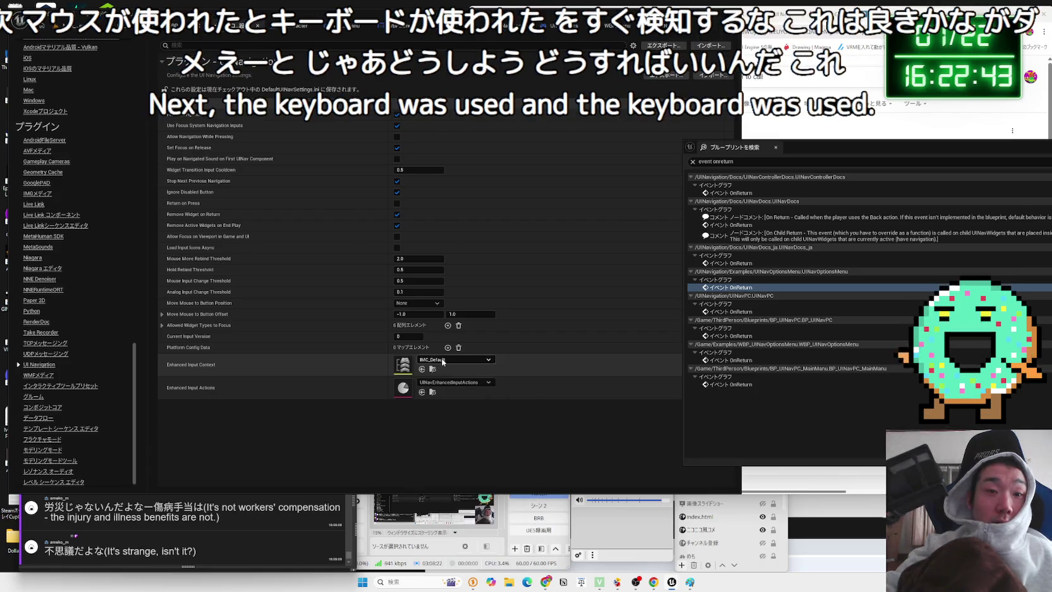
left_click(433, 392)
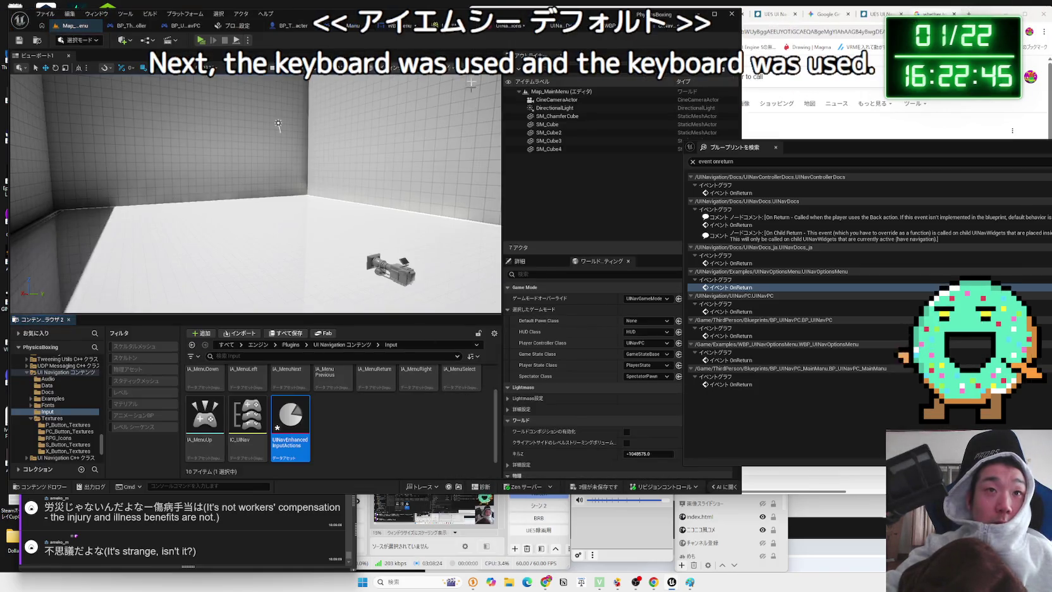
left_click(499, 32)
Switch IA Menu Down from IA_Move back to IA_MenuDown and save the asset
left_click(361, 117)
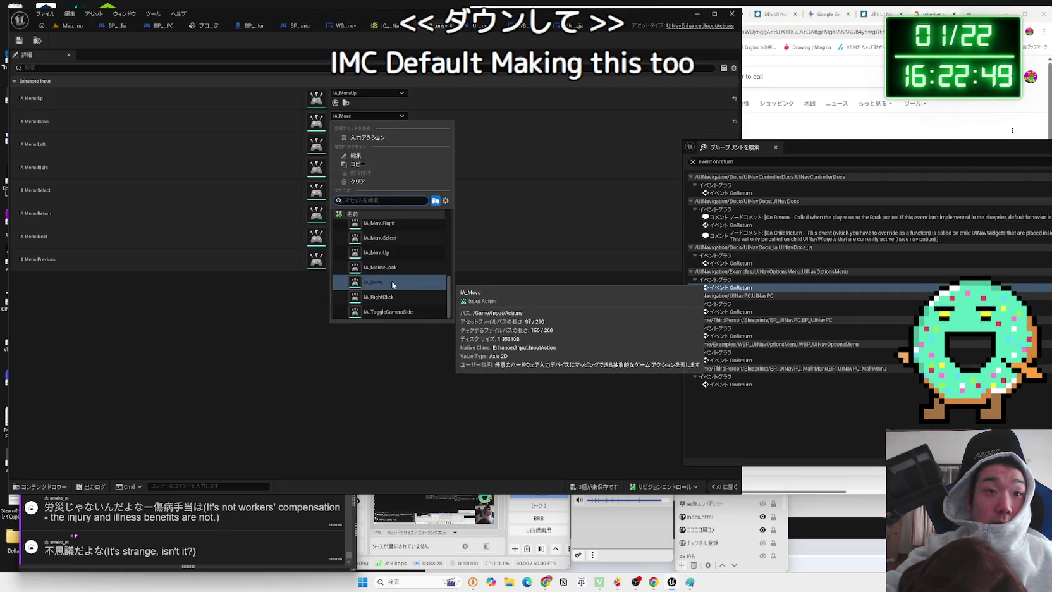
scroll(389, 255, "up", 3)
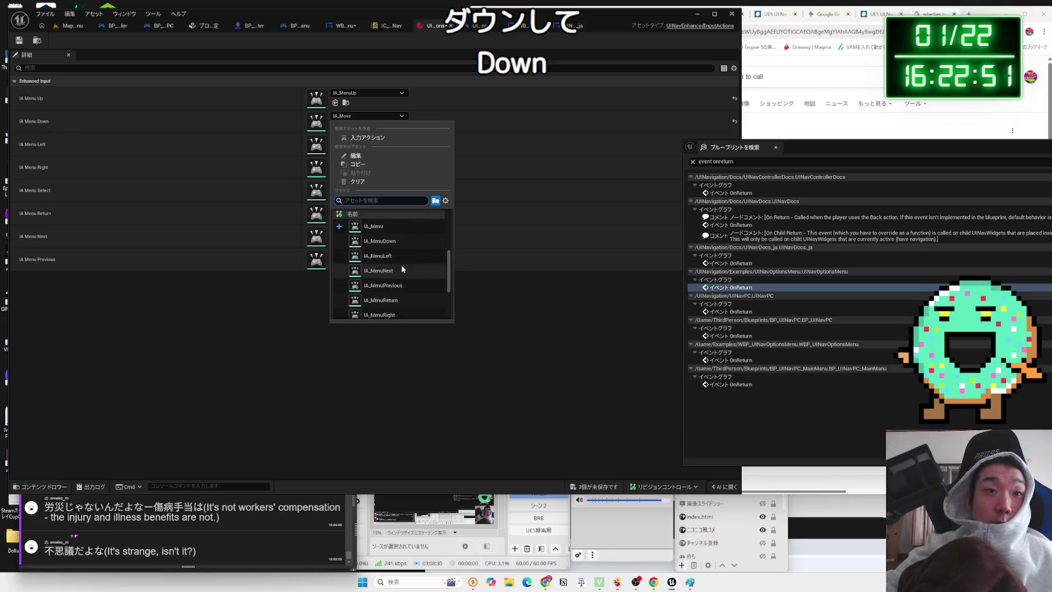
scroll(402, 269, "up", 1)
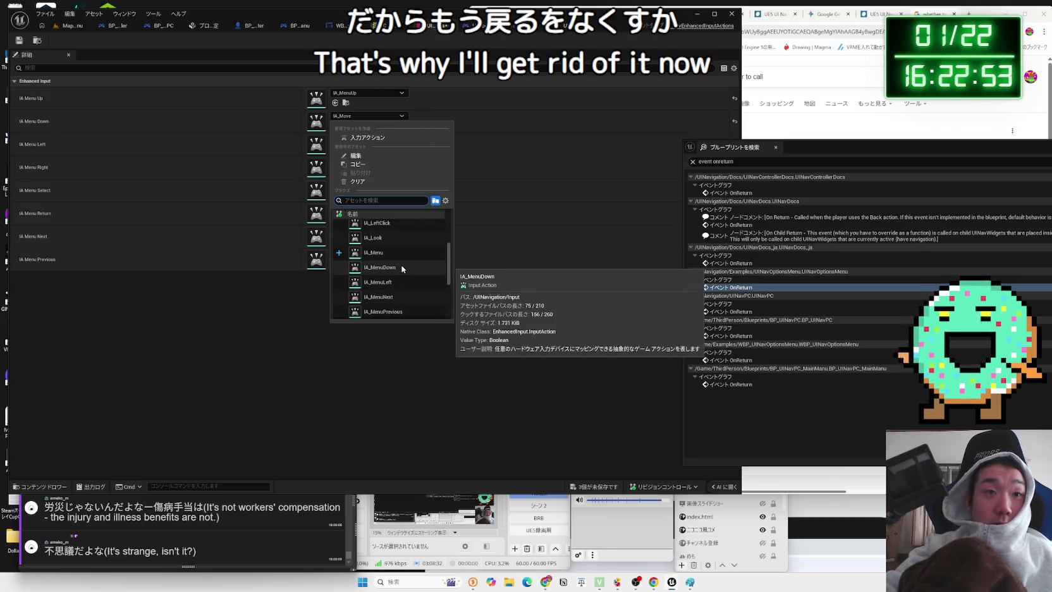
scroll(402, 269, "up", 3)
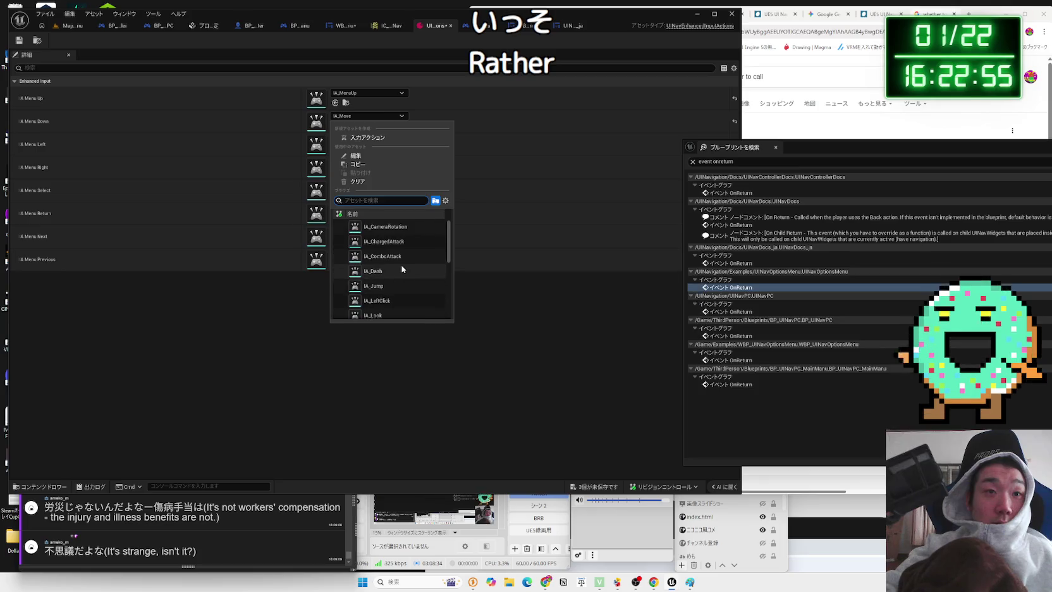
scroll(399, 265, "down", 4)
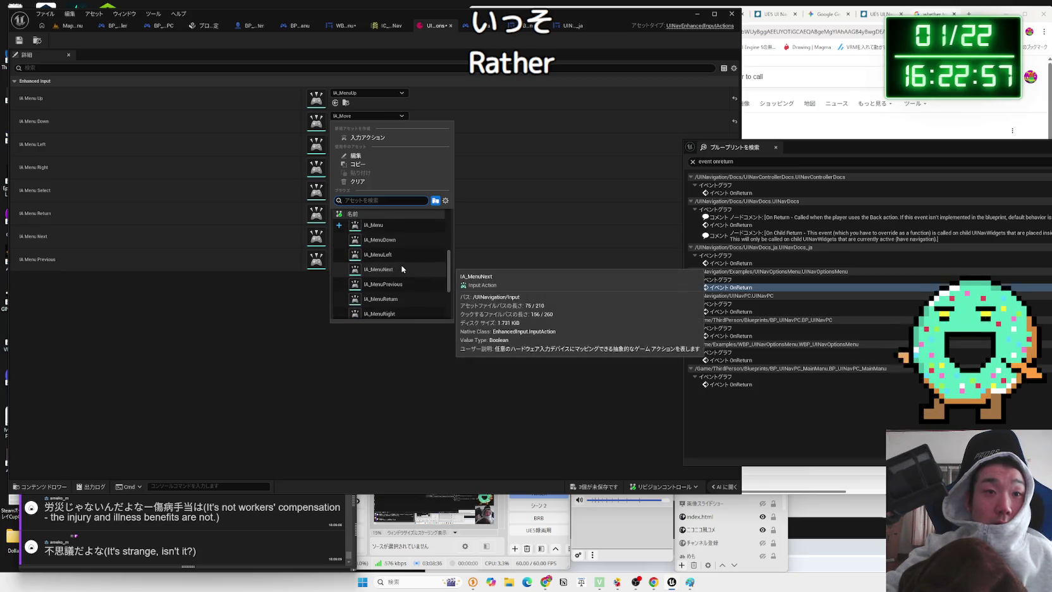
left_click(396, 241)
left_click(18, 42)
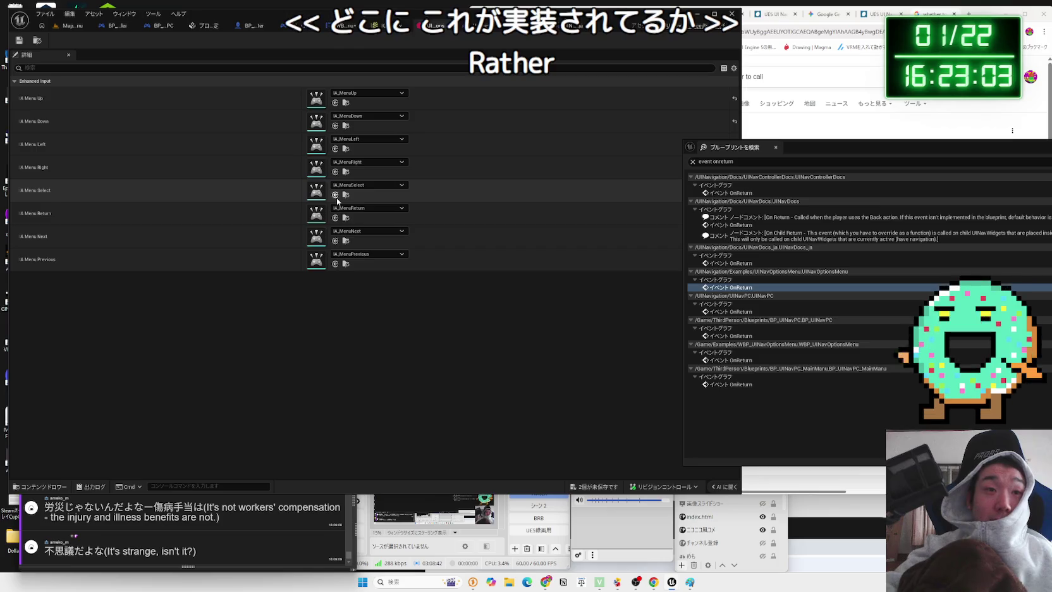
Search all Blueprints for 'IA MenuReturn' and review the UINavDocs and UINavDocs_ja matches
left_click_drag(781, 147, 602, 148)
left_click(601, 163)
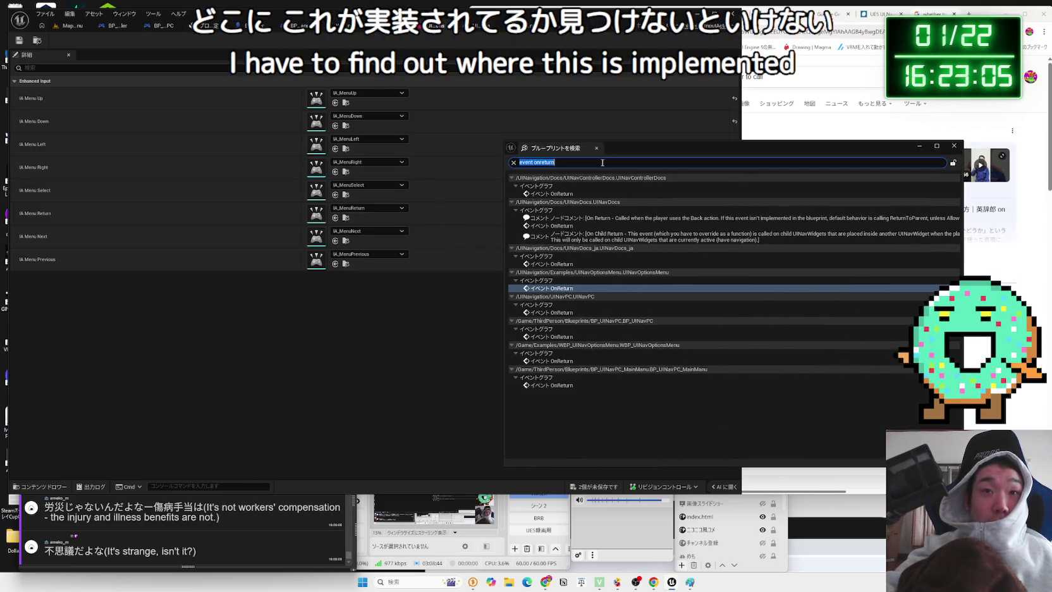
type("IA Menu")
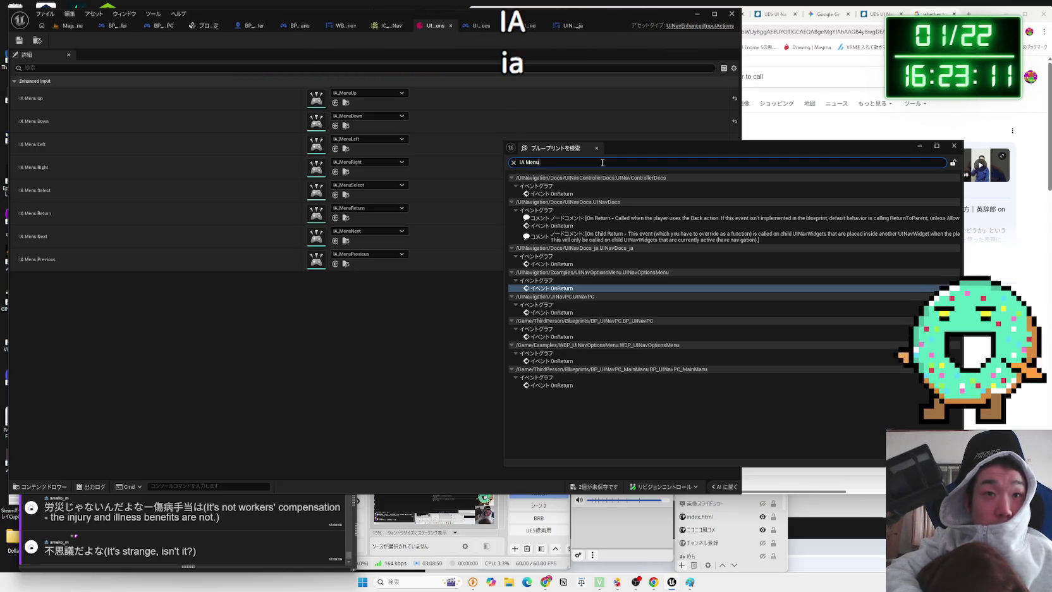
type("Return")
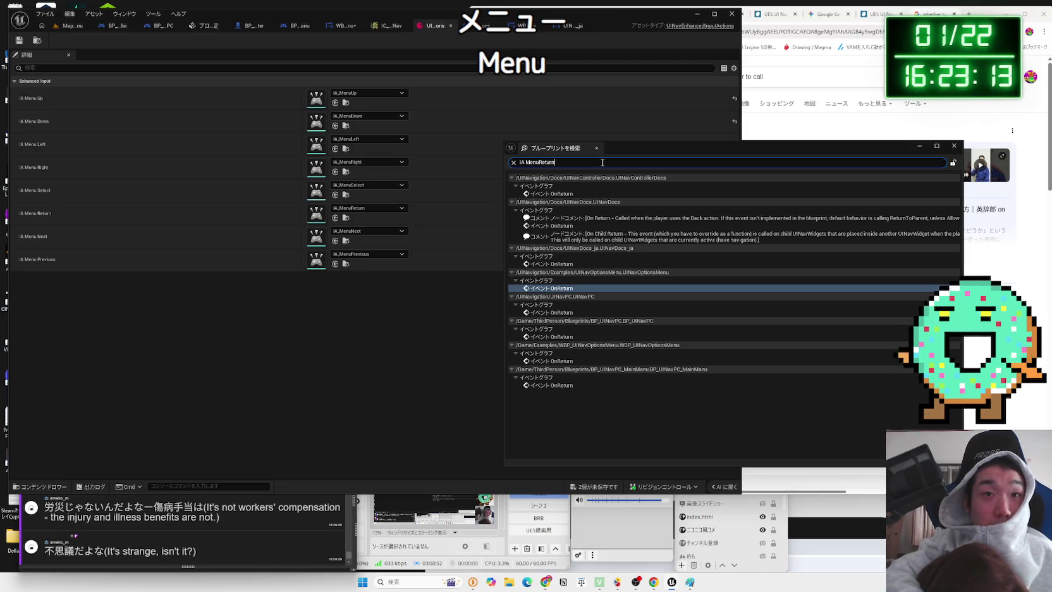
key("Return")
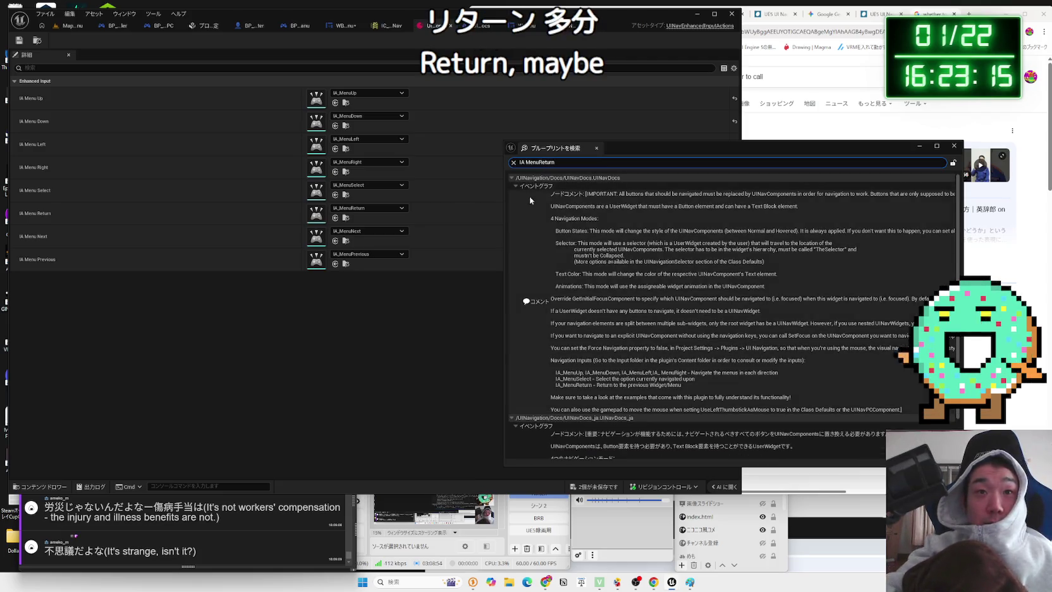
left_click(511, 178)
double_click(512, 186)
left_click(511, 186)
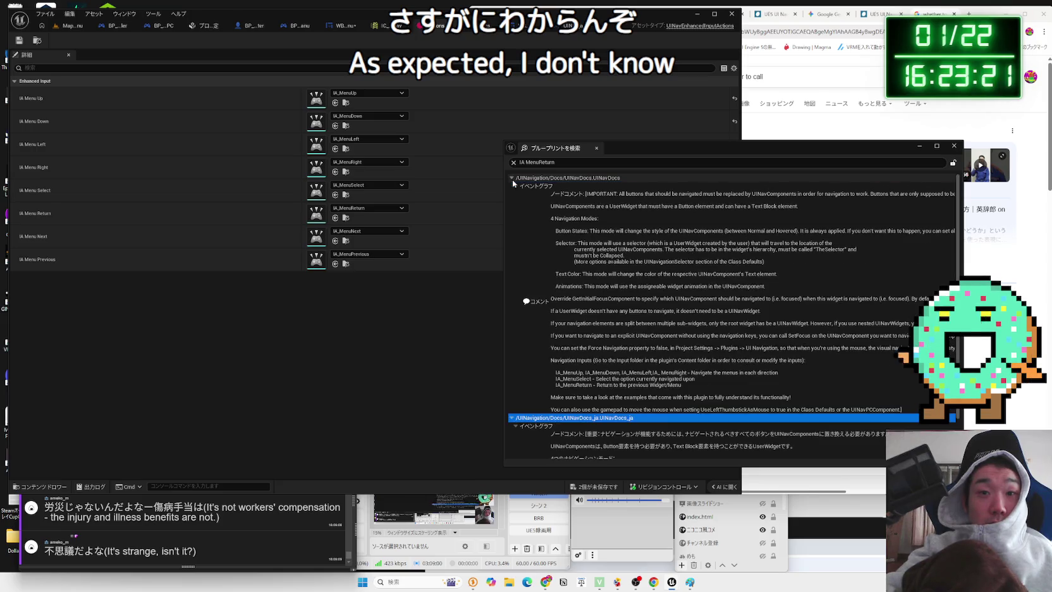
left_click(512, 186)
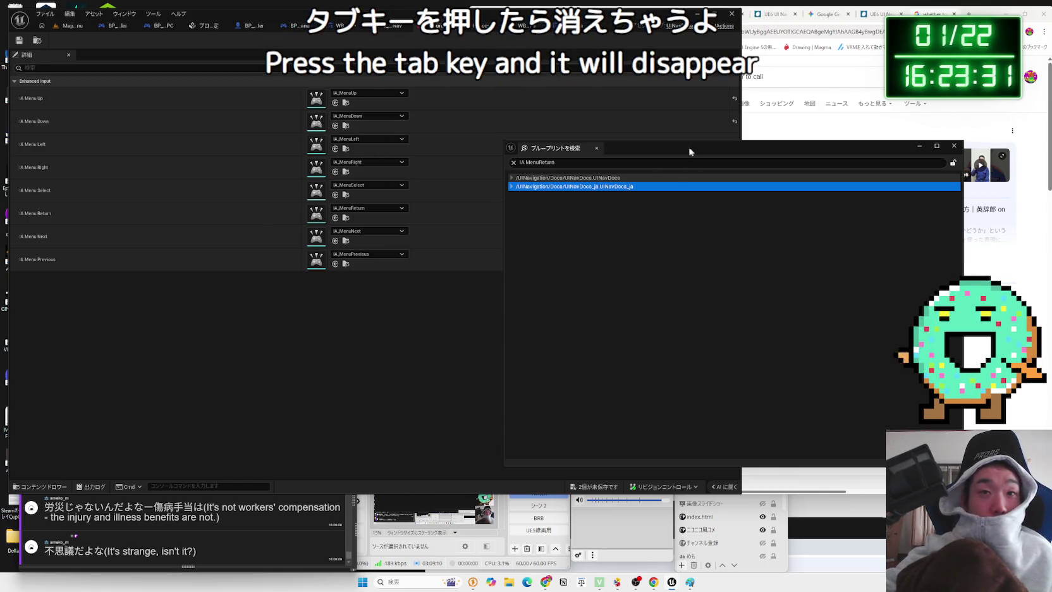
left_click_drag(593, 146, 598, 149)
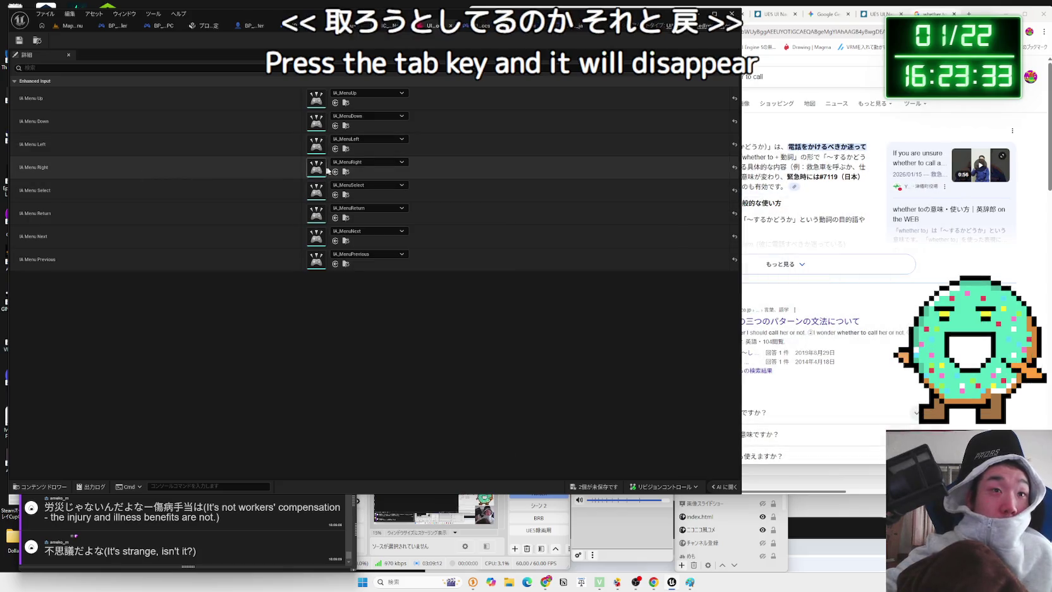
Review IA_MenuReturn's key mappings in the IC_UINav mapping context
left_click(58, 27)
left_click(452, 29)
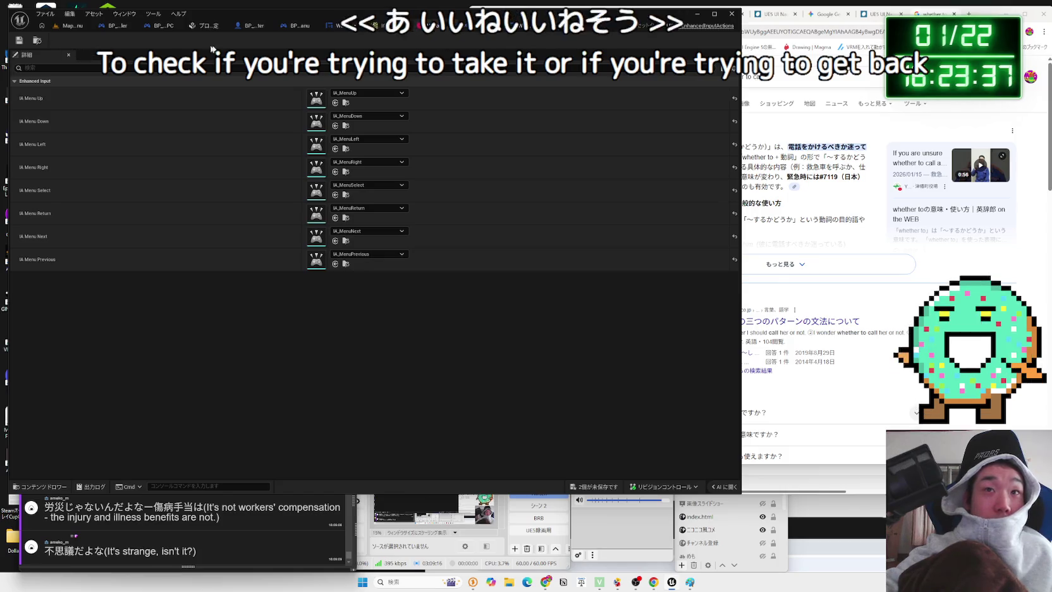
left_click(384, 28)
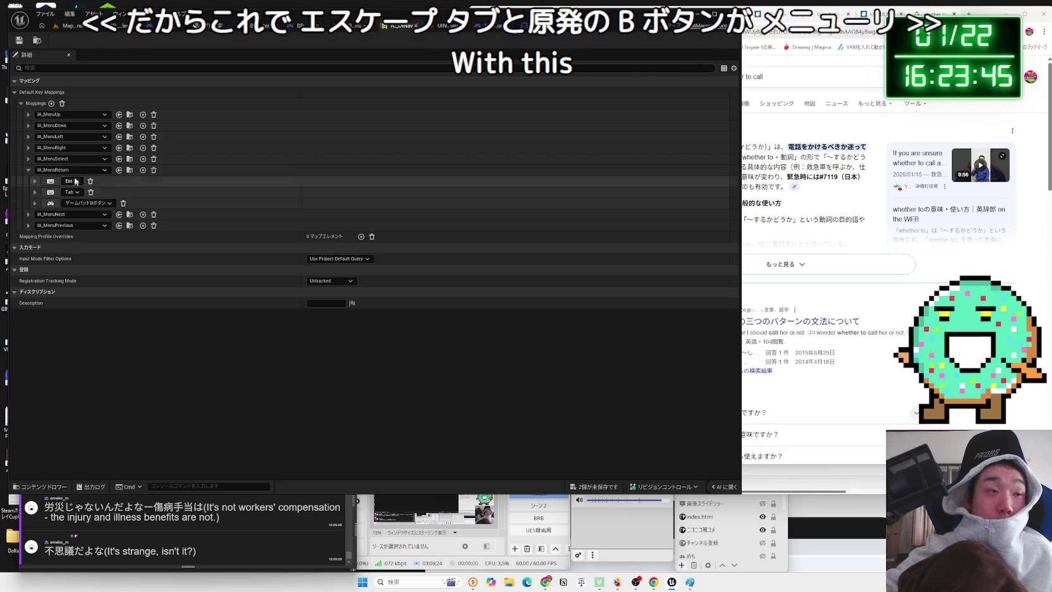
left_click(192, 25)
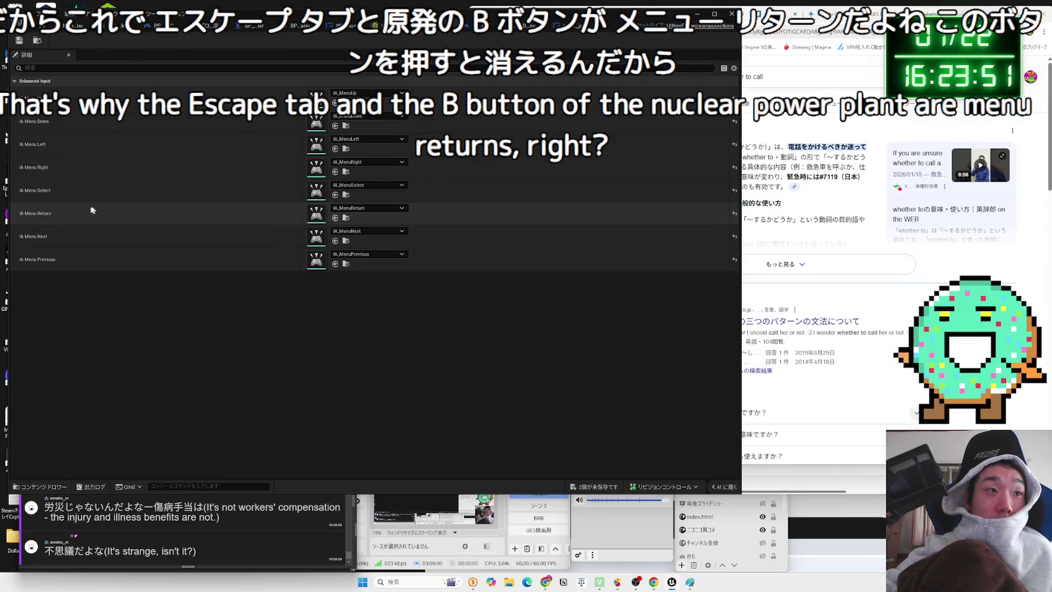
Clear IA Menu Return to None, save the asset, and return to Map_MainMenu
left_click(364, 206)
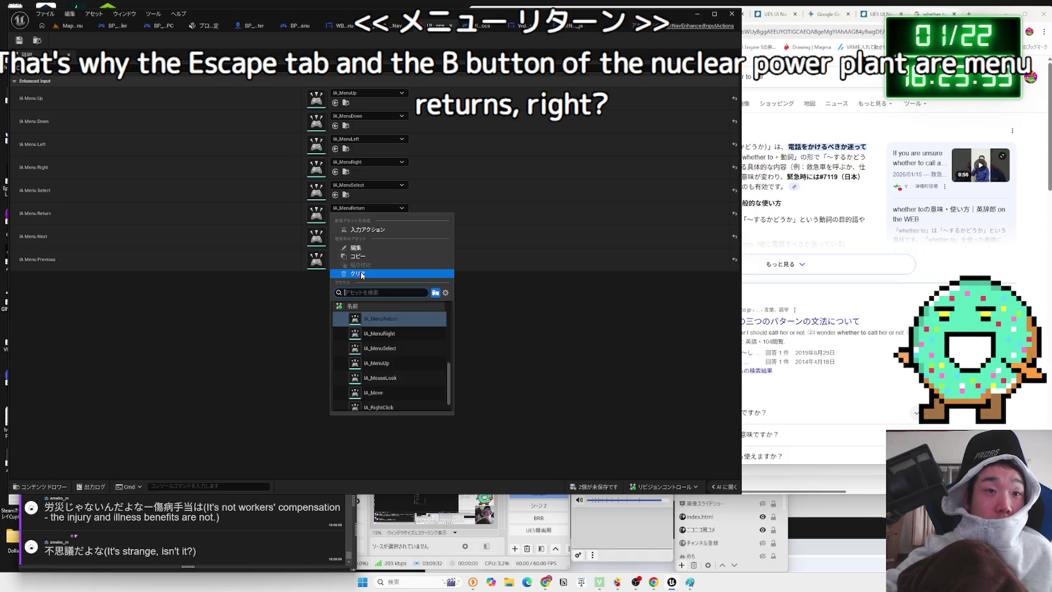
left_click(358, 273)
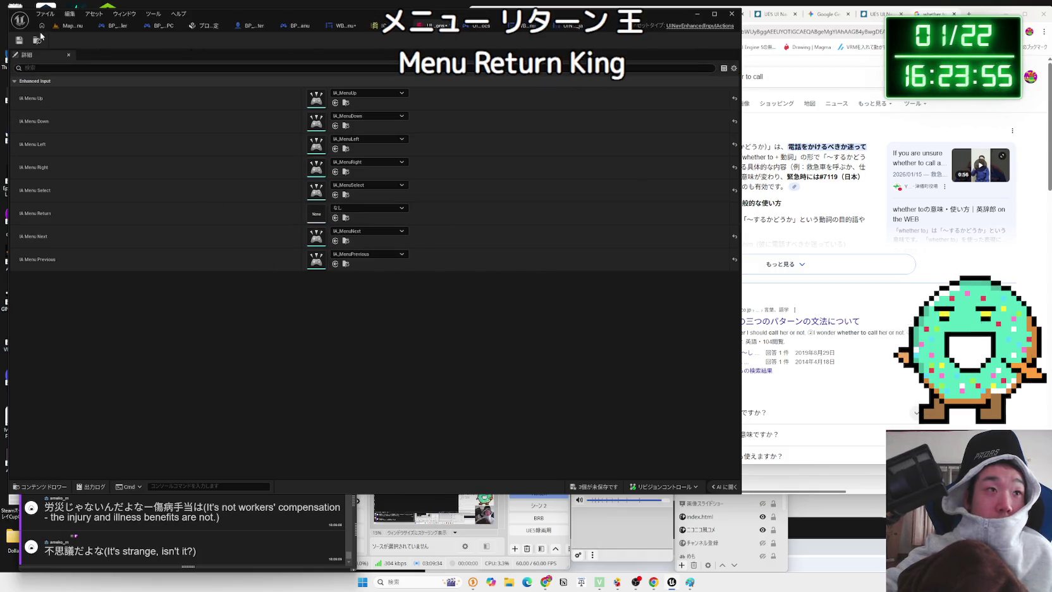
left_click(19, 40)
left_click(71, 25)
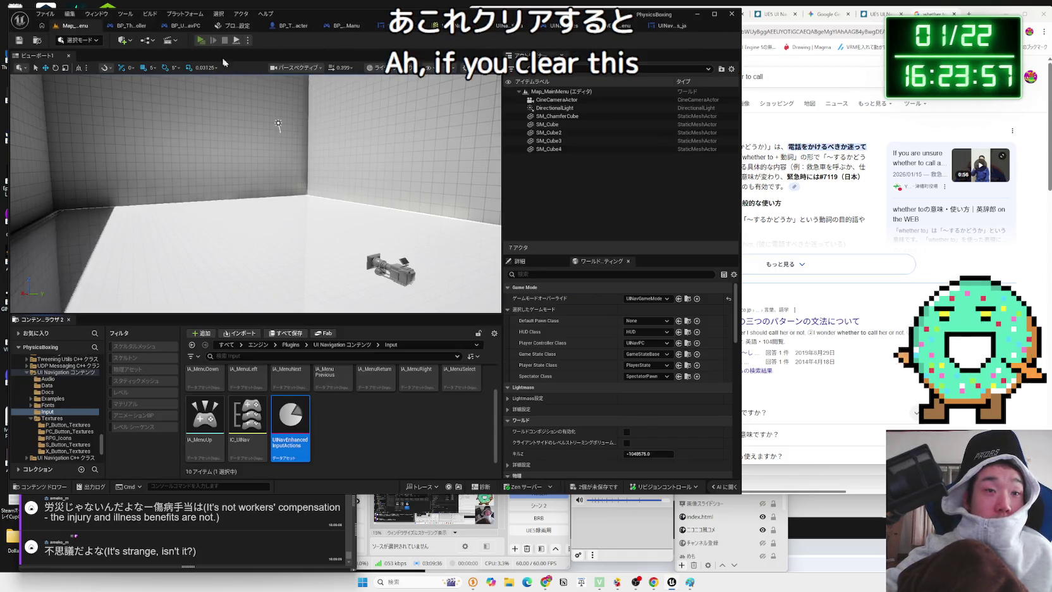
Play-test with arrow keys into the Main Menu example, press Down, stop, then reopen IC_UINav
left_click(200, 40)
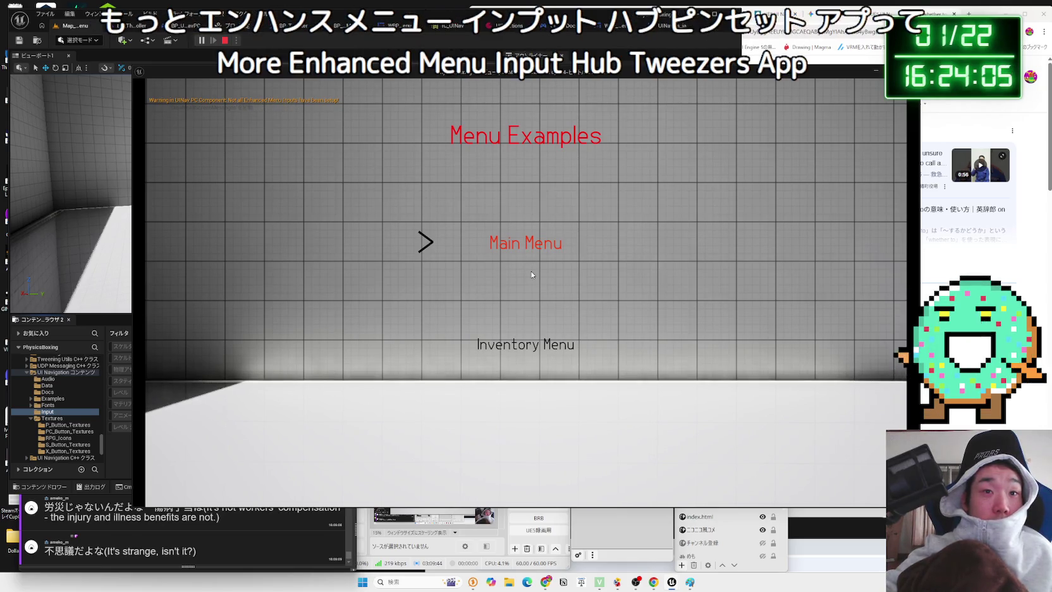
key("Down")
key("Up")
key("Down")
key("Up")
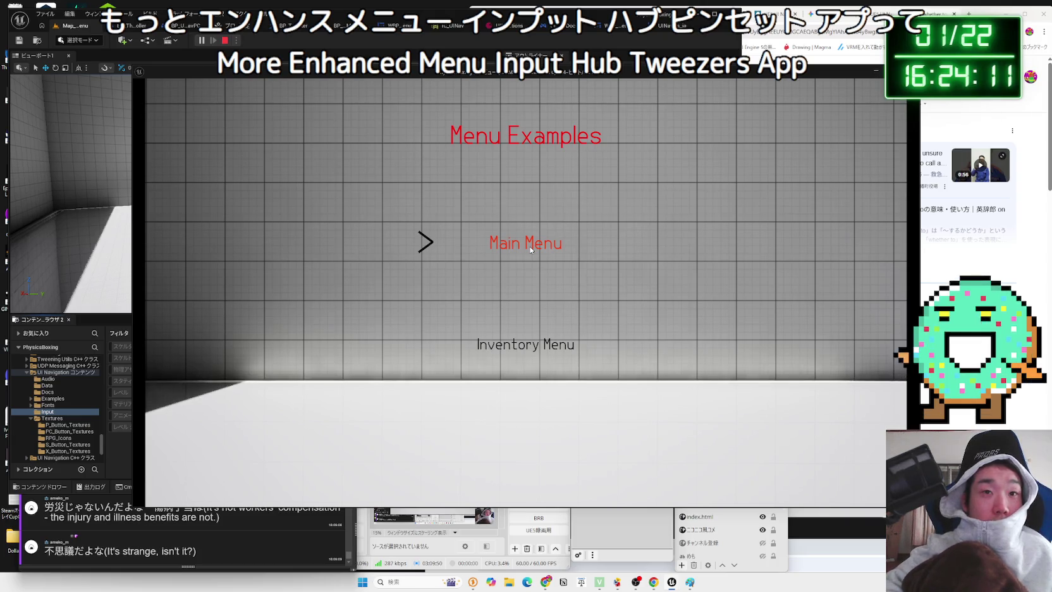
key("Return")
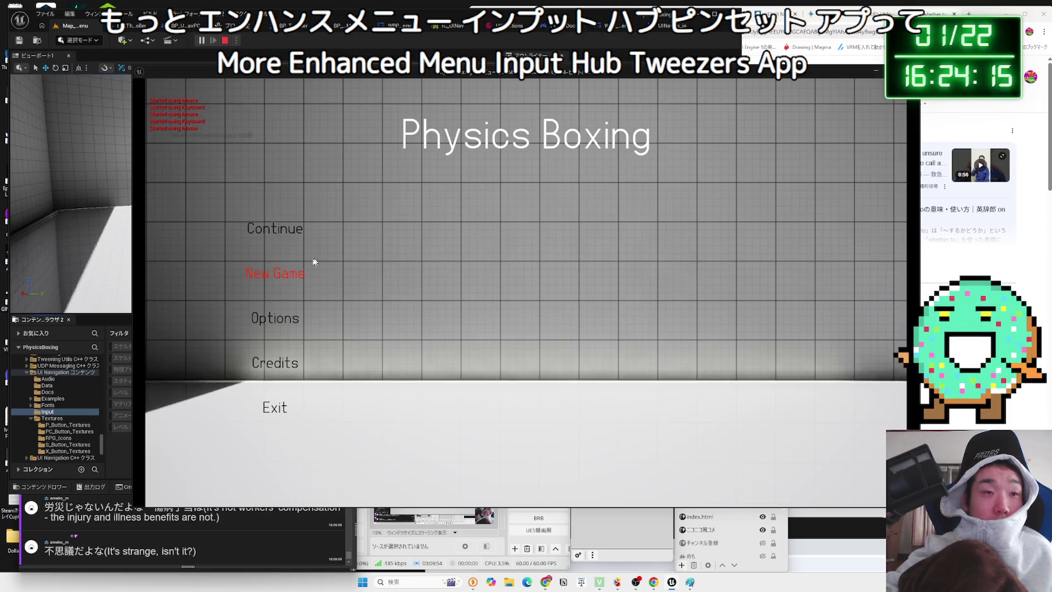
key("Down")
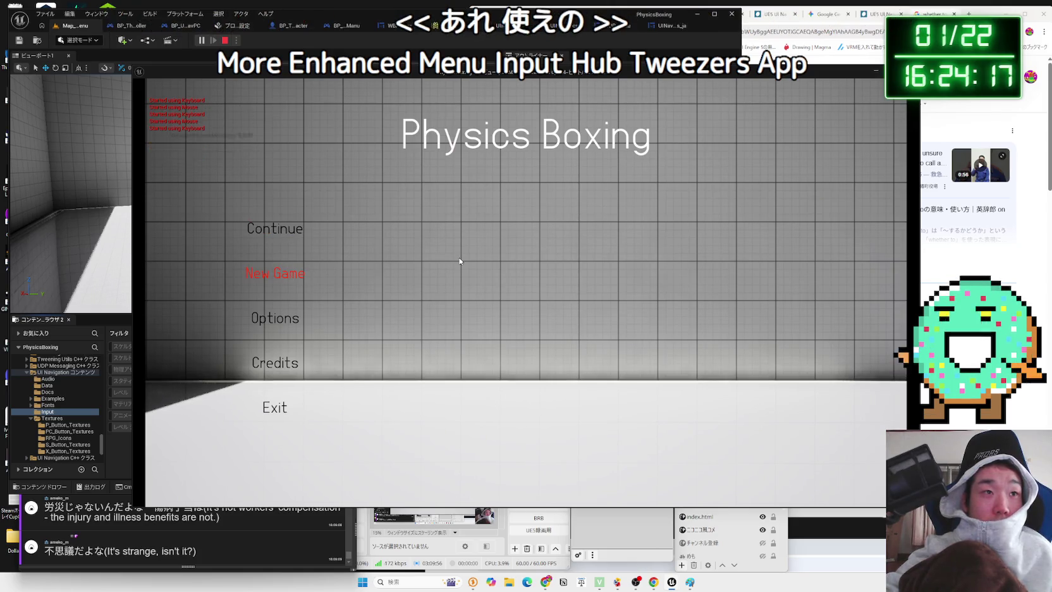
key("Escape")
double_click(290, 417)
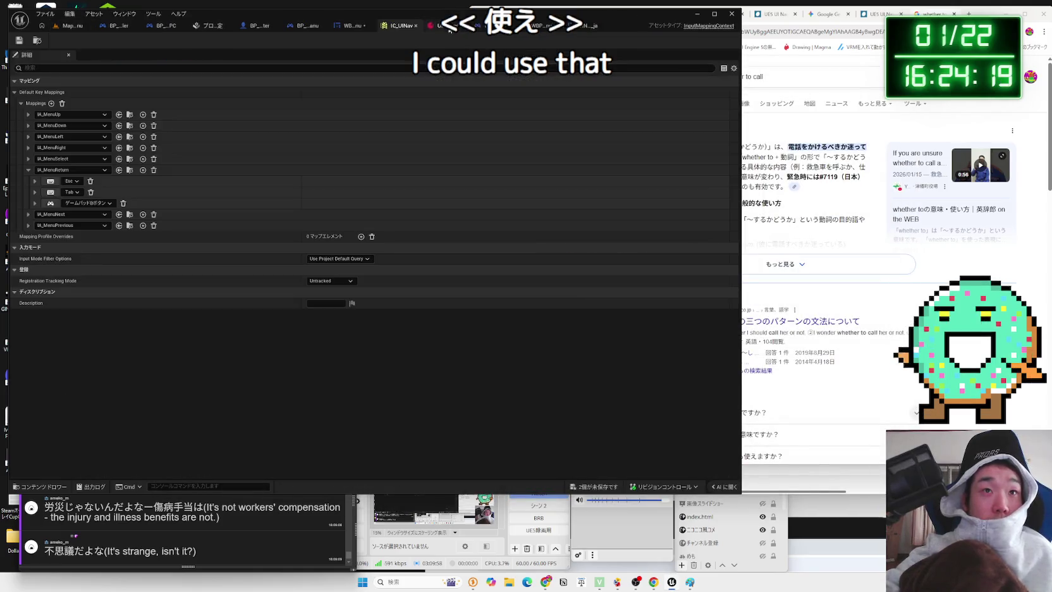
Set IA Menu Return back to IA_MenuReturn, then bring up the UI Navigation plugin settings
left_click(365, 208)
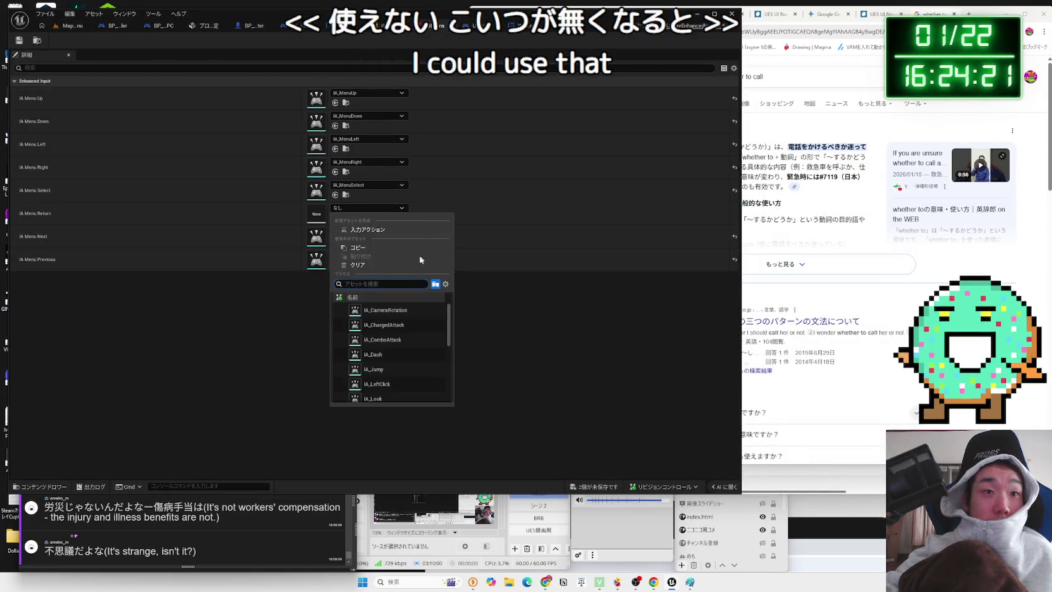
scroll(406, 346, "down", 3)
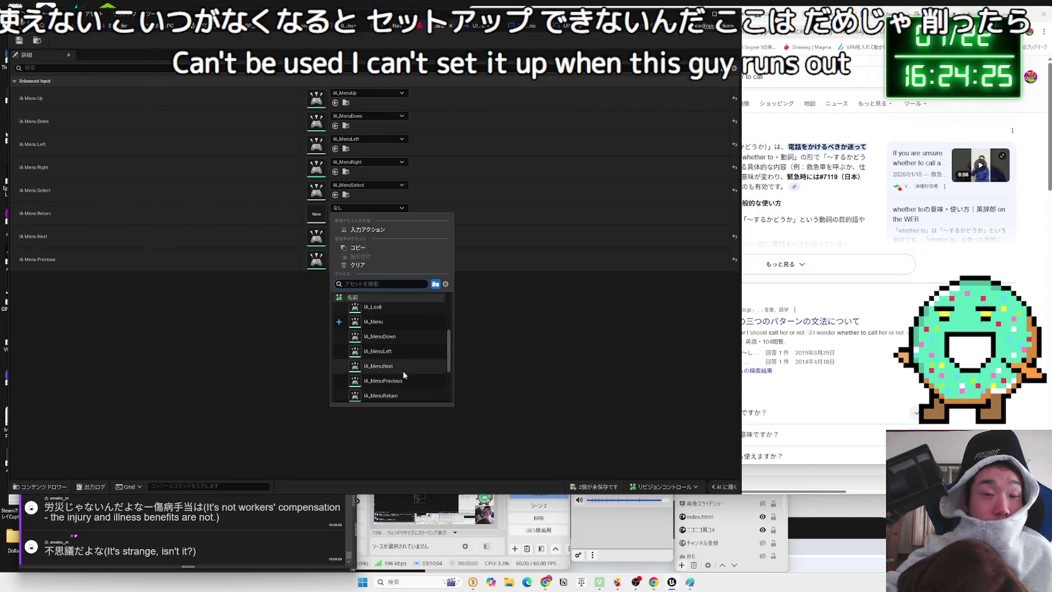
type("ire")
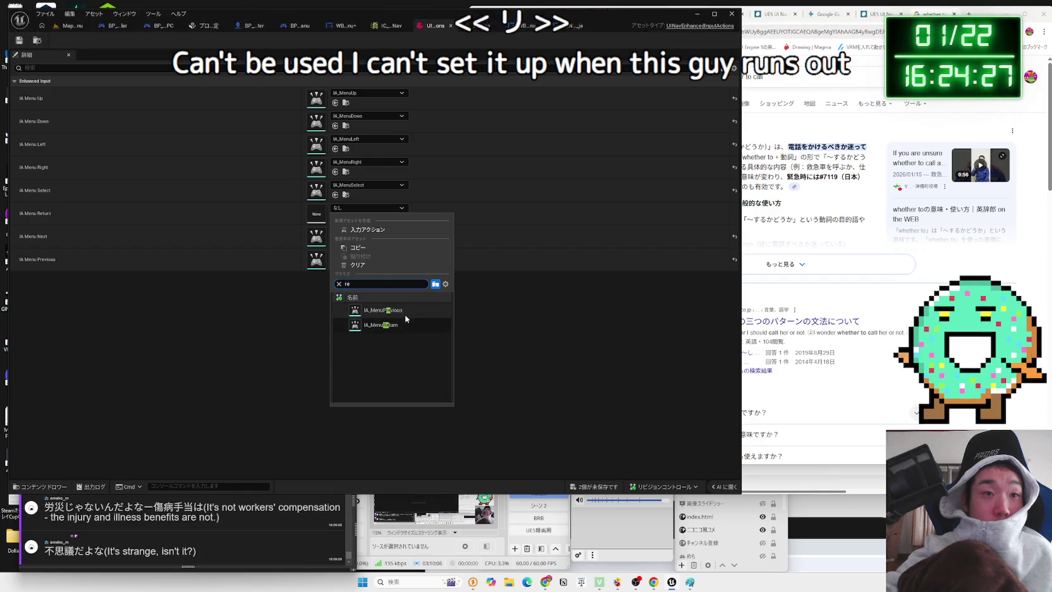
left_click(392, 324)
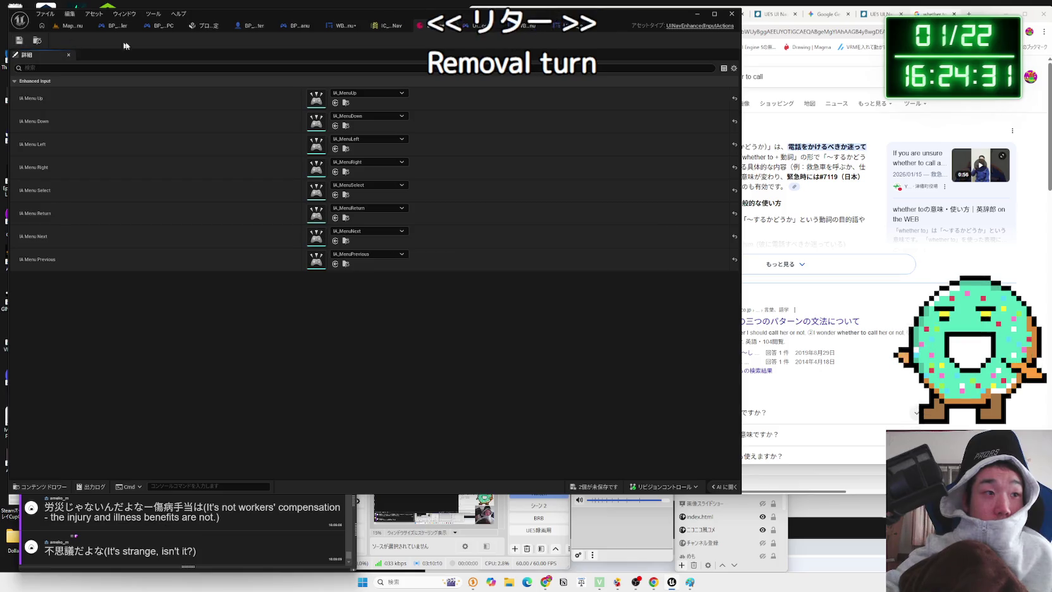
left_click(377, 28)
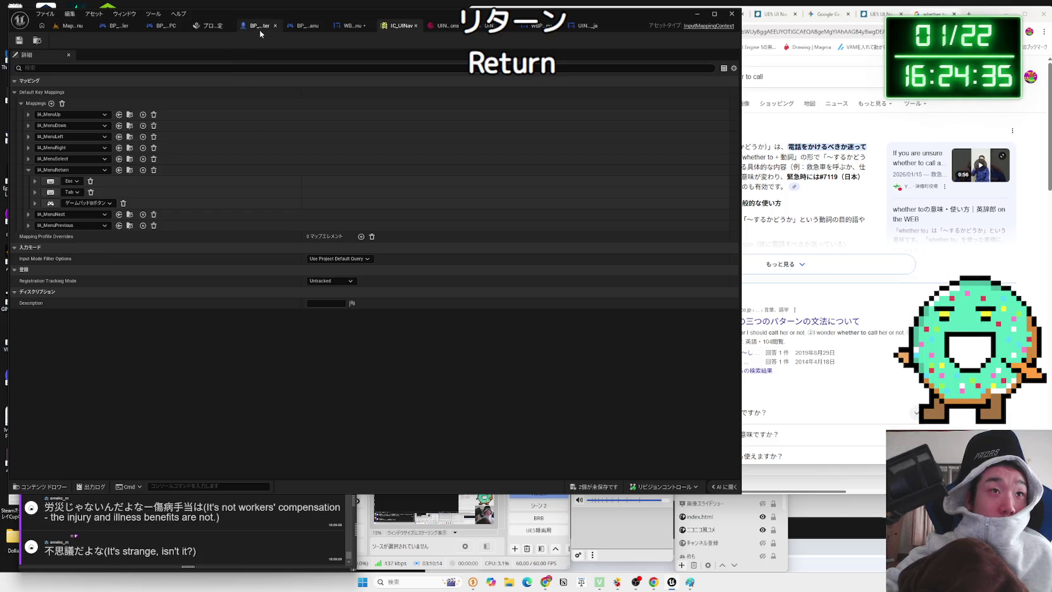
left_click(209, 26)
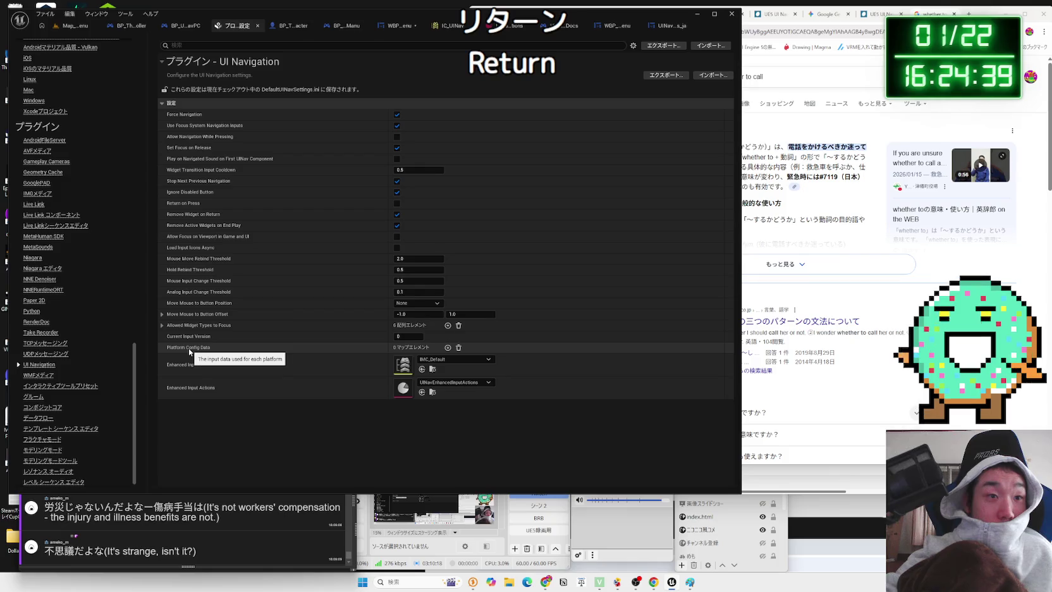
Change the Enhanced Input Context from IMC_Default to IC_UINav and return to IC_UINav's mappings
left_click(446, 360)
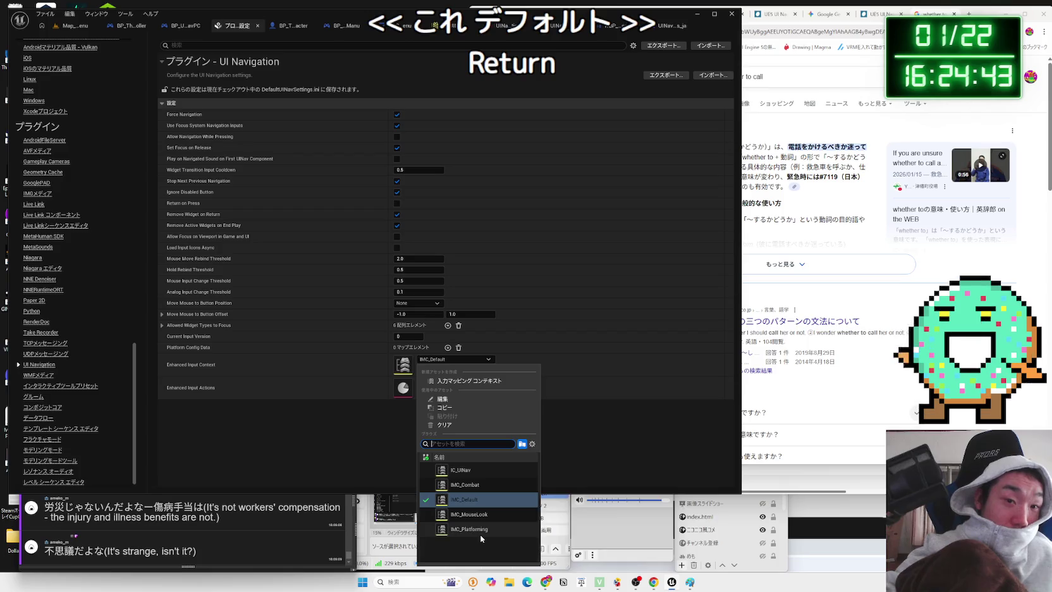
left_click(460, 472)
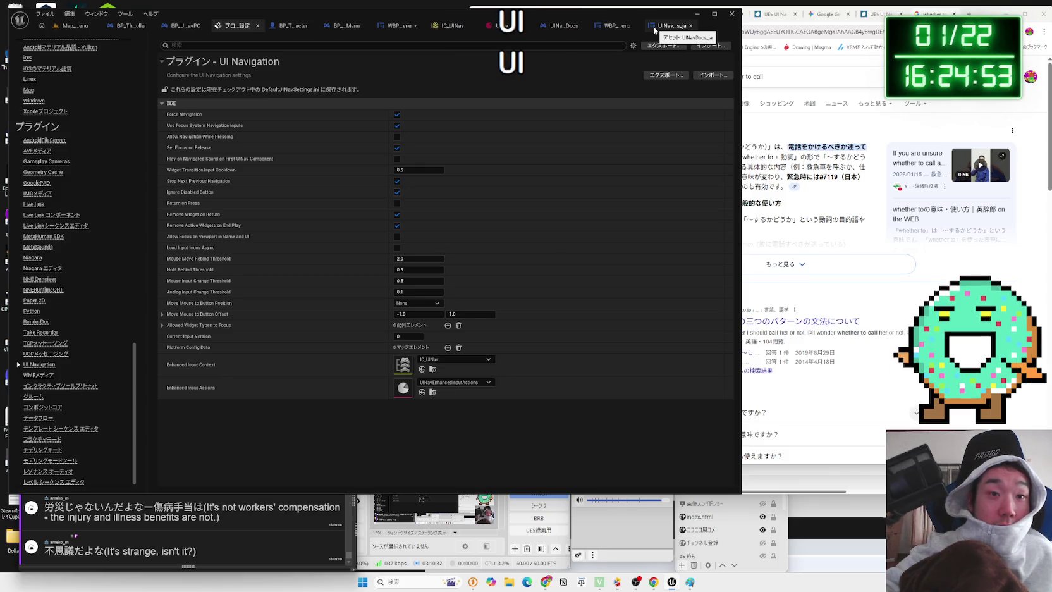
left_click(617, 29)
left_click(460, 28)
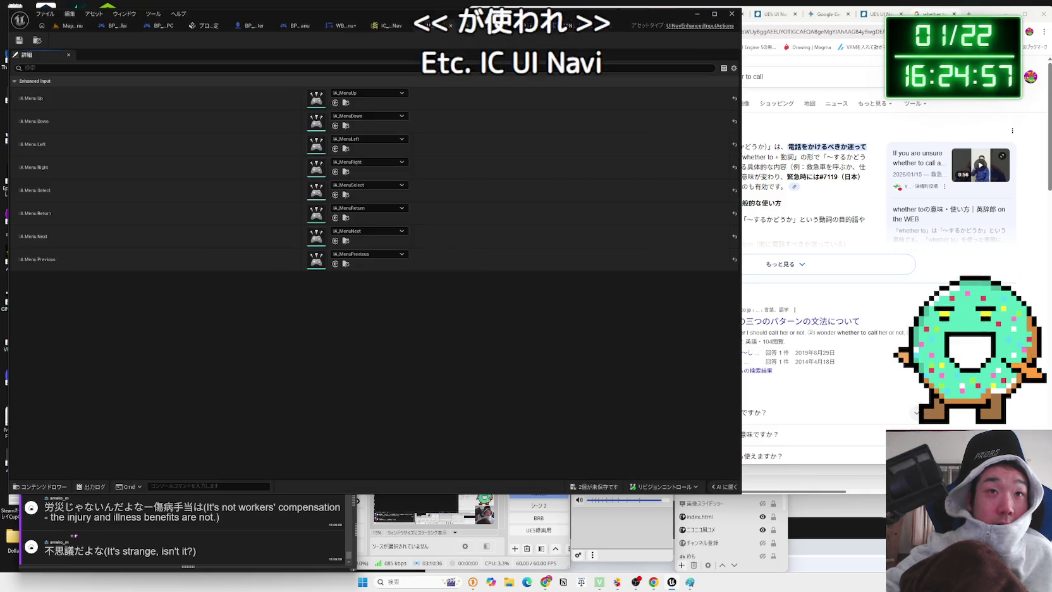
left_click(387, 29)
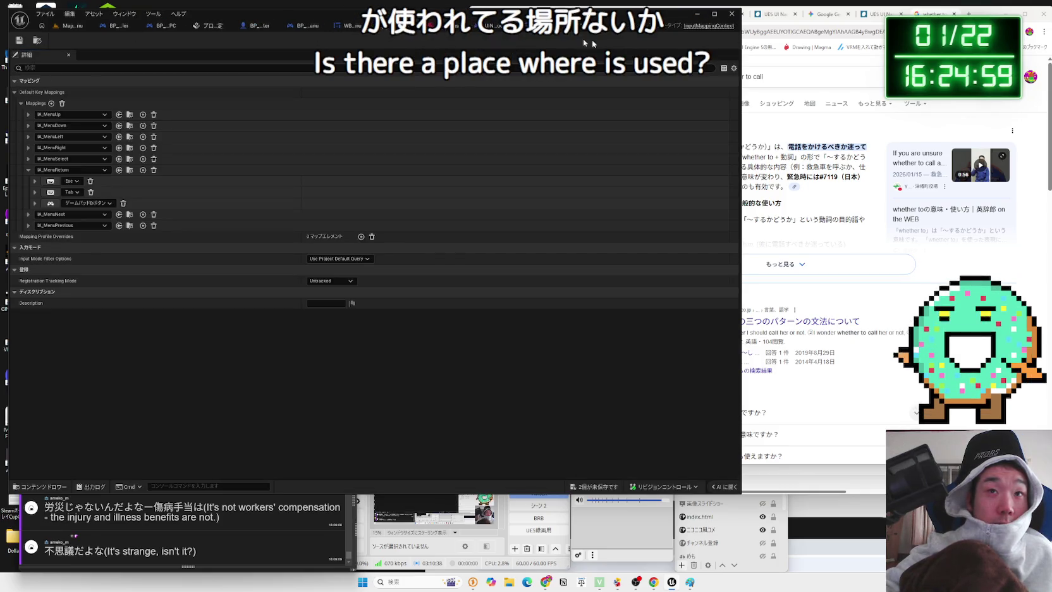
Save the two unsaved input assets with Save All
left_click(351, 29)
left_click(594, 487)
left_click(574, 383)
Search all blueprints for MenuReturn, IC_UINav and then UINav
left_click(725, 411)
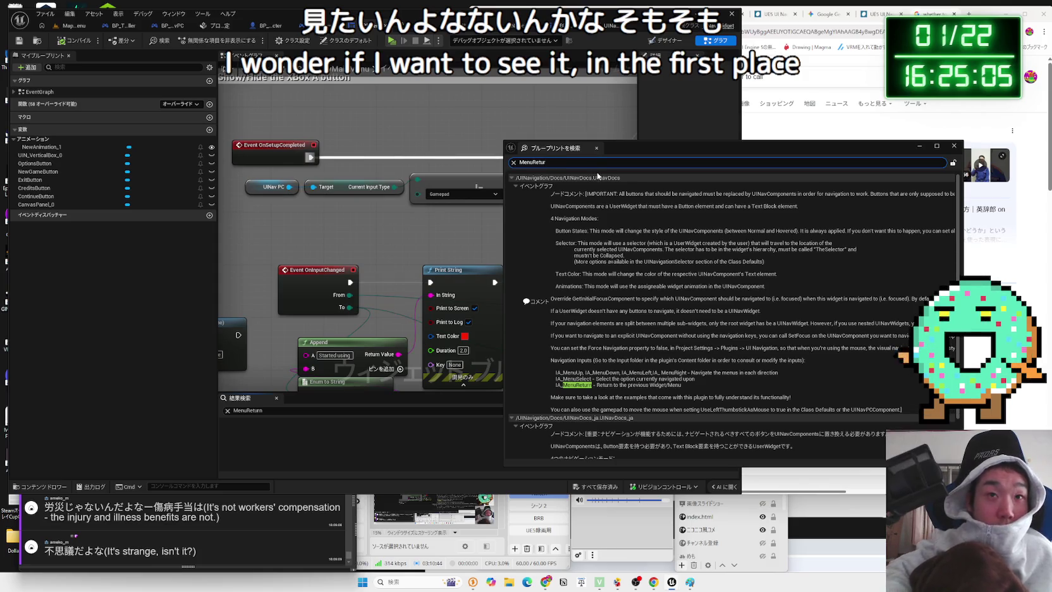
key("ctrl+a")
type("IC_U")
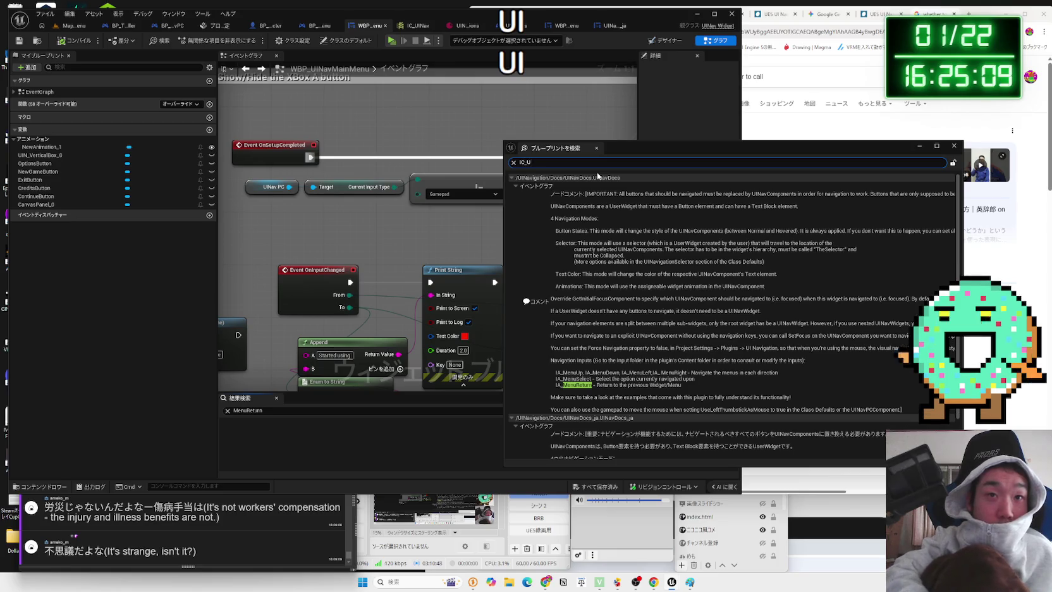
type("INav")
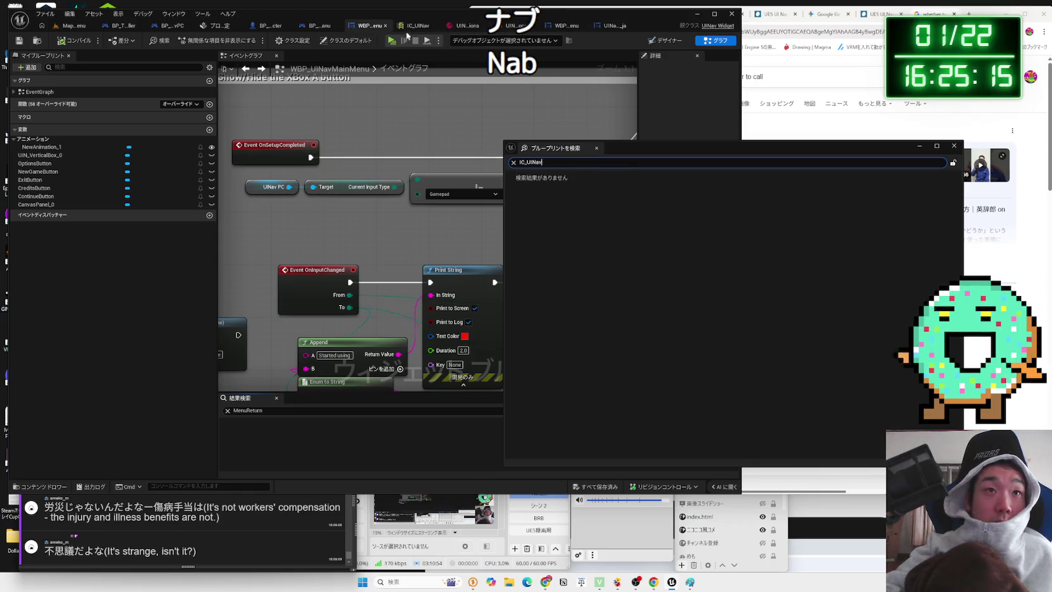
left_click(408, 26)
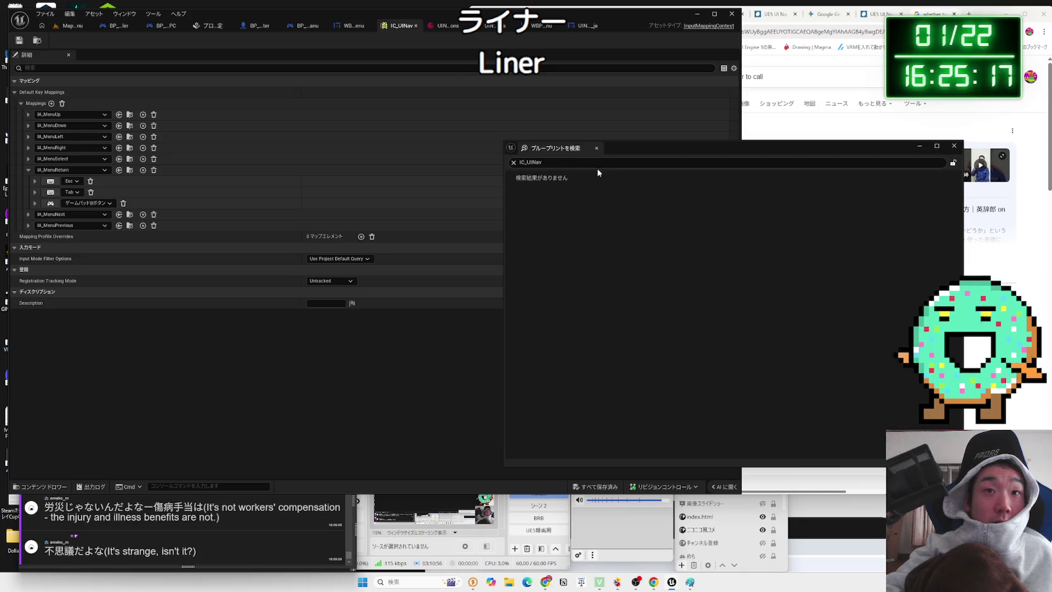
key("ctrl+a")
type("UIV")
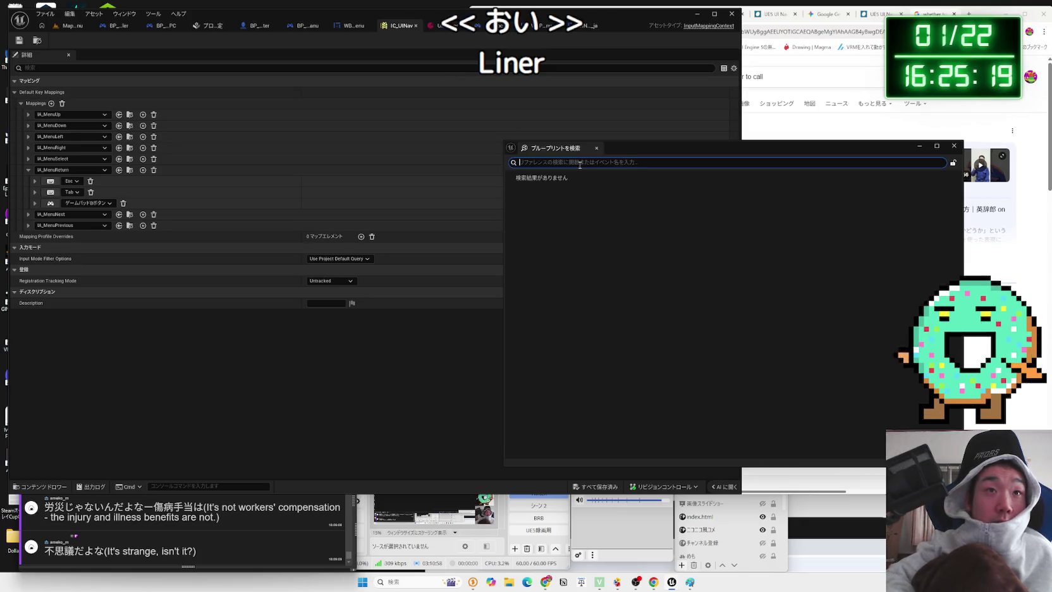
type("av")
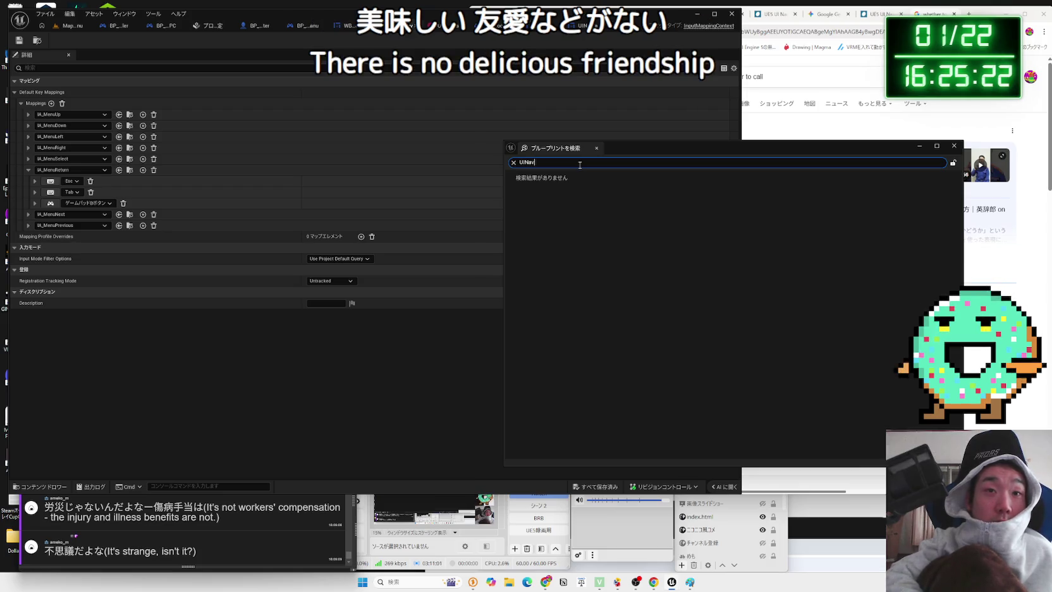
key("Return")
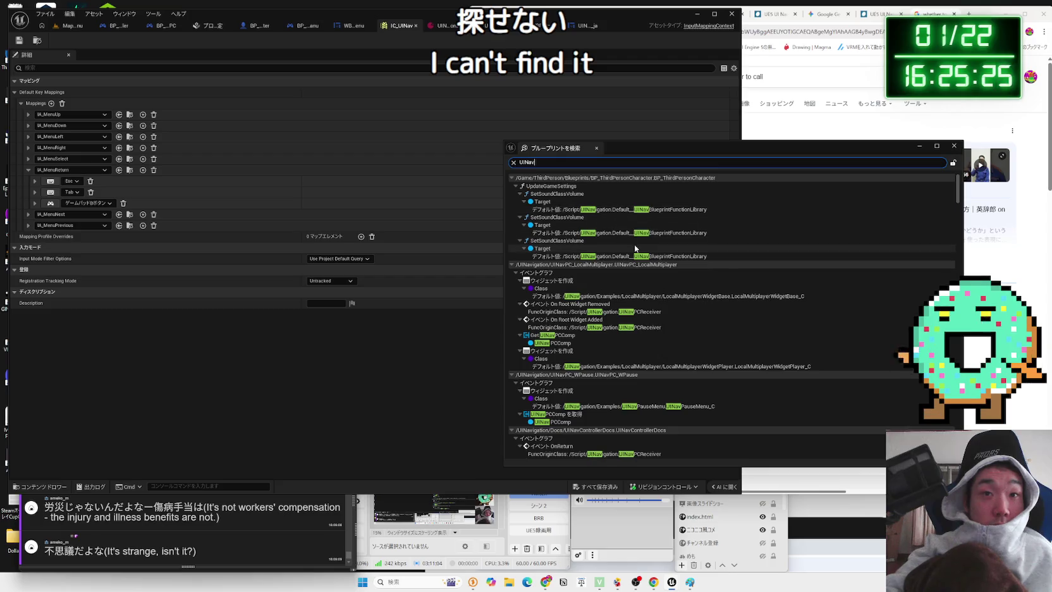
Scroll through the many UINav matches, close the results and return to Map_MainMenu
scroll(632, 242, "down", 5)
scroll(634, 246, "down", 10)
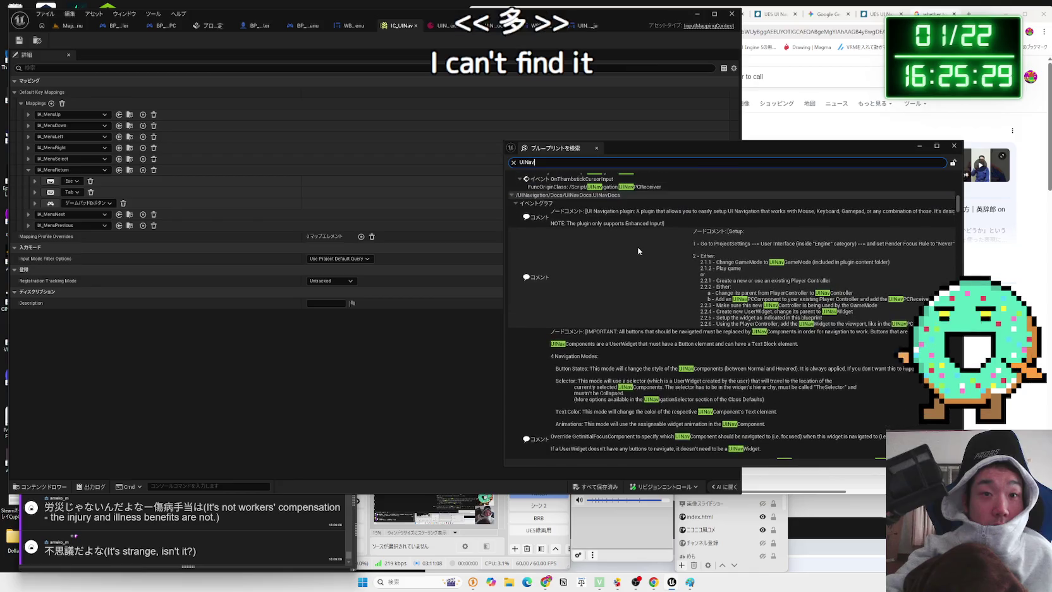
scroll(637, 251, "down", 5)
left_click(700, 258)
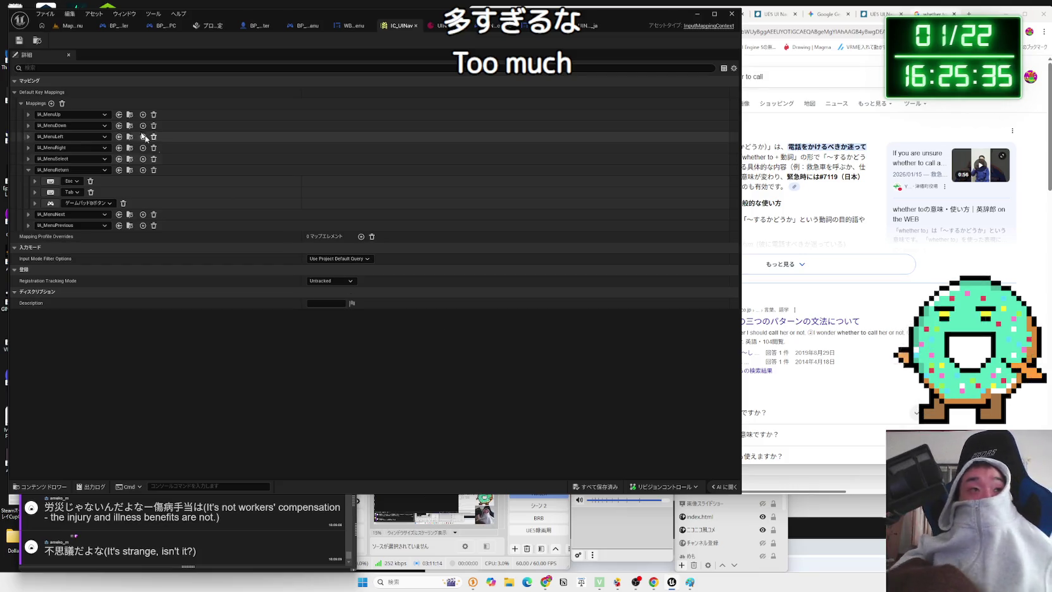
left_click(63, 28)
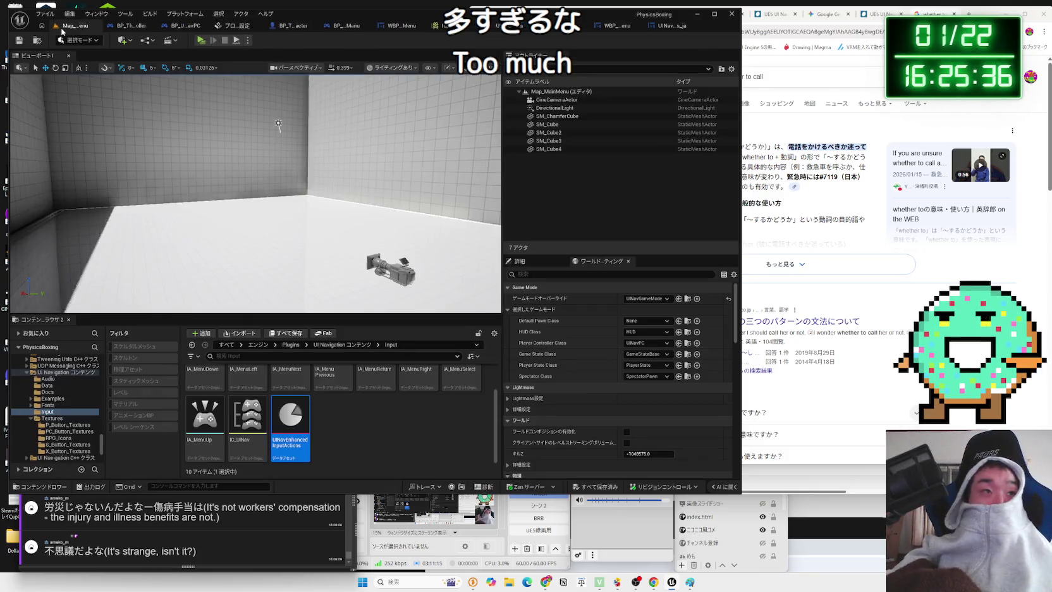
Set Player Controller Class to BP_UINavPC_MainMenu, save UINavGameMode, and start a Play session
left_click(415, 452)
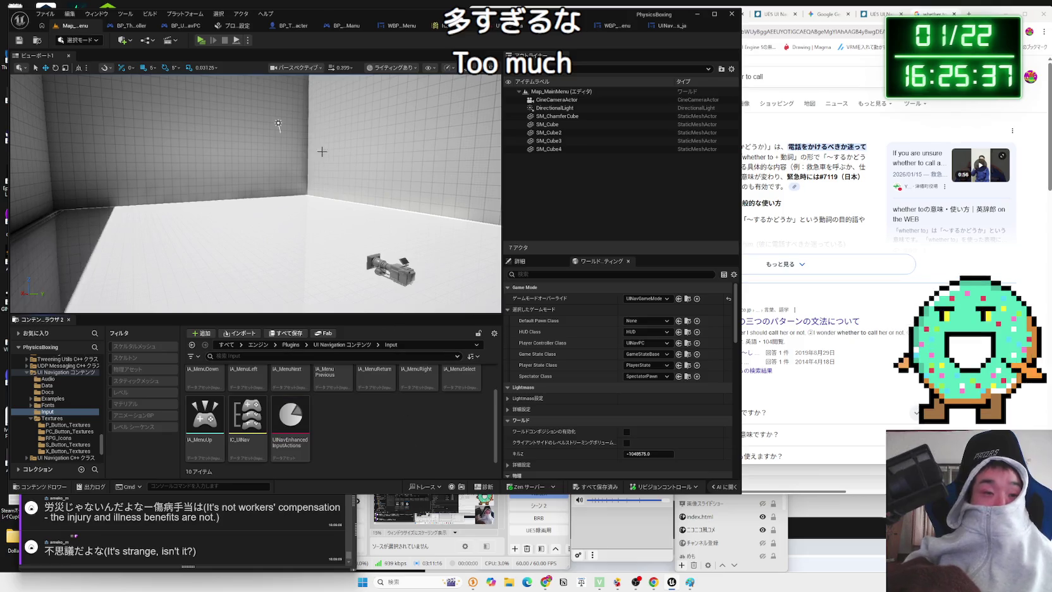
left_click(666, 342)
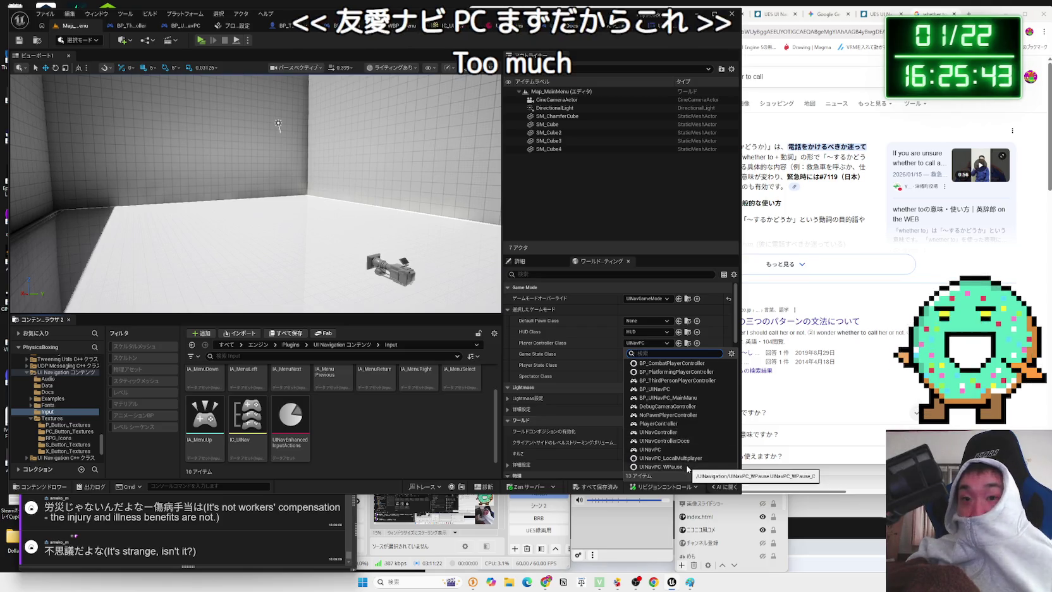
left_click(687, 400)
key("ctrl+s")
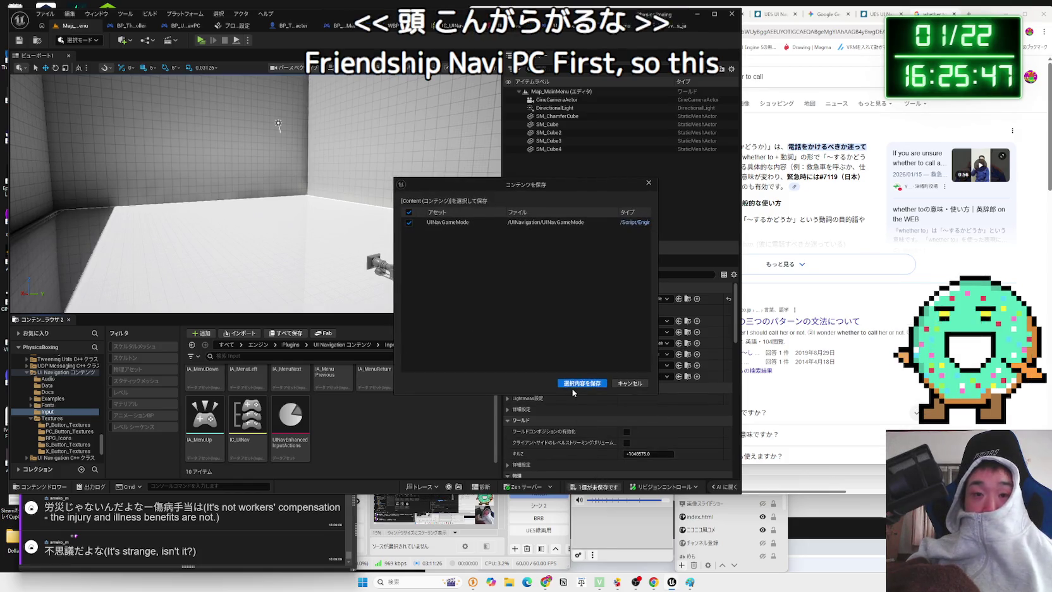
left_click(573, 383)
left_click(200, 41)
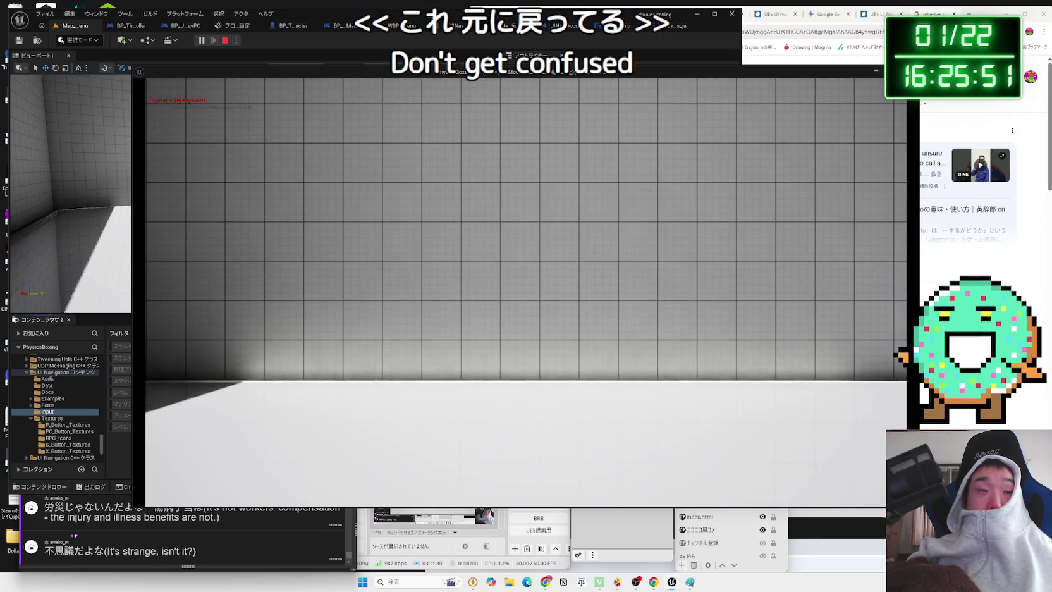
Stop the play test and check IA_MenuNext's key mappings in IC_UINav
key("Escape")
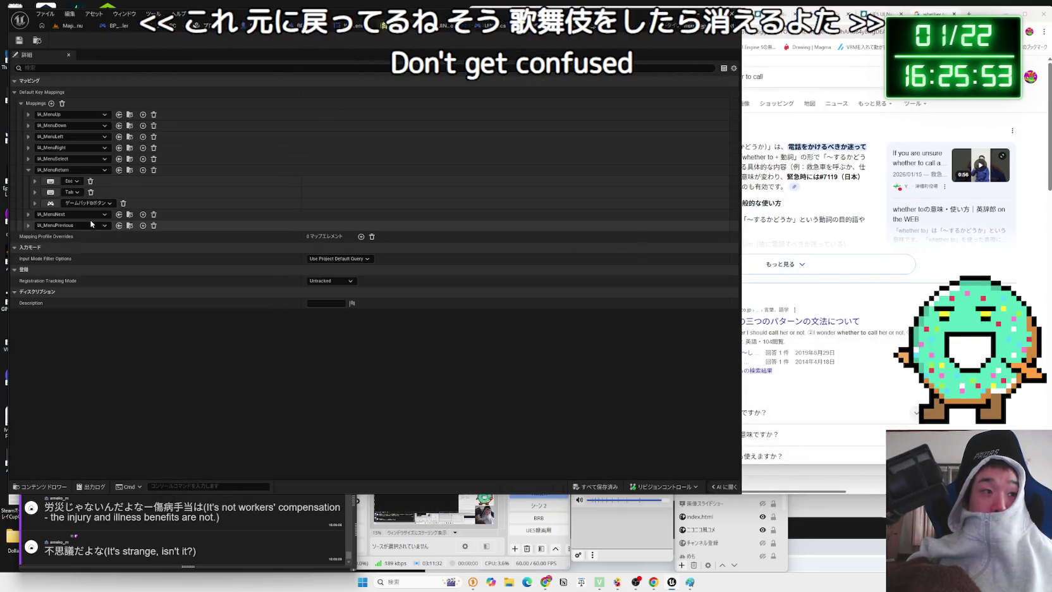
left_click(29, 214)
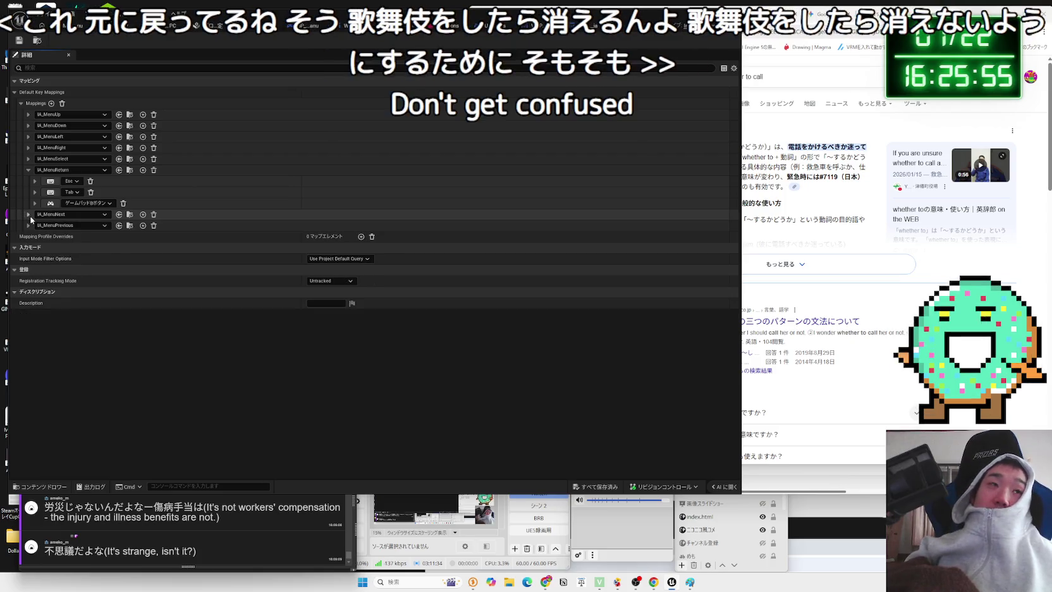
left_click(81, 26)
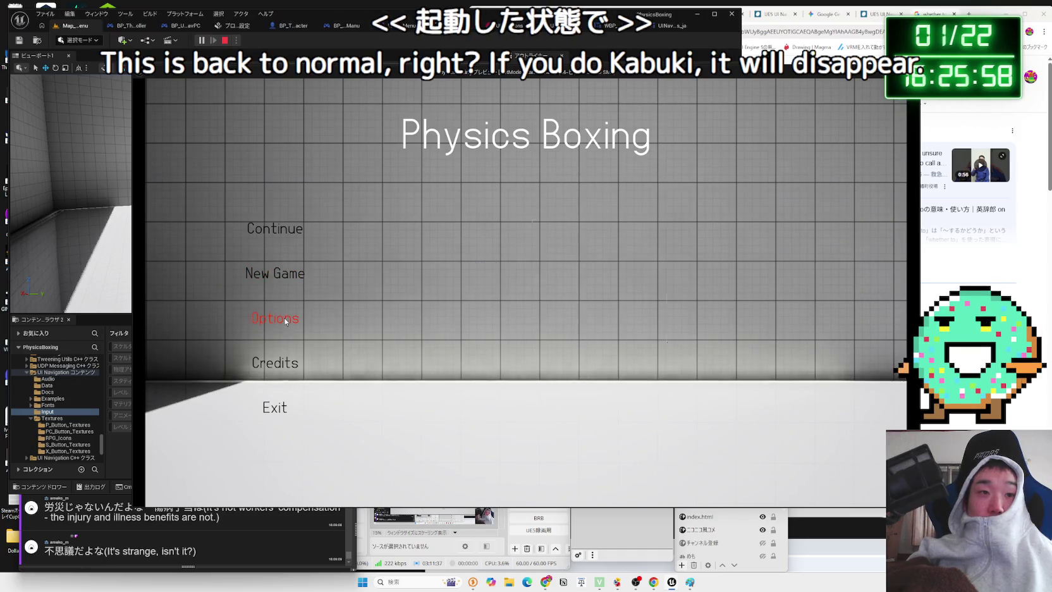
Repeatedly open the Options screen and back out of it with Esc
left_click(285, 321)
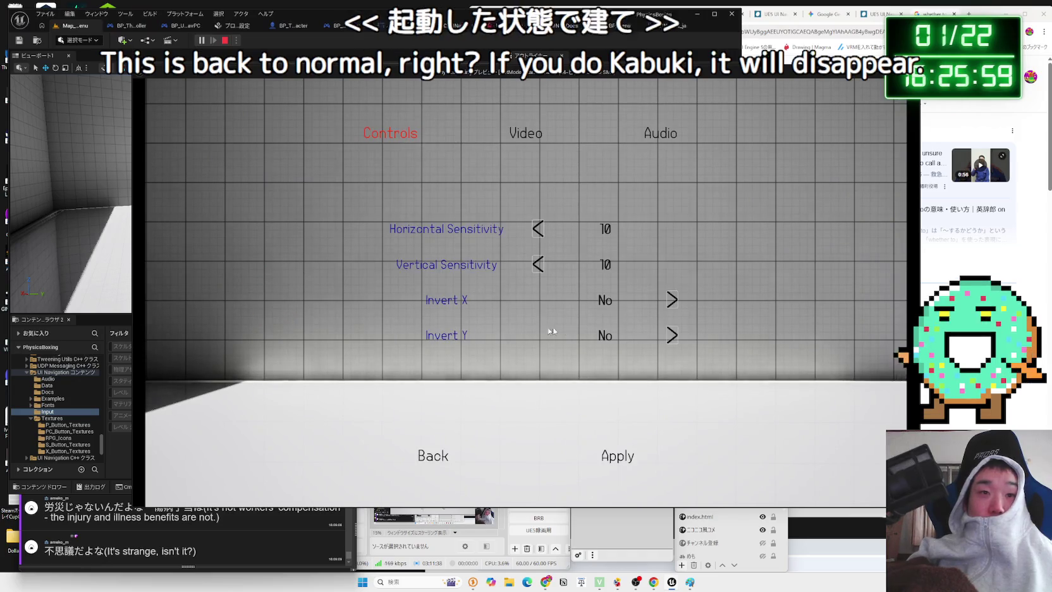
key("Escape")
left_click(270, 331)
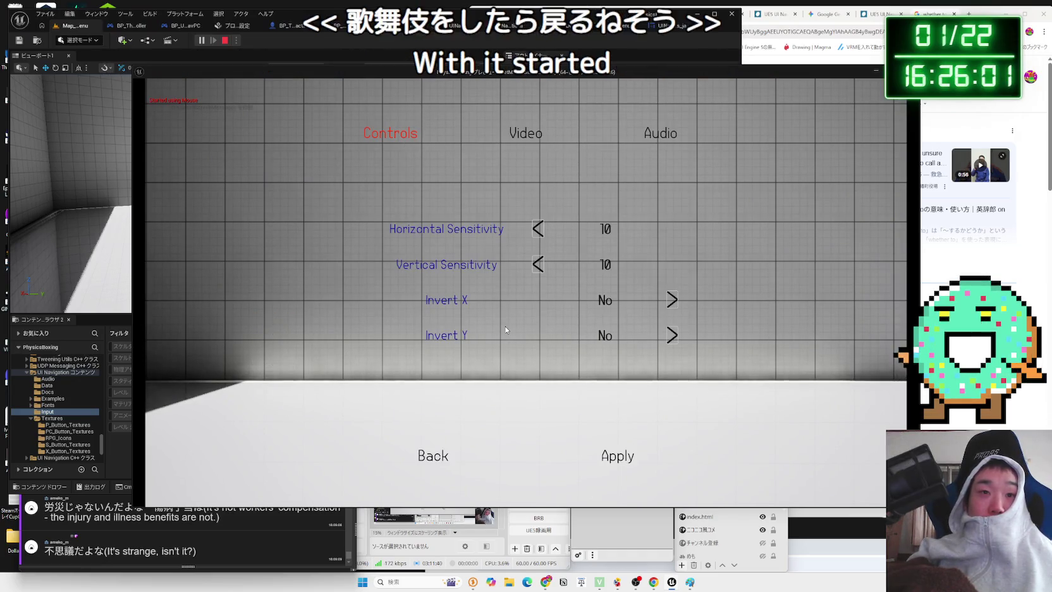
key("Escape")
left_click(282, 327)
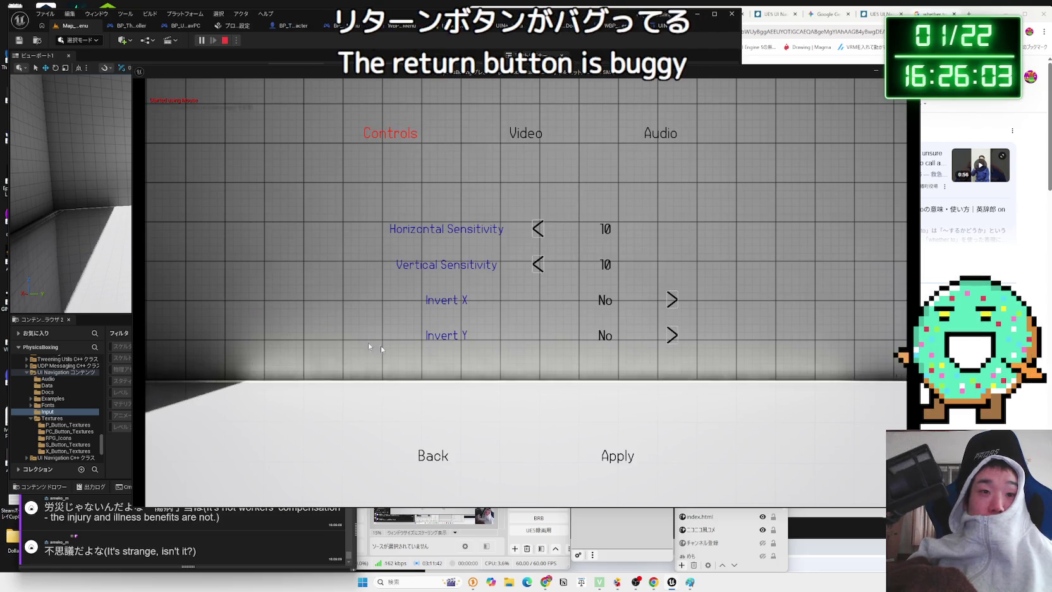
key("Escape")
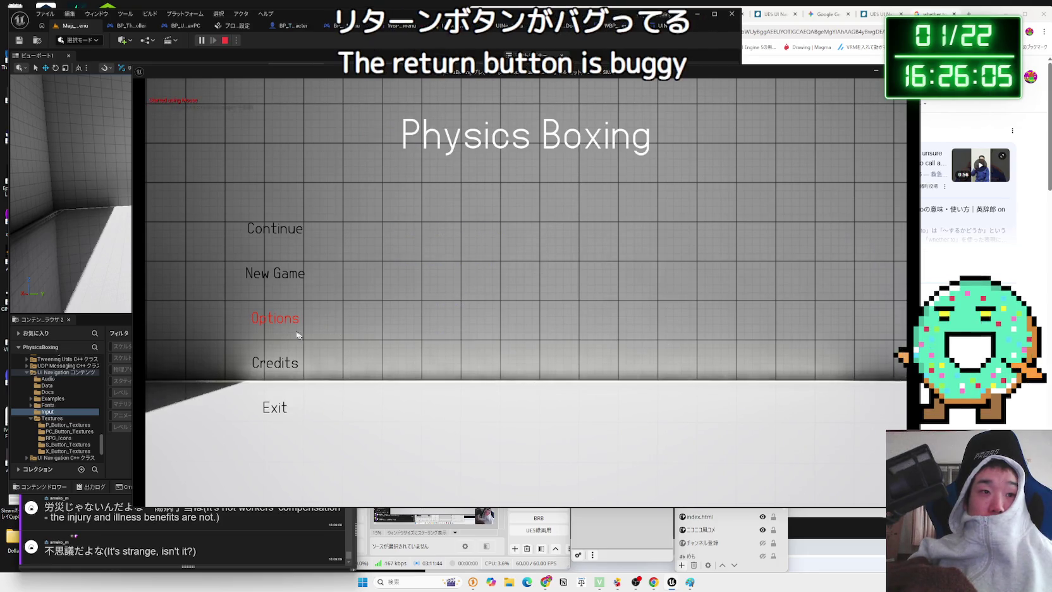
left_click(276, 321)
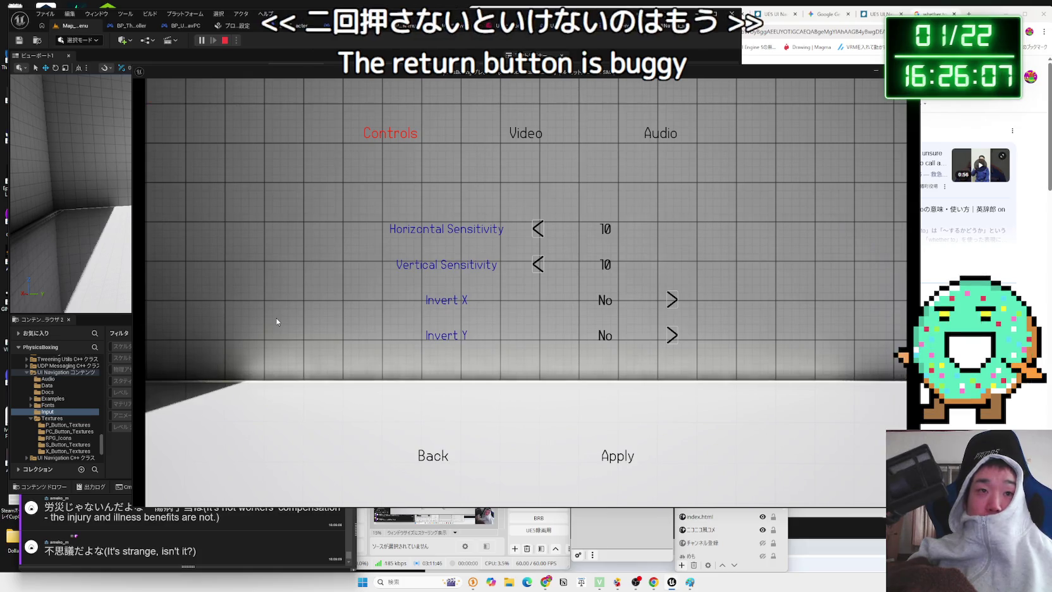
key("Escape")
left_click(276, 321)
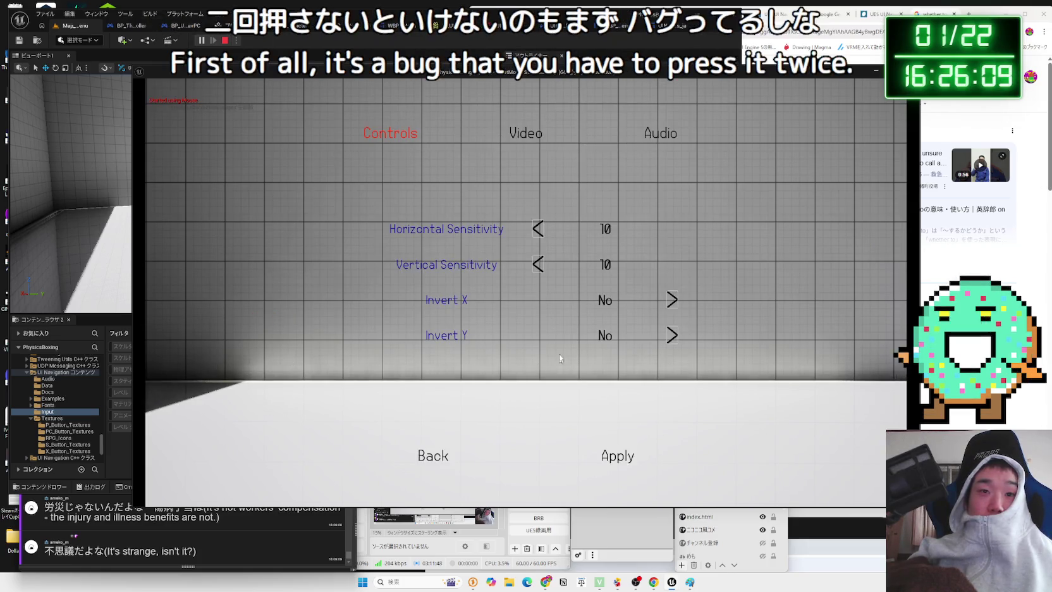
key("Escape")
Use arrow keys to open Options, then select Back to return to the main menu
key("Down")
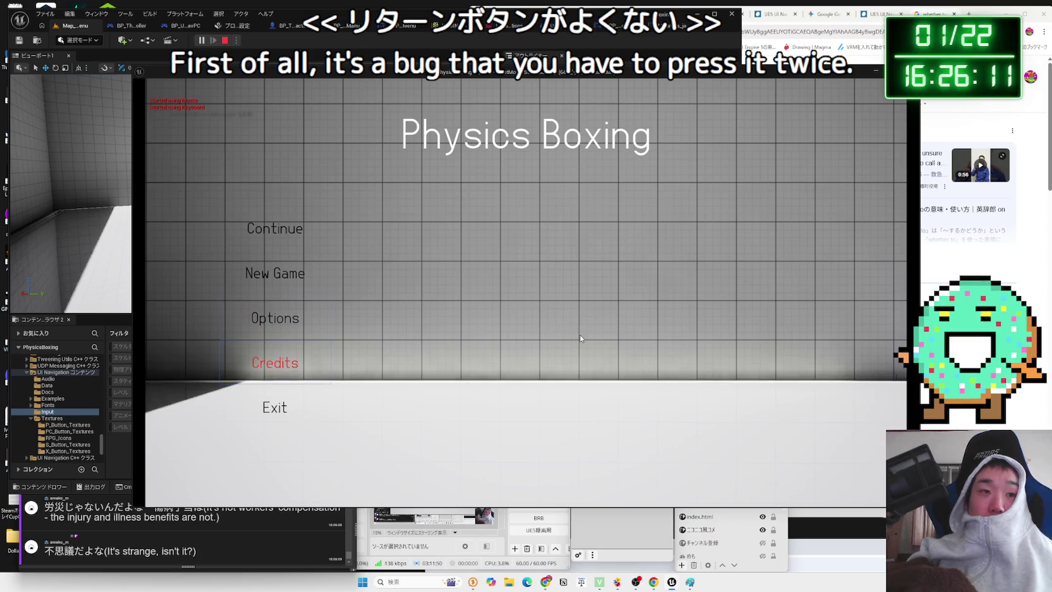
key("Up")
key("Return")
key("Down")
key("Left")
key("Return")
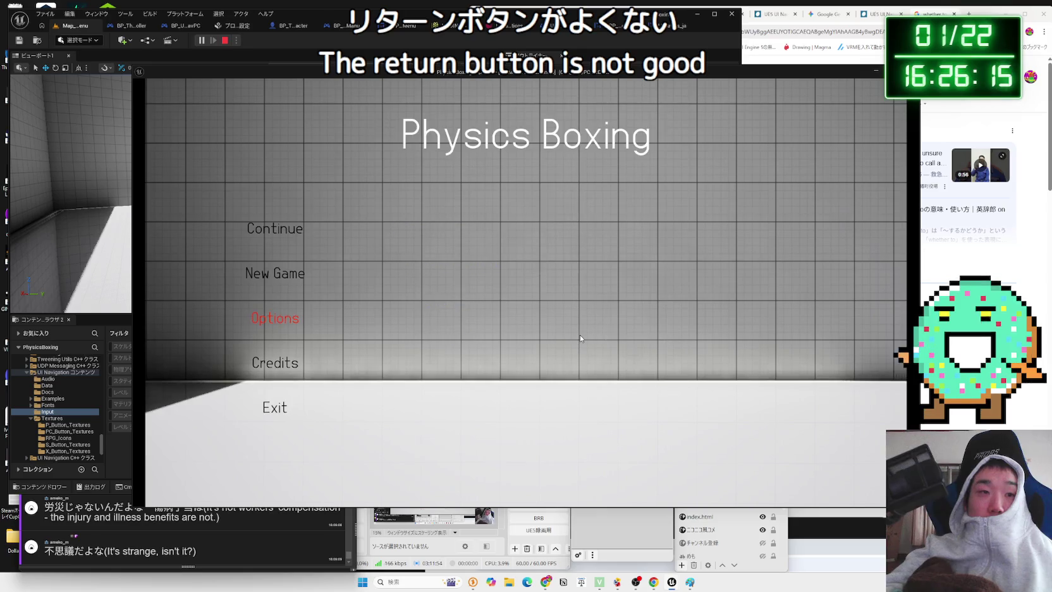
Open Options by keyboard, step through the Video settings down to Bloom, then choose Back
key("Down")
key("Return")
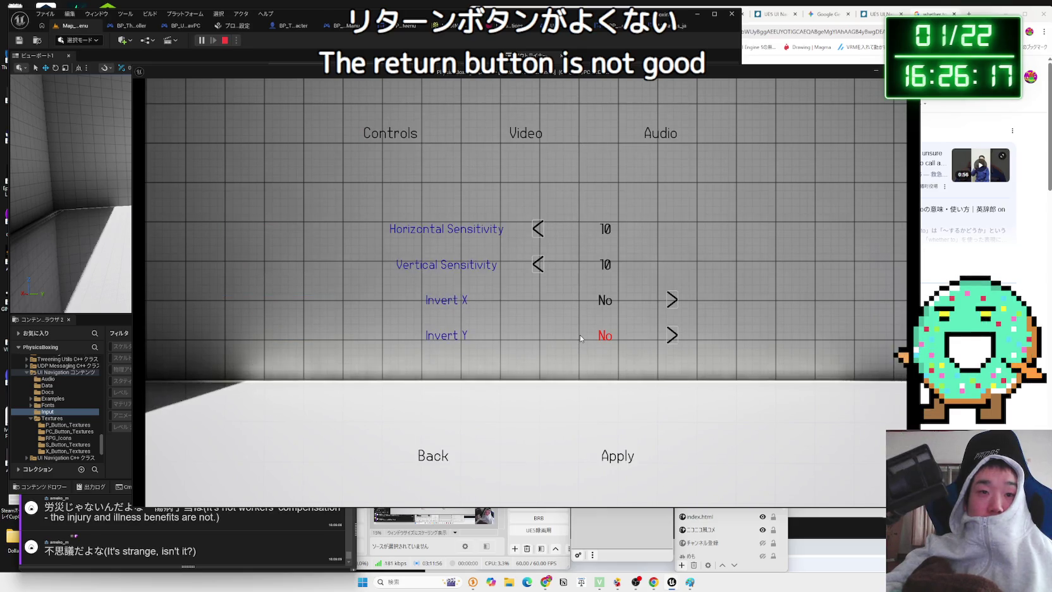
key("Up")
key("Up")
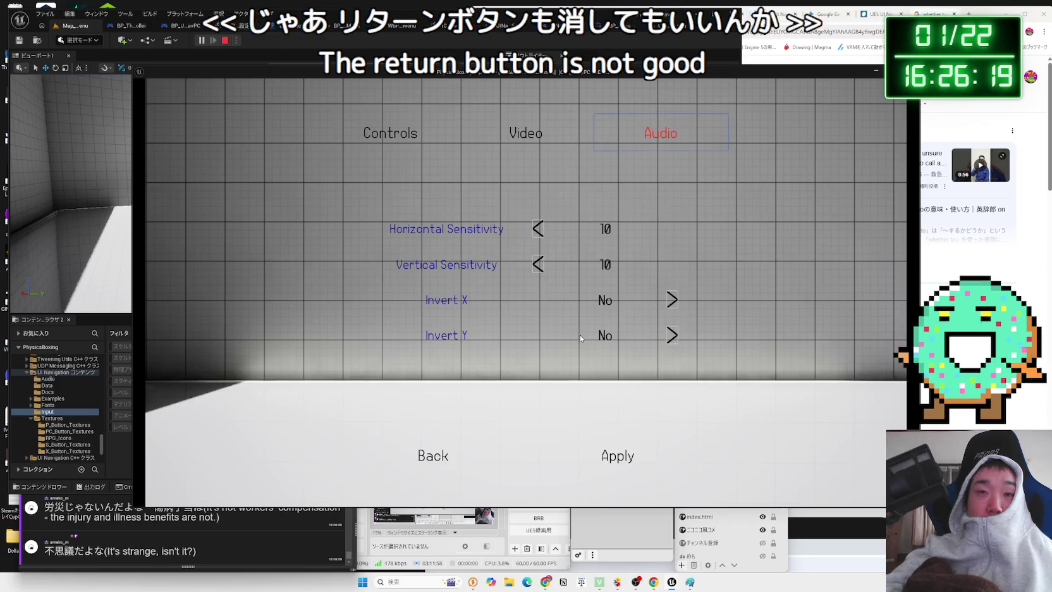
key("Left")
key("Up")
key("Up")
key("Up")
key("Up")
key("Up")
key("Down")
key("Down")
key("Down")
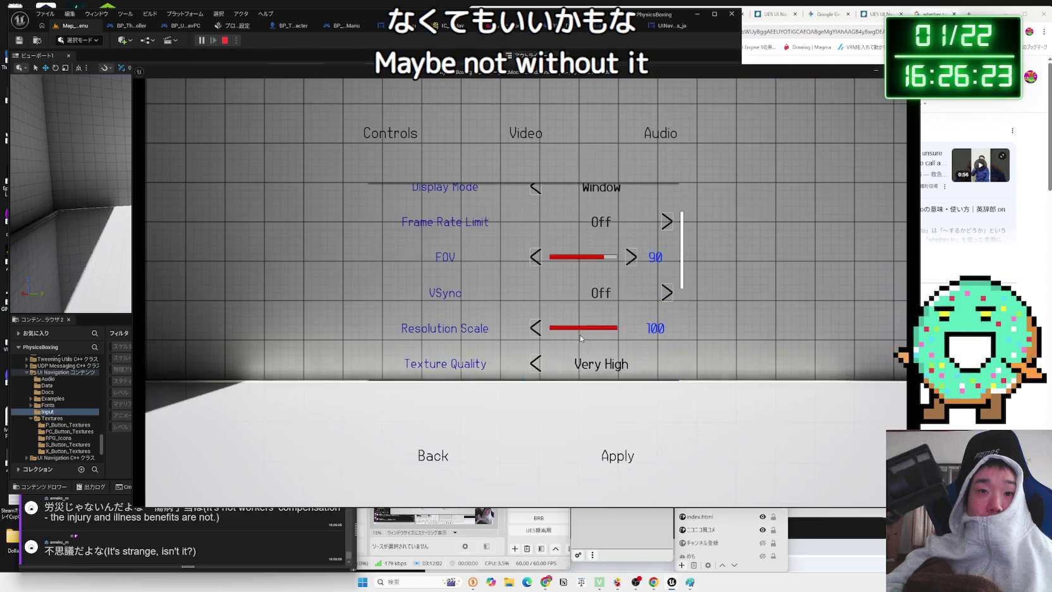
key("Down")
key("Down")
key("Down")
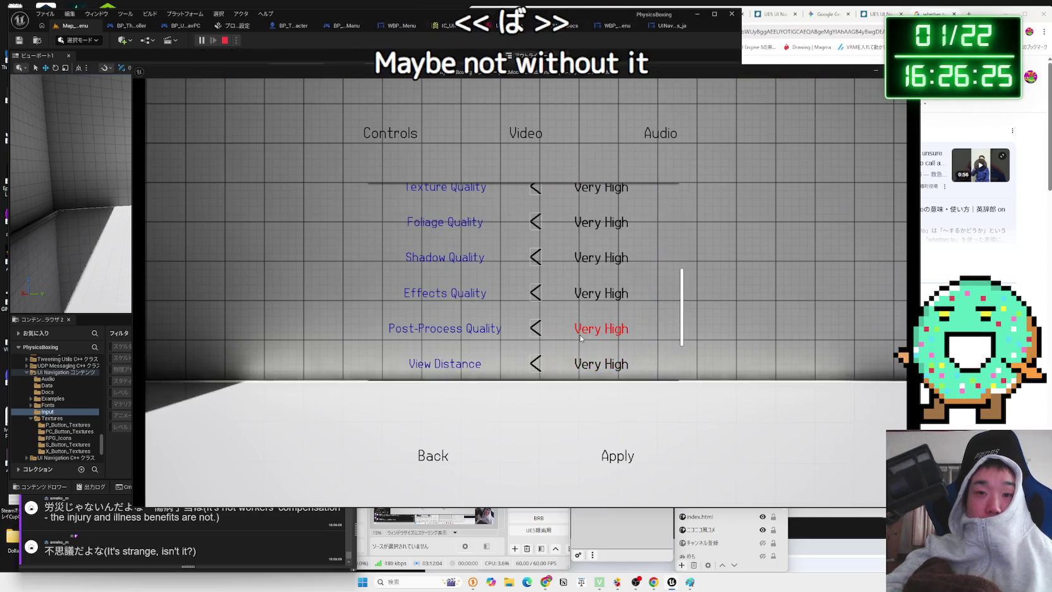
key("Down")
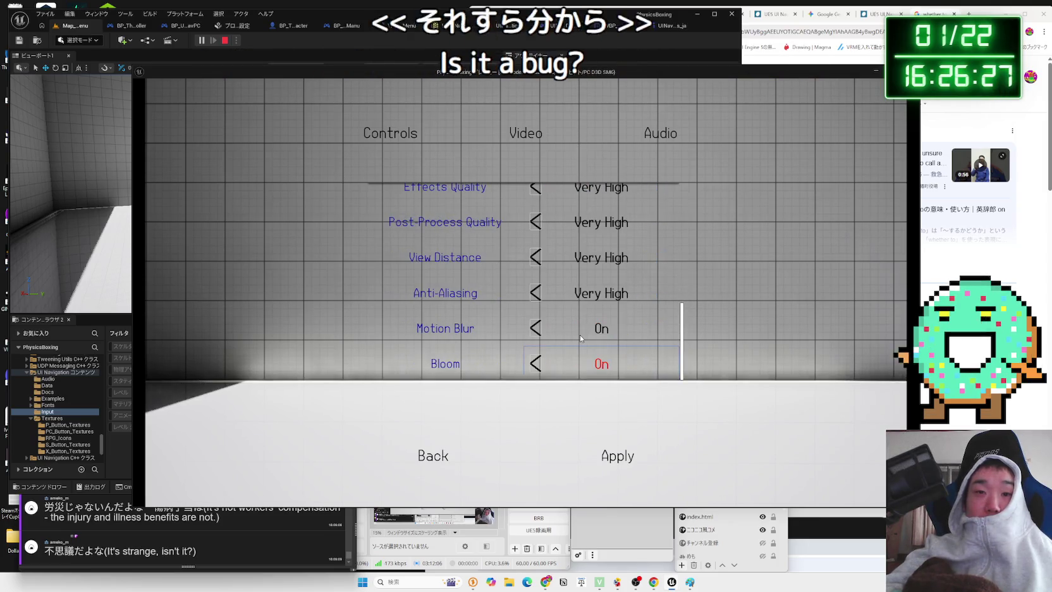
key("Down")
key("Left")
key("Return")
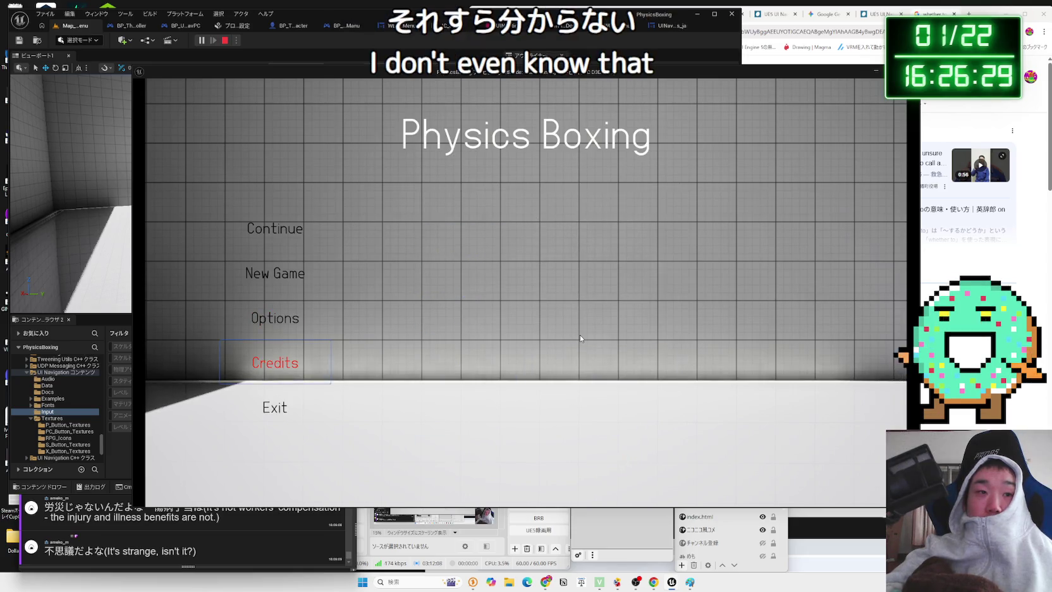
Twice more open Options by keyboard and leave it through the Back button
key("Up")
key("Up")
key("Return")
key("Down")
key("Left")
key("Return")
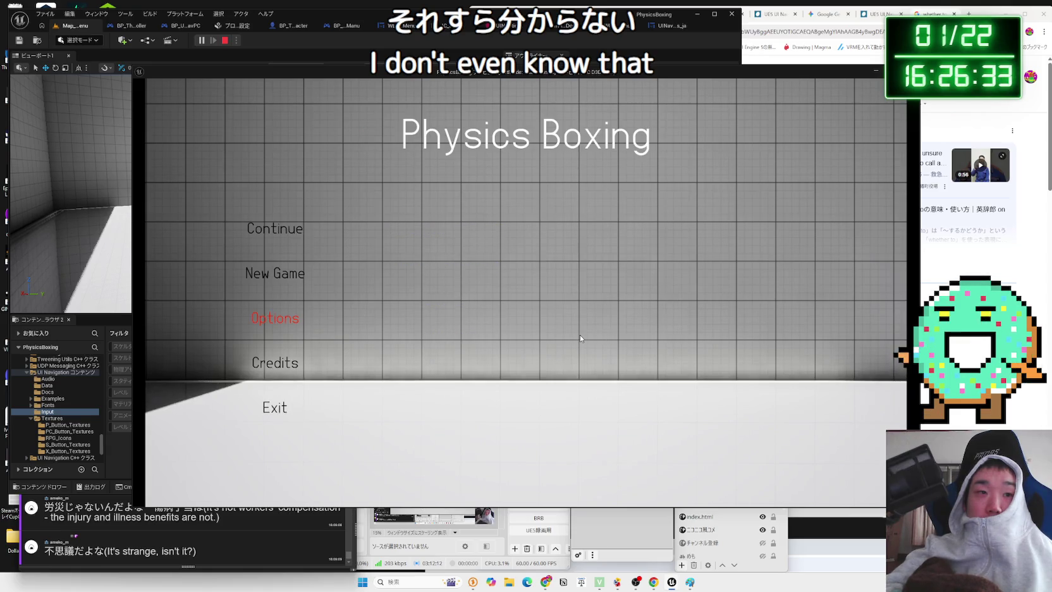
key("Down")
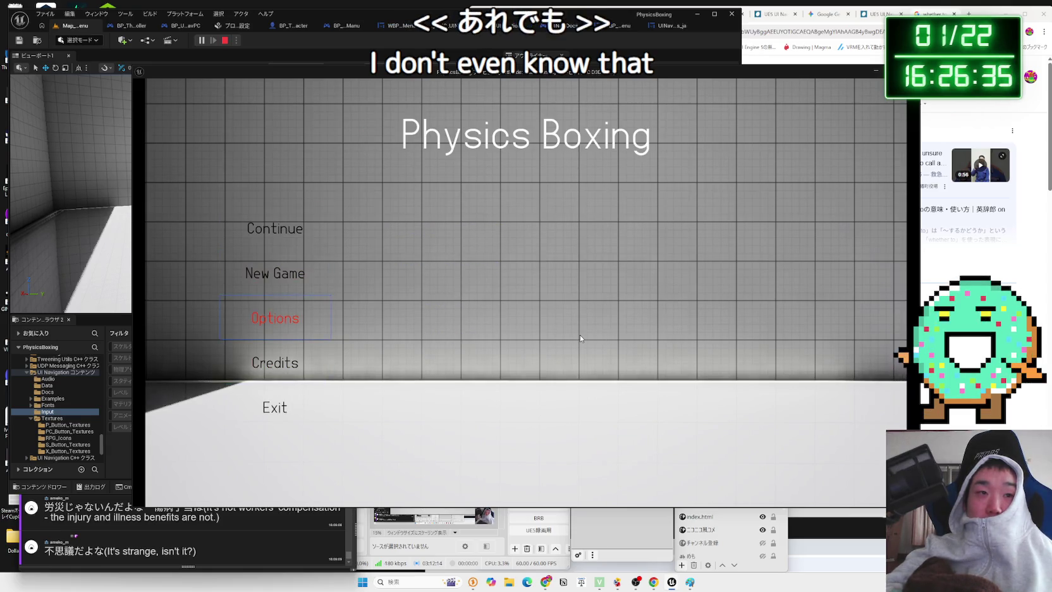
key("Return")
key("Down")
key("Left")
key("Return")
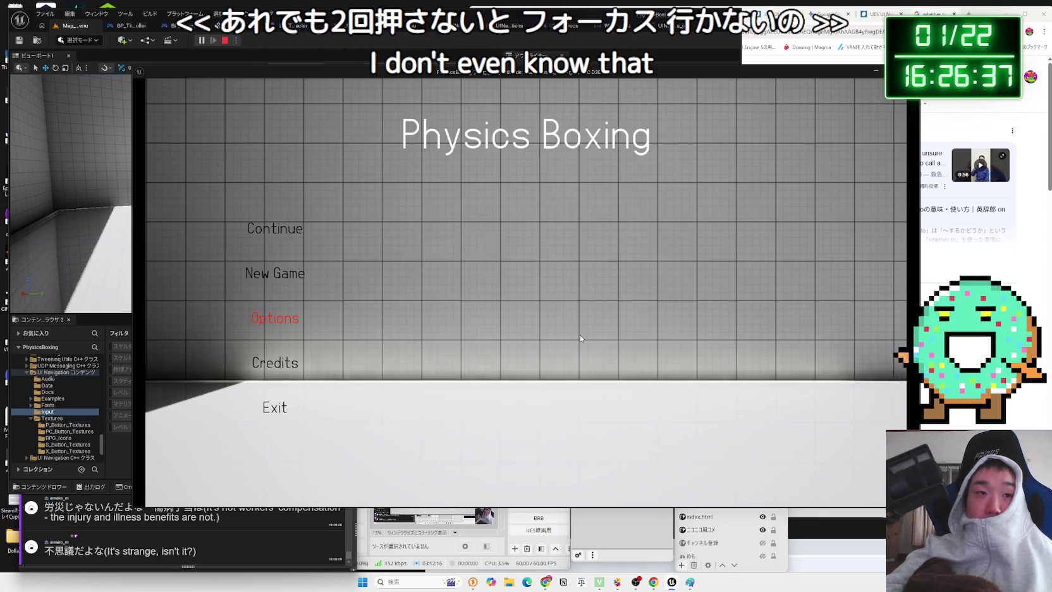
Cycle the menu, escape from Options, decline the New Game confirmation, and end the session
key("Up")
key("Up")
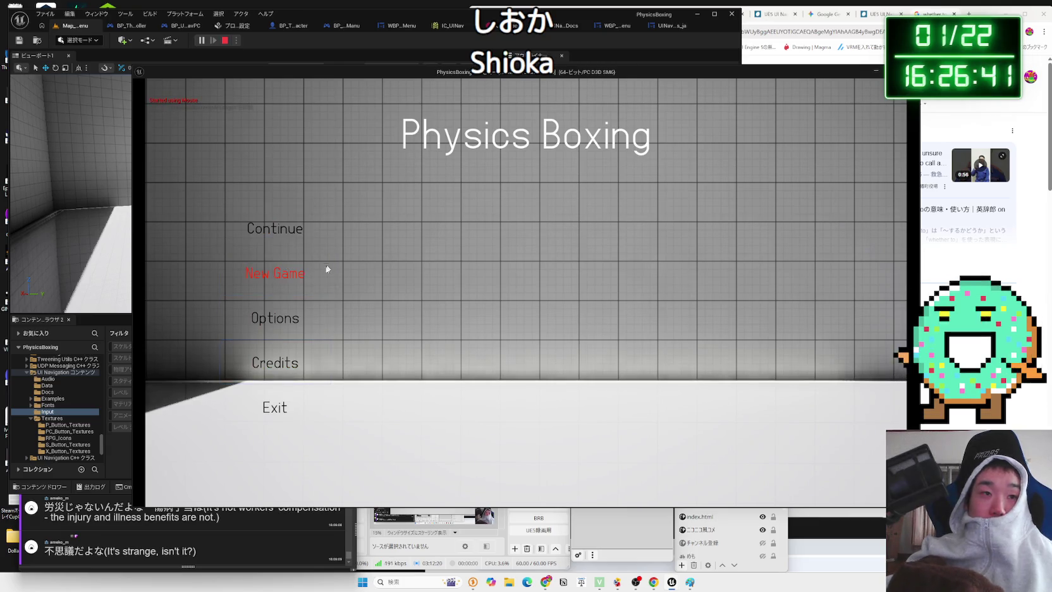
key("Up")
key("Up")
key("Up")
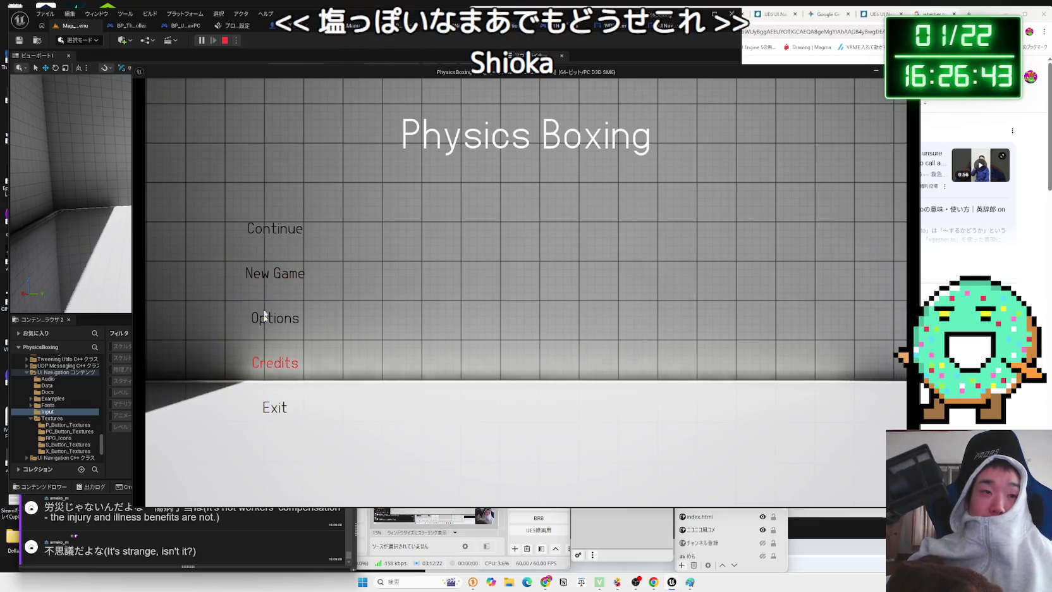
key("Return")
key("Escape")
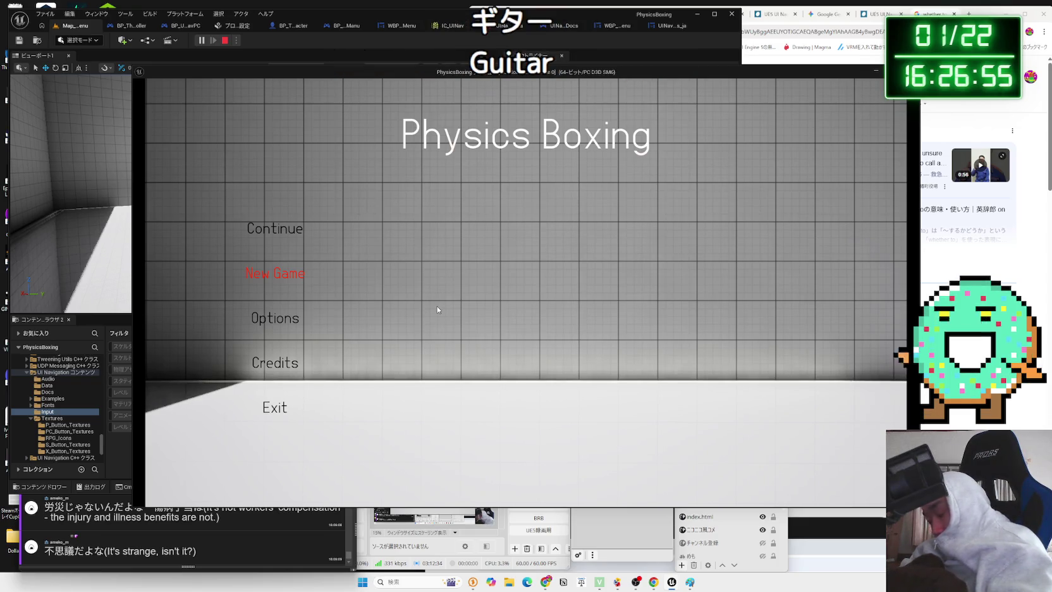
key("Down")
key("Down")
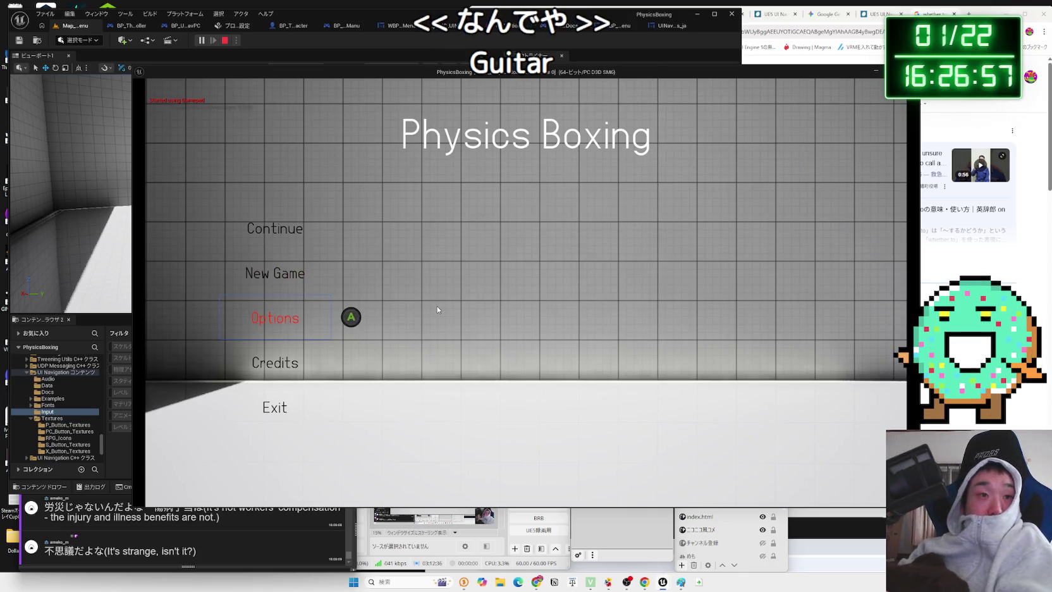
key("Return")
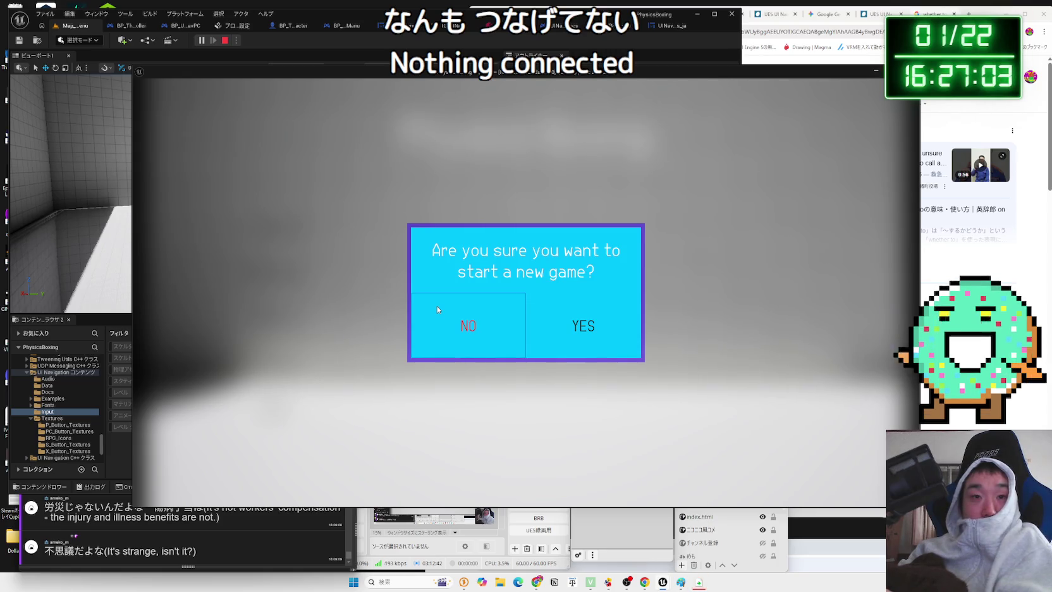
key("Return")
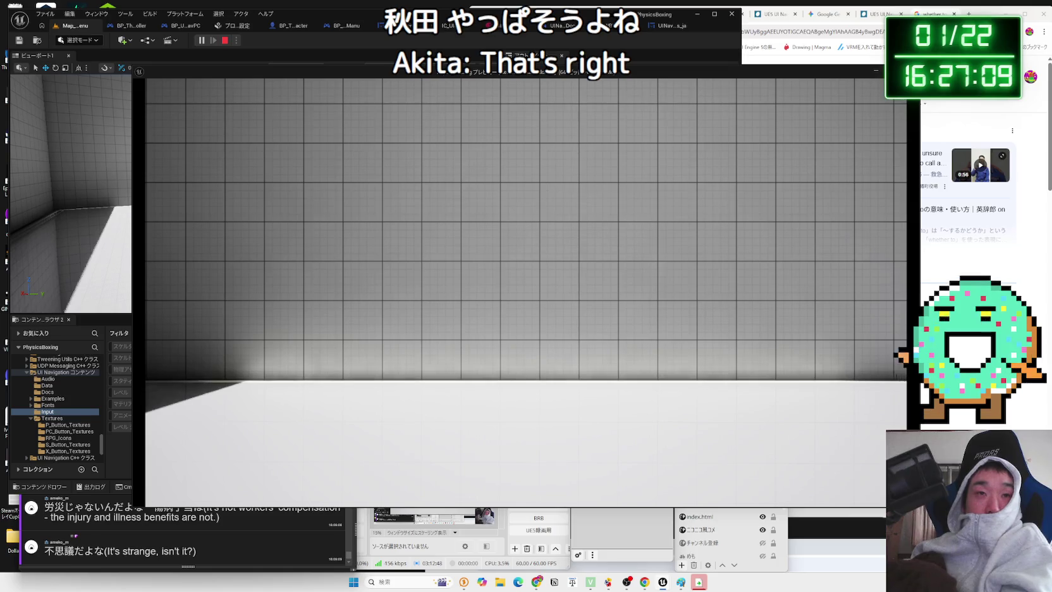
key("Escape")
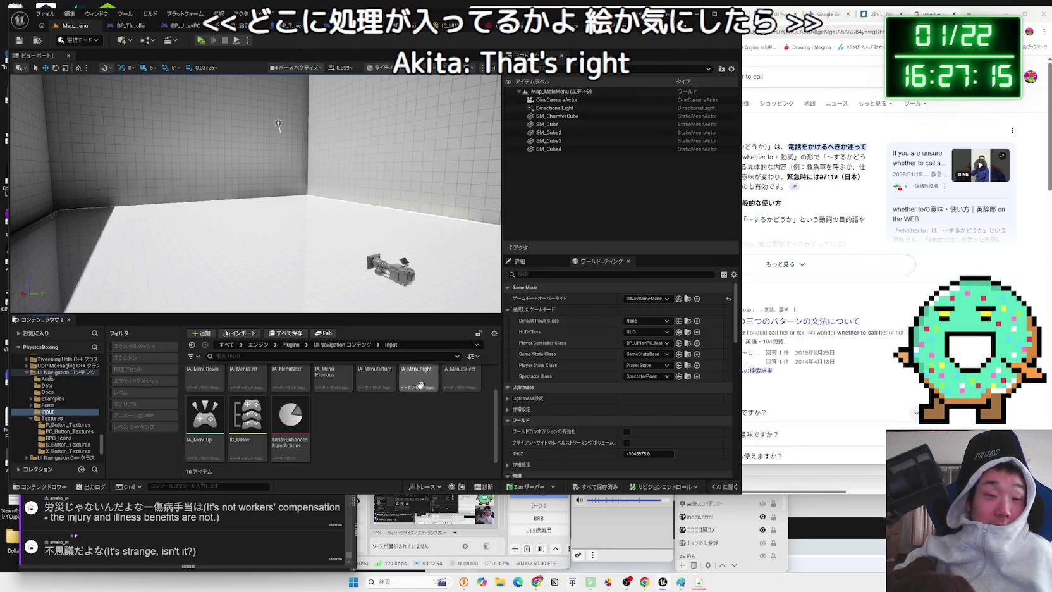
Open IC_UINav and expand IA_MenuReturn to show its Esc, Tab and gamepad keys
scroll(392, 449, "down", 2)
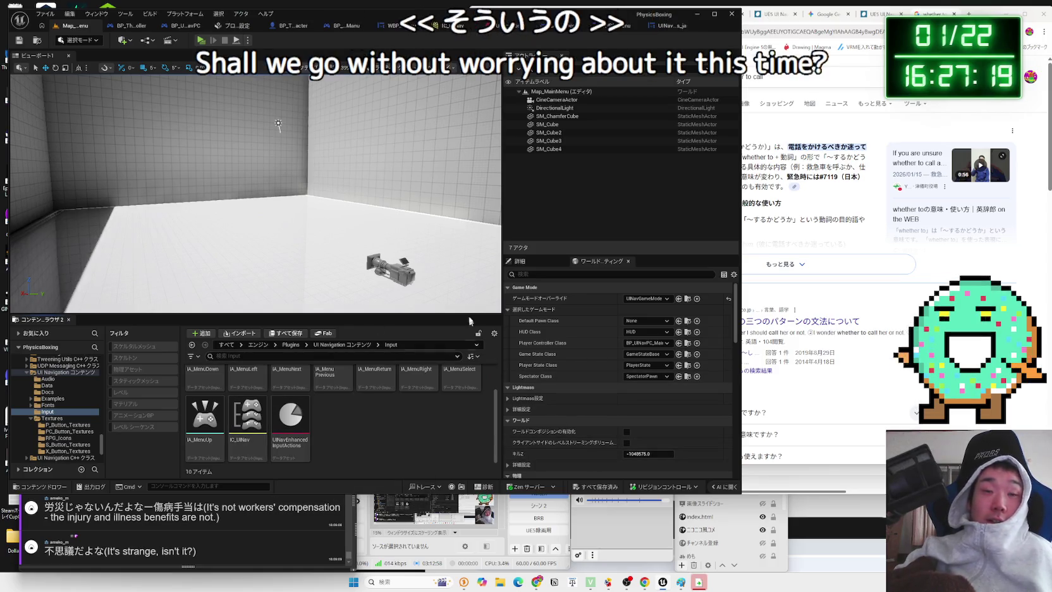
left_click(450, 25)
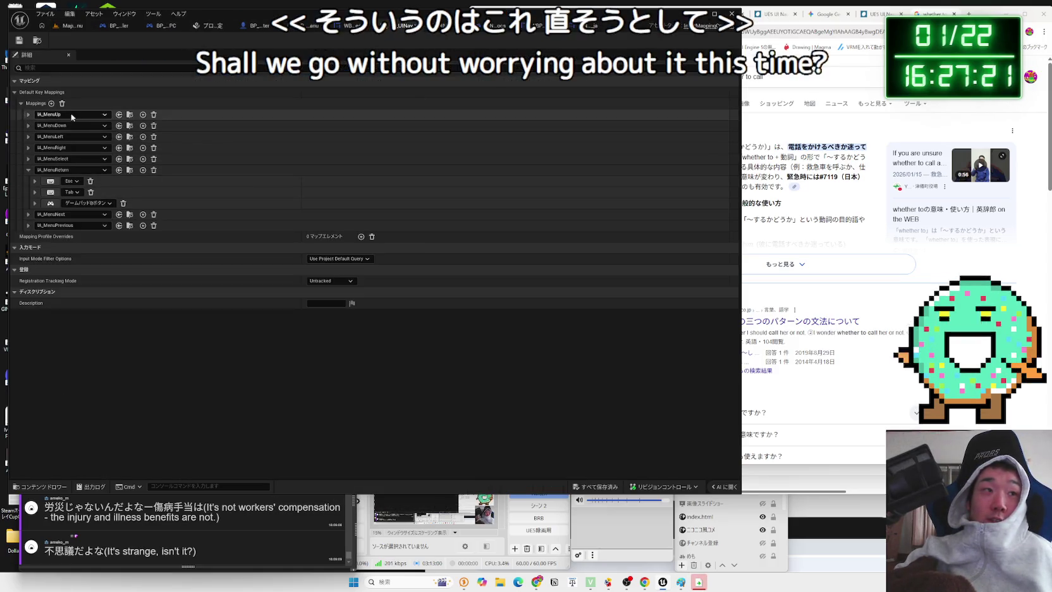
left_click(29, 170)
left_click(29, 170)
left_click(28, 170)
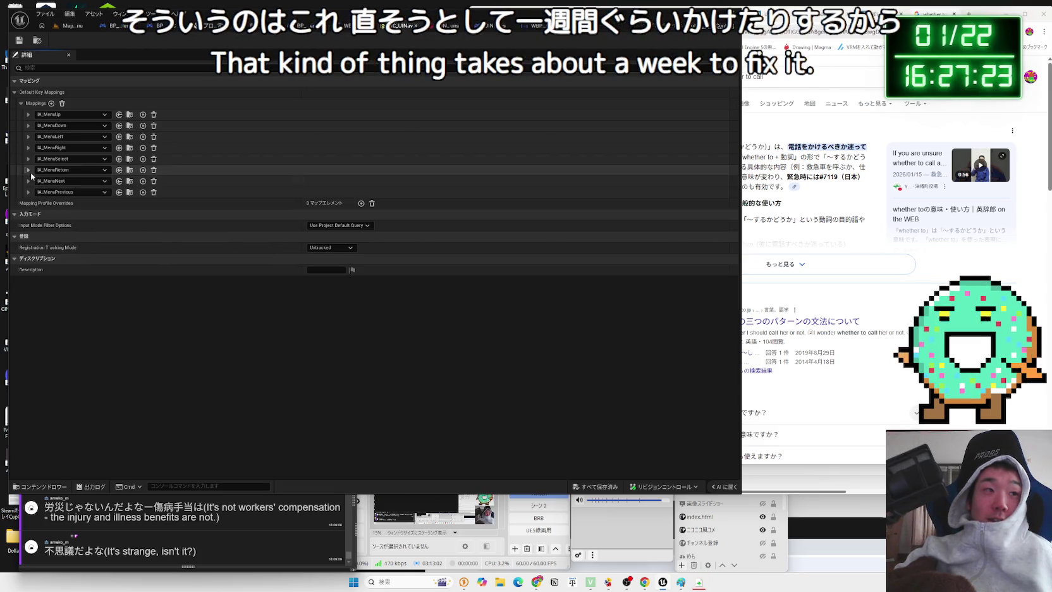
left_click(29, 172)
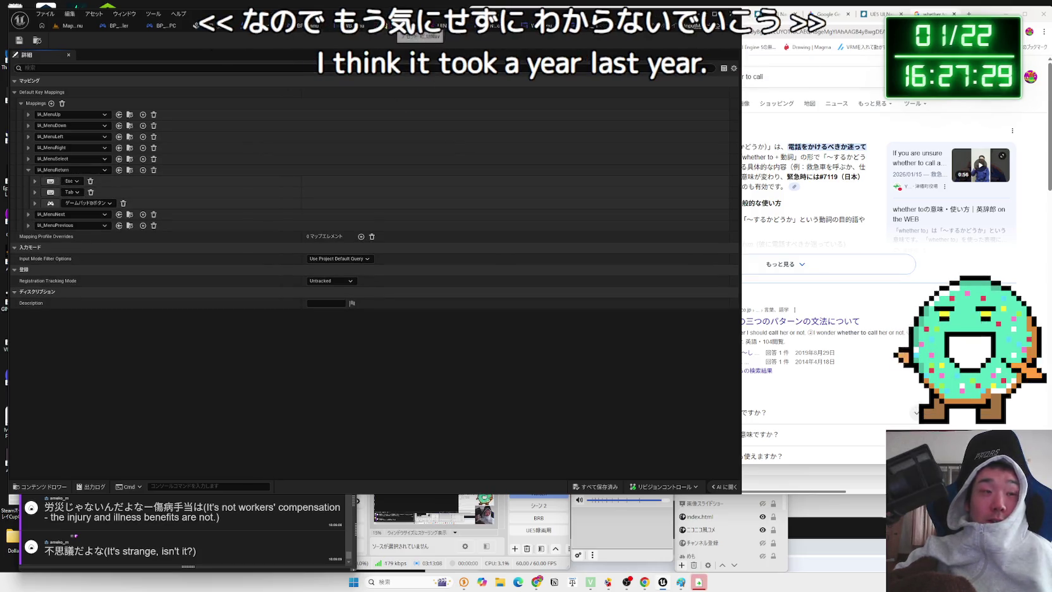
Delete the Esc, Tab and gamepad mappings from IA_MenuReturn, then return to Map_MainMenu
left_click(90, 181)
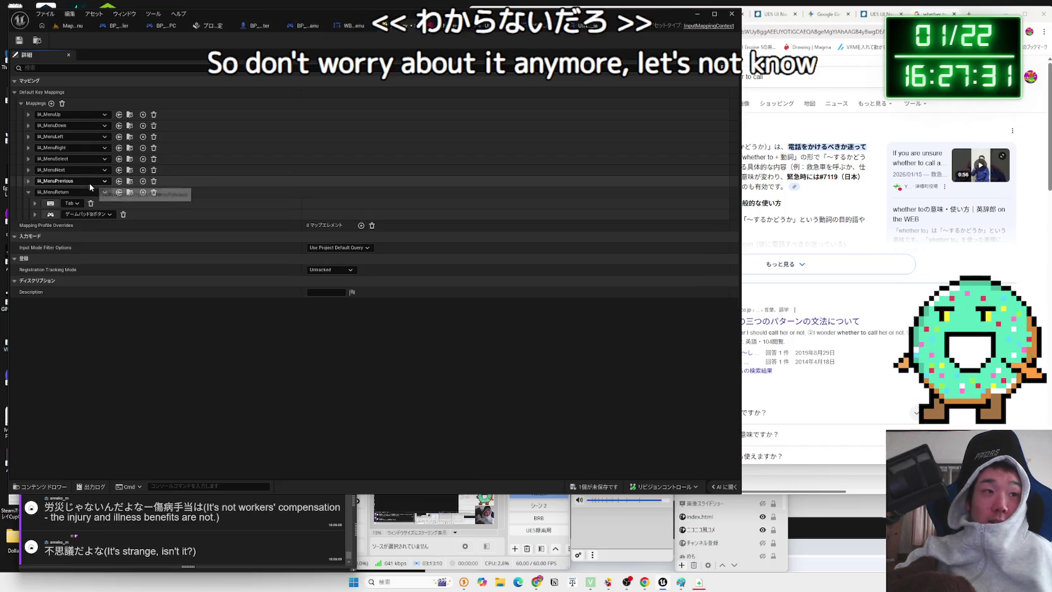
left_click(28, 192)
left_click(28, 192)
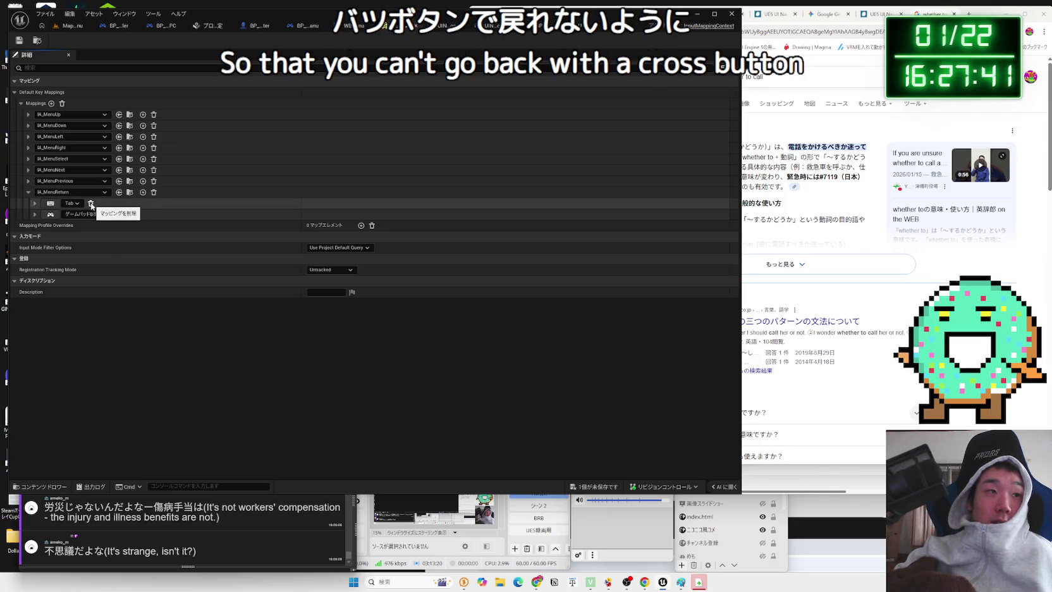
left_click(92, 203)
left_click(122, 203)
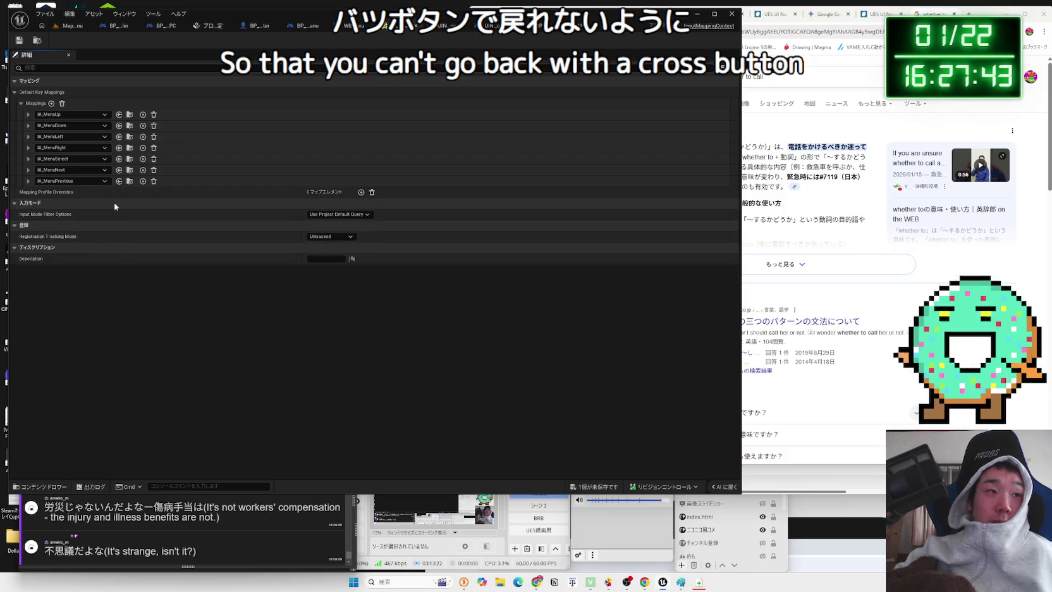
left_click(63, 26)
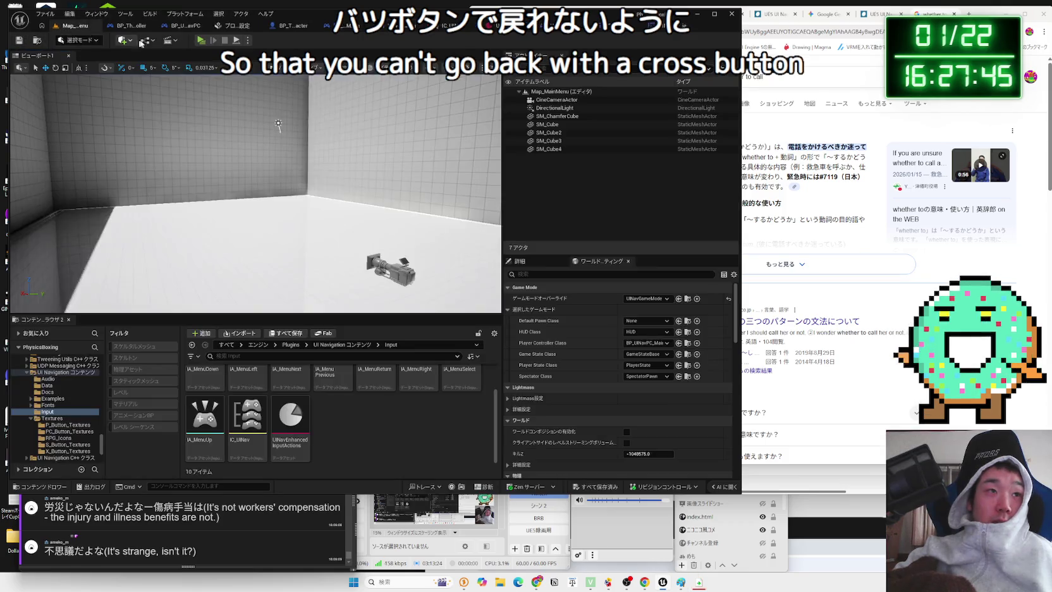
Play the main menu level, choose Continue, then end the session
left_click(201, 41)
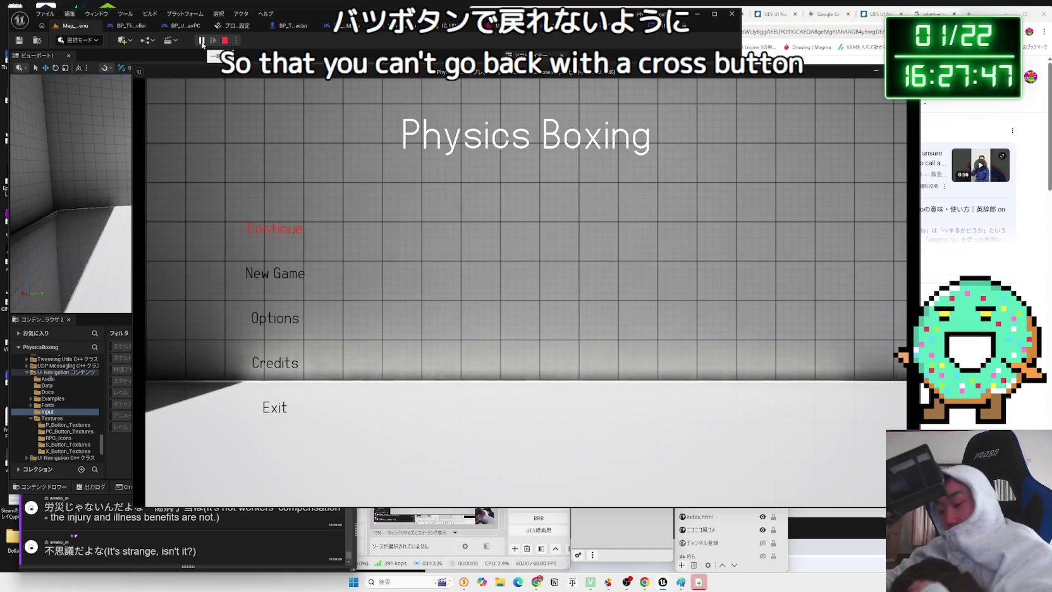
key("Return")
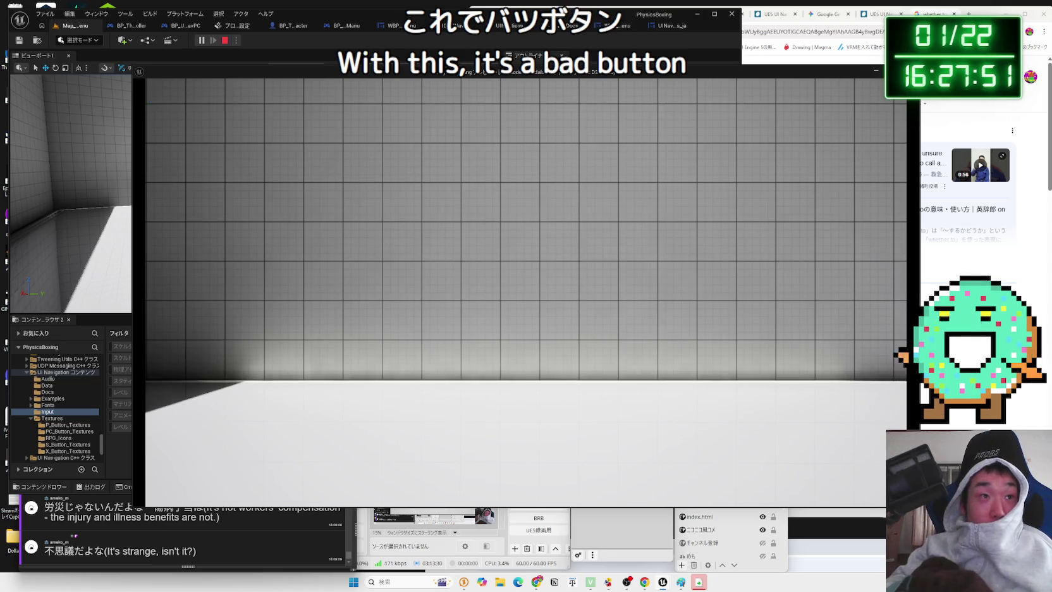
key("Escape")
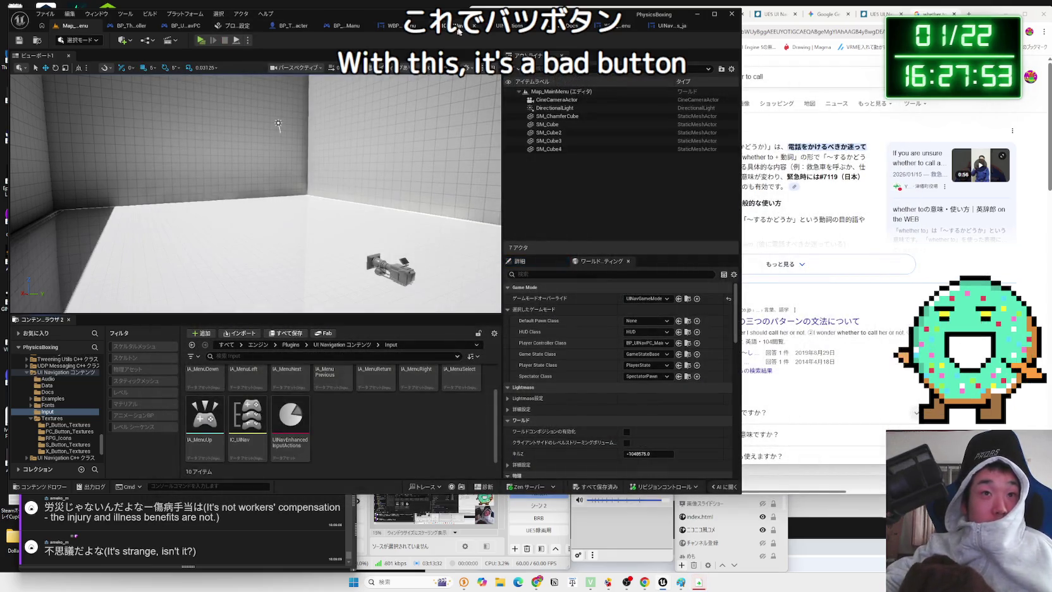
Undo to restore IA_MenuReturn with its Esc and Tab keys in IC_UINav and save it
left_click(458, 32)
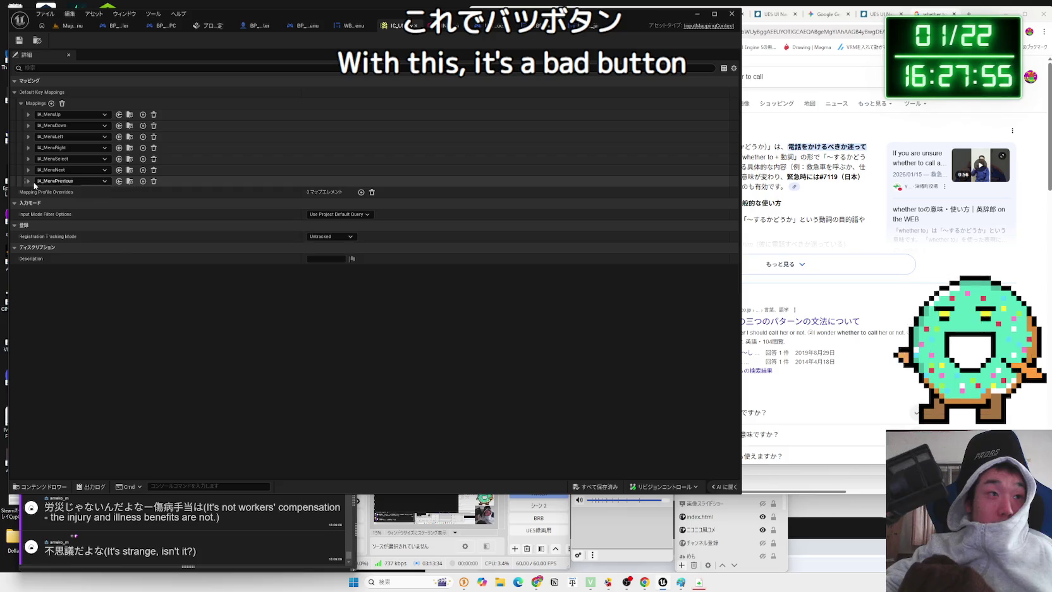
key("ctrl+z")
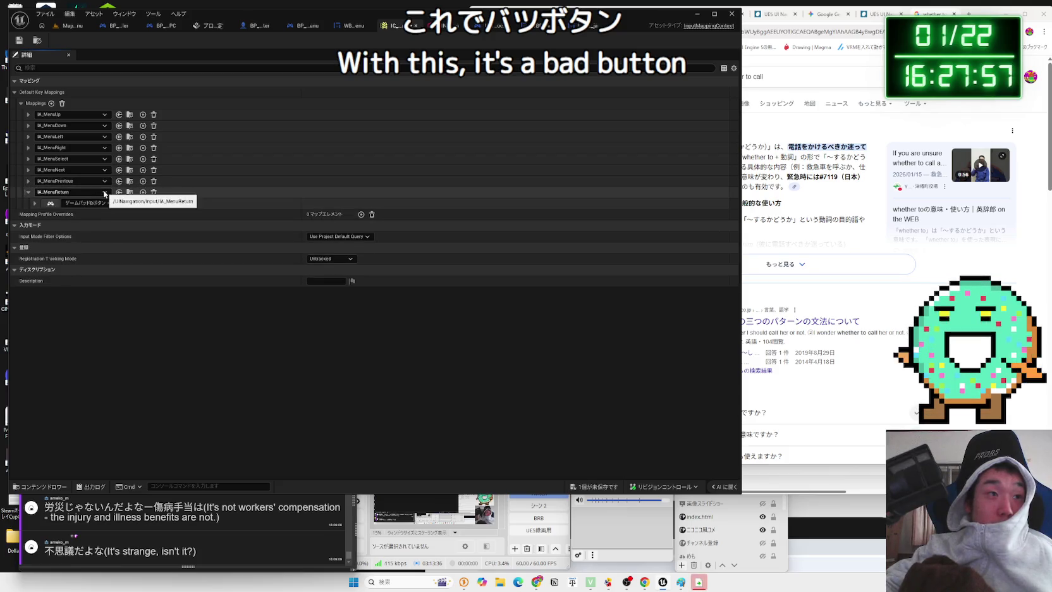
left_click(28, 191)
key("ctrl+z")
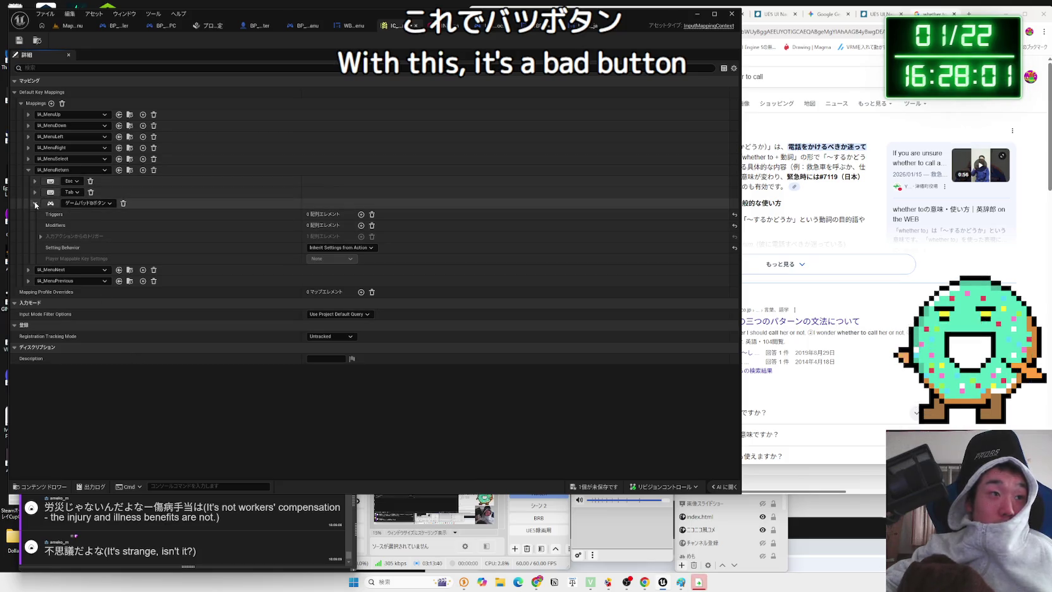
left_click(34, 202)
left_click(20, 41)
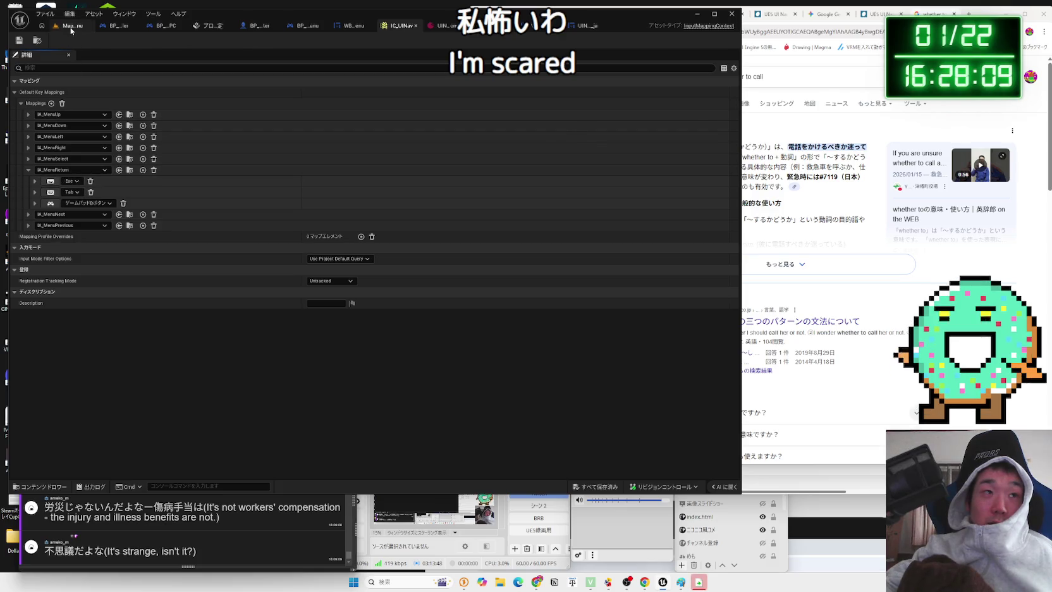
Play Map_MainMenu again, testing whether Esc closes the menu, then stop
left_click(70, 26)
left_click(201, 40)
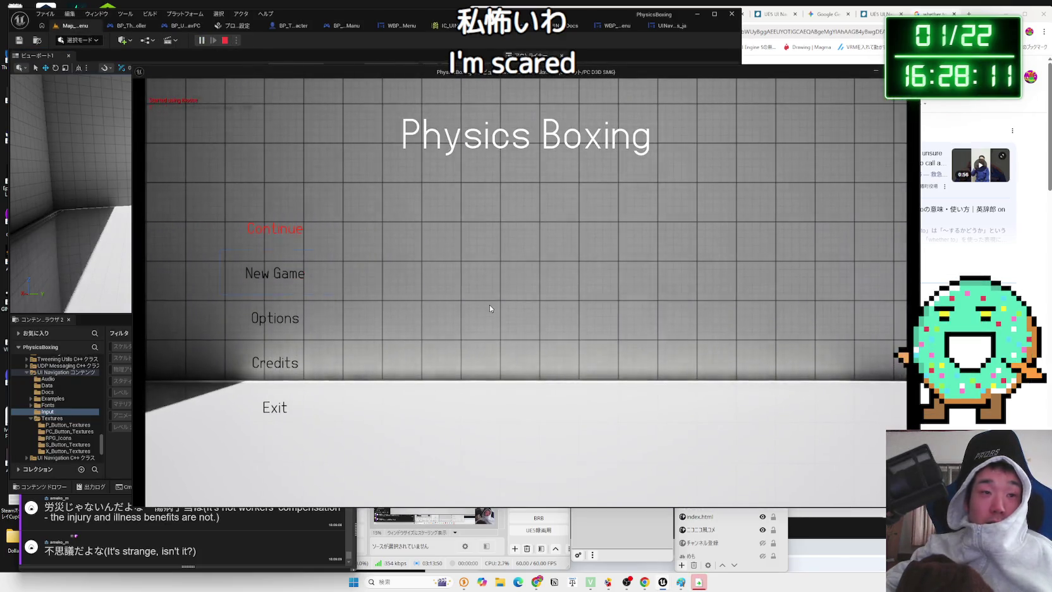
key("Escape")
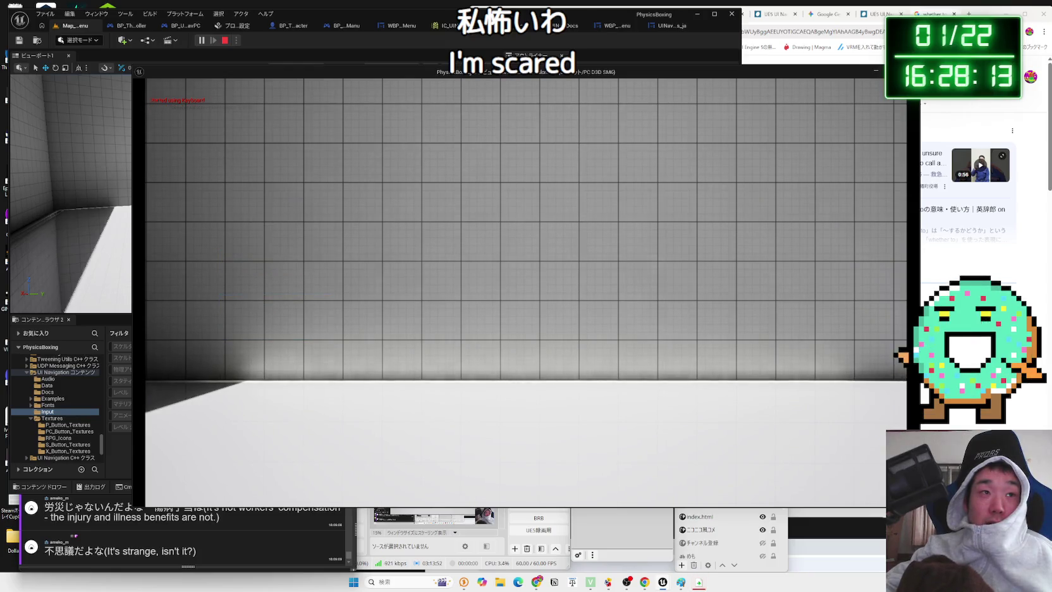
key("Escape")
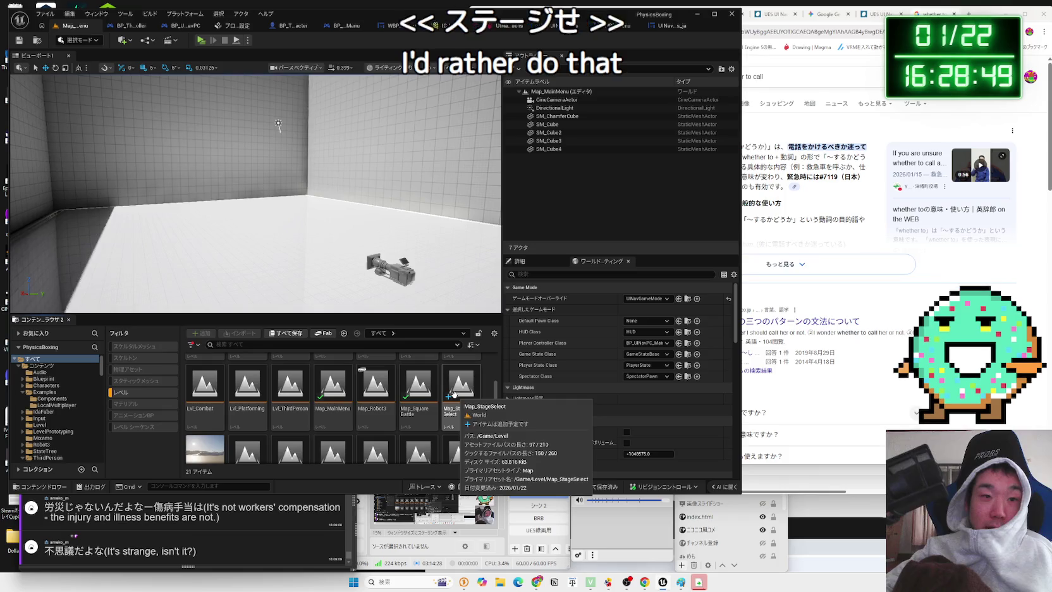
Open Map_StageSelect, play it, and toggle the pause menu with Enter
double_click(454, 394)
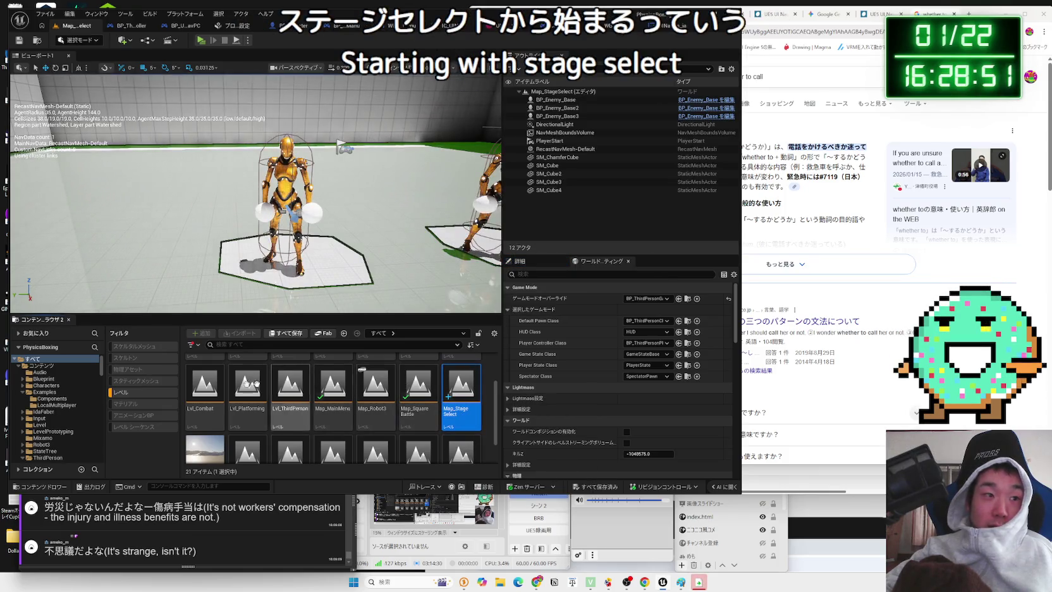
left_click(125, 395)
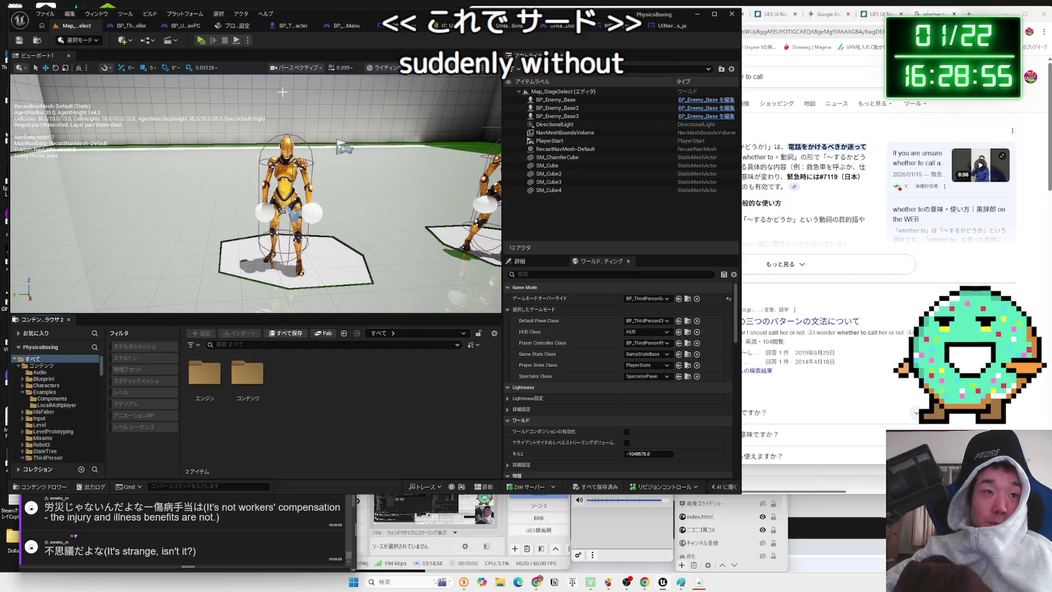
left_click(201, 40)
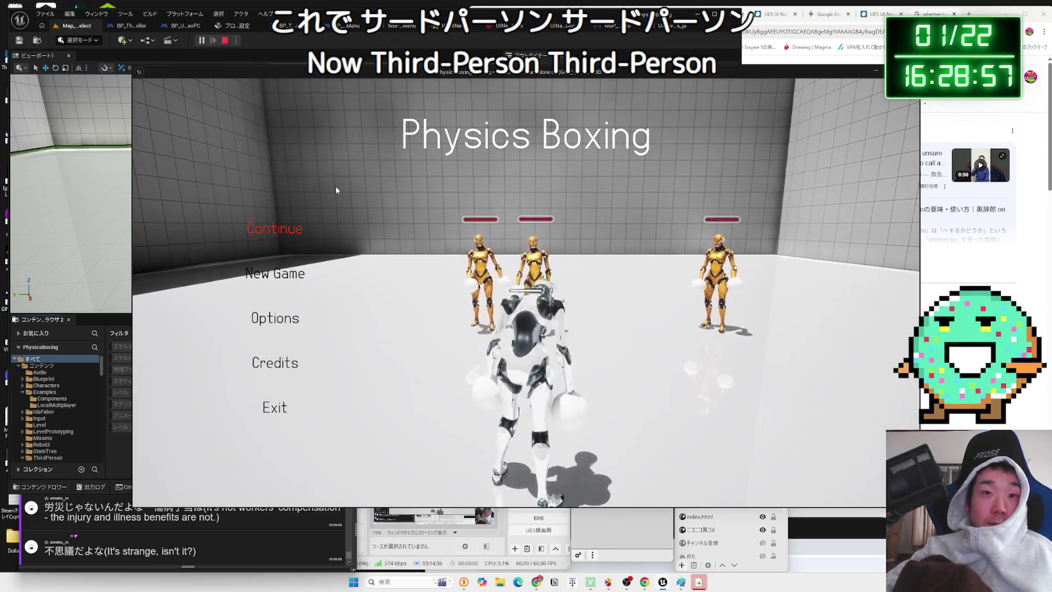
key("Return")
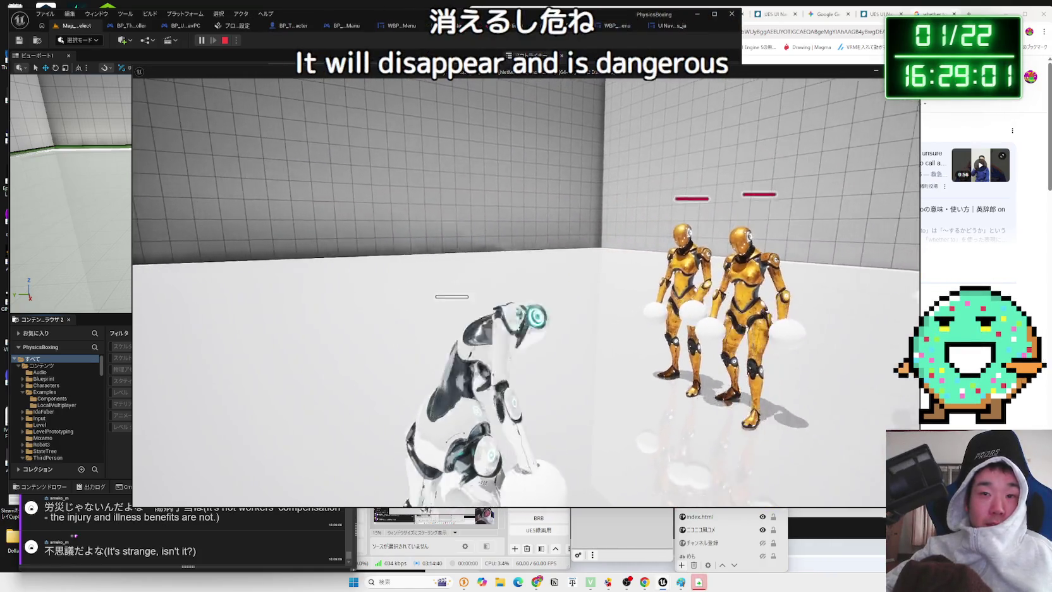
key("Return")
key("Return")
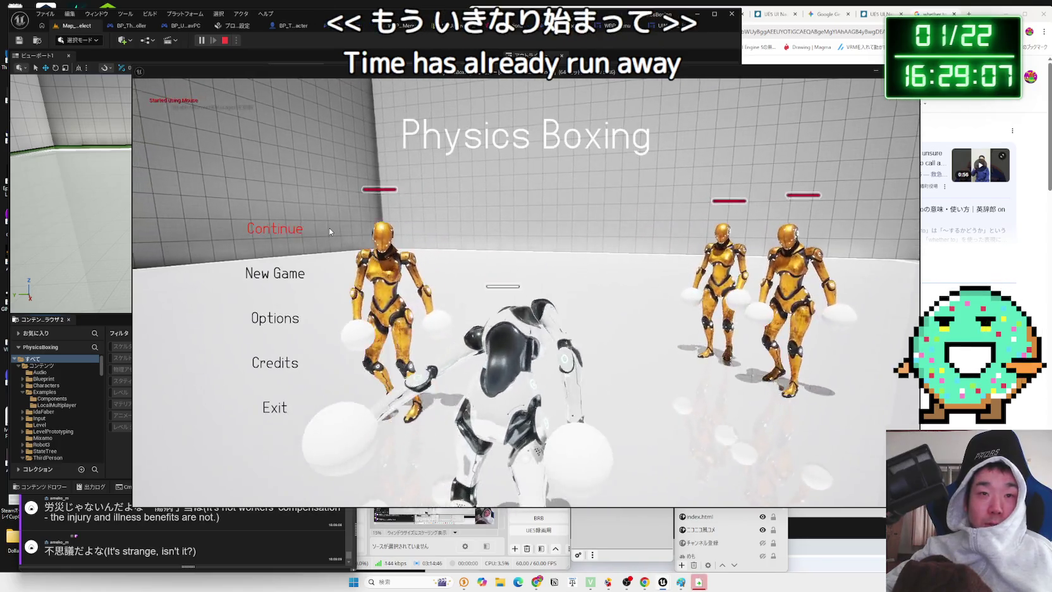
key("Return")
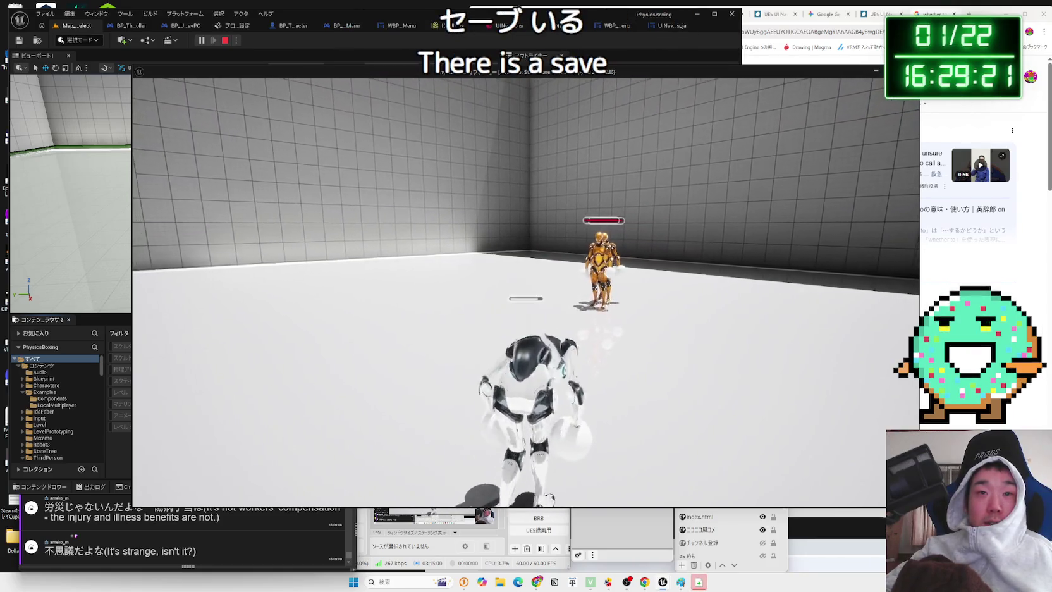
Open the pause menu with Esc, try Continue and Credits, end the session, and open WBP_UINavMainMenu
key("Escape")
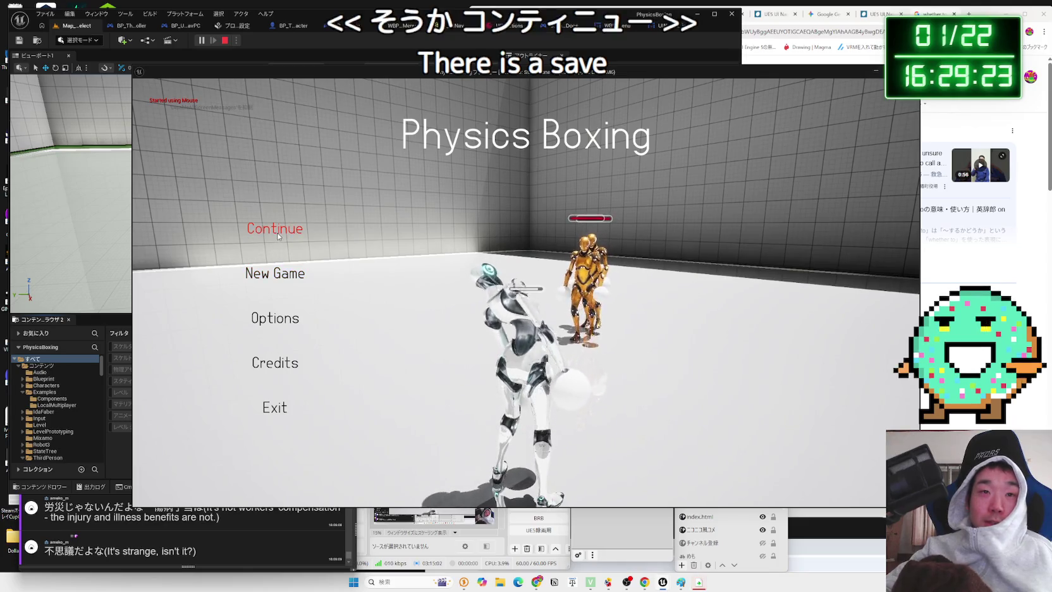
left_click(276, 231)
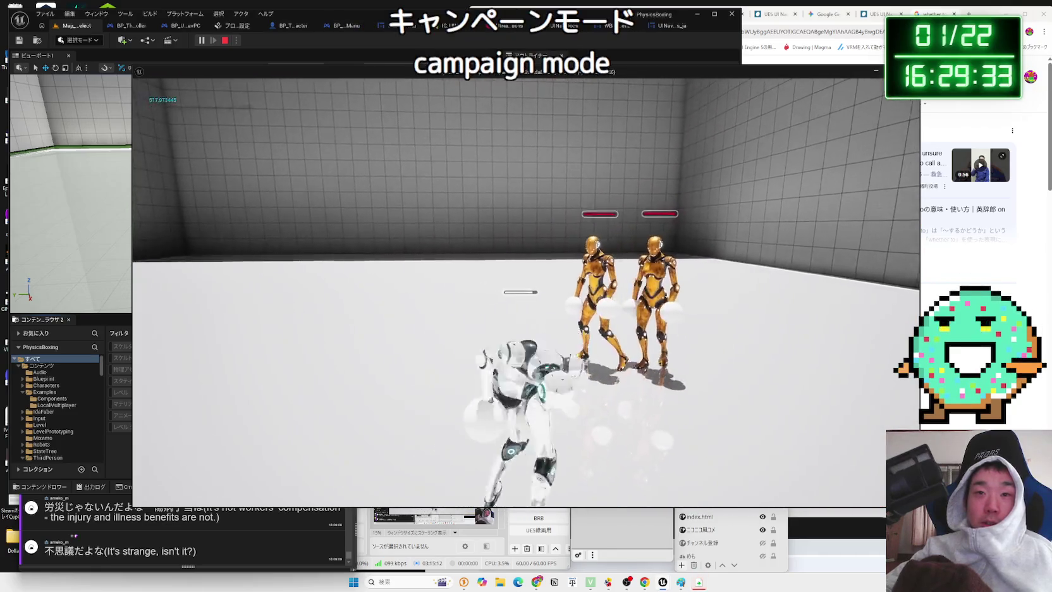
key("Escape")
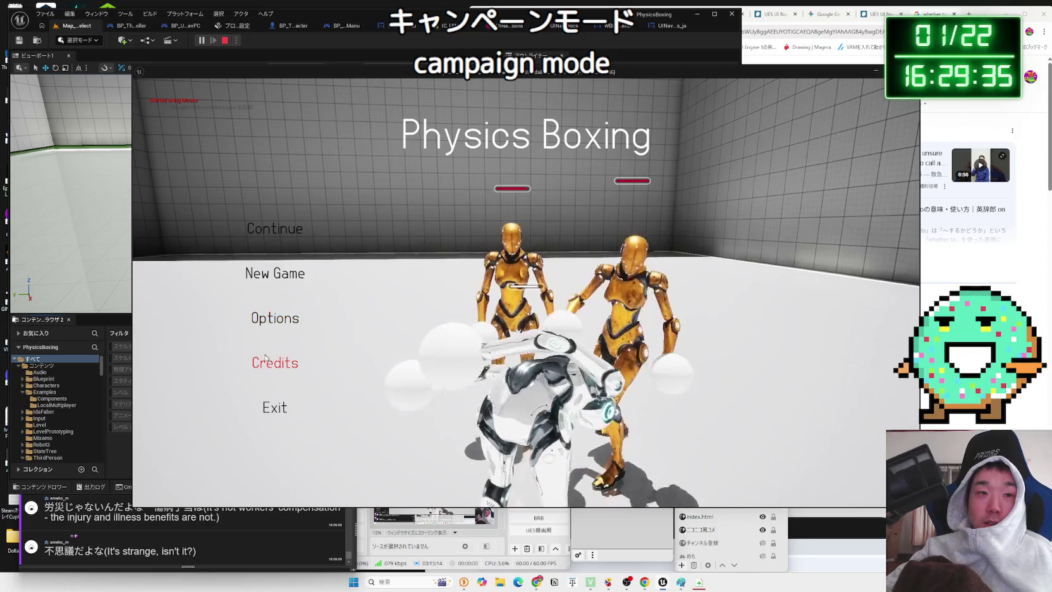
left_click(265, 359)
left_click(473, 332)
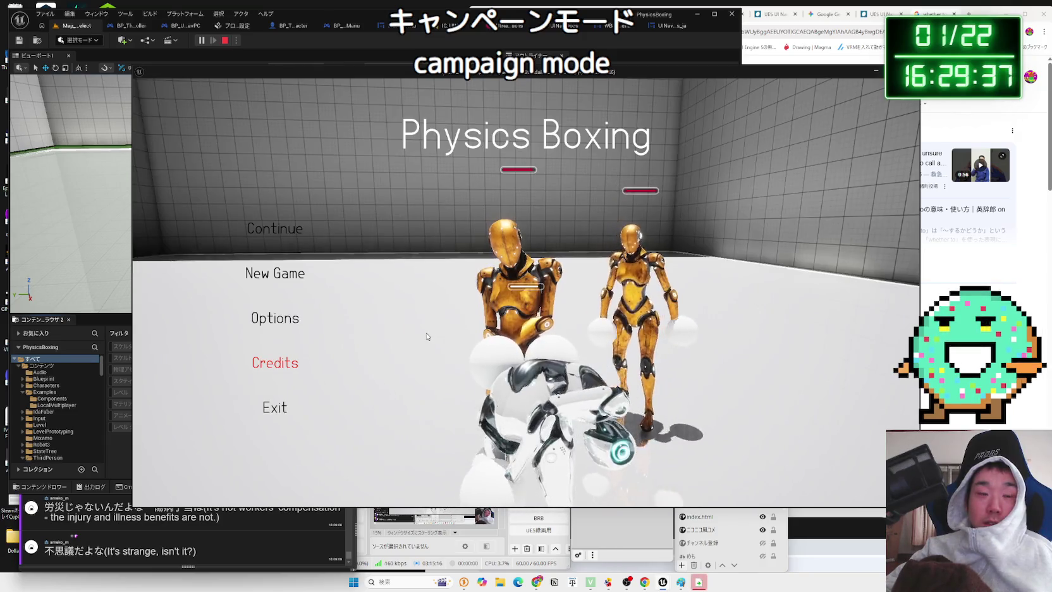
key("Escape")
key("Escape")
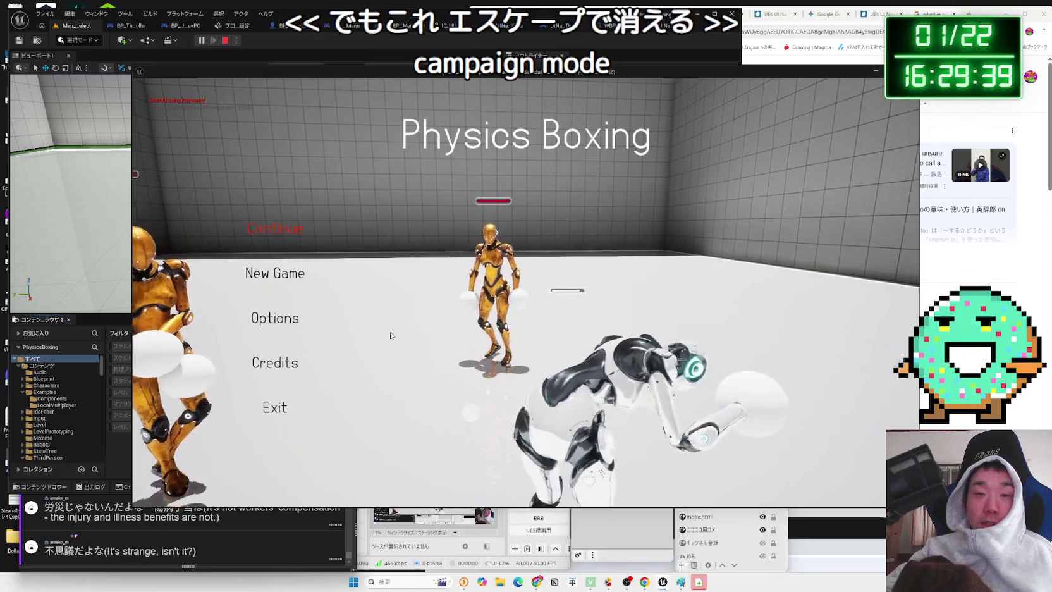
key("Escape")
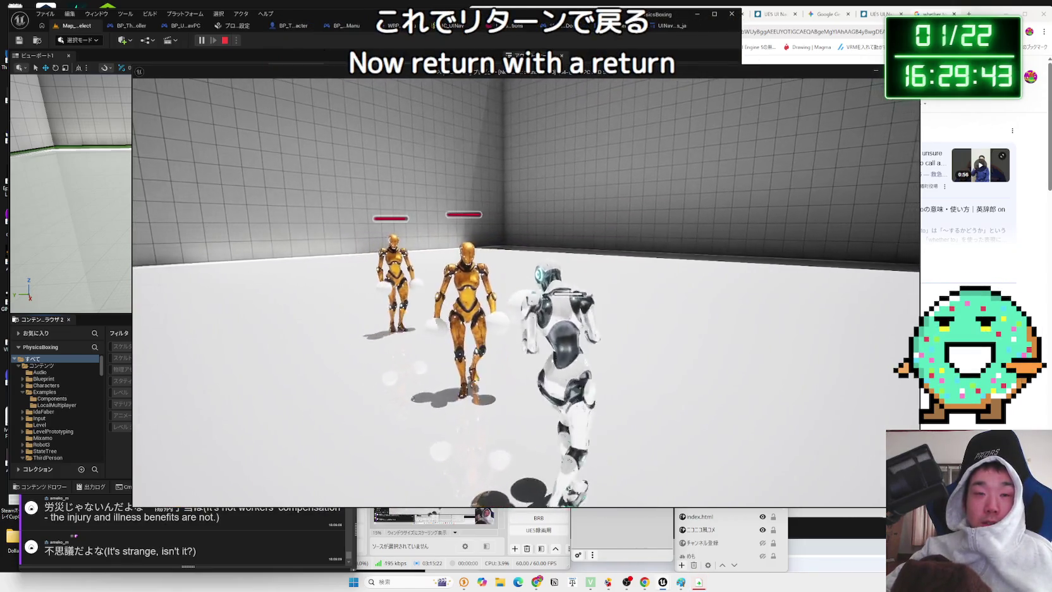
key("Escape")
key("Return")
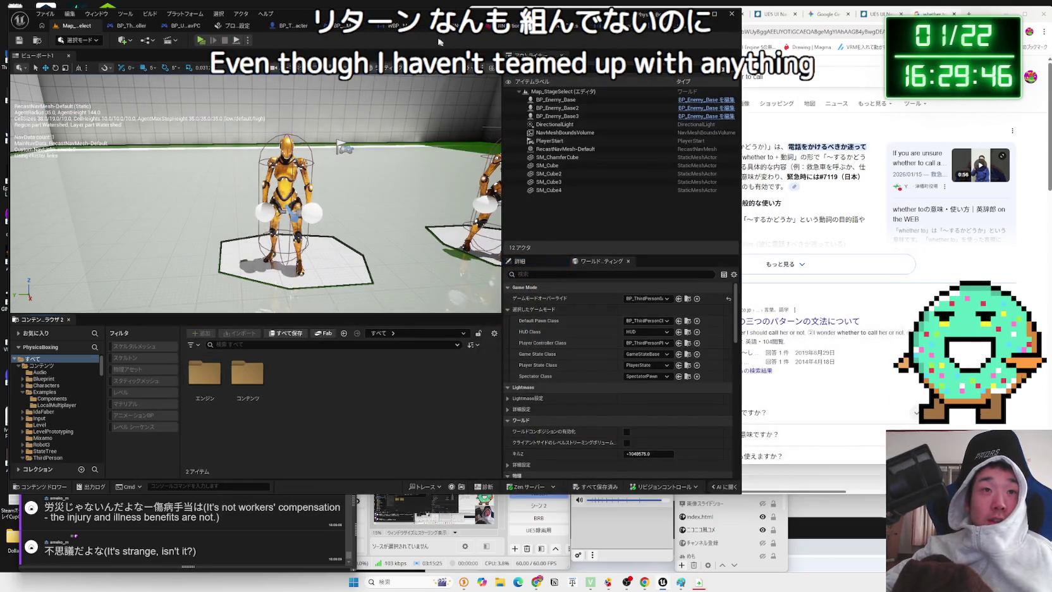
left_click(402, 26)
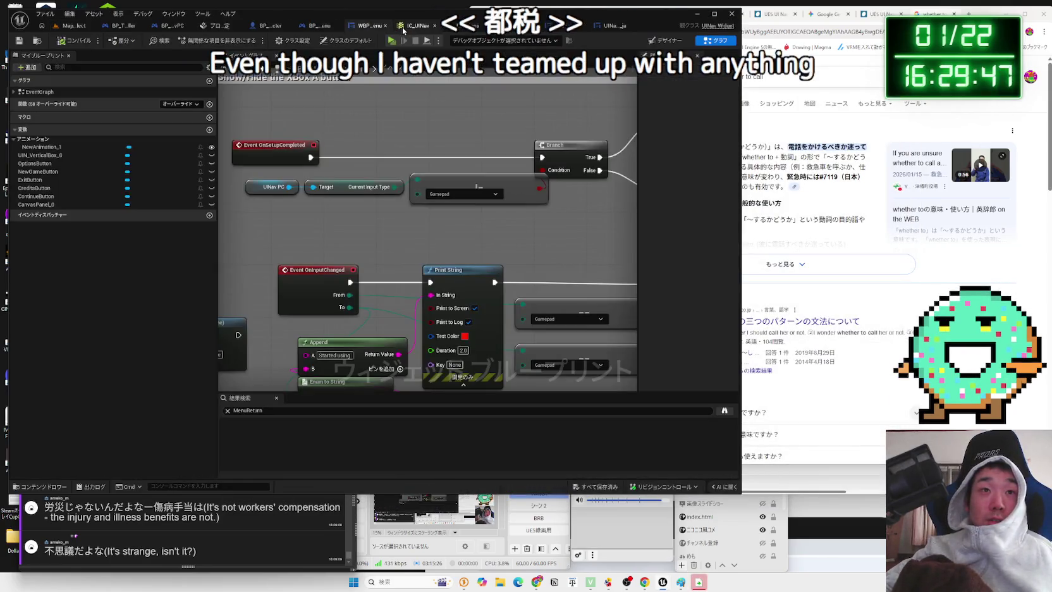
Check BP_UINavPC's graph, then add and delete an Event OnReturn node in WBP_UINavMainMenu
left_click(318, 29)
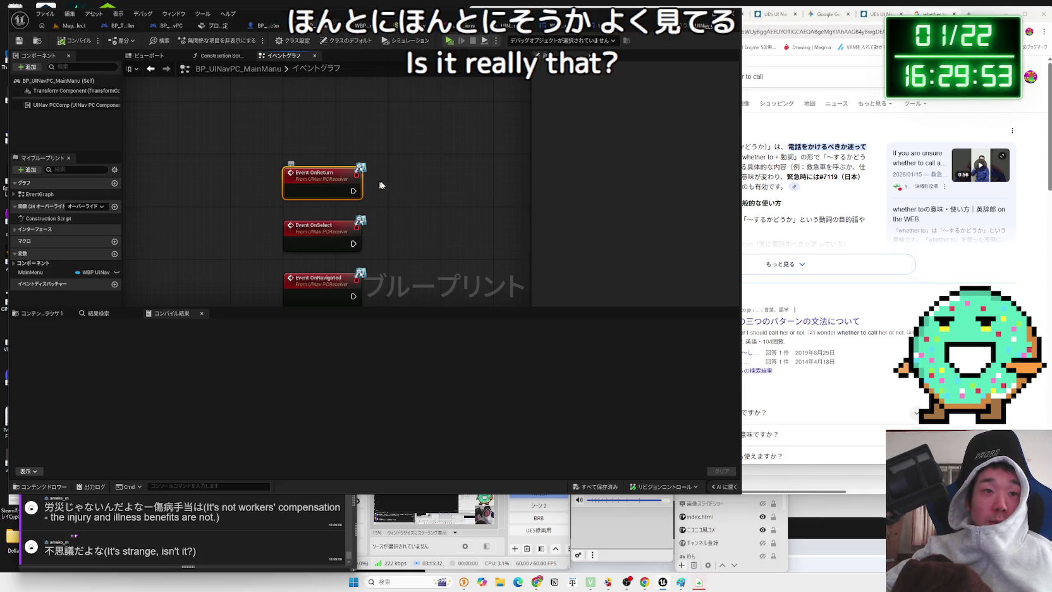
left_click(364, 26)
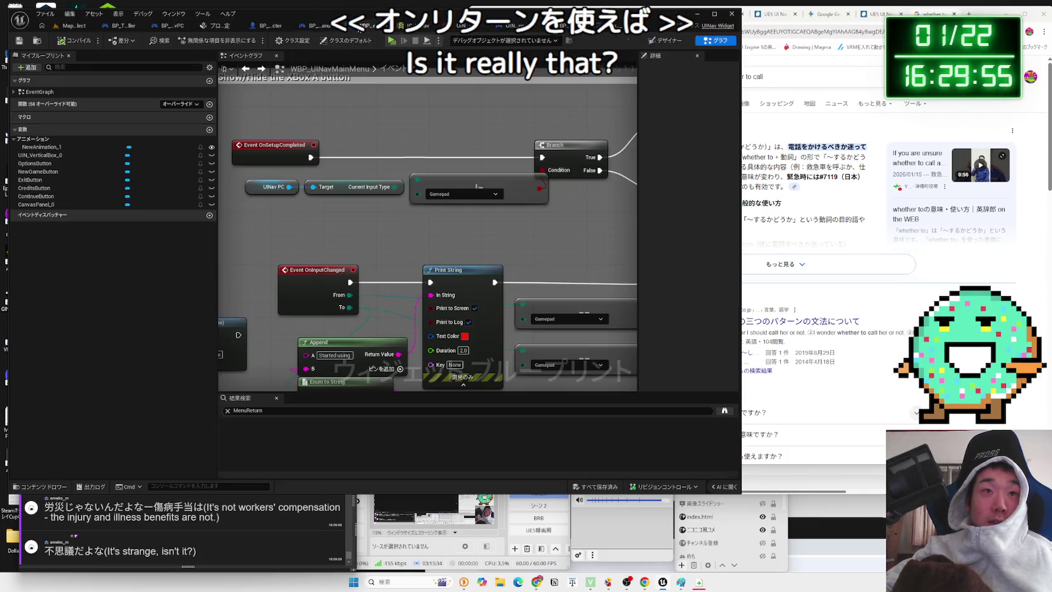
right_click(413, 237)
type("eve")
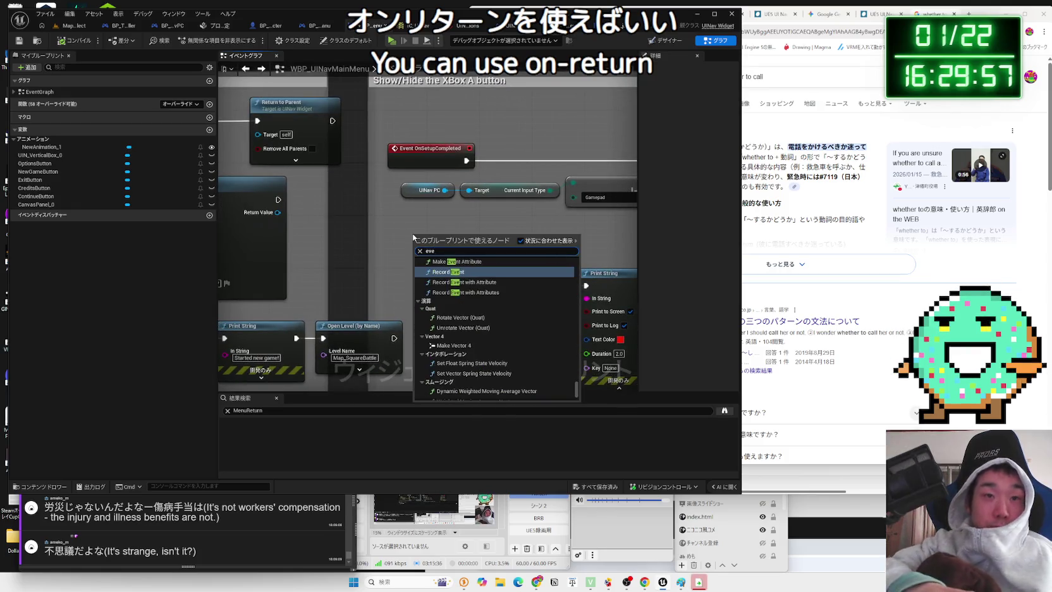
type("nt on")
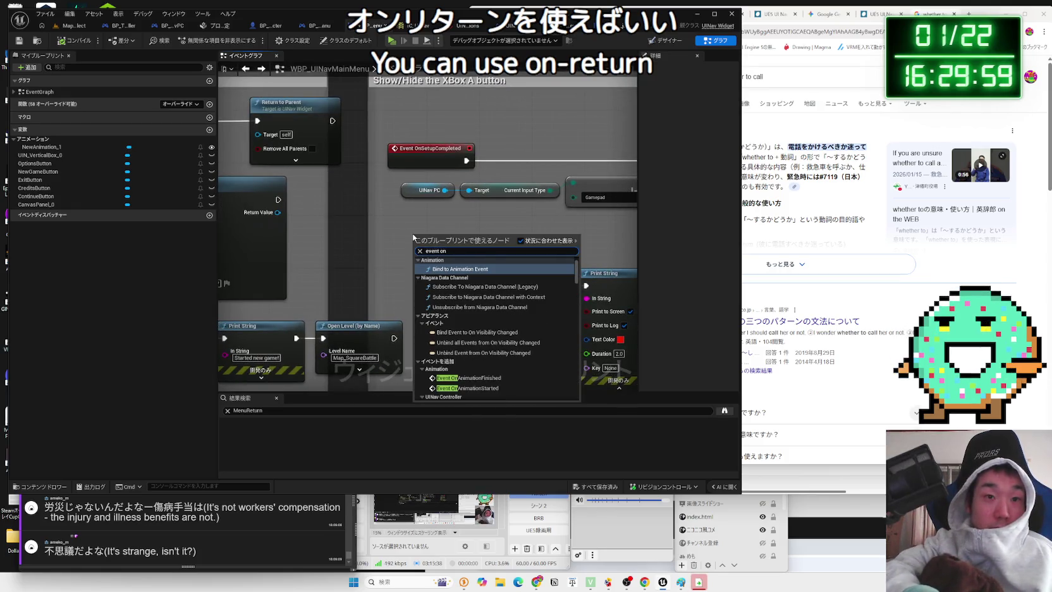
type("retur")
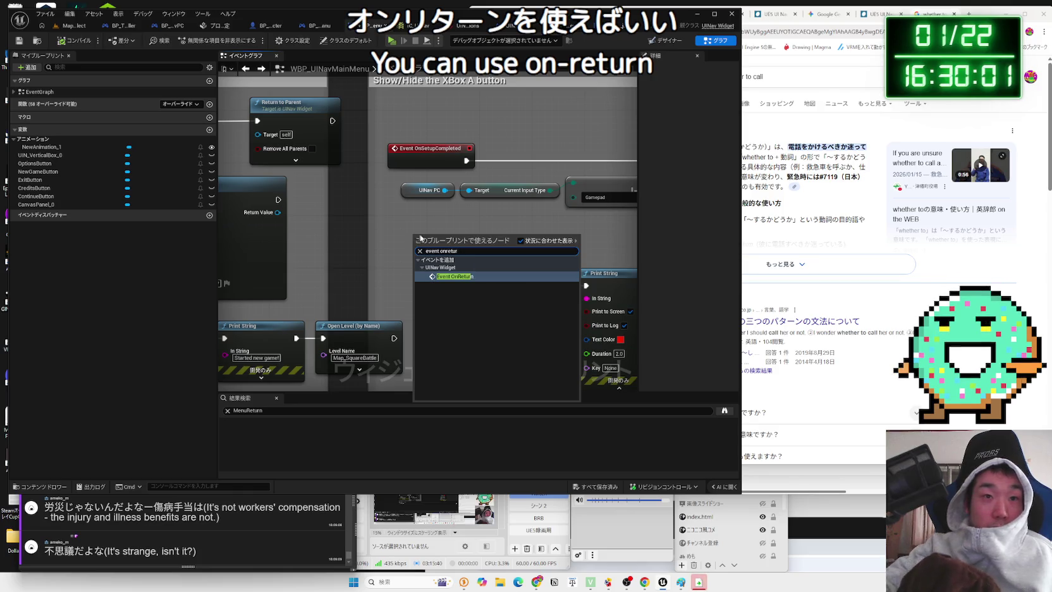
left_click(454, 276)
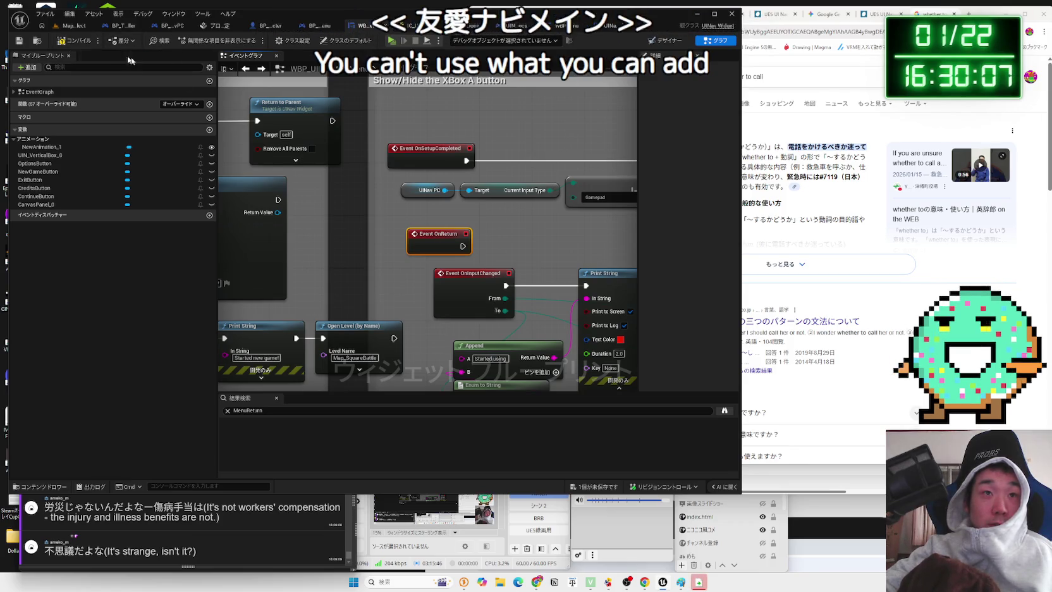
mouse_move(437, 238)
key("Delete")
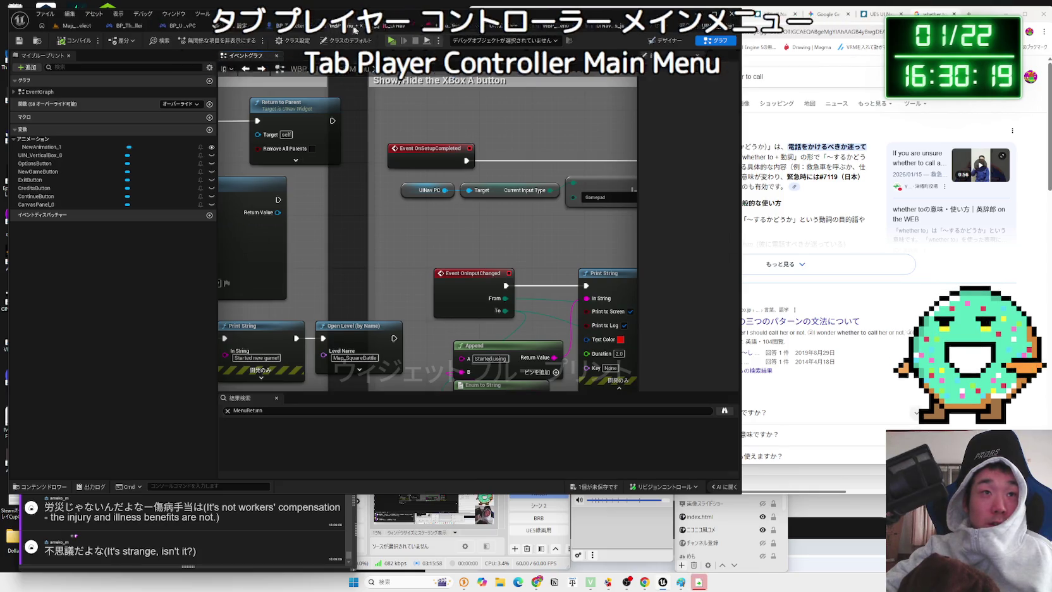
left_click(141, 29)
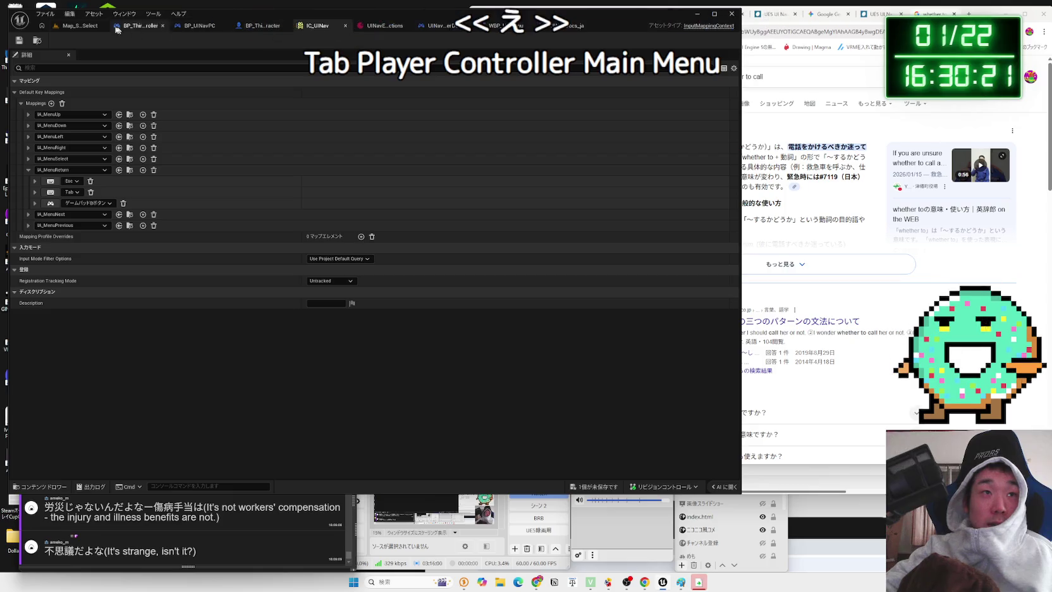
Save all unsaved changes from the Stage Select level editor
left_click(79, 25)
left_click(583, 489)
left_click(581, 387)
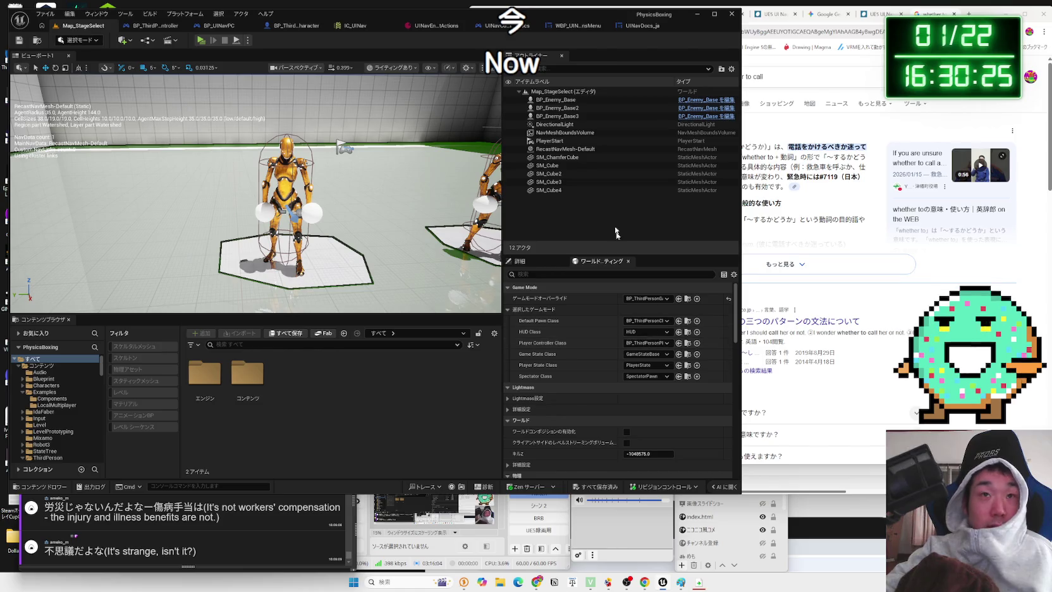
Inspect BP_UINavPC's event graph, UINav PCComp settings and construction script
left_click(161, 28)
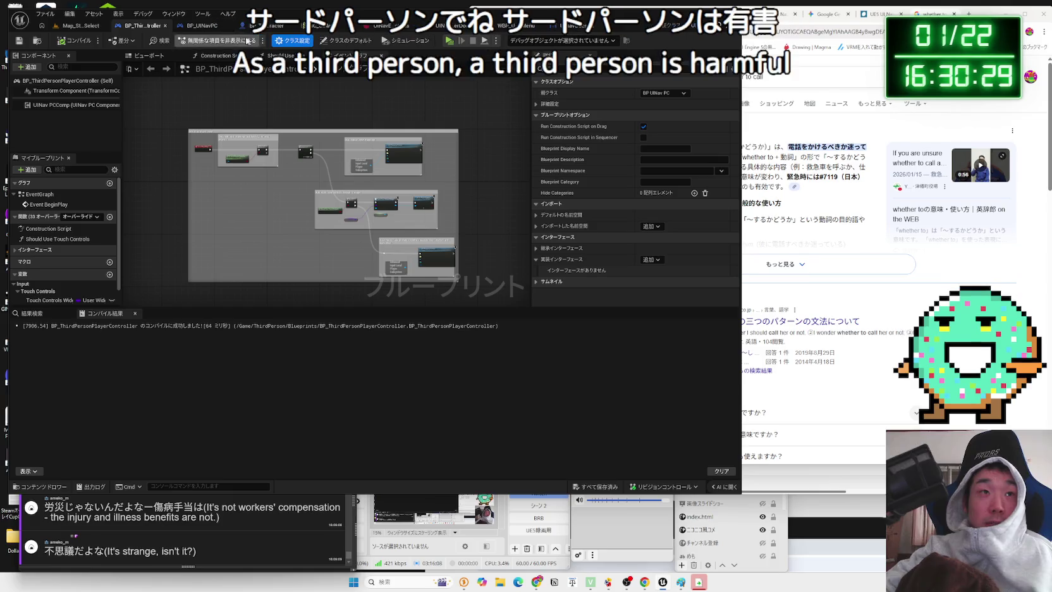
left_click(193, 28)
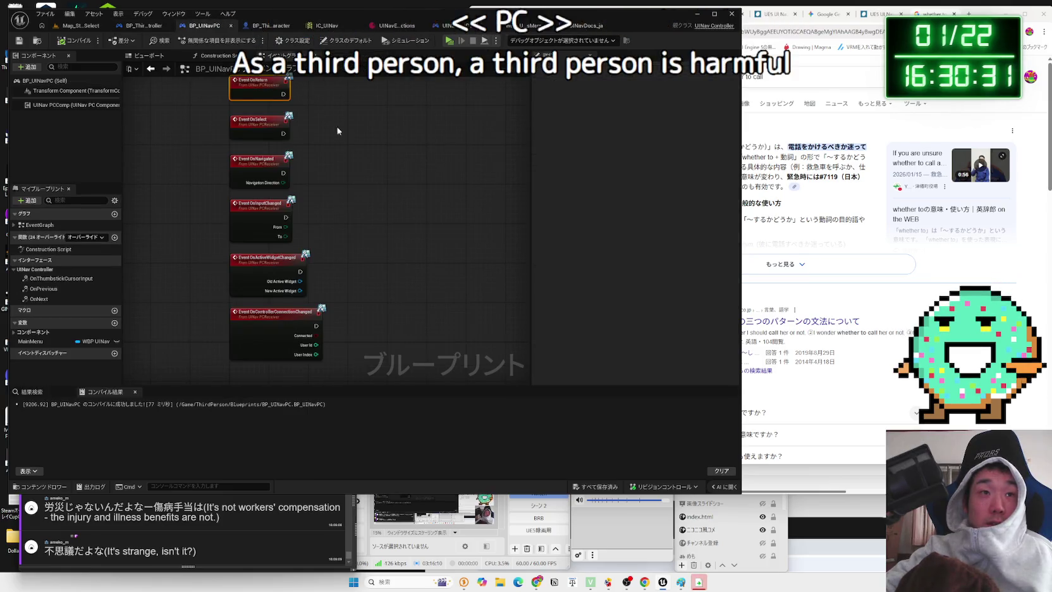
scroll(304, 165, "up", 3)
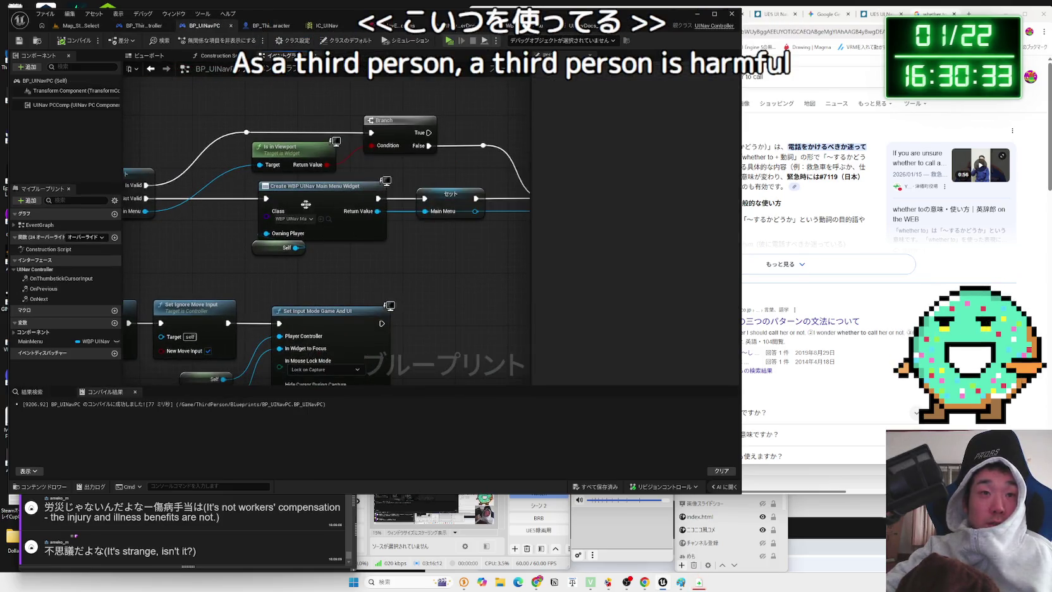
mouse_move(273, 204)
left_mouse_down()
mouse_move(299, 212)
mouse_move(320, 265)
left_mouse_up()
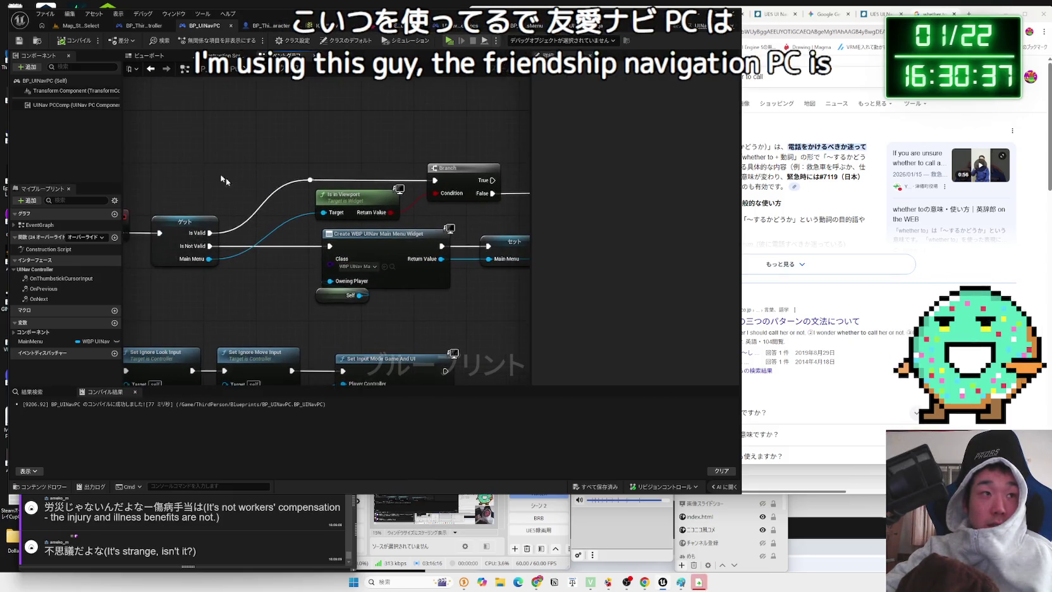
left_click(63, 106)
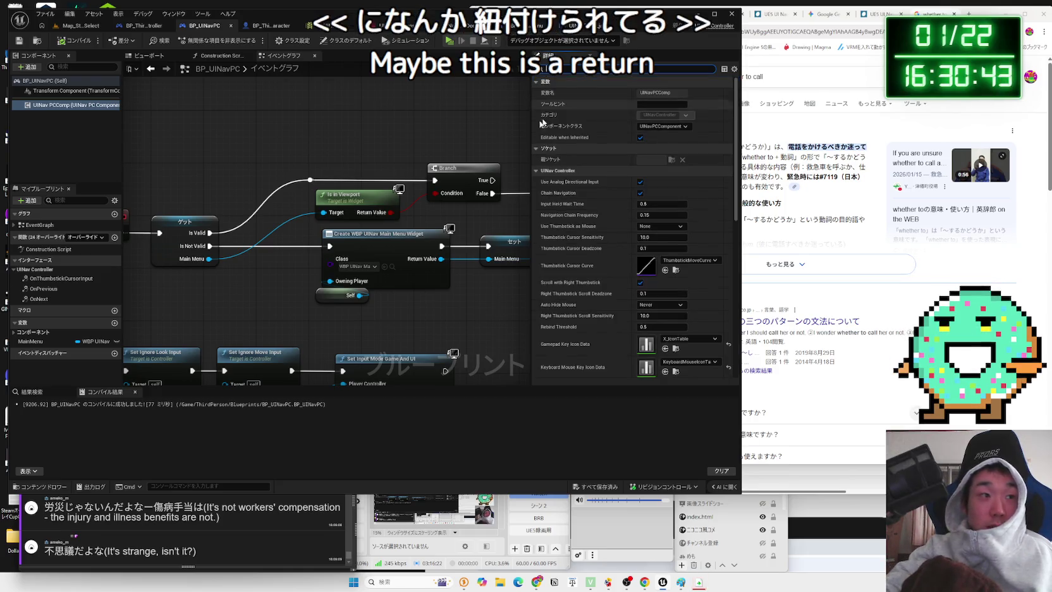
double_click(32, 249)
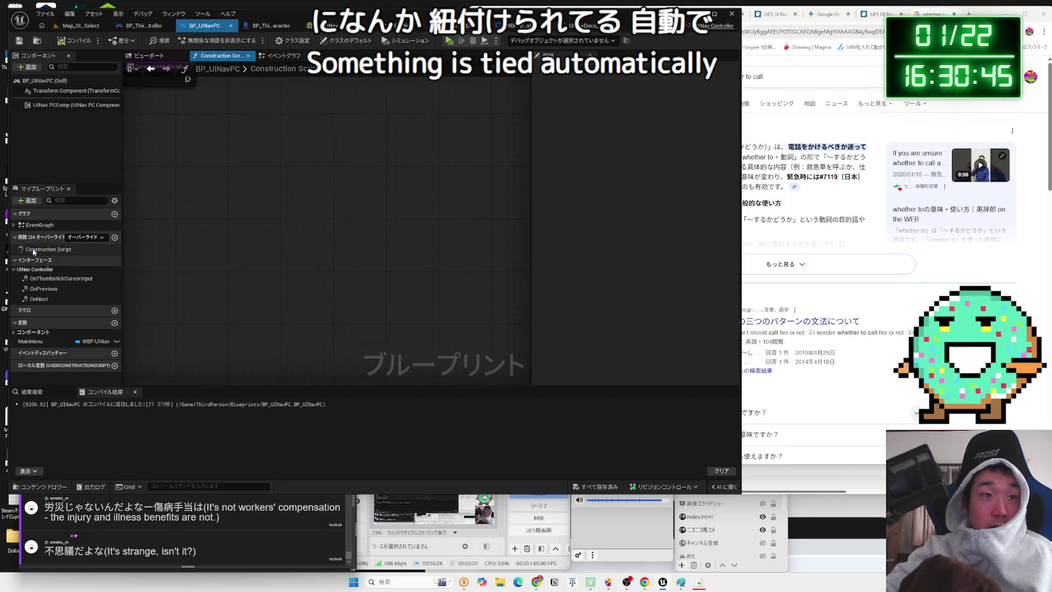
left_click(279, 56)
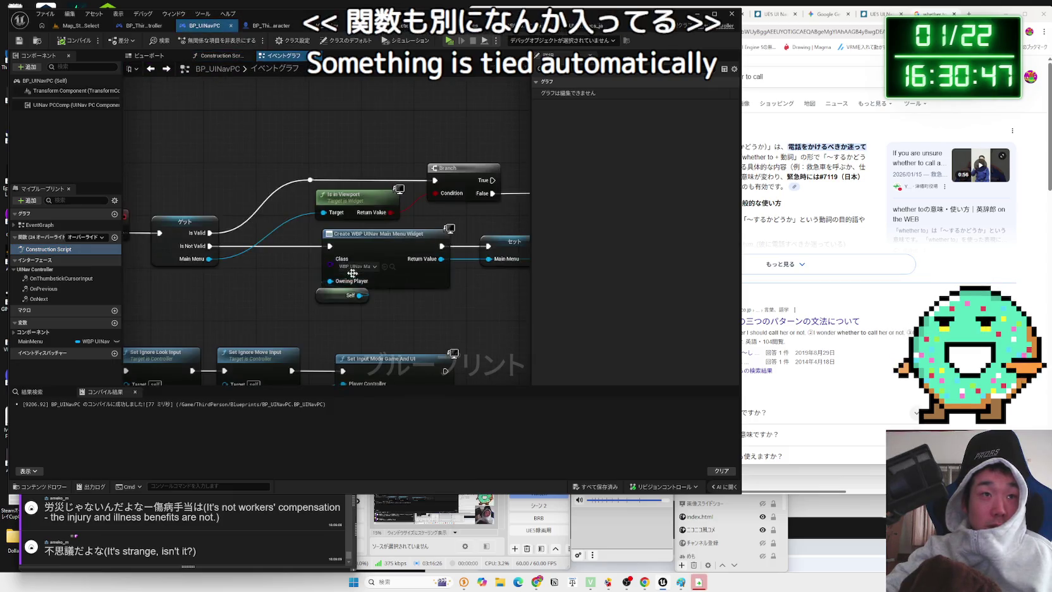
scroll(413, 200, "up", 2)
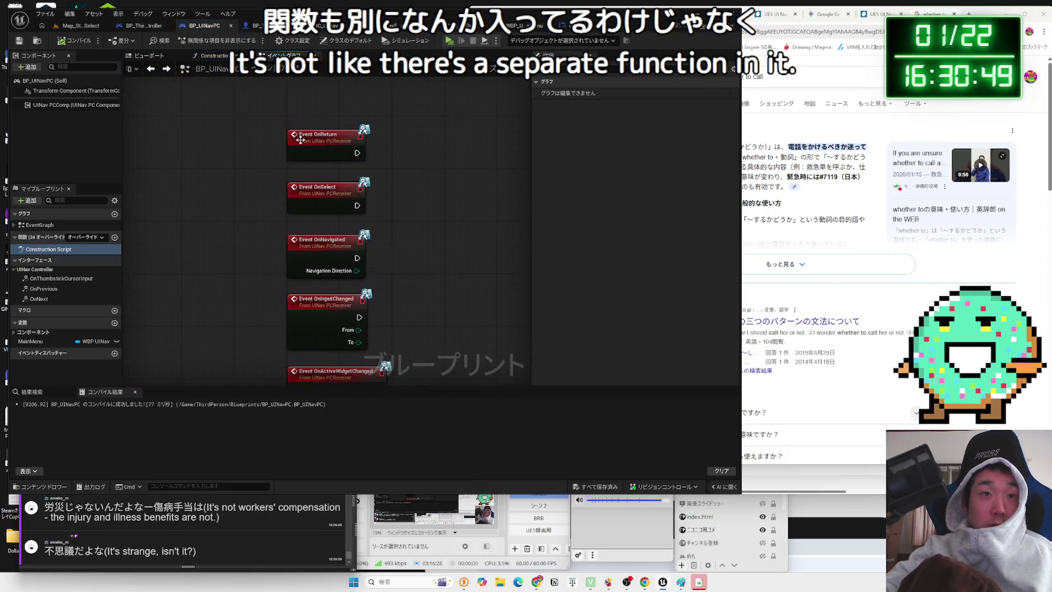
Wire a Print String node to Event OnReturn's execution output
left_click(319, 136)
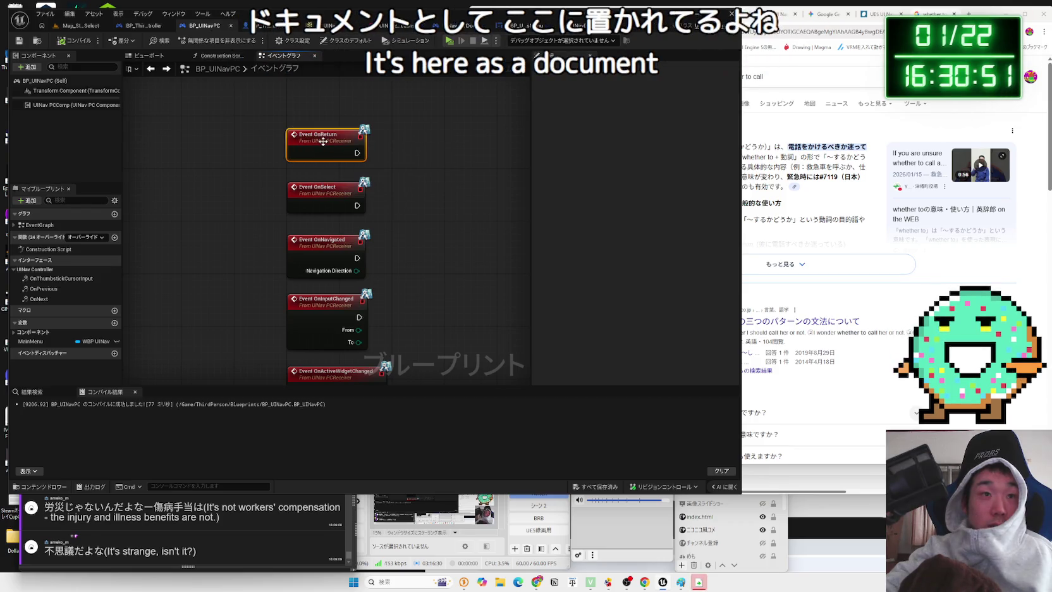
mouse_move(323, 141)
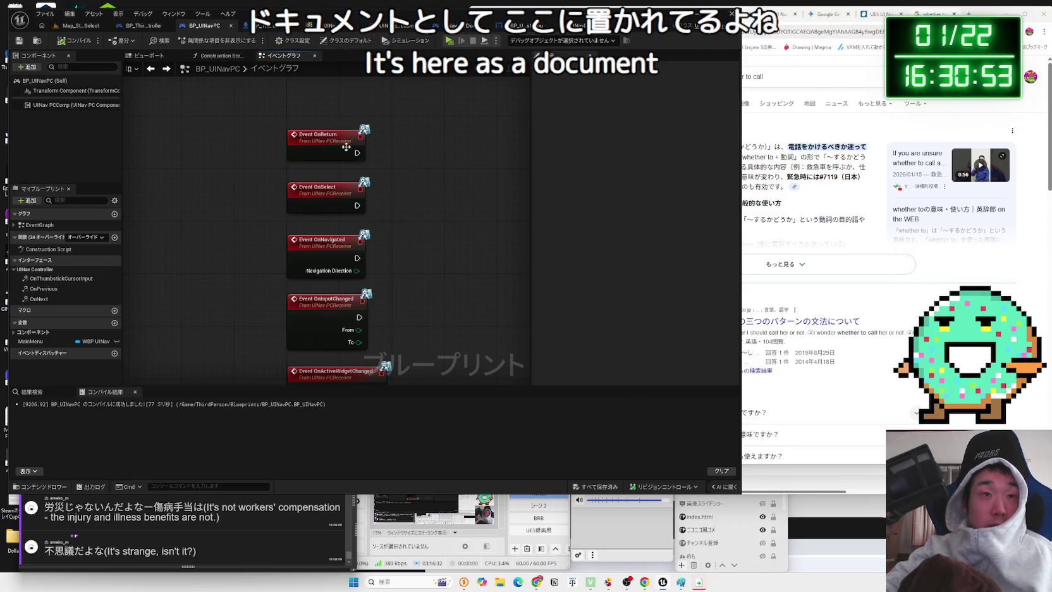
mouse_move(392, 171)
left_mouse_down()
mouse_move(312, 169)
mouse_move(353, 162)
left_mouse_up()
type("print")
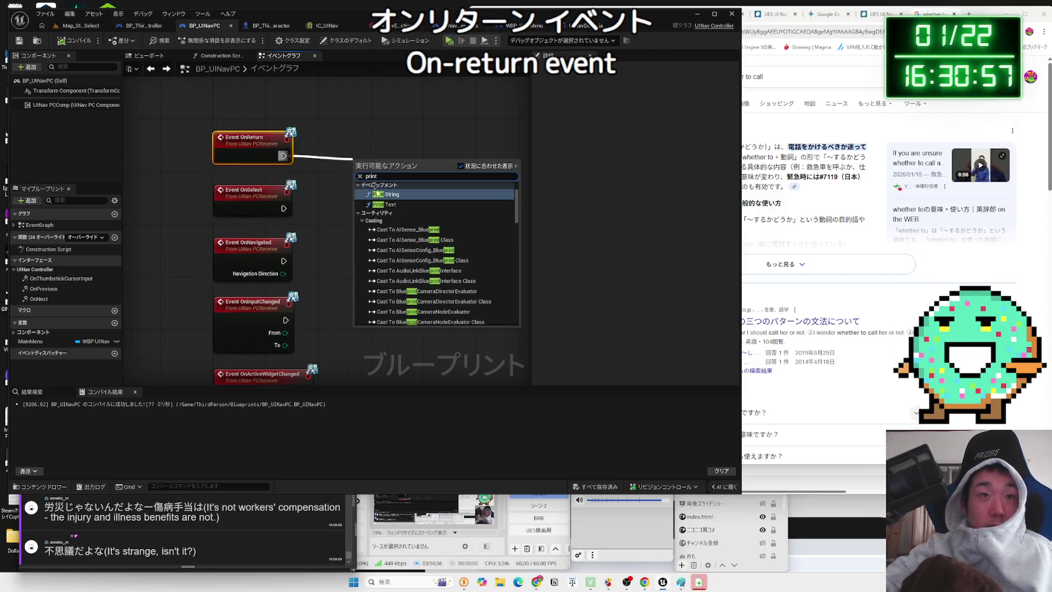
left_click(378, 194)
left_click(81, 26)
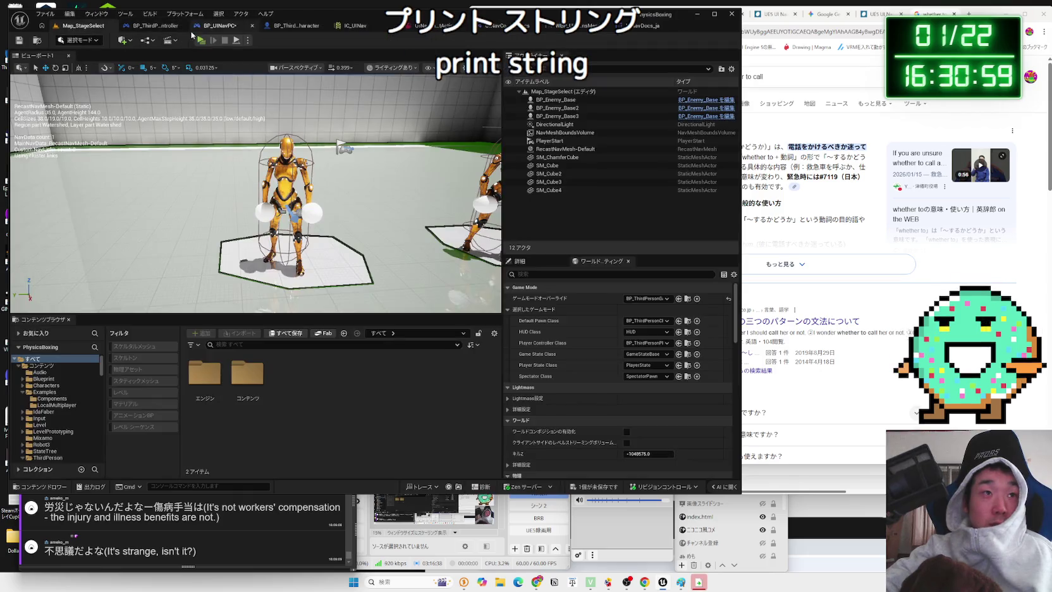
left_click(201, 40)
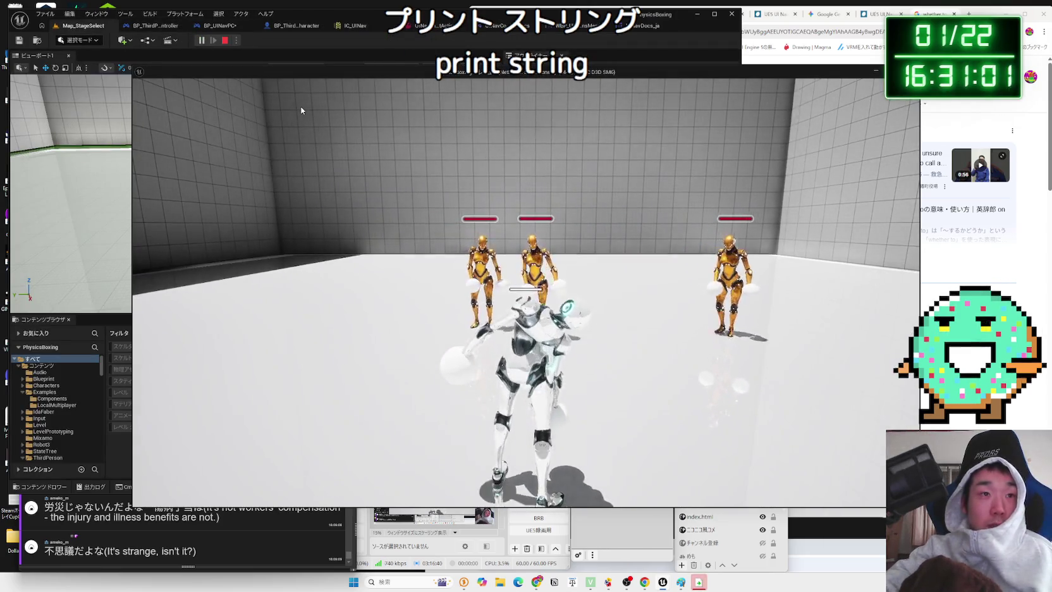
key("Escape")
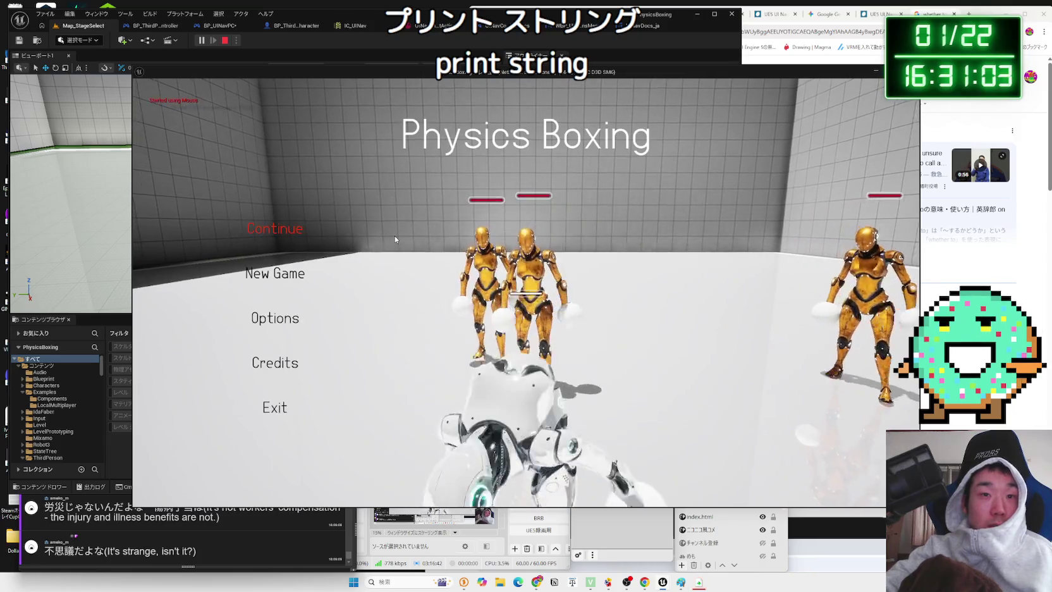
key("Return")
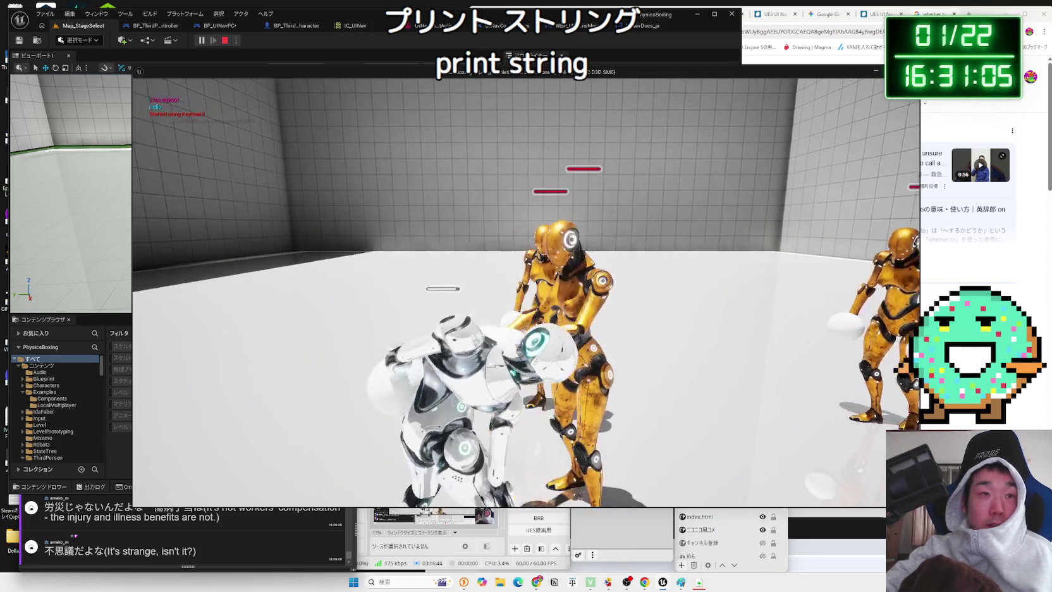
key("Escape")
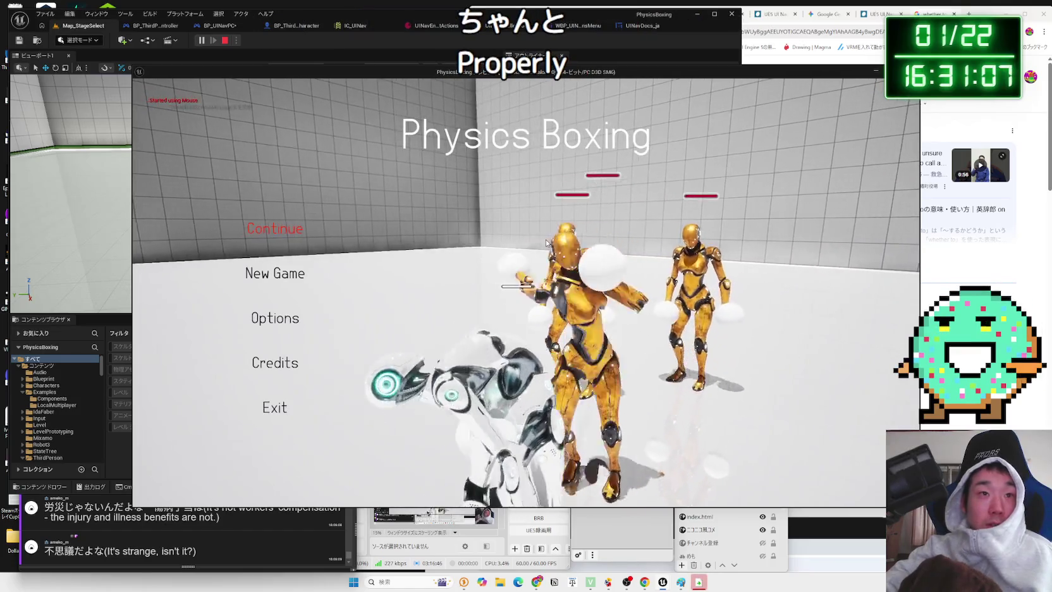
key("Return")
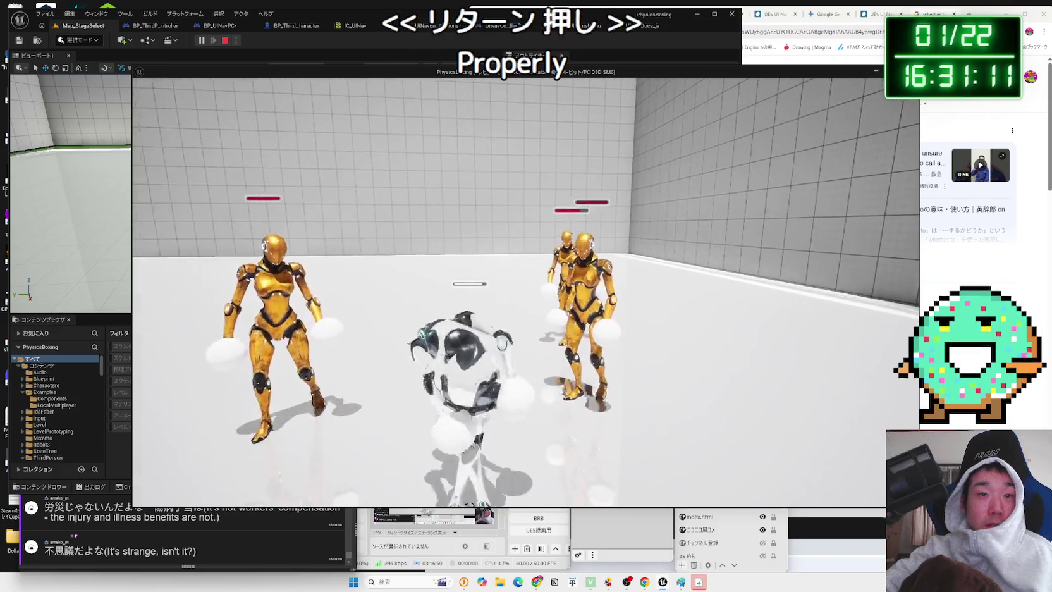
key("Escape")
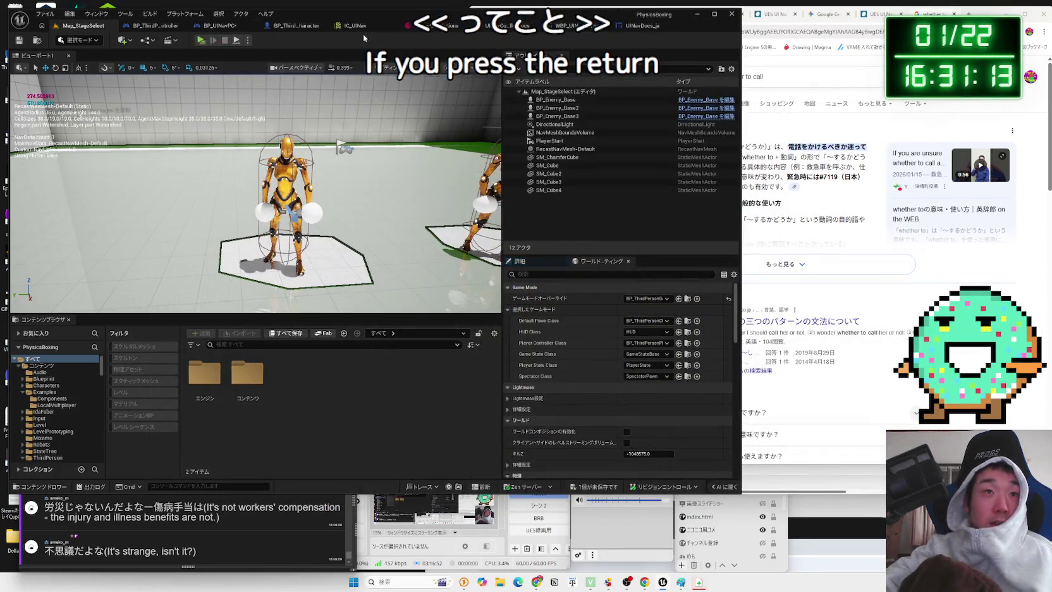
Delete the test Print String node from the OnReturn event in BP_UINavPC
left_click(291, 26)
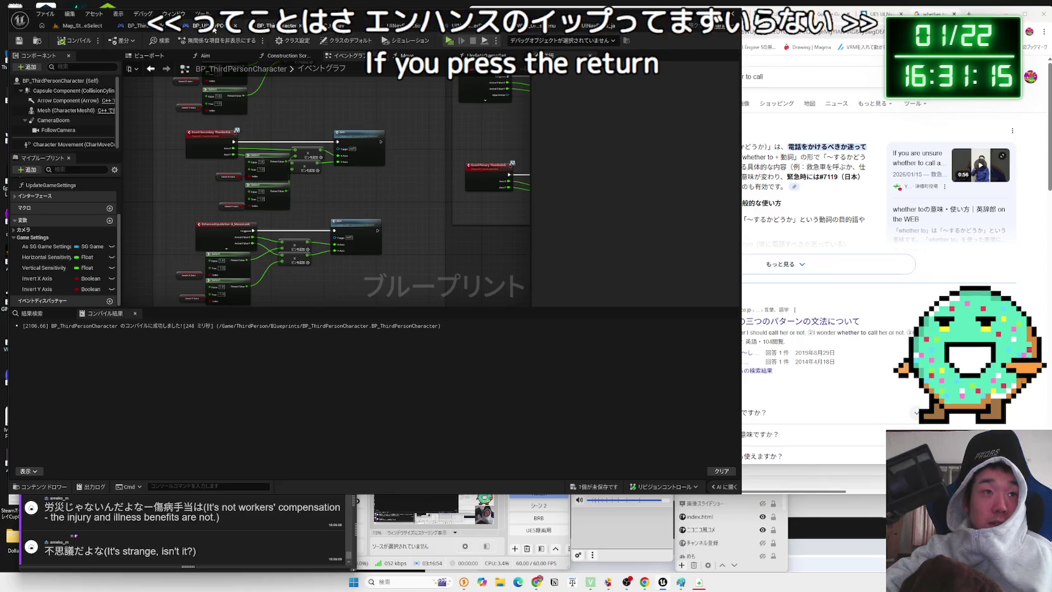
left_click(213, 29)
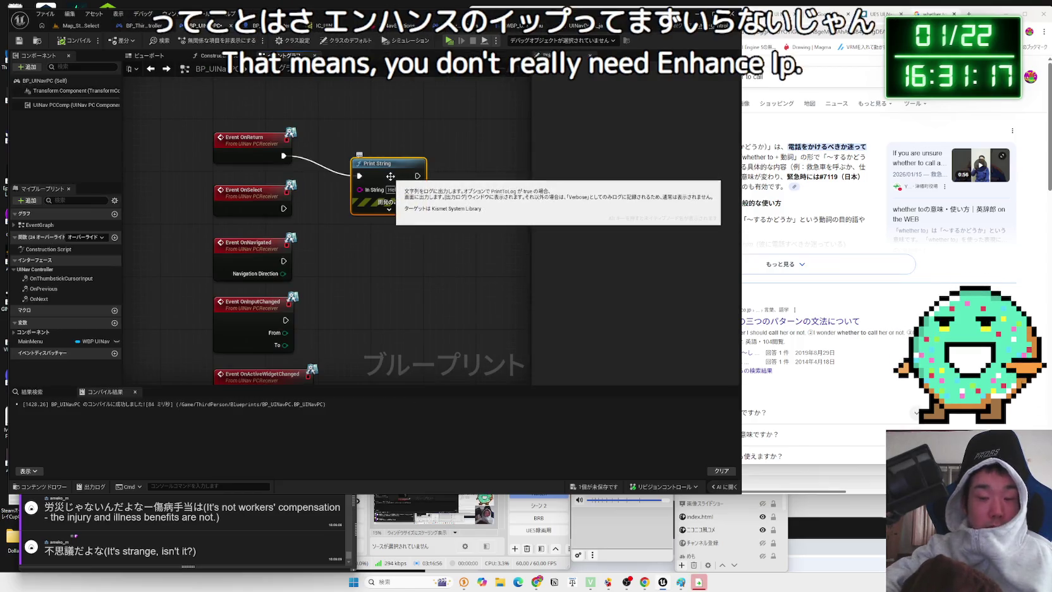
key("Delete")
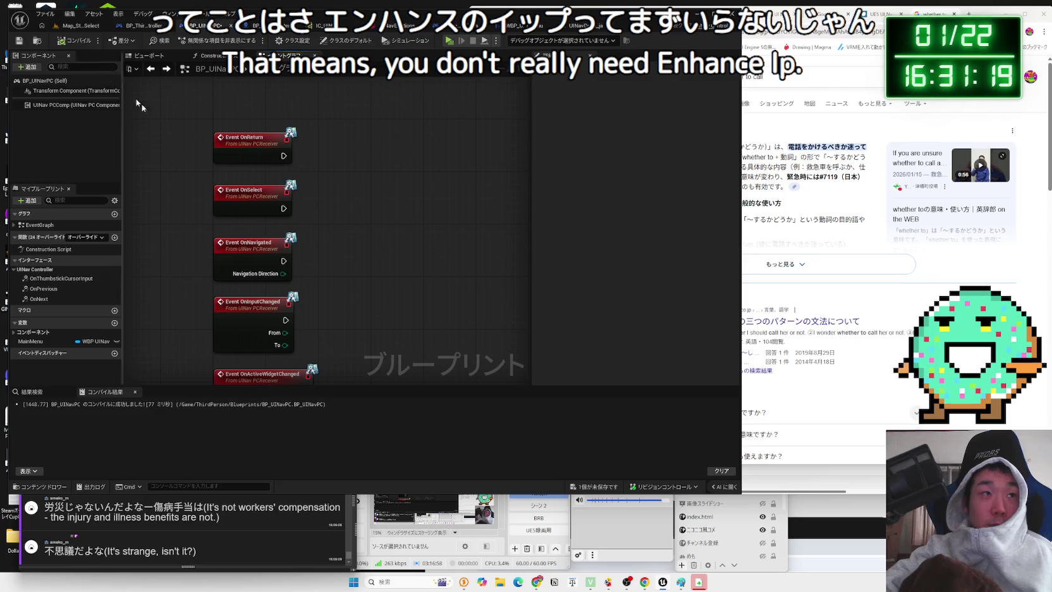
Save all unsaved changes, confirming the changed assets
left_click(594, 486)
left_click(584, 378)
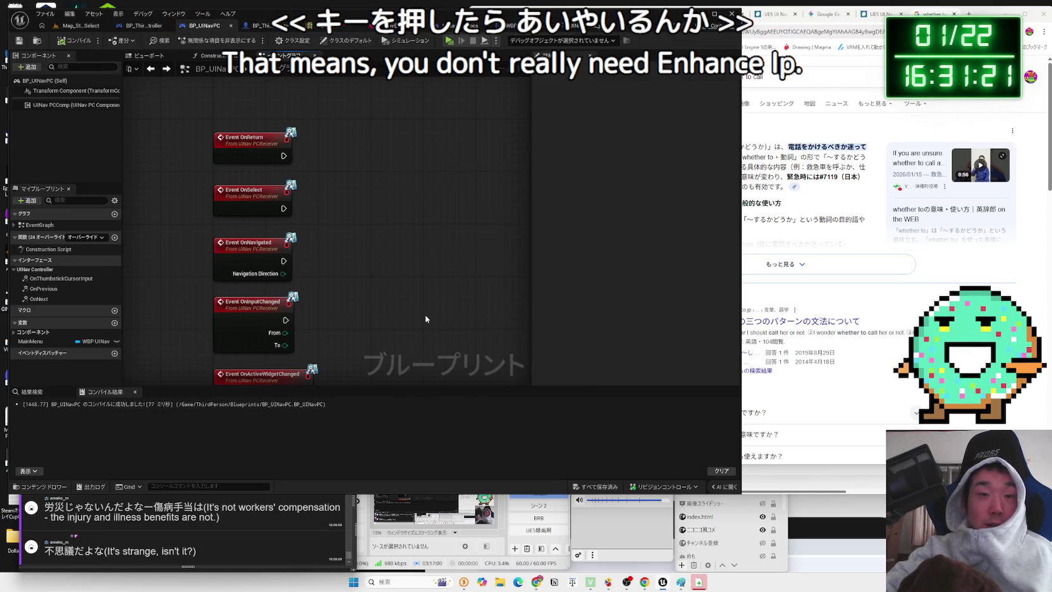
scroll(379, 189, "down", 2)
left_click_drag(348, 380, 300, 218)
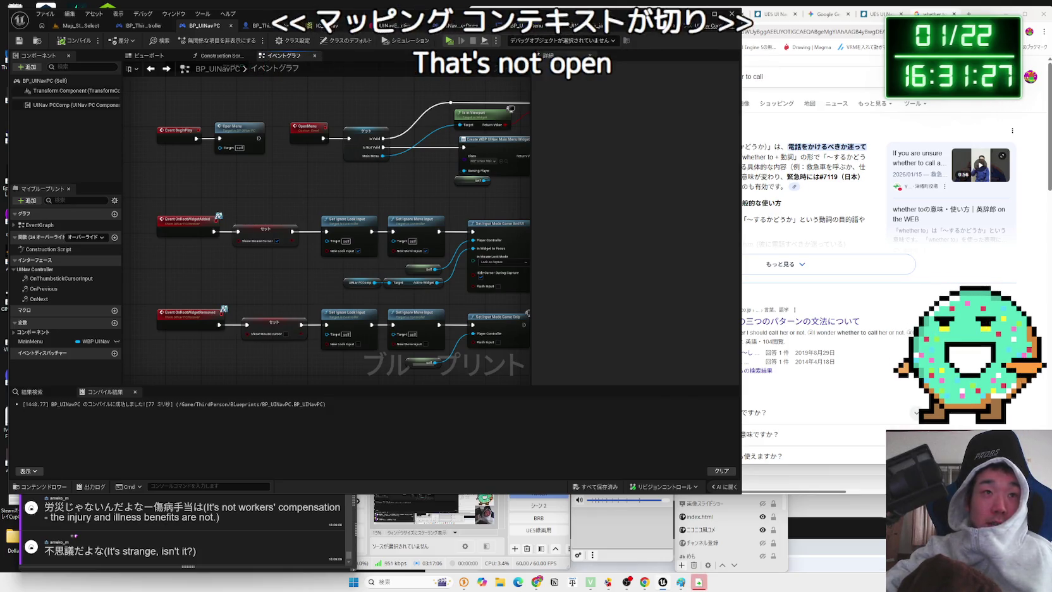
In IC_UINav, inspect IA_MenuReturn's Esc mapping and its inherited triggers, then fold it back up
left_click(327, 25)
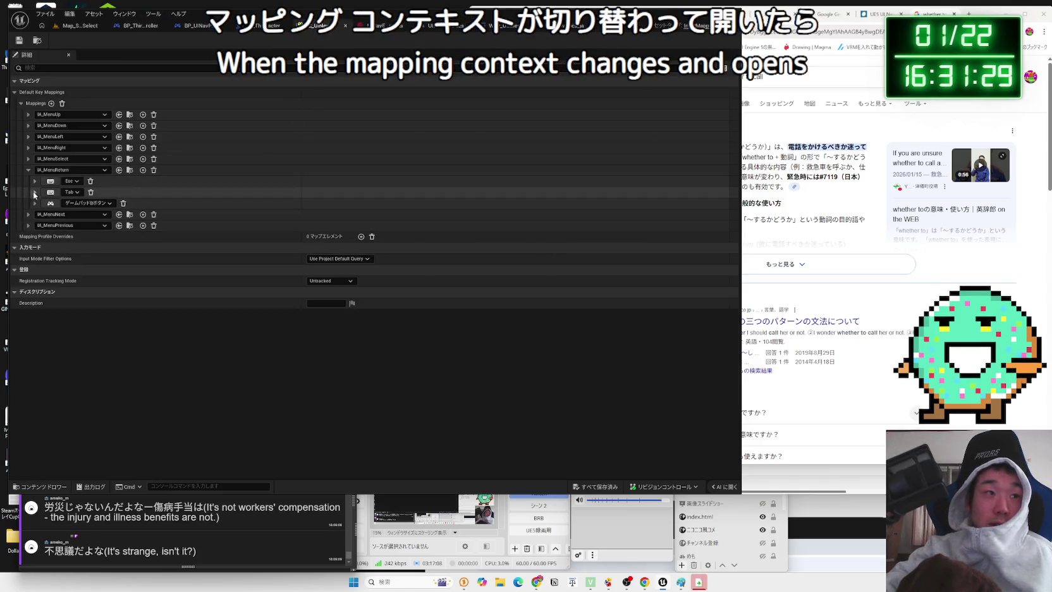
left_click(35, 182)
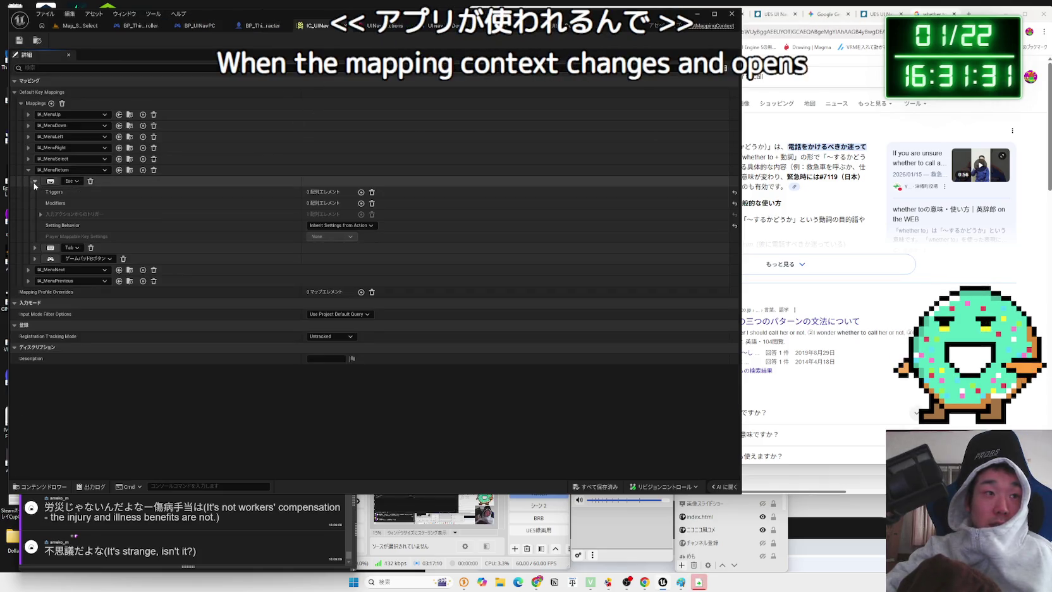
left_click(41, 215)
left_click(41, 214)
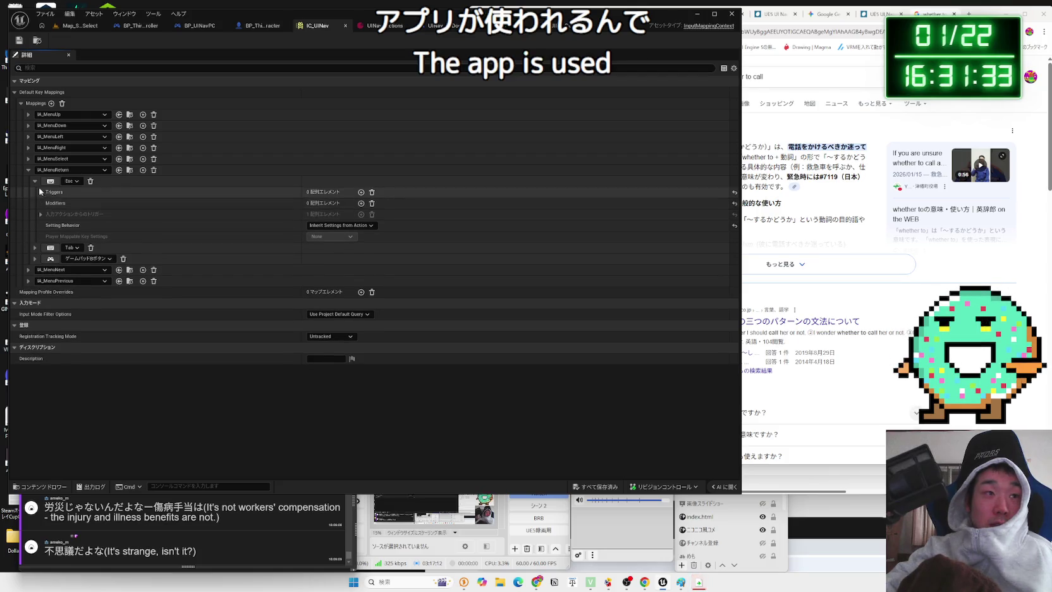
left_click(35, 182)
left_click(28, 170)
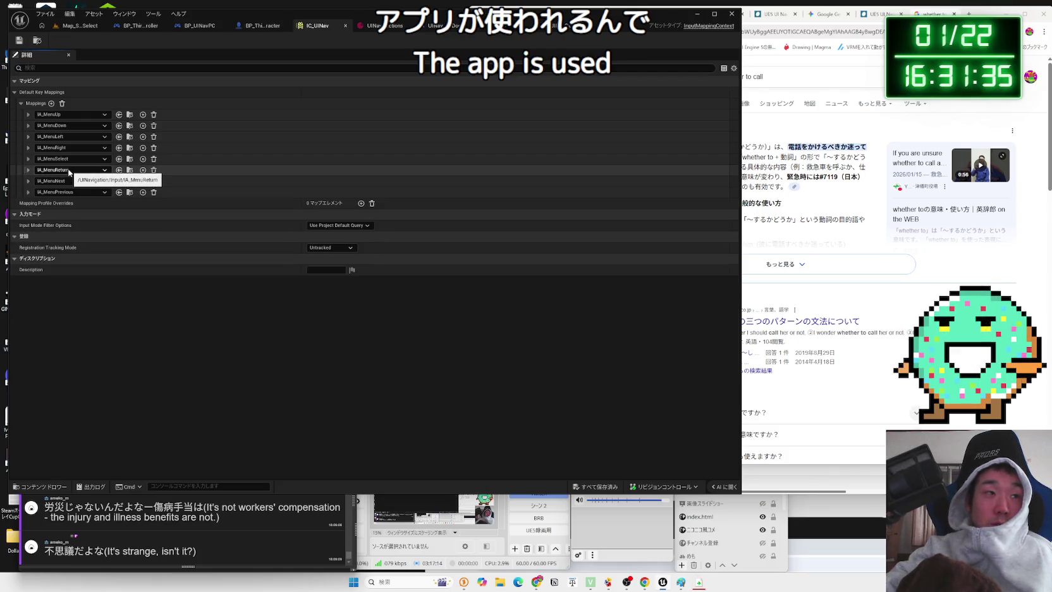
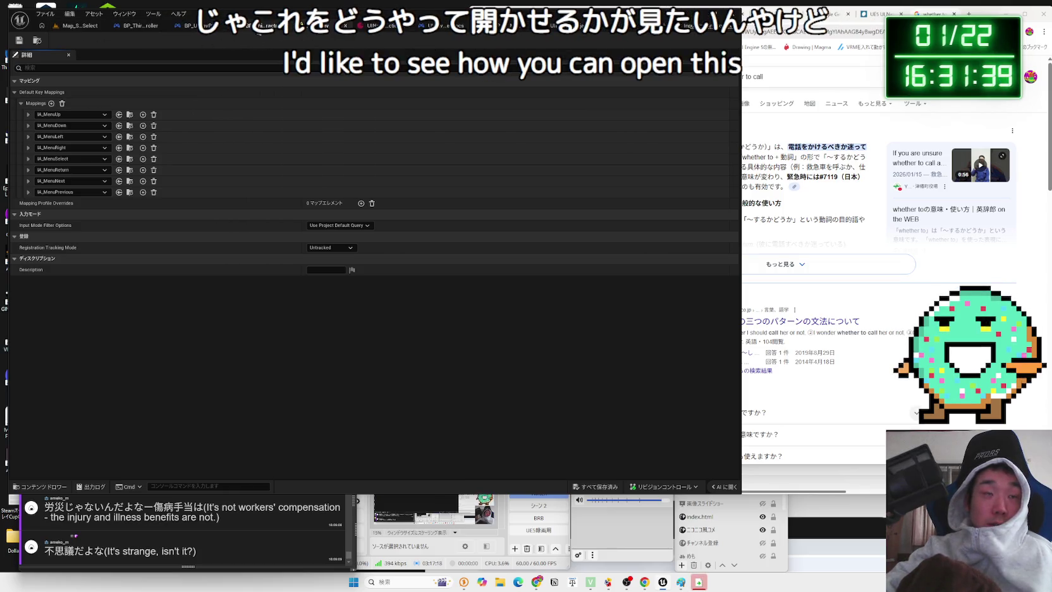
Inspect the Create Main Menu Widget node in BP_UINavPC, then go back to Map_StageSelect
left_click(254, 28)
left_click(201, 27)
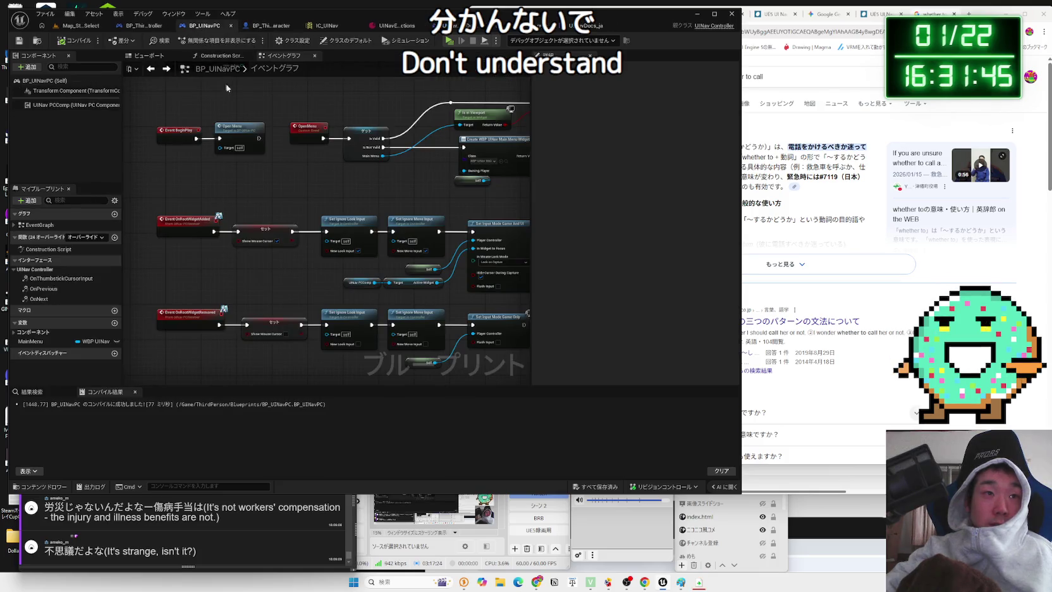
left_click_drag(301, 165, 215, 258)
scroll(214, 258, "up", 2)
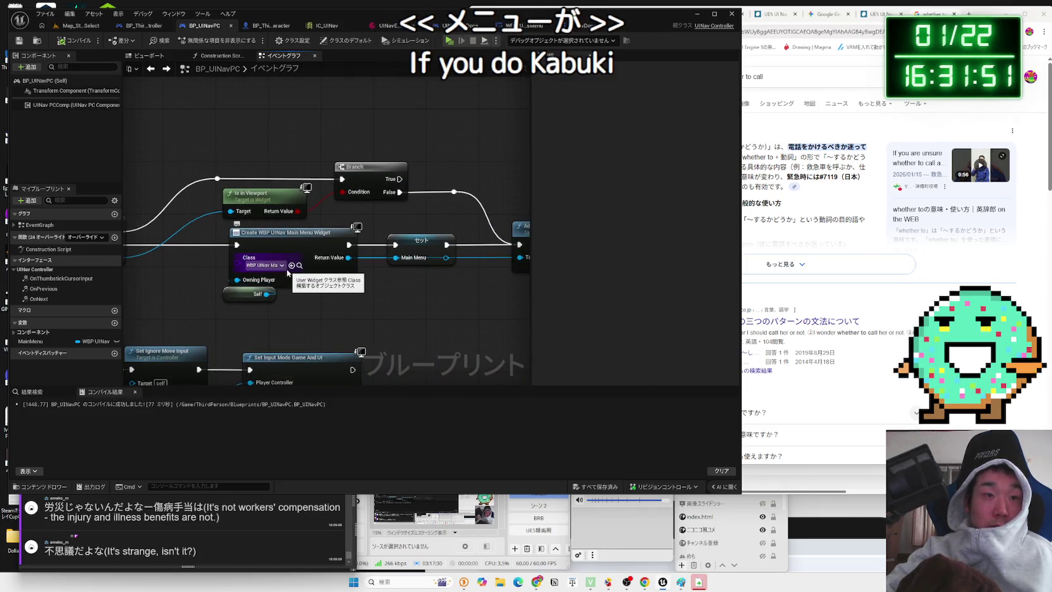
left_click_drag(287, 272, 326, 273)
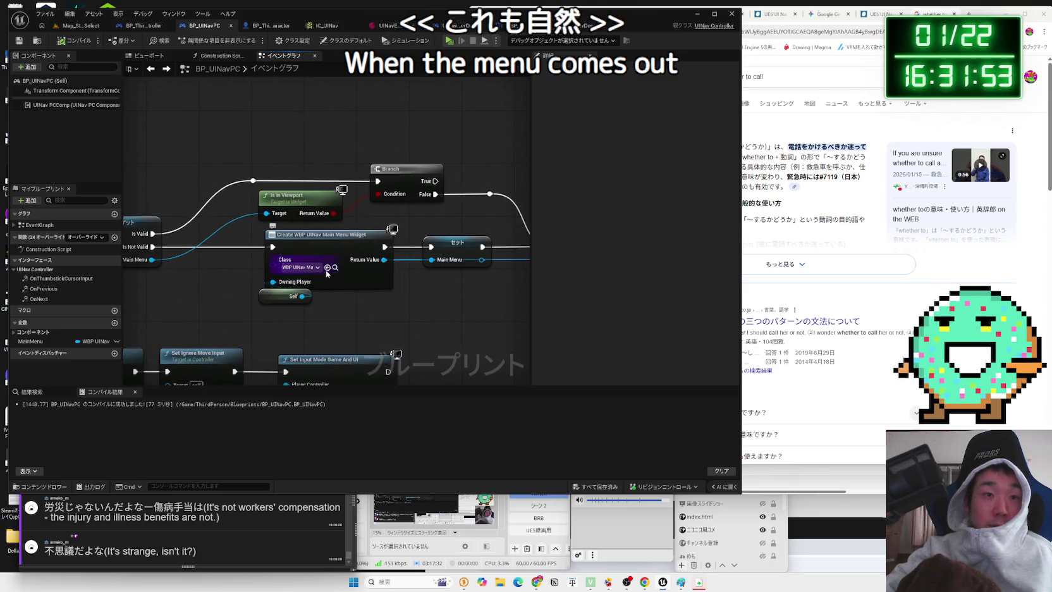
left_click(335, 268)
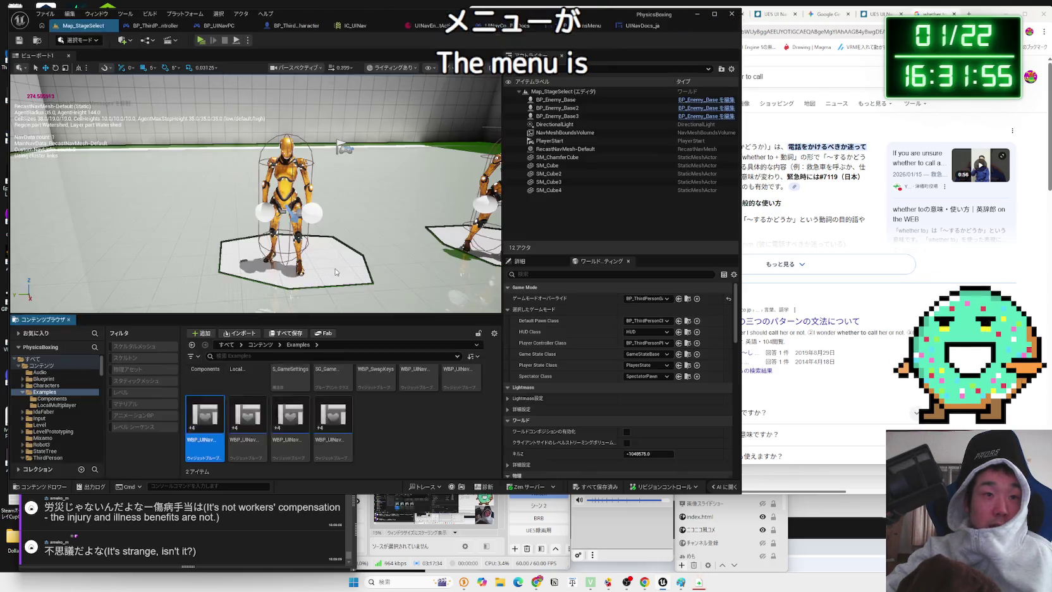
Open WBP_UINavMainMenu's Graph and bring up the node search on its canvas
double_click(212, 422)
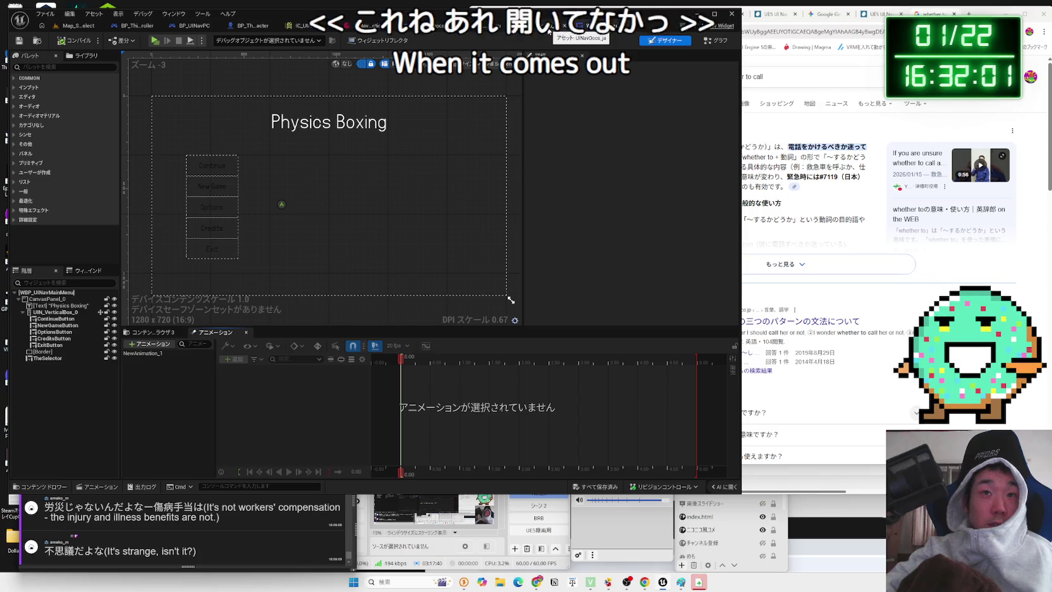
left_click(520, 28)
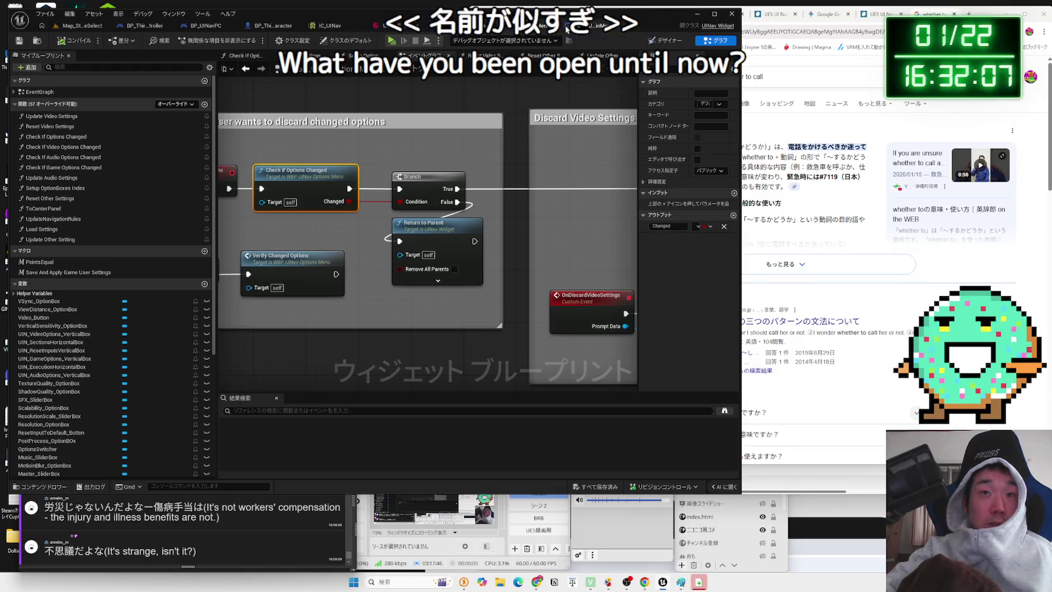
left_click(590, 26)
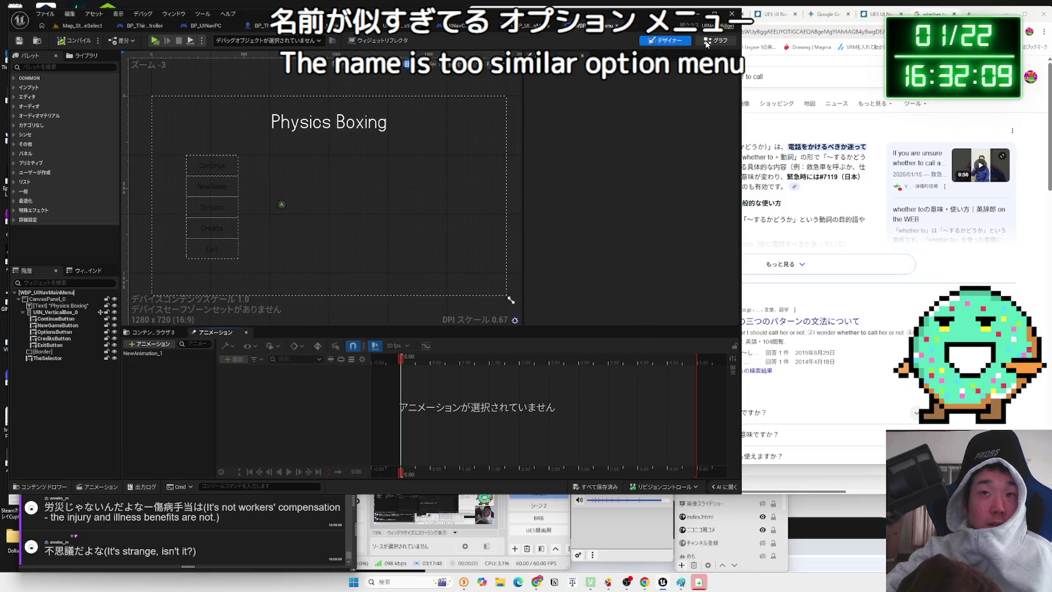
left_click(706, 42)
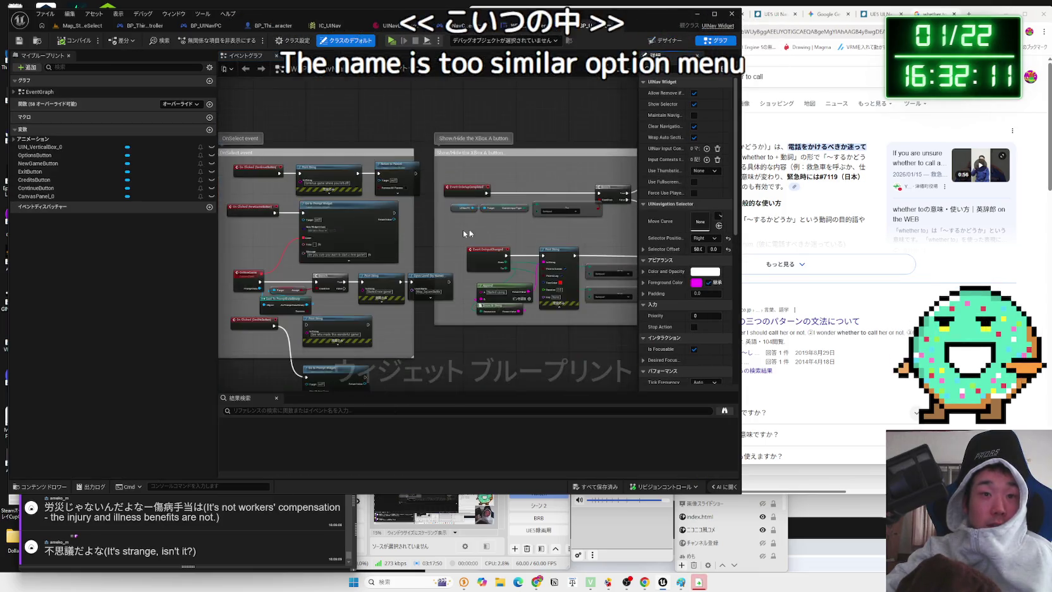
right_click(320, 242)
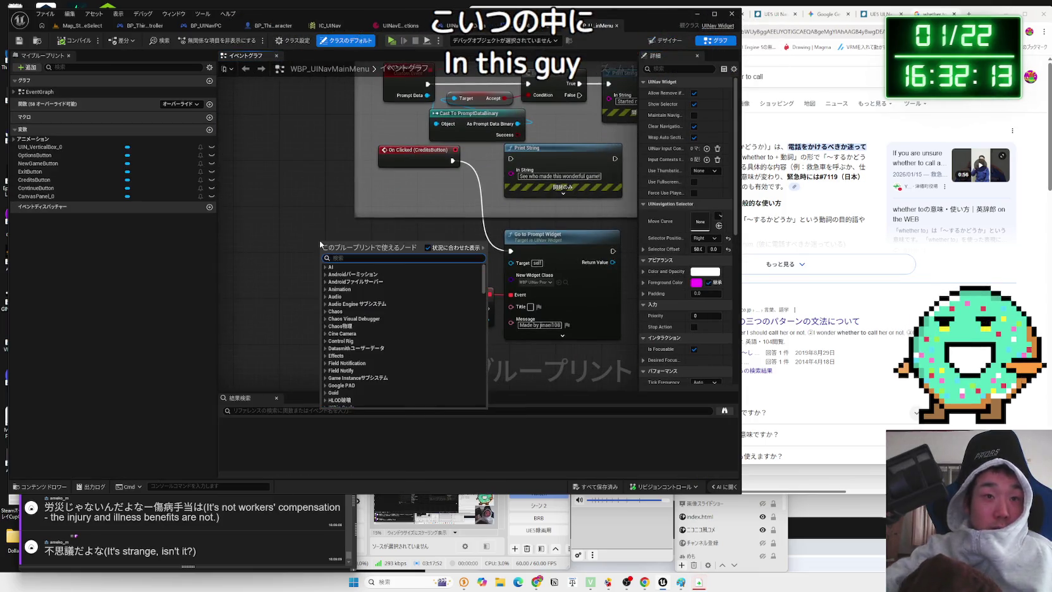
type("on retu")
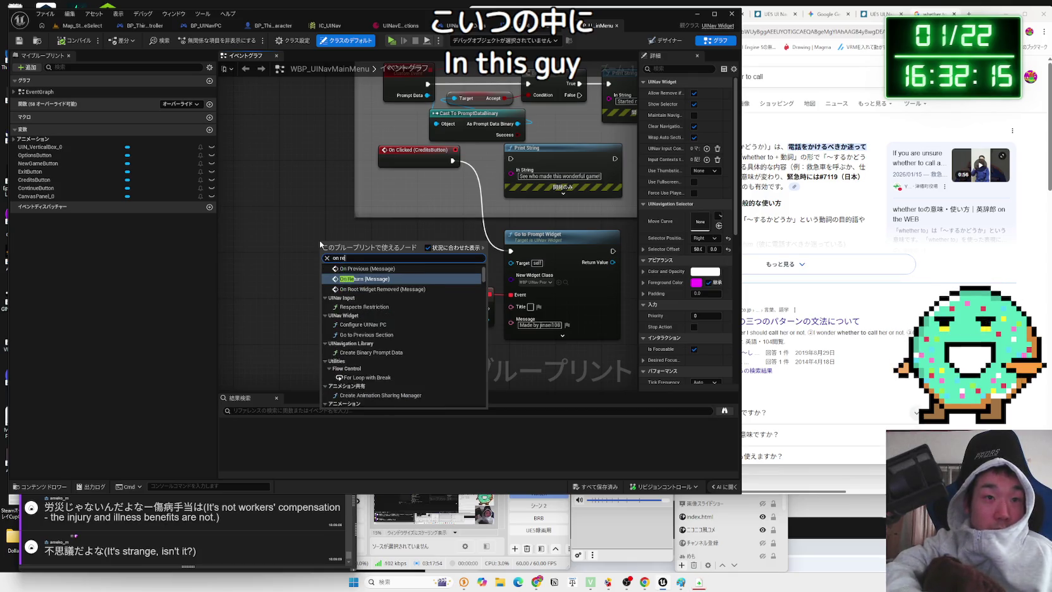
key("Return")
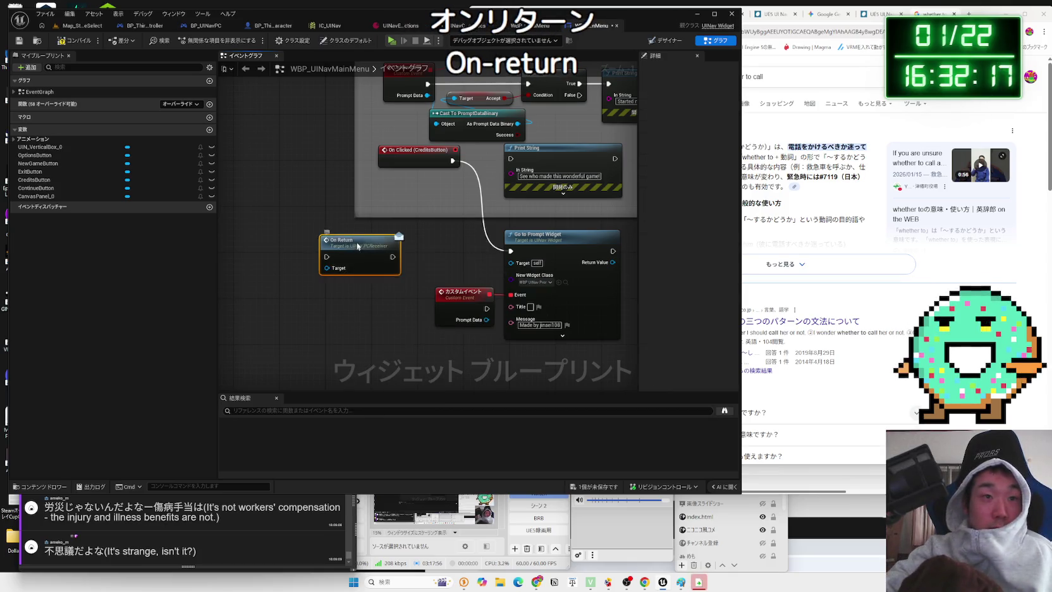
key("Delete")
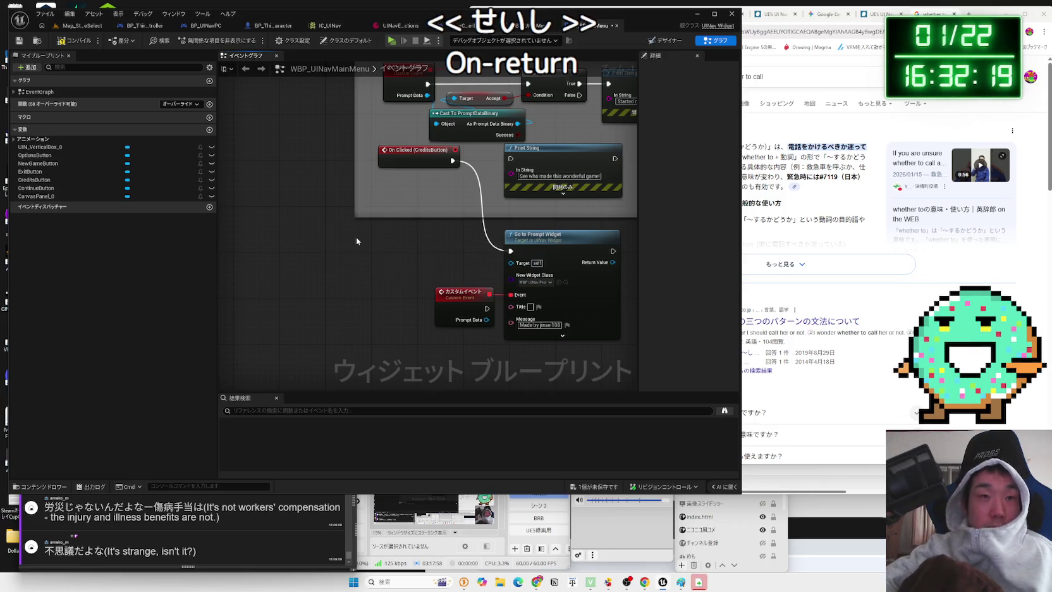
mouse_move(325, 139)
left_mouse_down()
mouse_move(261, 272)
mouse_move(299, 293)
left_mouse_up()
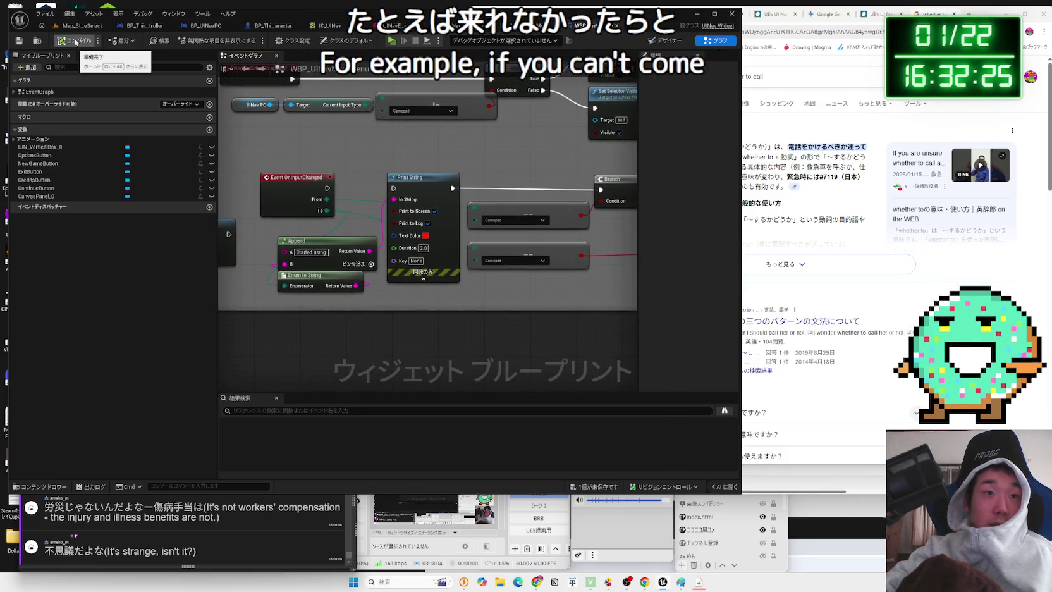
left_click(75, 29)
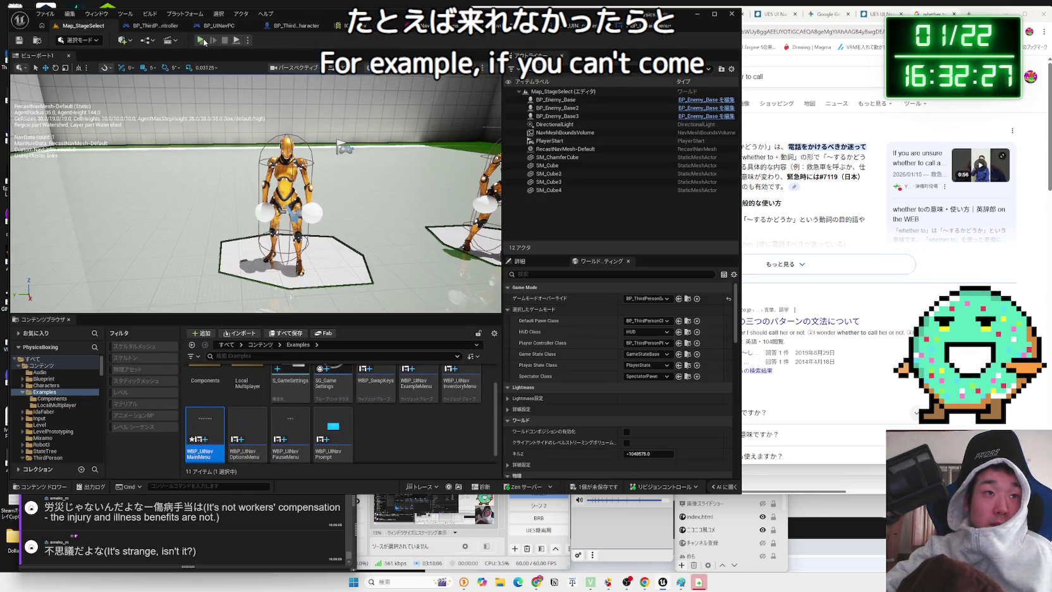
left_click(202, 40)
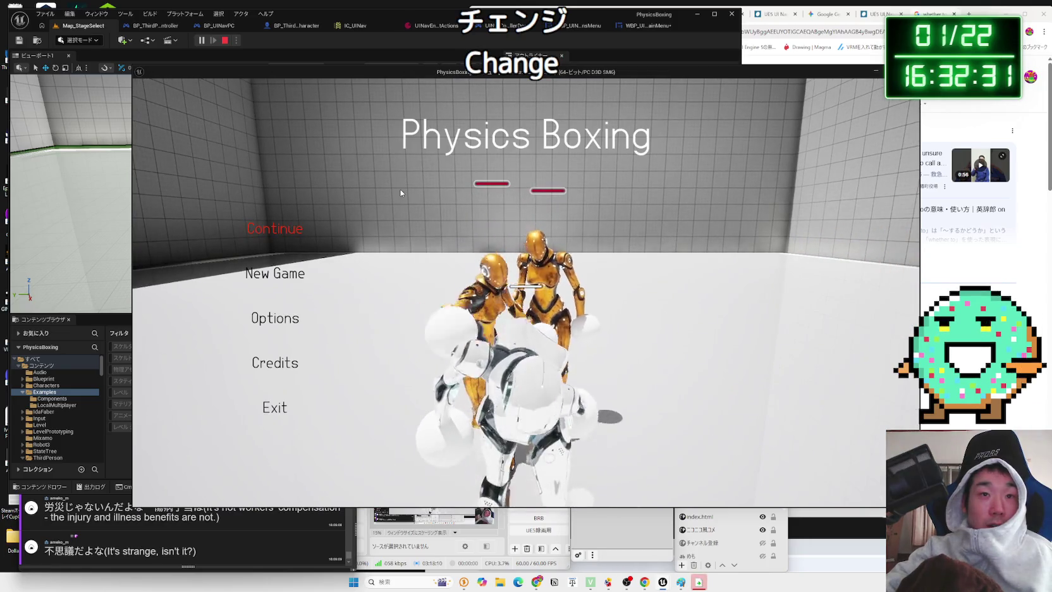
key("Escape")
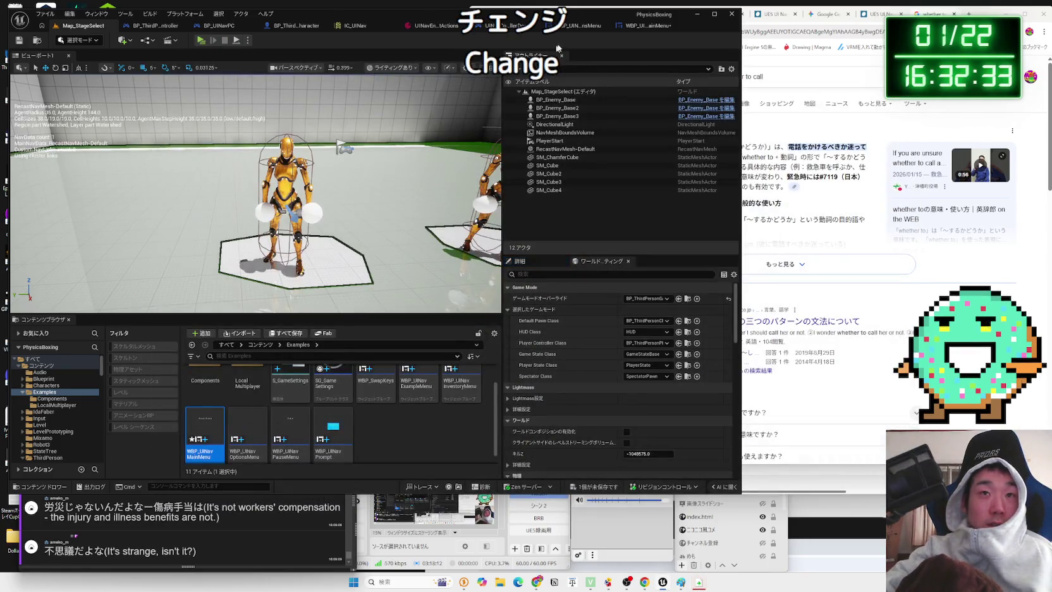
left_click(630, 28)
left_click_drag(333, 188, 399, 190)
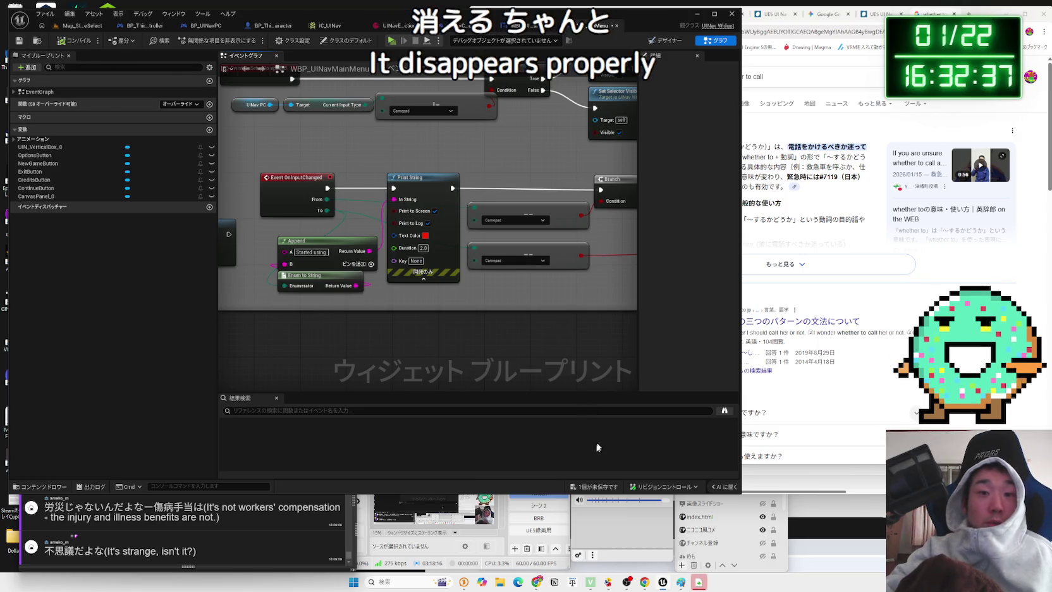
Save all assets and pan the graph past Set Selector Visible and NewGameButton to CreditsButton
left_click(587, 486)
left_click(587, 383)
scroll(529, 307, "down", 2)
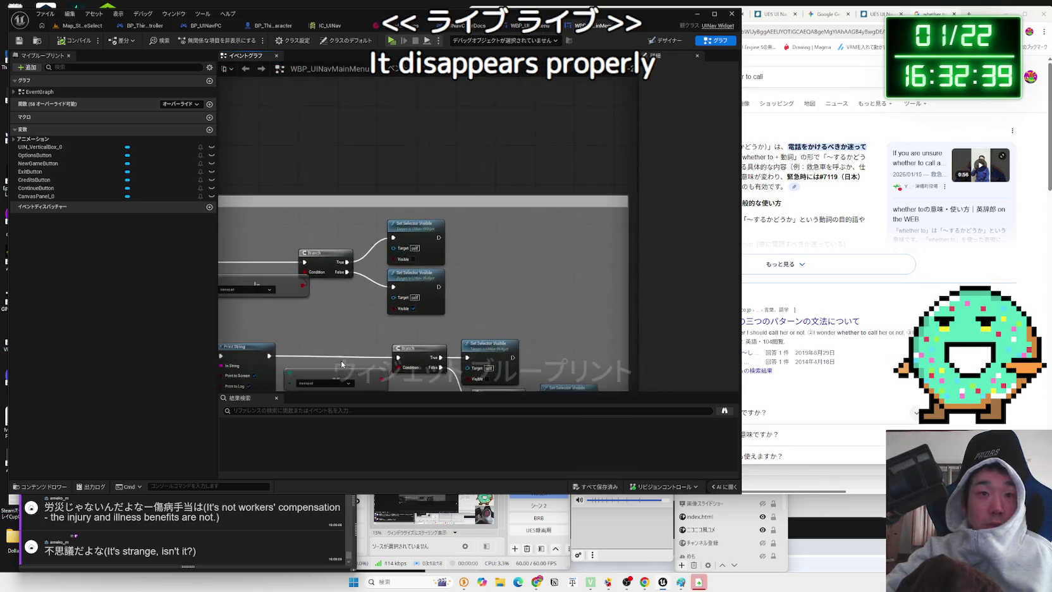
scroll(515, 299, "up", 2)
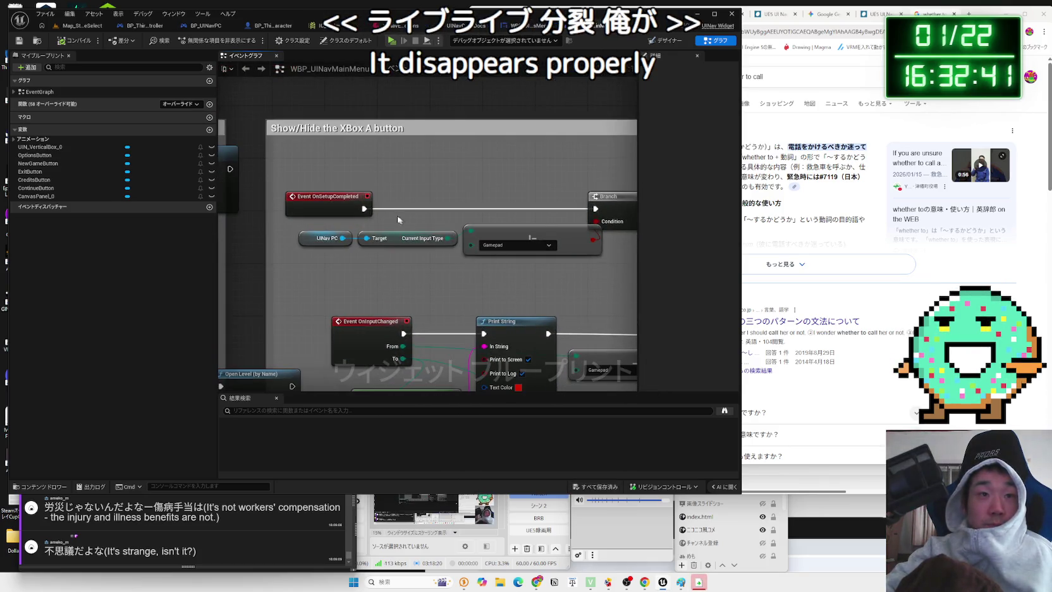
scroll(446, 292, "down", 1)
left_click_drag(446, 292, 315, 297)
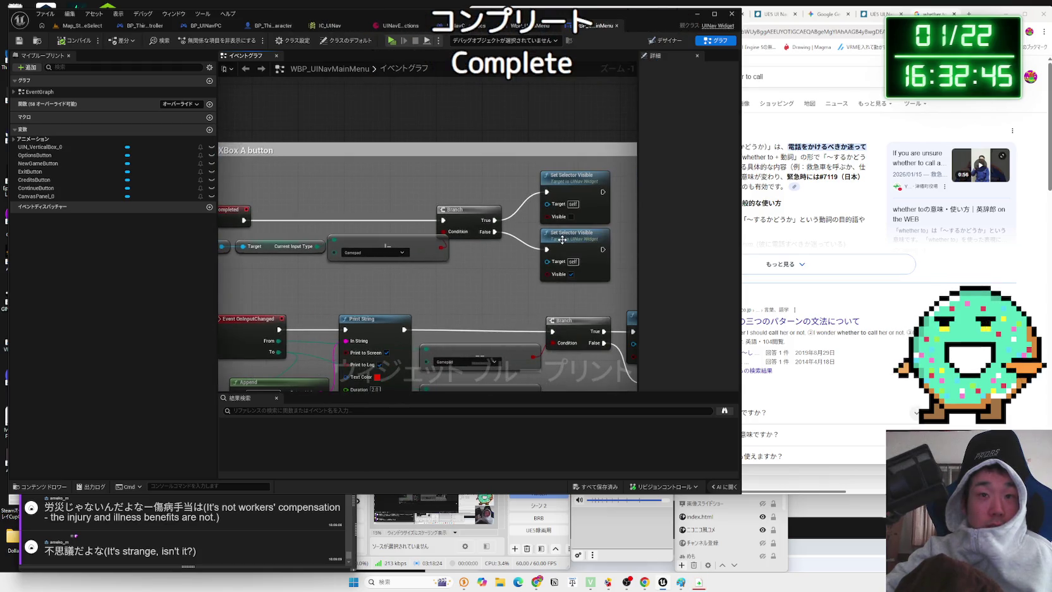
mouse_move(427, 280)
left_mouse_down()
mouse_move(589, 186)
mouse_move(572, 272)
left_mouse_up()
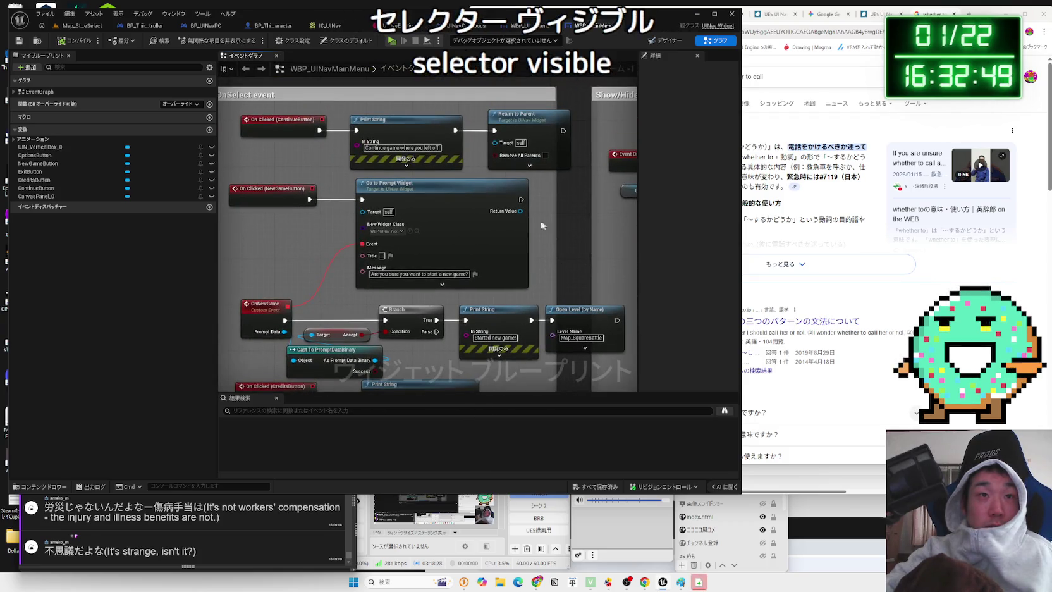
left_click_drag(336, 237, 341, 145)
mouse_move(392, 265)
left_mouse_down()
mouse_move(417, 183)
mouse_move(465, 170)
left_mouse_up()
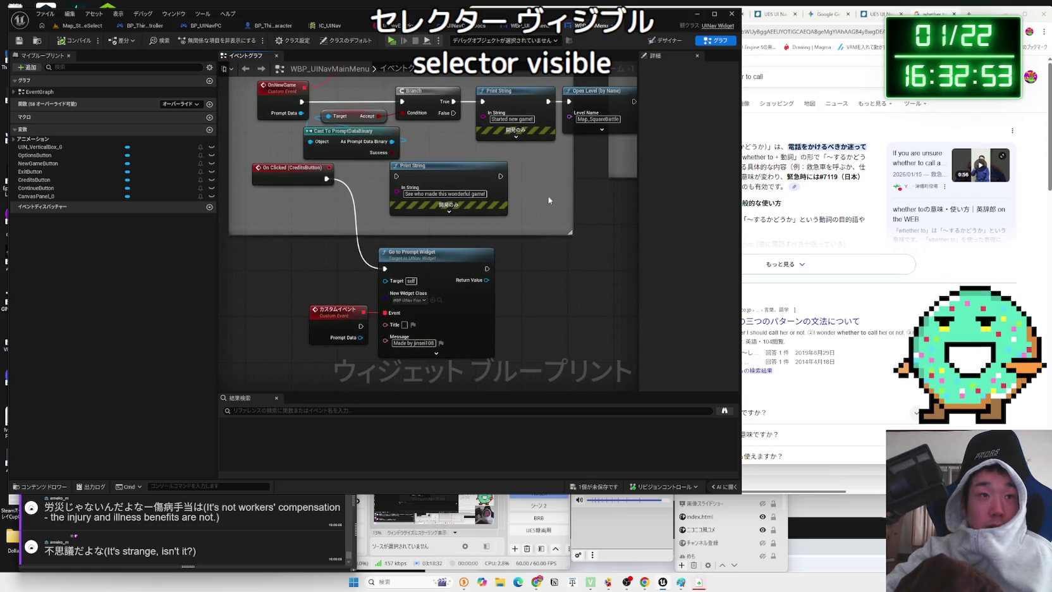
mouse_move(323, 225)
left_mouse_down()
mouse_move(286, 89)
mouse_move(240, 189)
left_mouse_up()
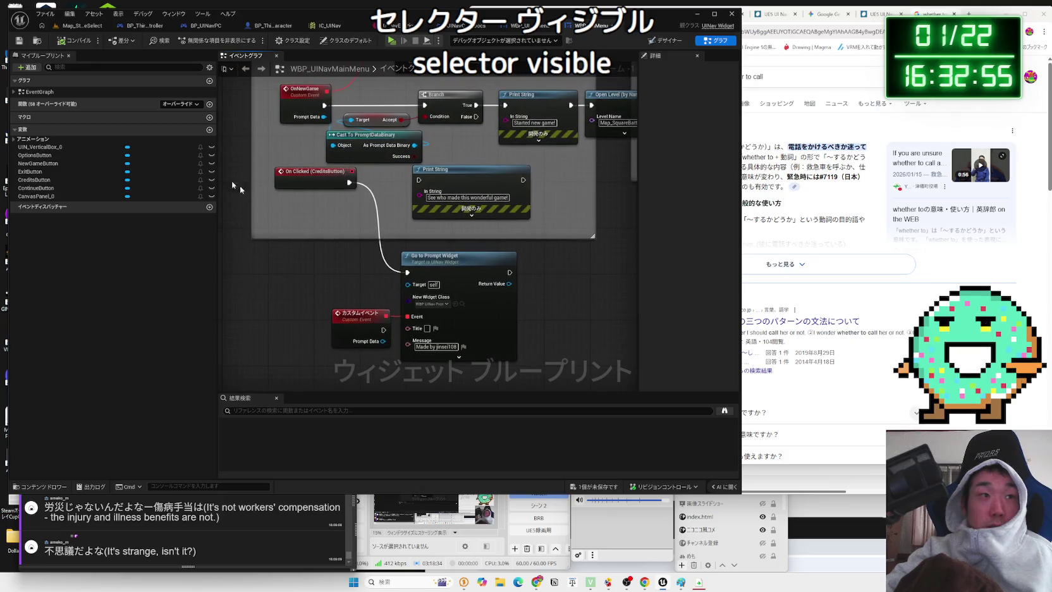
Review the graph's events, selecting On Clicked (CreditsButton) and OnNewGame, then show the Designer layout
left_click(16, 93)
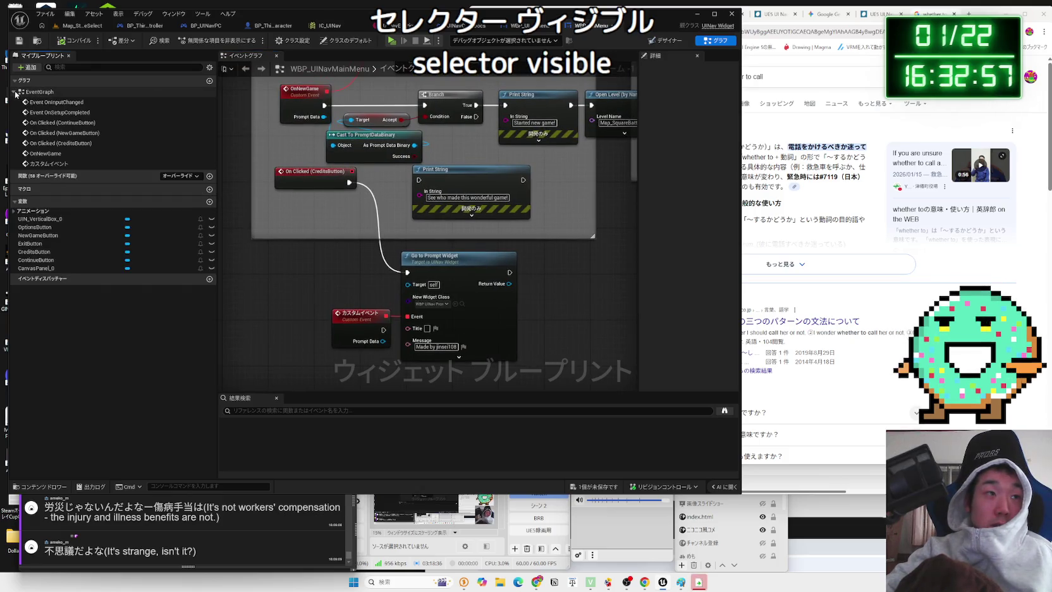
left_click(51, 141)
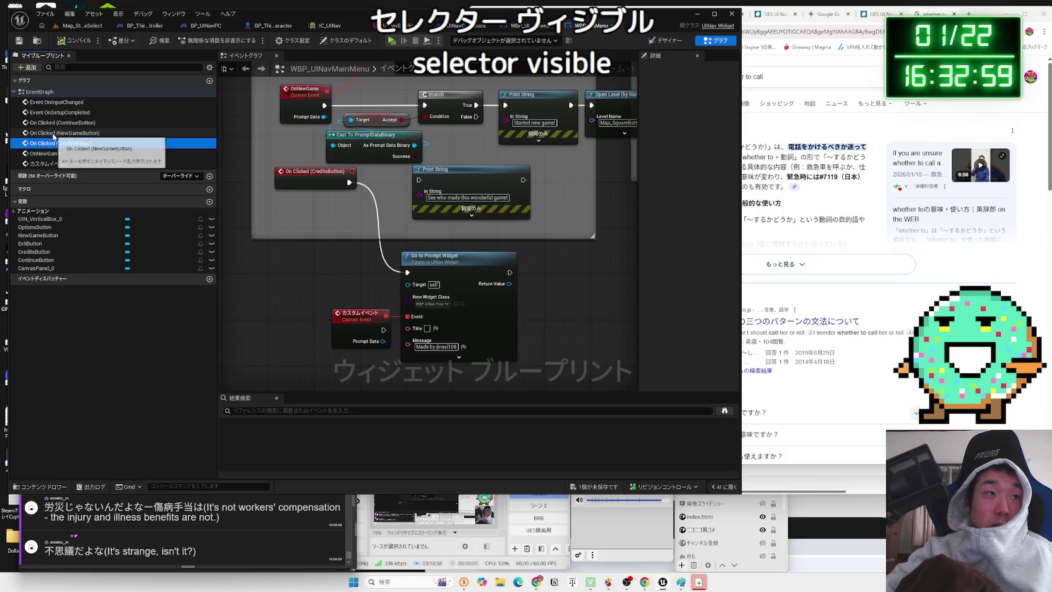
left_click(54, 154)
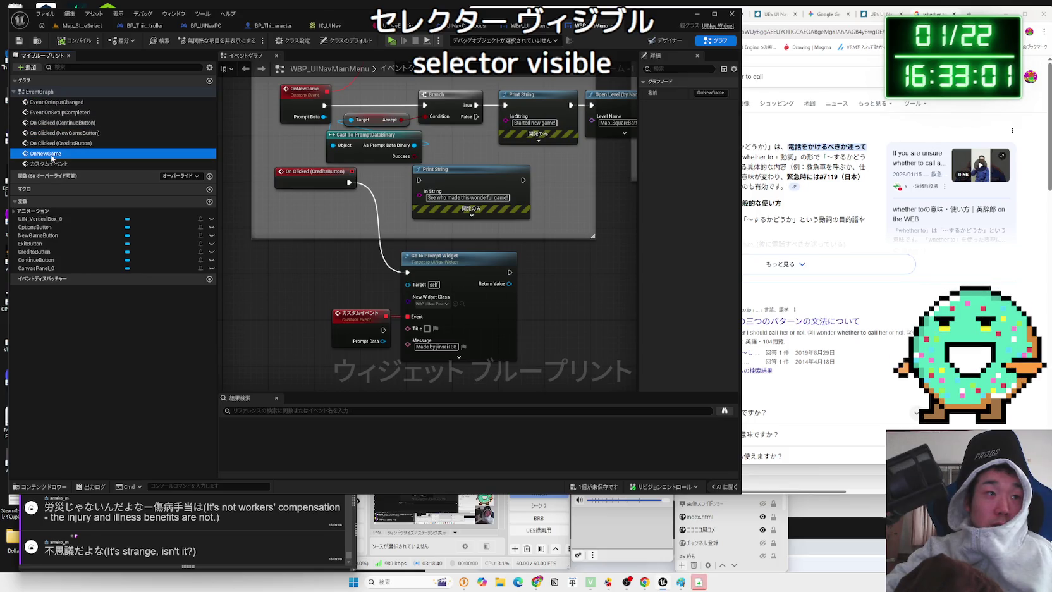
left_click(37, 228)
left_click(39, 284)
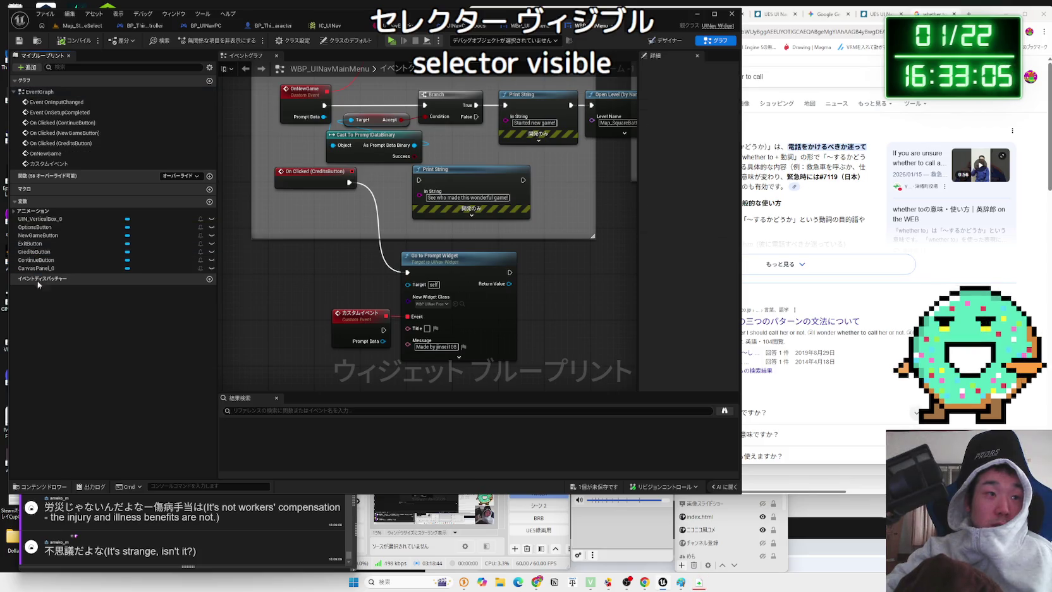
left_click(18, 202)
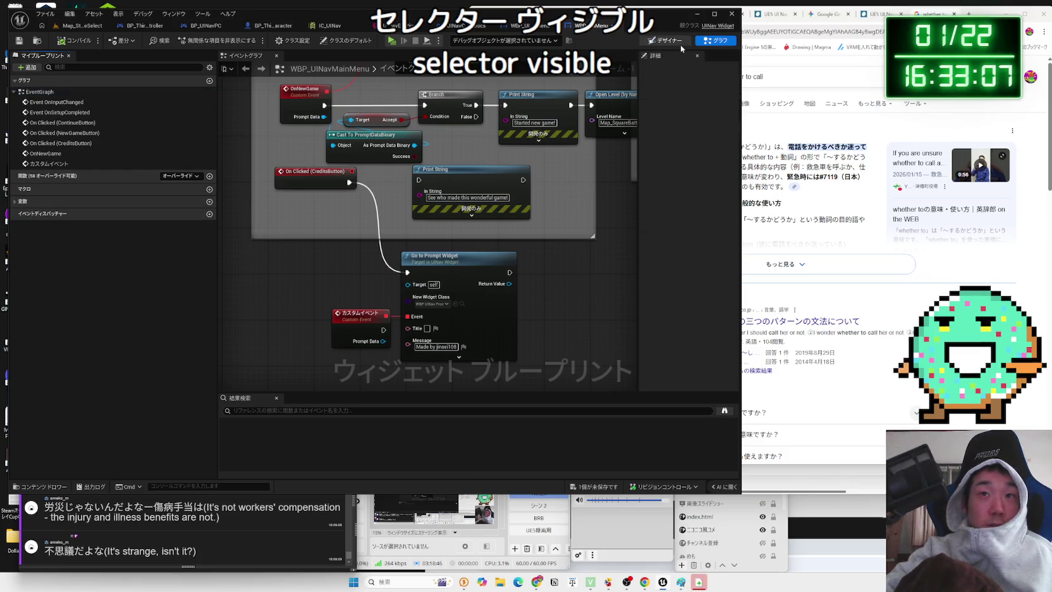
left_click(680, 43)
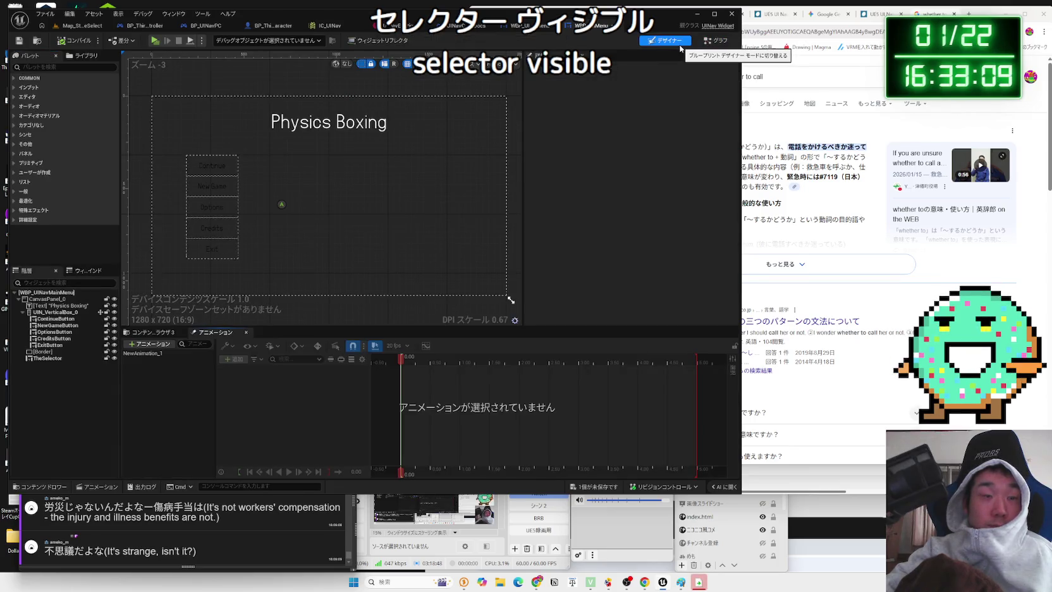
Inspect TheSelector, Options and Continue buttons, the Physics Boxing title and vertical box, then Play
left_click(47, 358)
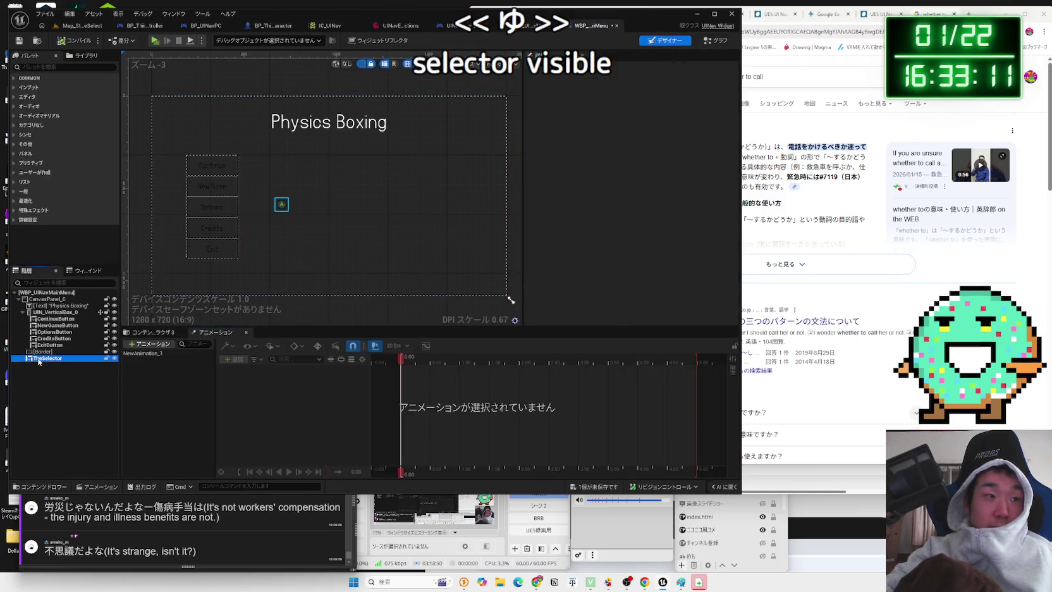
left_click(54, 331)
left_click(55, 319)
left_click(50, 305)
left_click(53, 313)
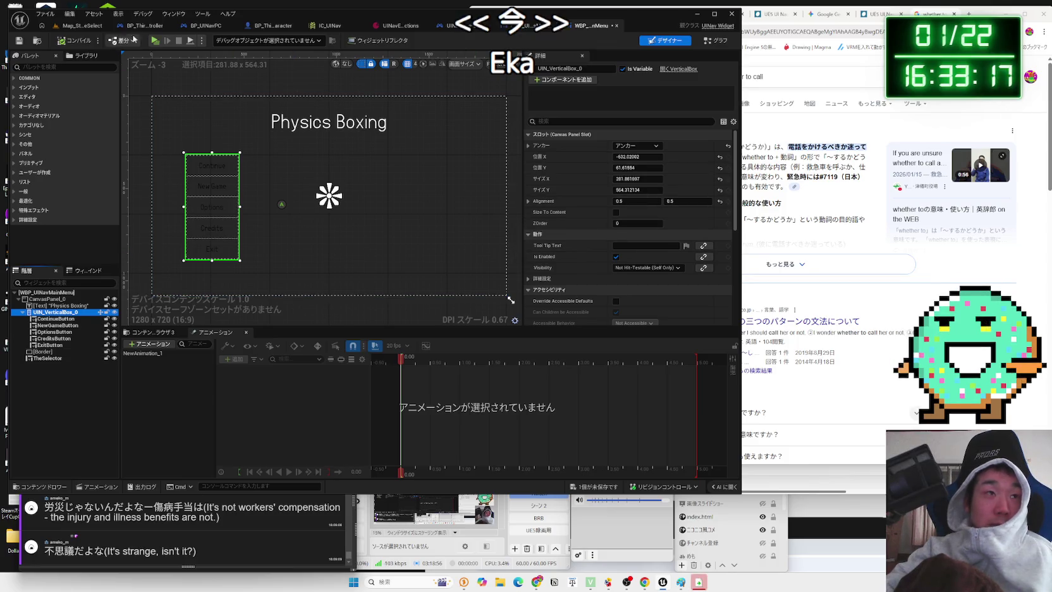
left_click(155, 39)
Walk the player into the gold enemies and fight among the robots
key("w")
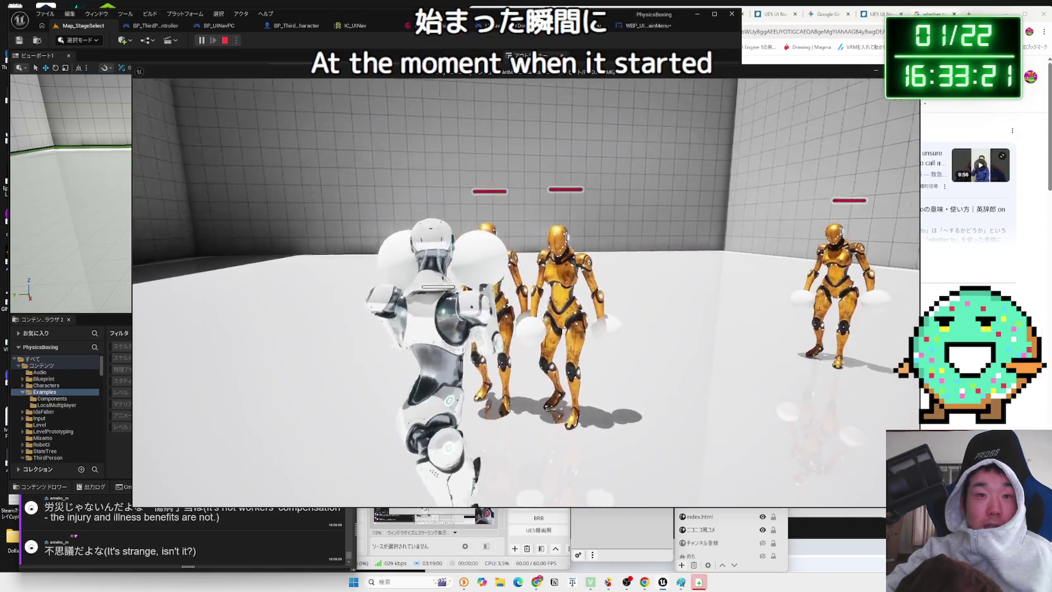
key("w")
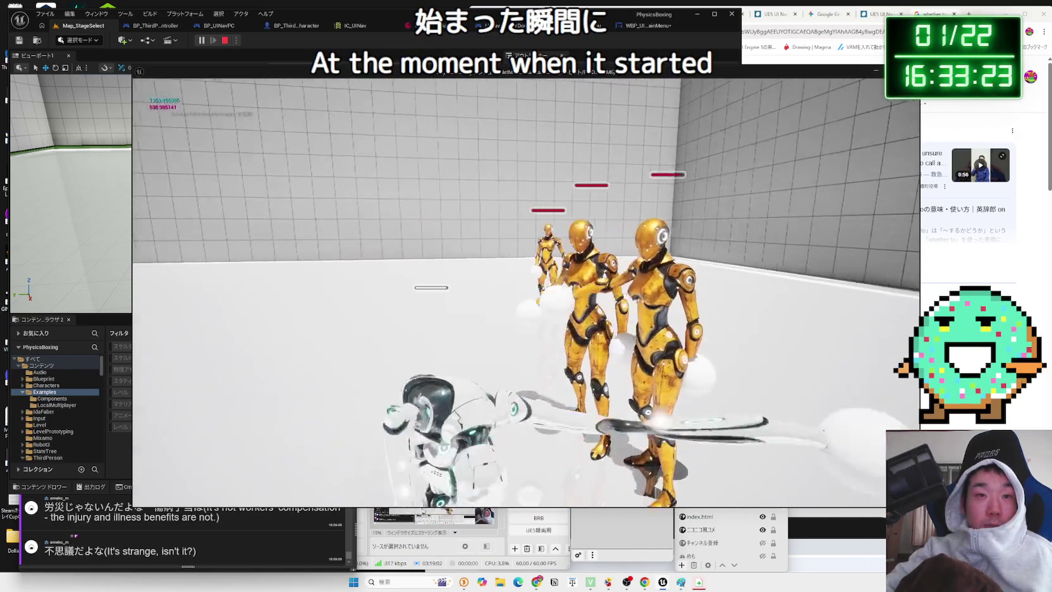
key("w")
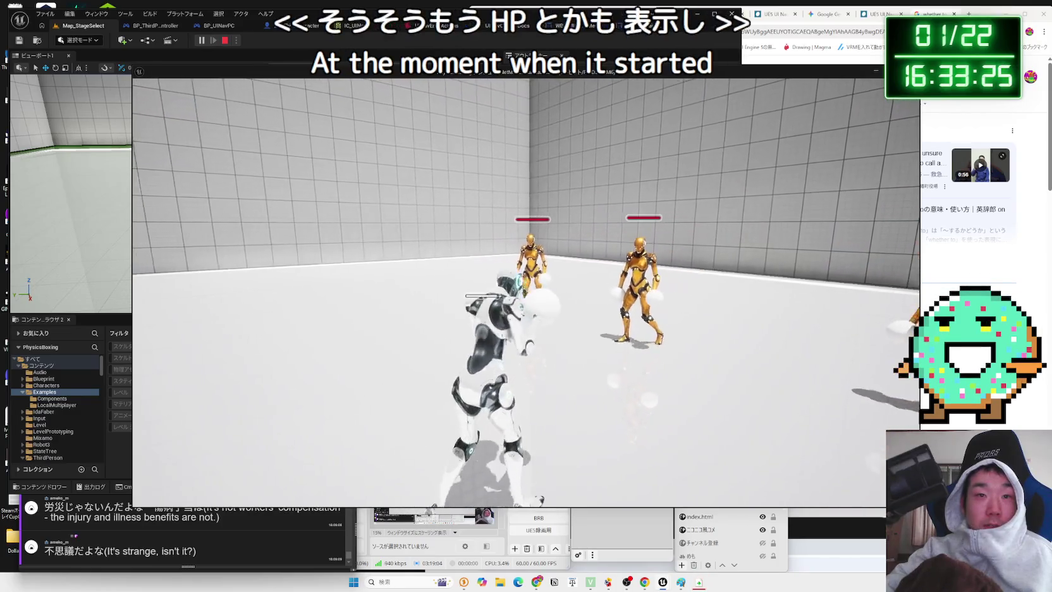
key("w")
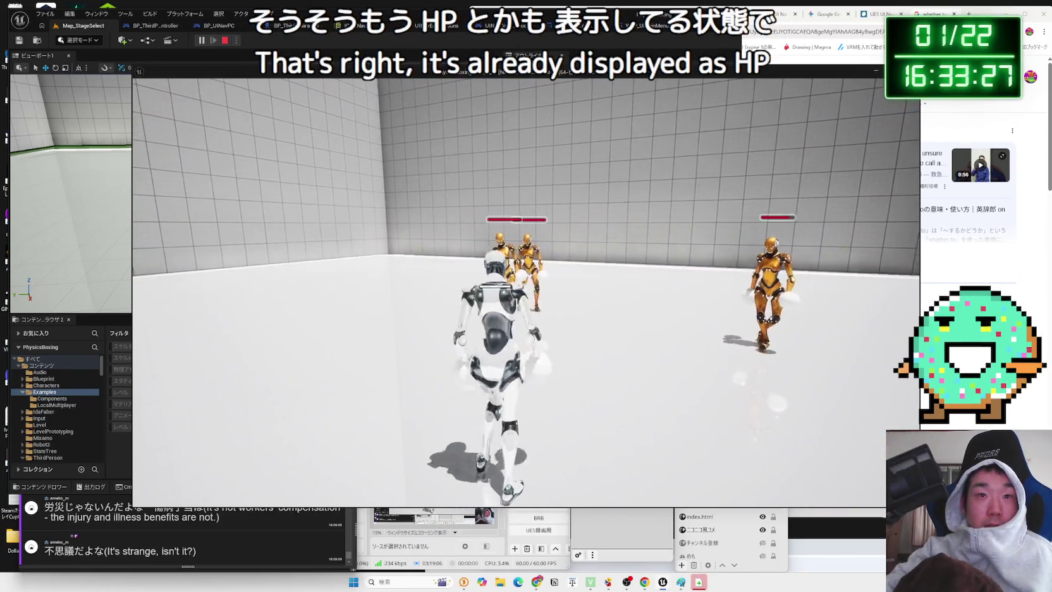
key("w")
key("w")
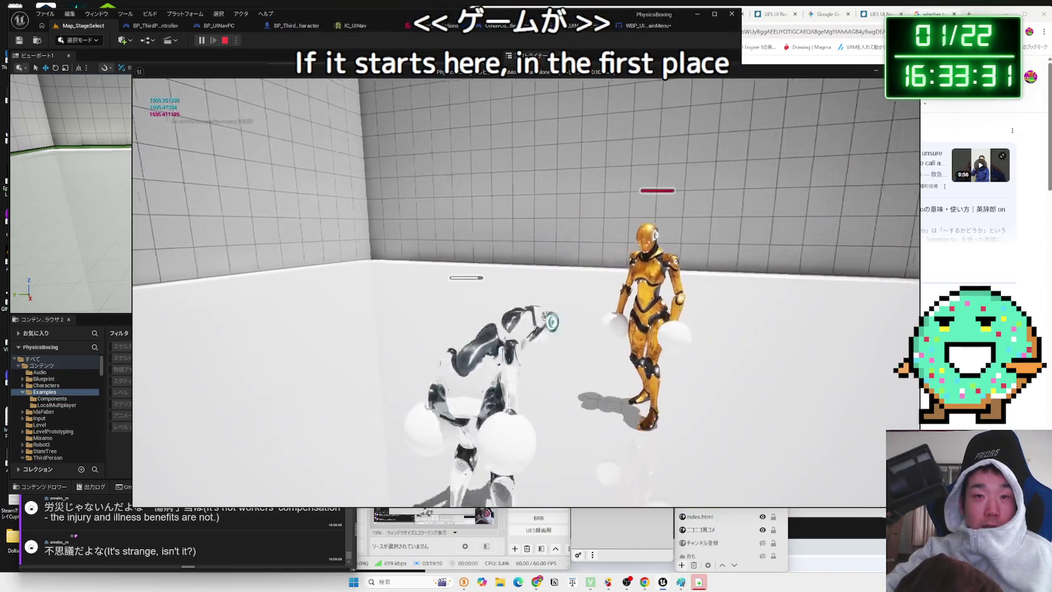
key("w")
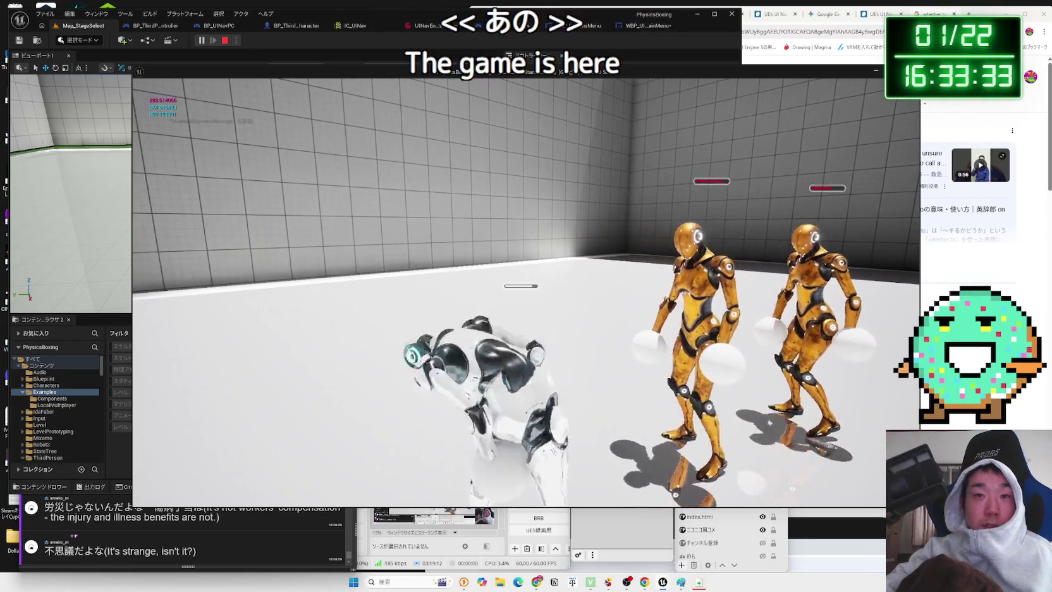
key("w")
key("w")
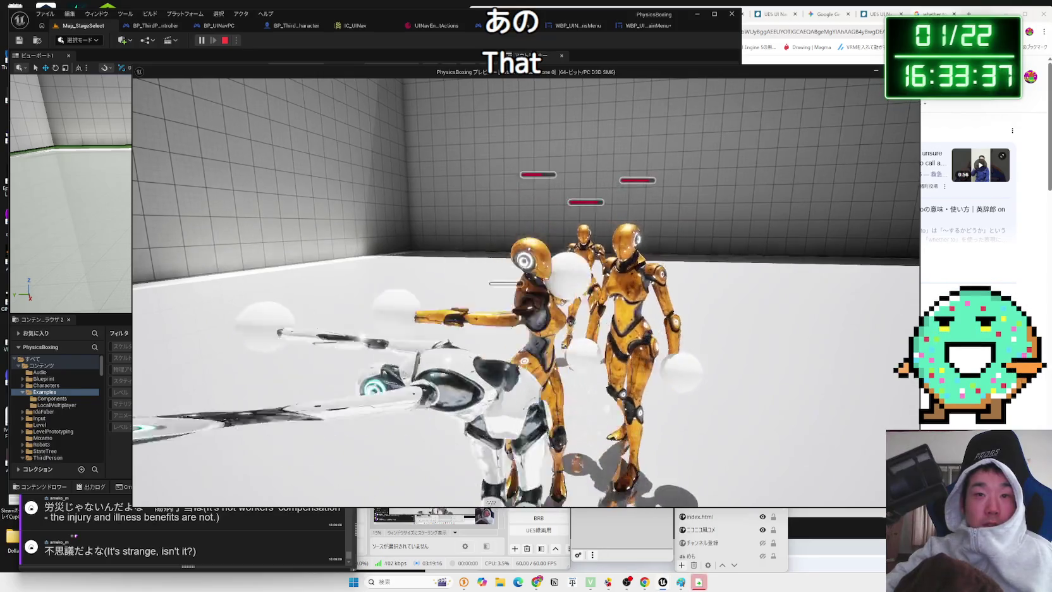
key("w")
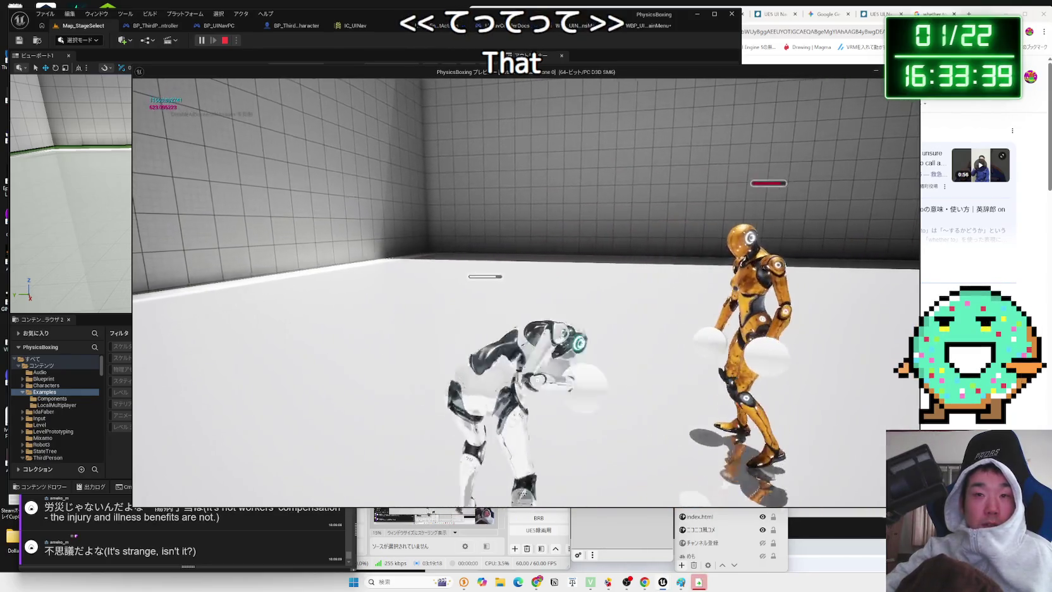
key("w")
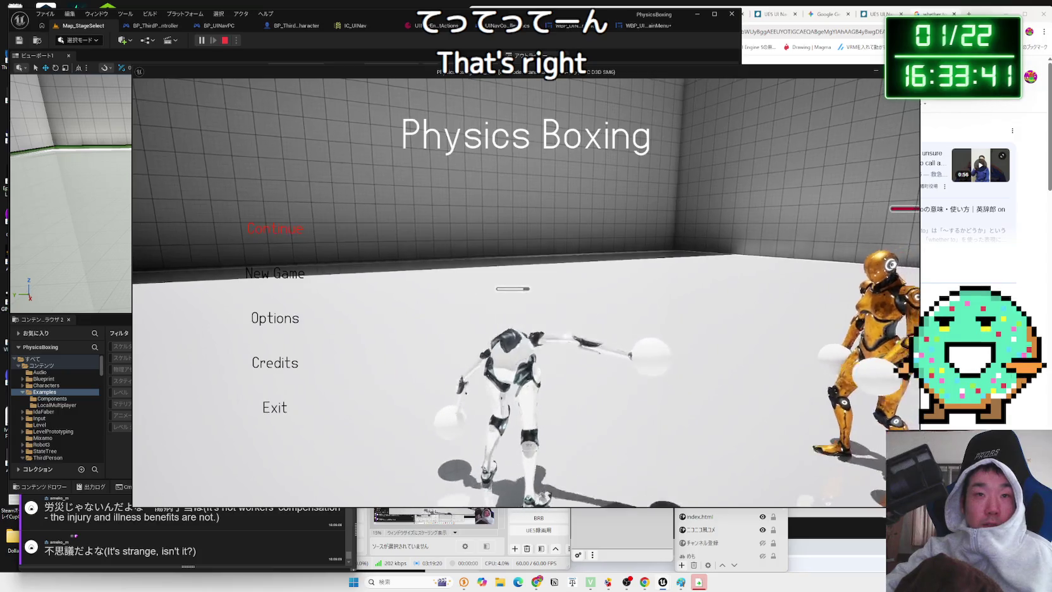
Toggle the Physics Boxing menu over gameplay with Return and Escape, ending with it closed
key("Return")
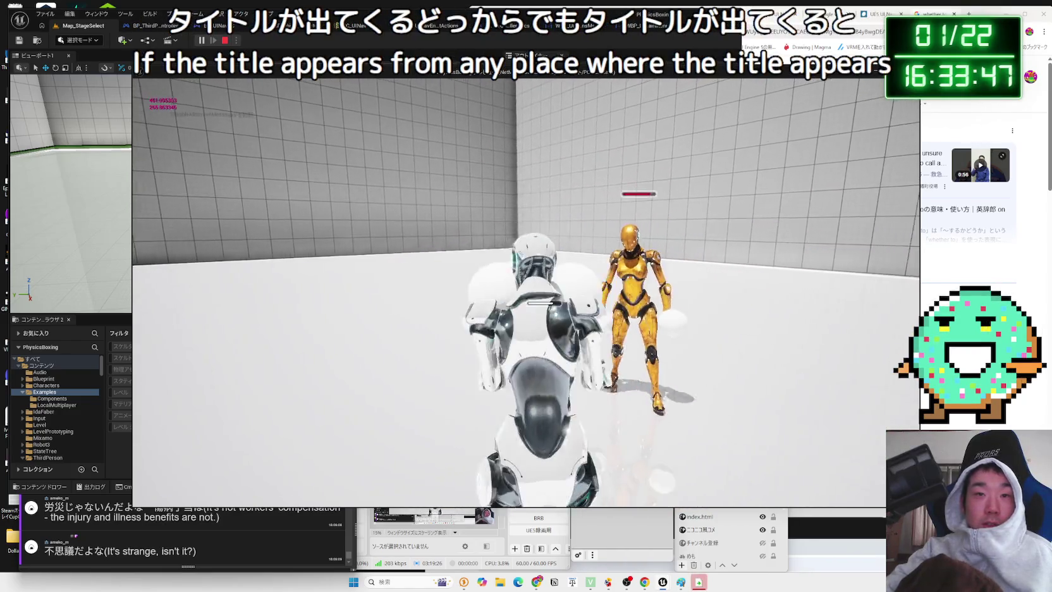
key("Escape")
key("Escape")
key("Escape")
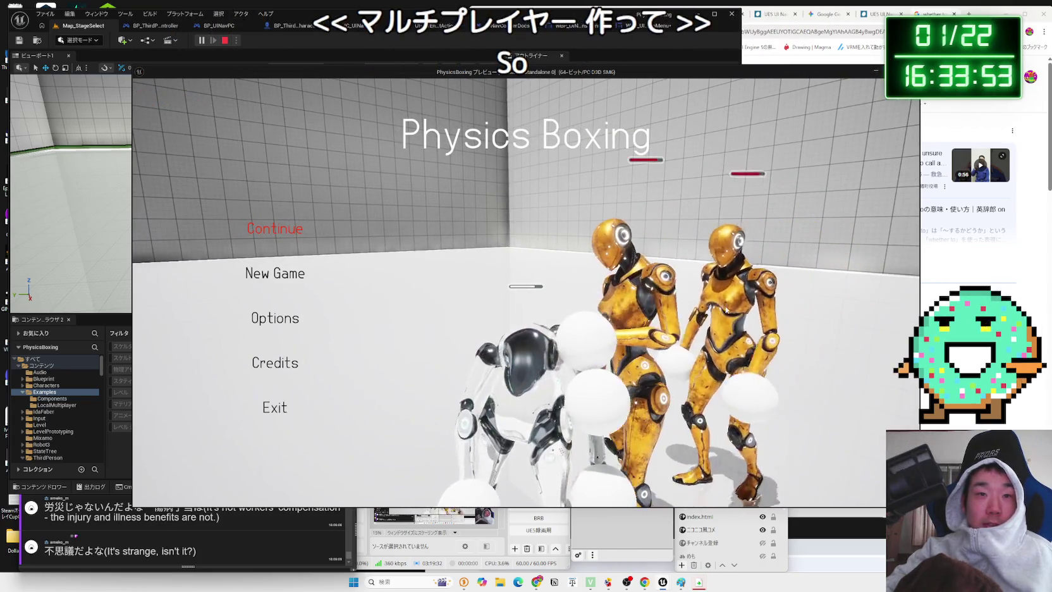
key("Escape")
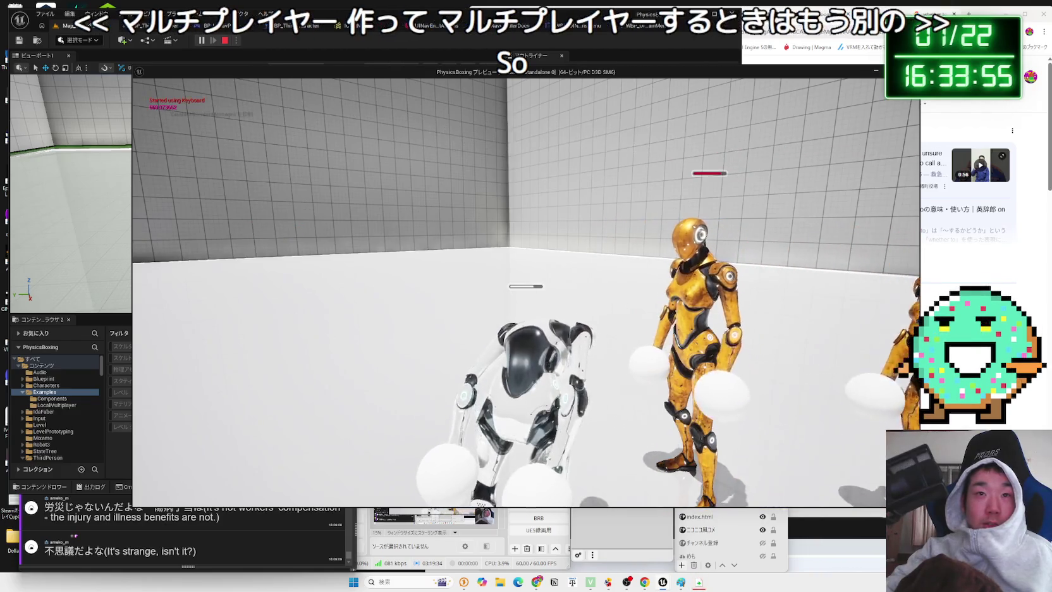
key("Escape")
key("Escape")
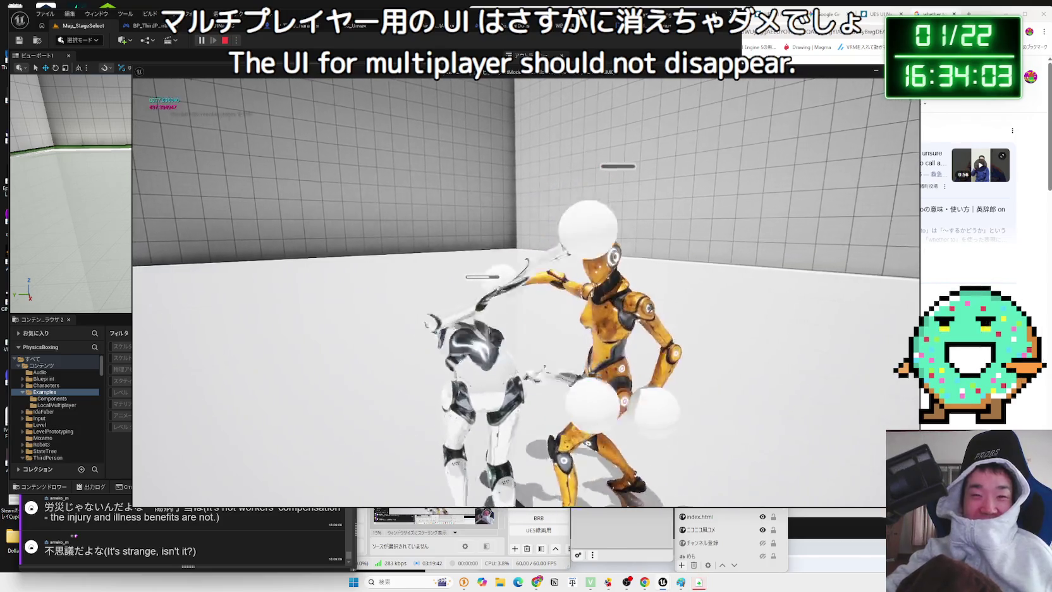
key("Escape")
key("Escape")
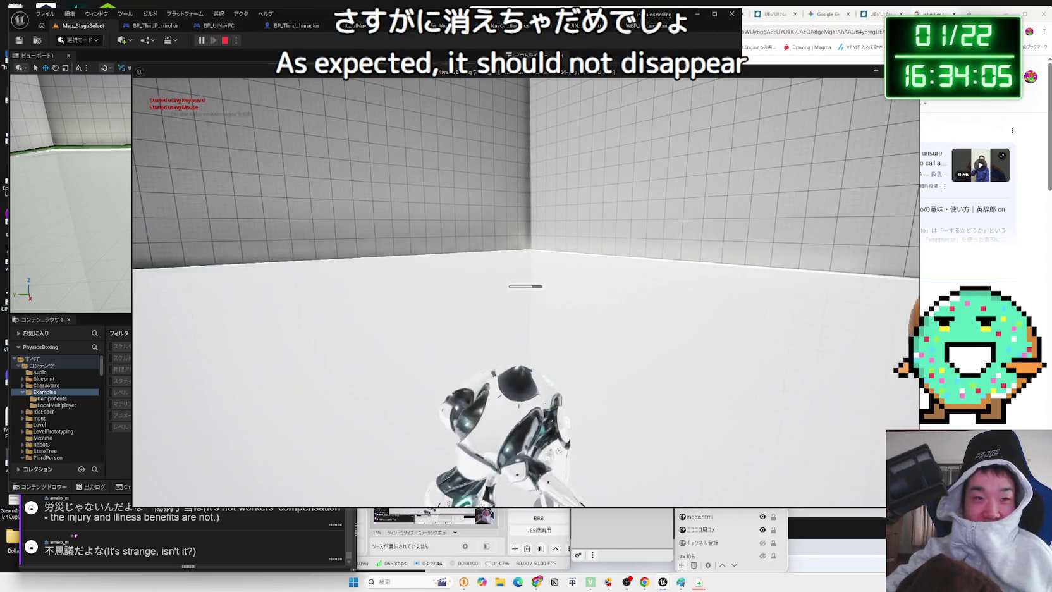
key("Escape")
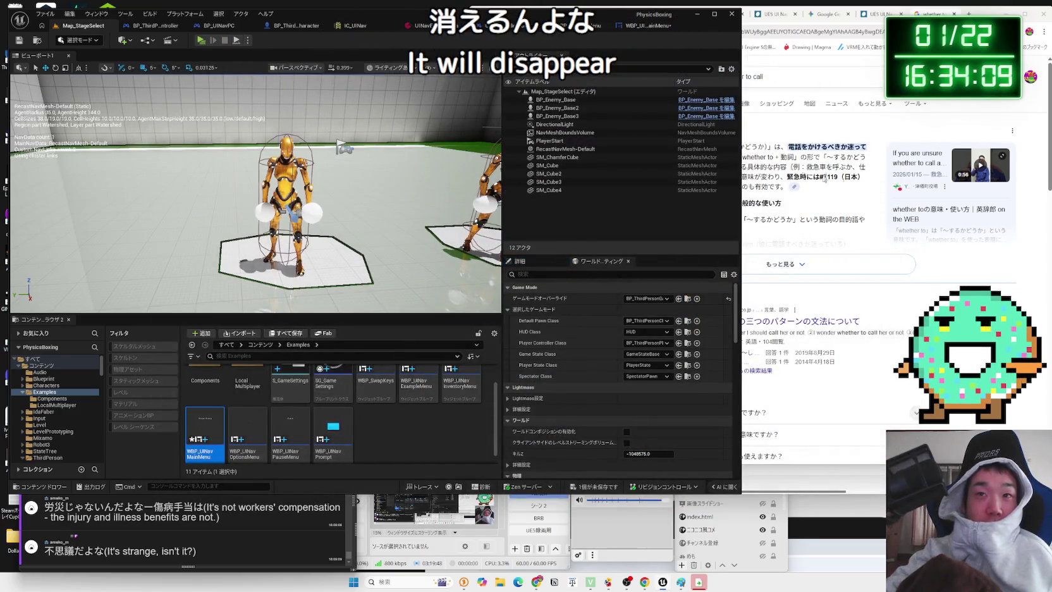
In Gemini, close the DeepL panel and read the menu-to-gameplay answer, then return to Unreal
left_click(809, 13)
left_click(809, 13)
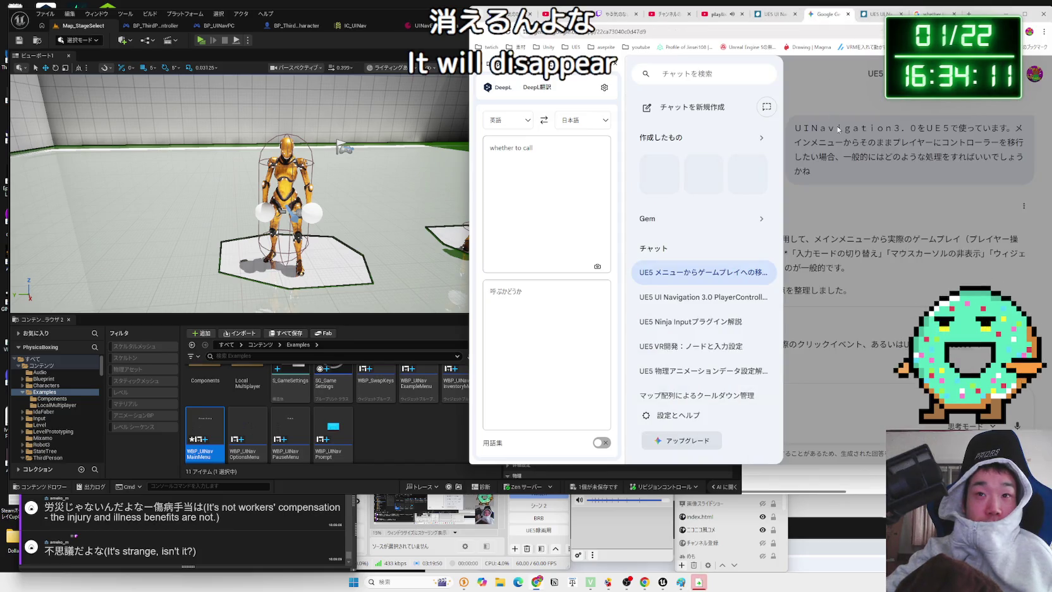
left_click(612, 66)
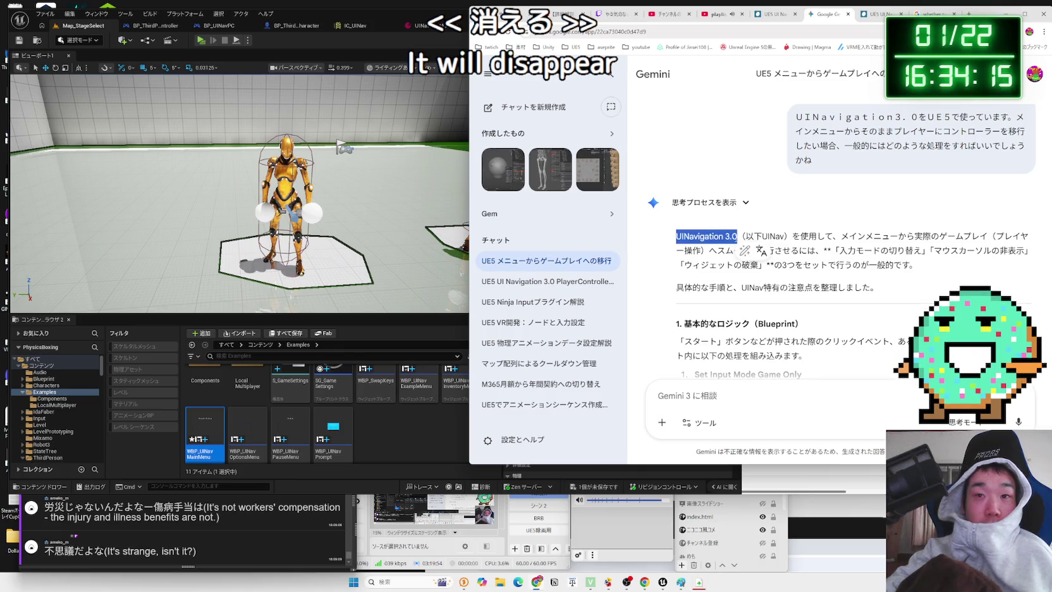
scroll(740, 290, "down", 15)
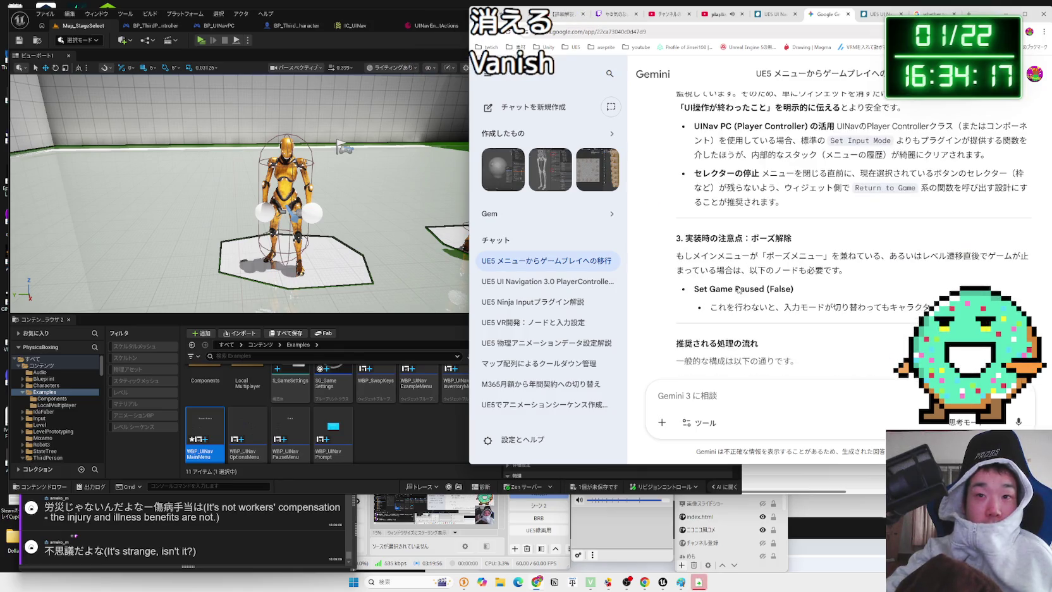
scroll(738, 289, "up", 10)
scroll(738, 289, "down", 5)
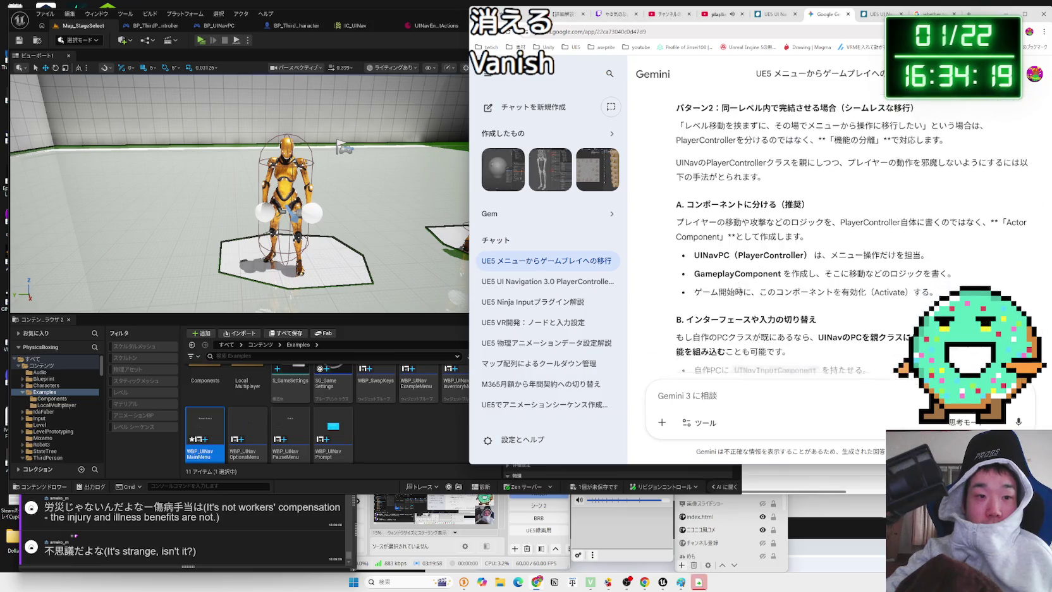
left_click(353, 447)
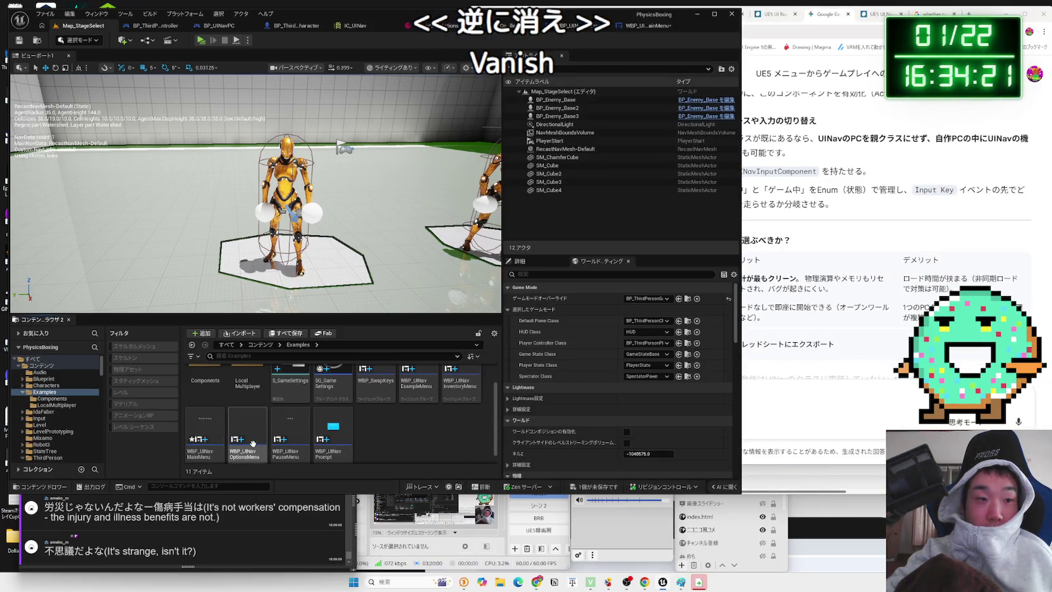
Return to Map_StageSelect and navigate the Content Browser from the root folders to Examples
double_click(205, 436)
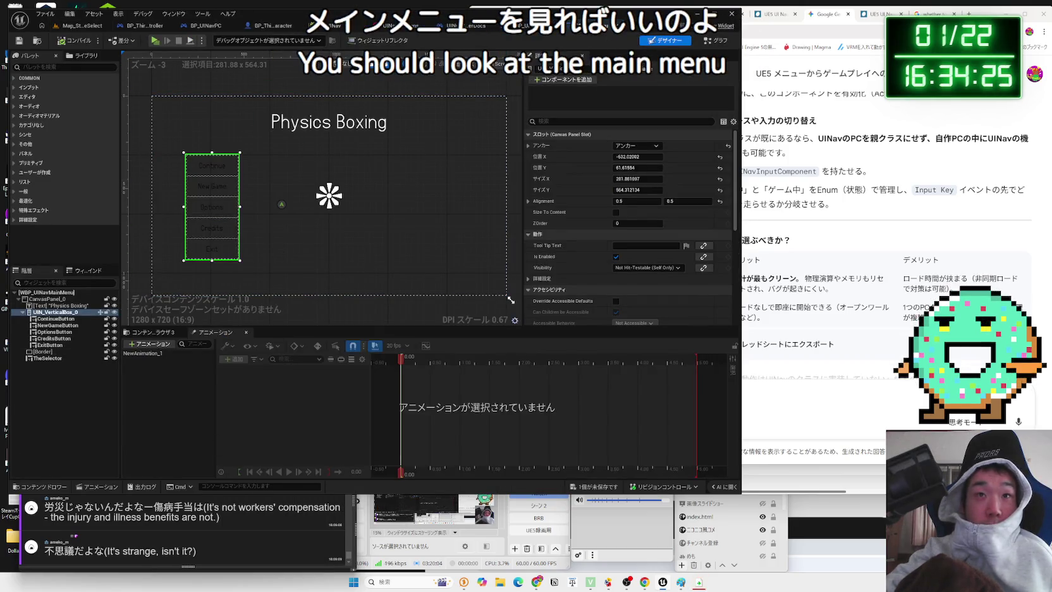
left_click(82, 26)
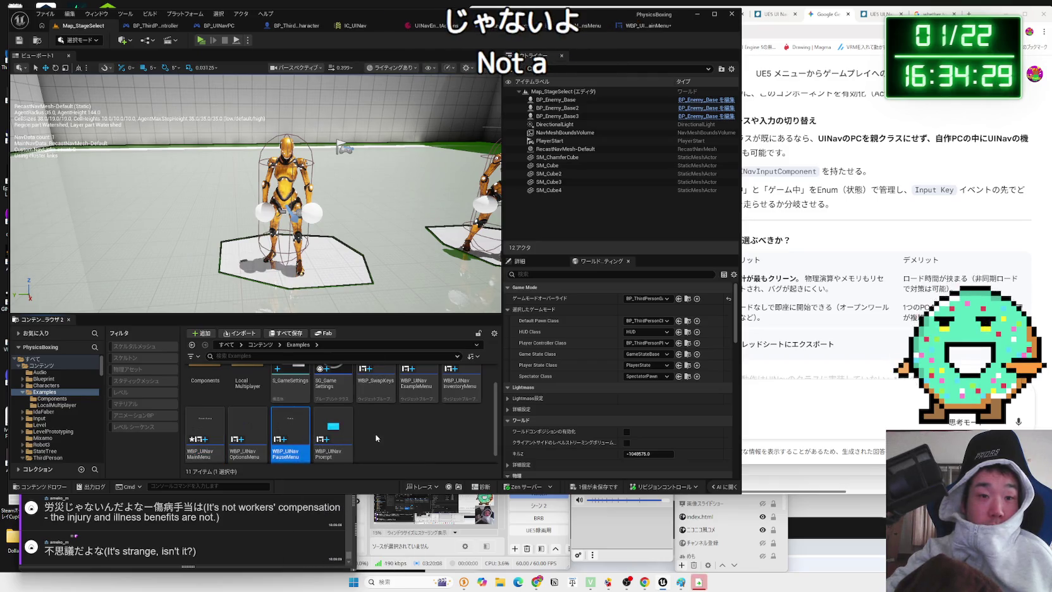
left_click(377, 436)
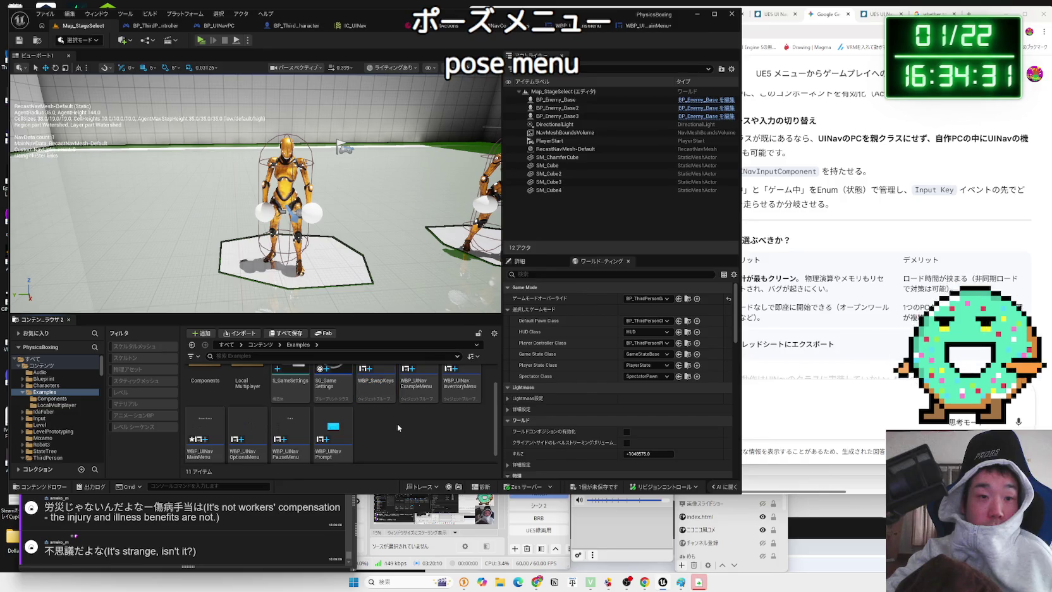
key("alt+Left")
key("alt+Left")
key("alt+Left")
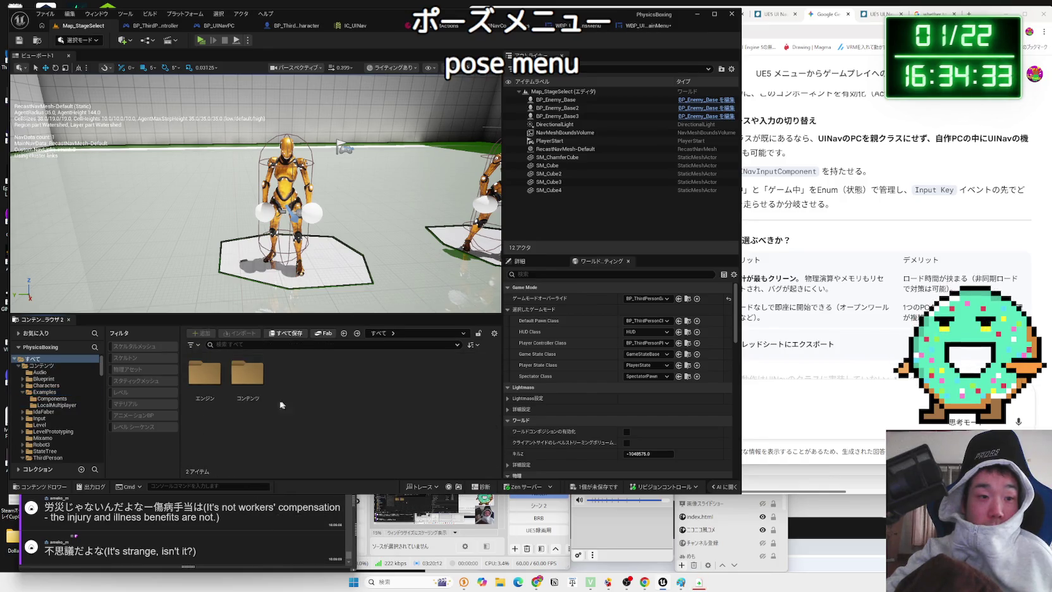
left_click(52, 404)
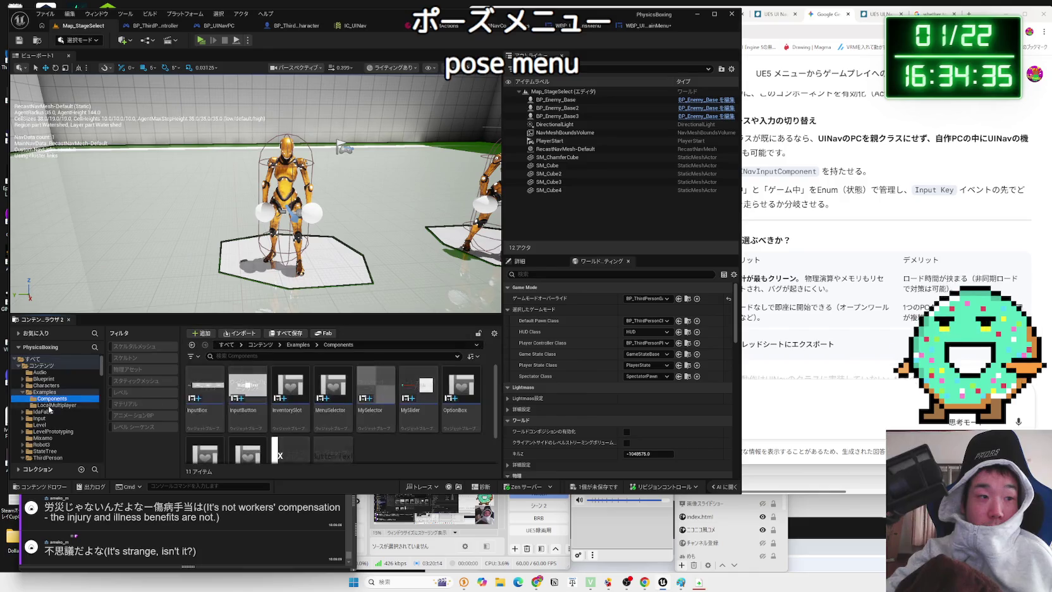
left_click(43, 399)
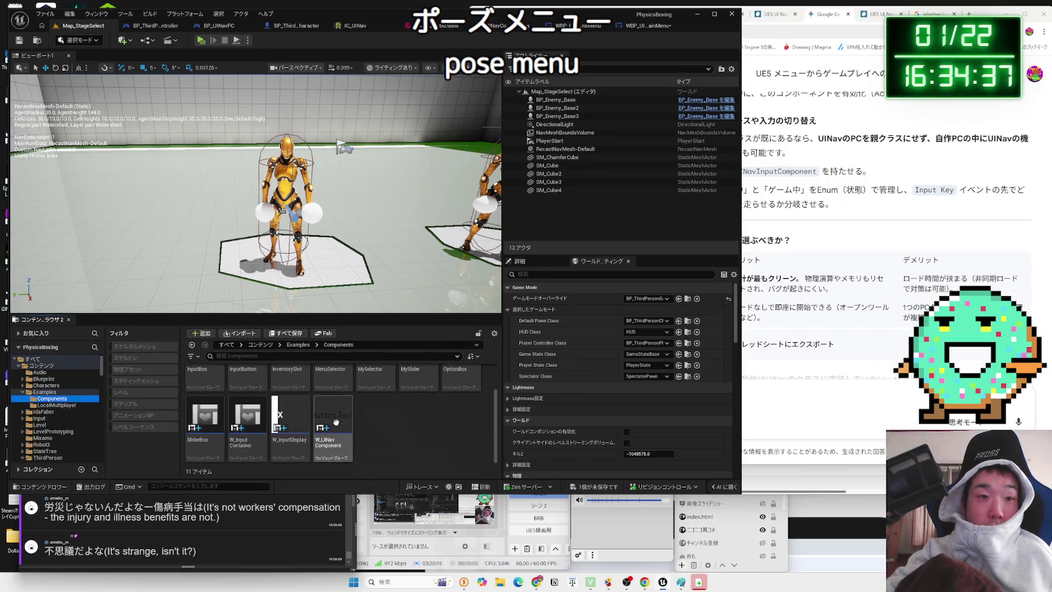
left_click(46, 392)
Browse the example widget assets, including WBP_SwapKeys, ending with WBP_UINavMainMenu selected
left_click(266, 430)
left_click(208, 430)
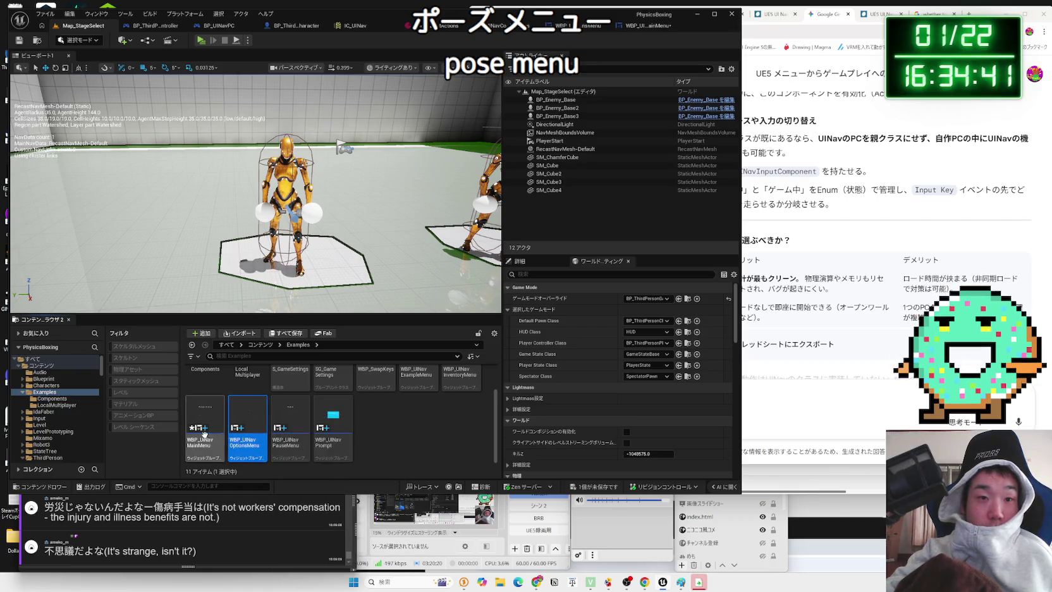
left_click(290, 430)
scroll(290, 430, "up", 2)
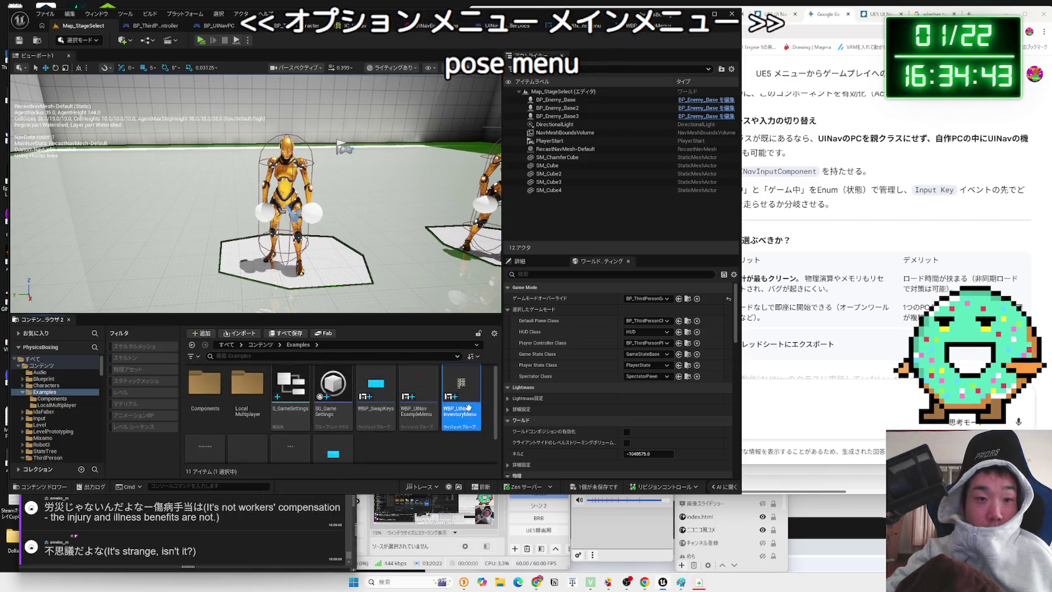
left_click(417, 398)
left_click(376, 403)
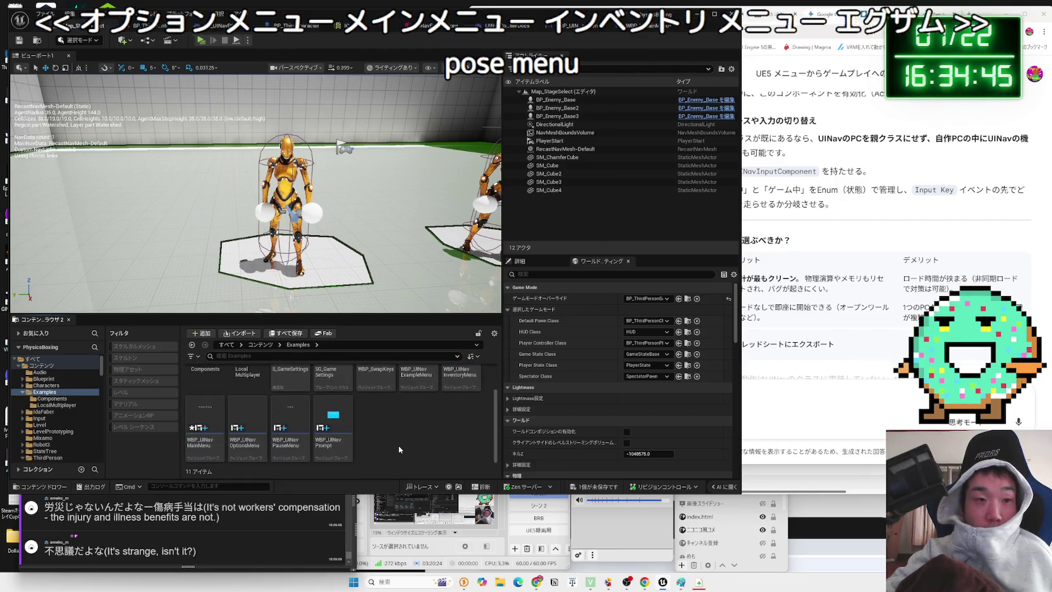
left_click(244, 405)
scroll(399, 455, "down", 1)
left_click(202, 417)
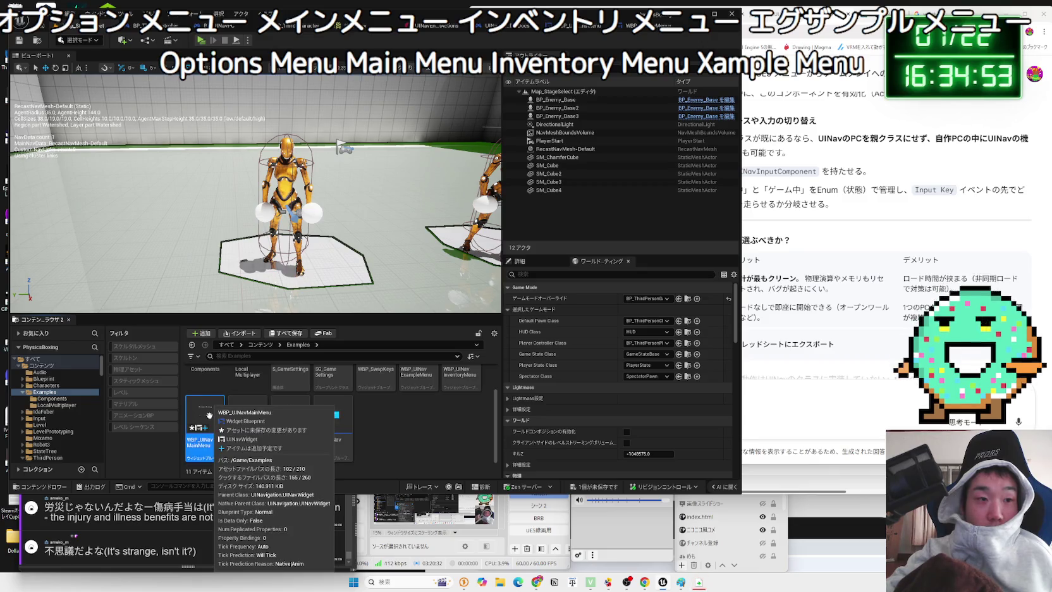
Open WBP_UINavMainMenu, select its root widget, scroll its Details and filter them by 'retun'
double_click(209, 415)
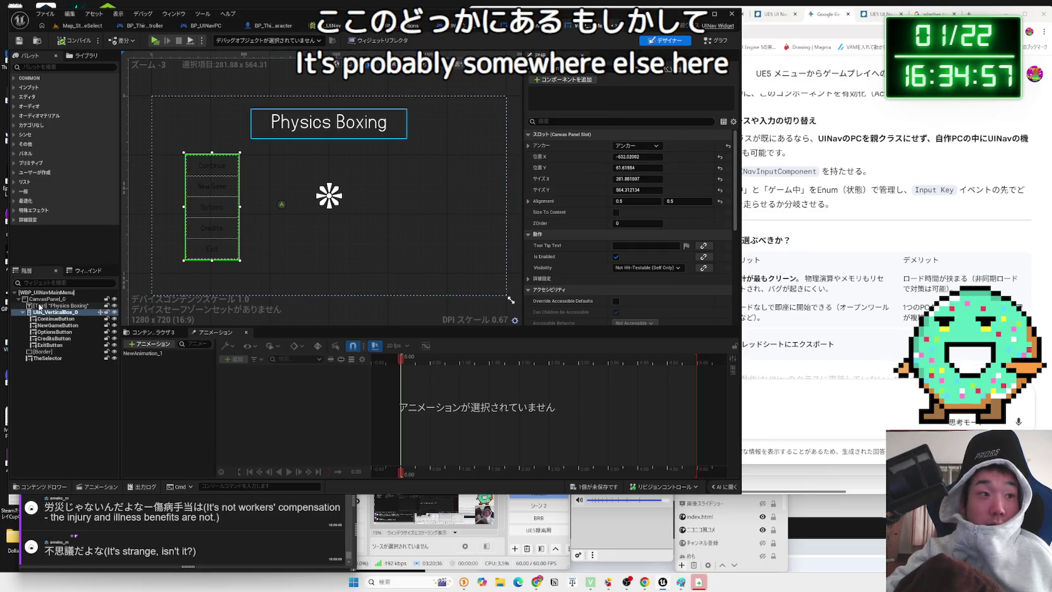
left_click(457, 211)
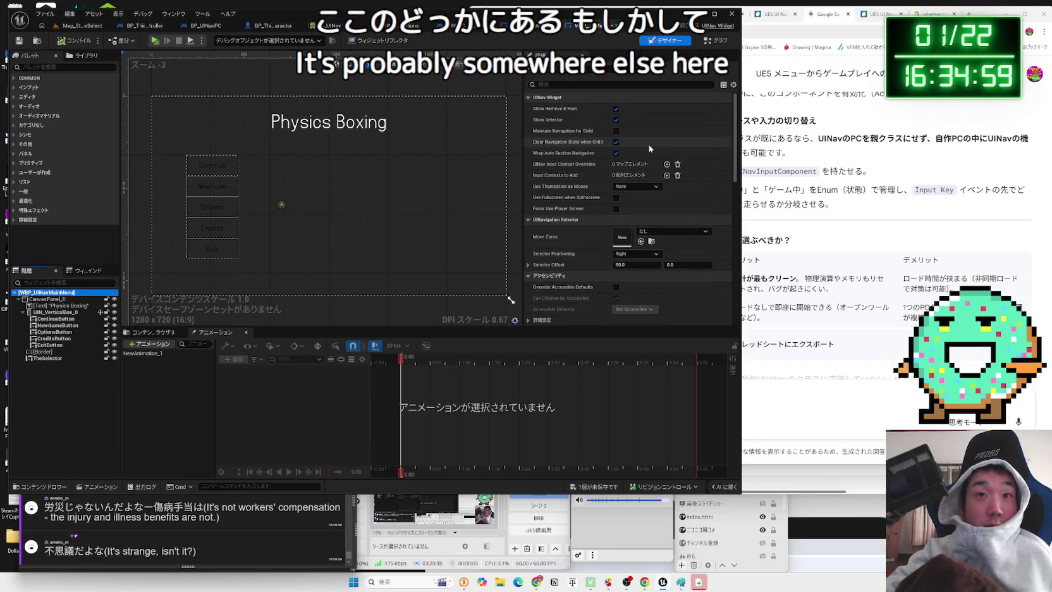
scroll(648, 144, "down", 5)
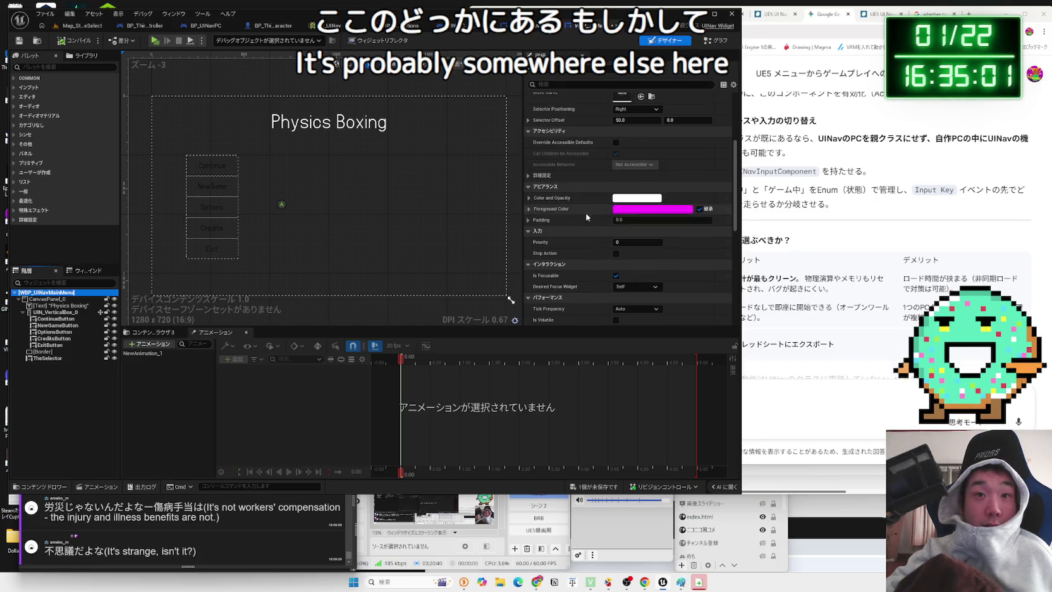
scroll(531, 222, "down", 5)
scroll(594, 226, "down", 5)
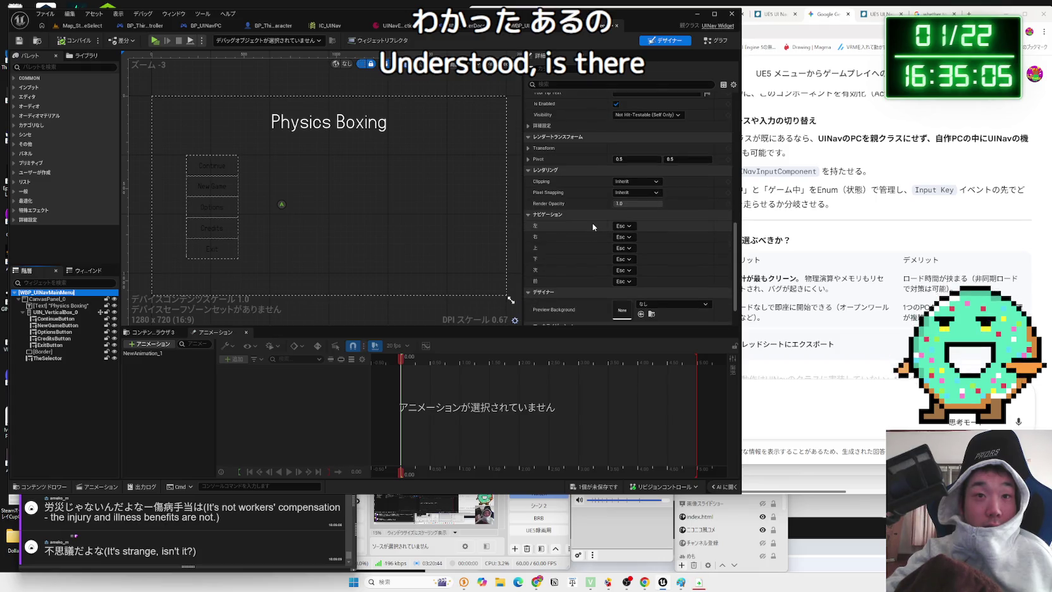
scroll(593, 227, "down", 2)
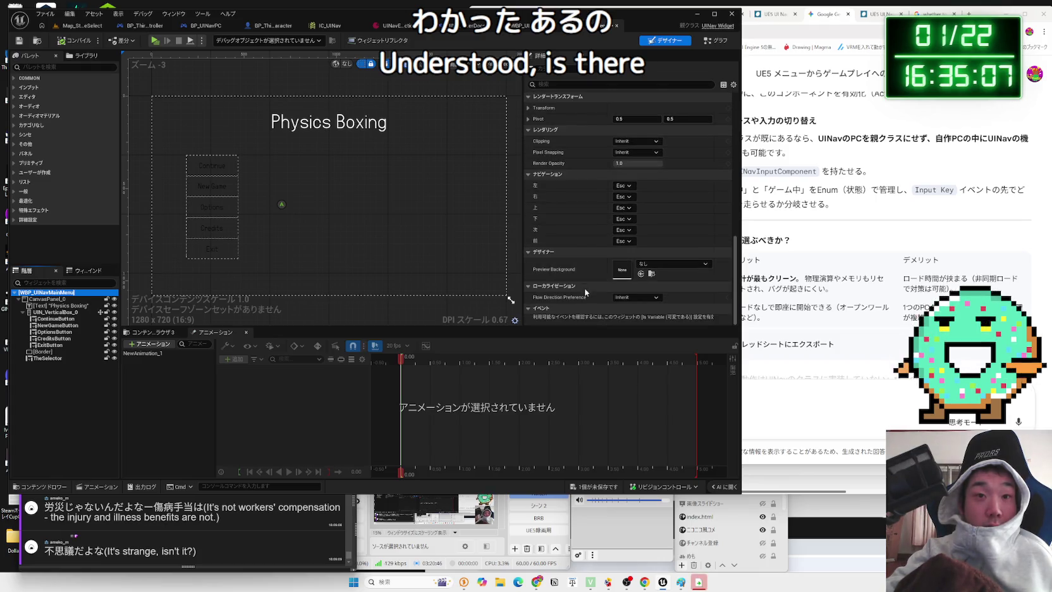
scroll(573, 276, "up", 2)
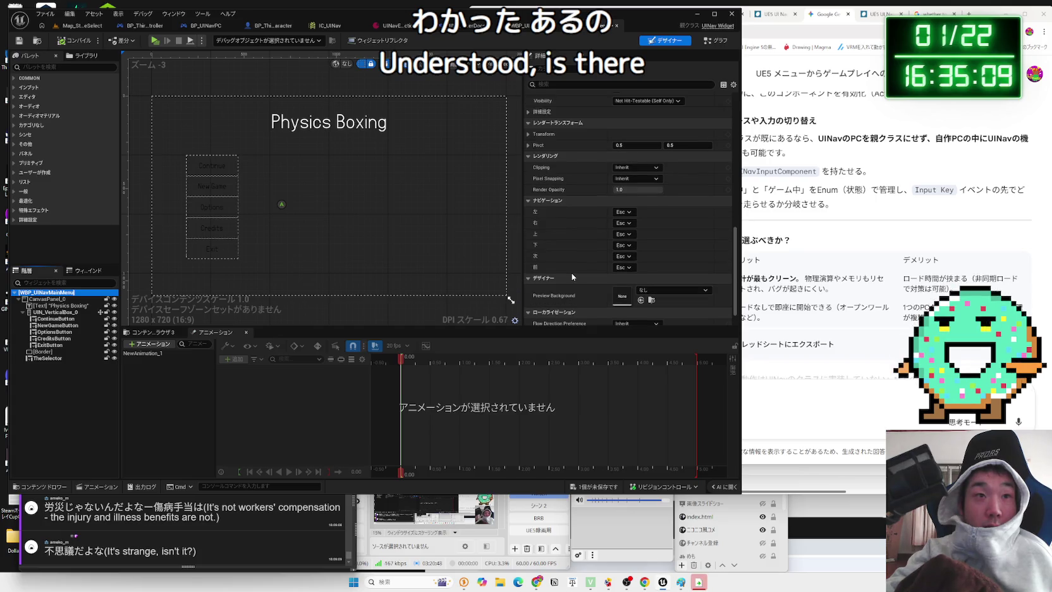
scroll(573, 273, "up", 2)
scroll(572, 273, "up", 2)
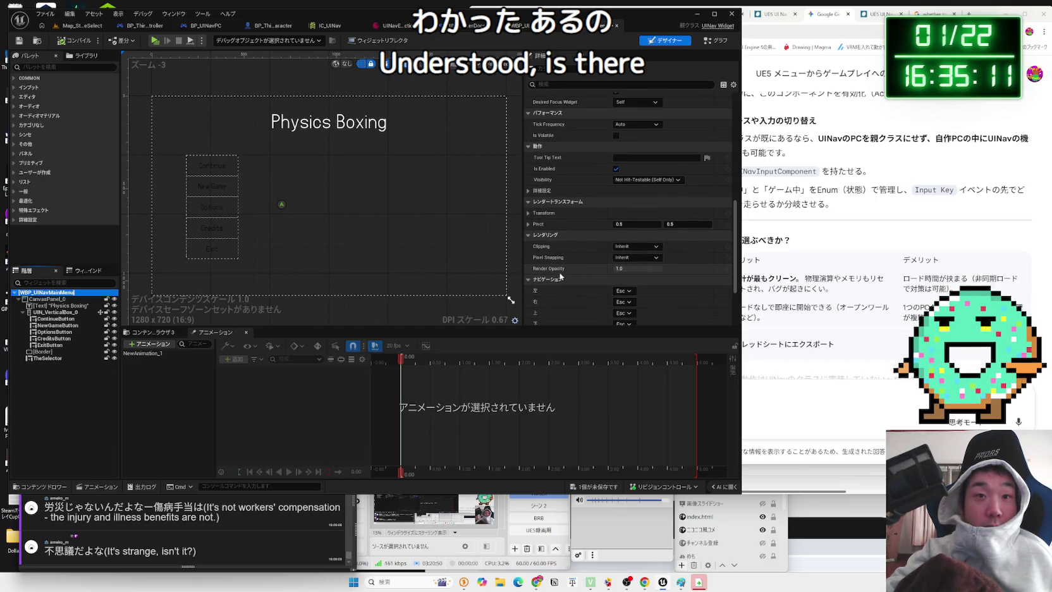
scroll(603, 163, "up", 1)
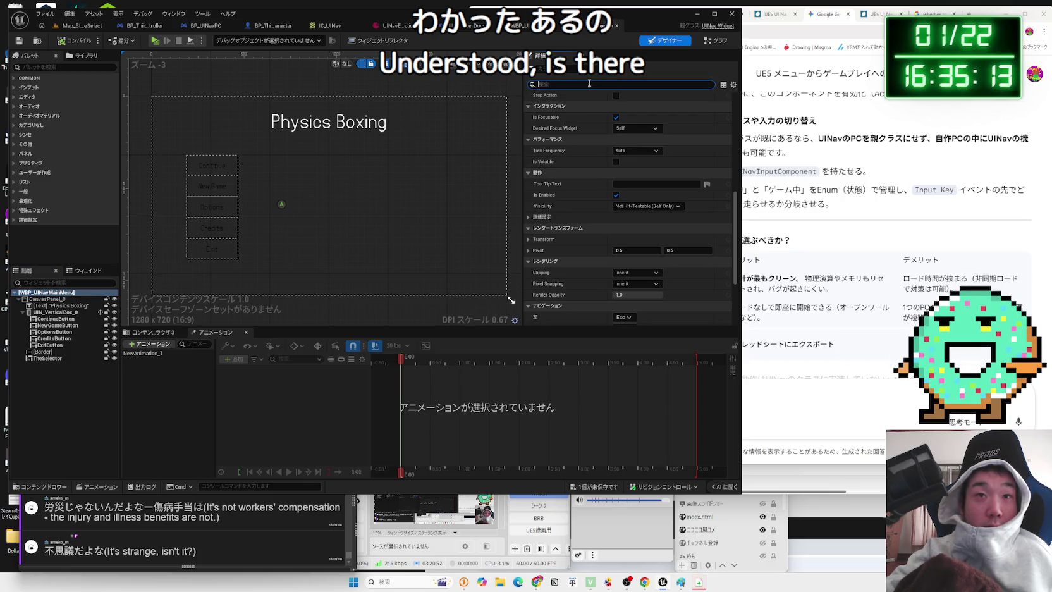
type("retun")
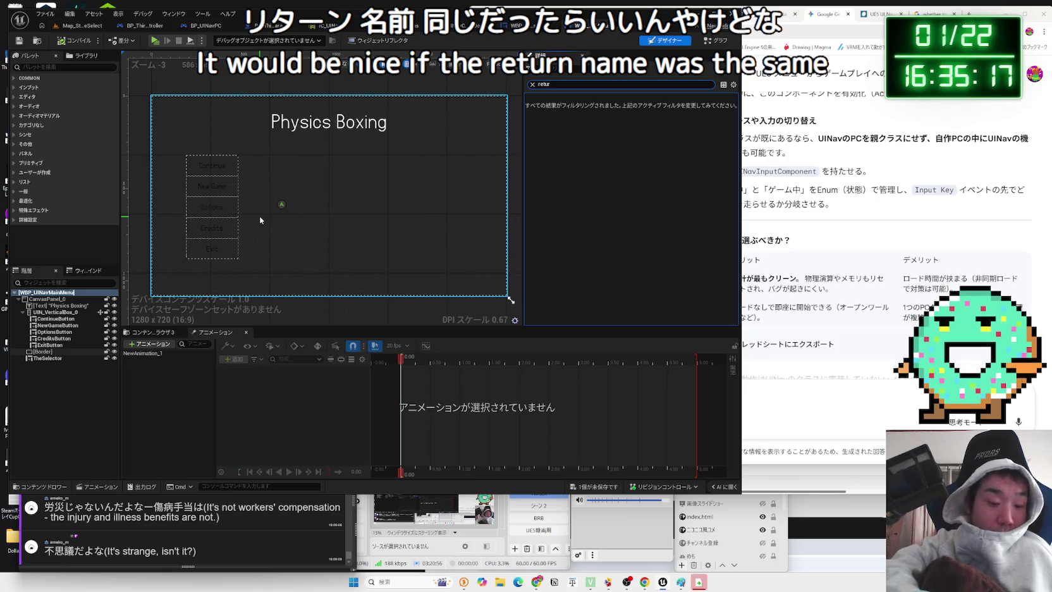
Select NewGame, Credits and Exit buttons, TheSelector, UIN_VerticalBox_0 and the Border in Hierarchy
left_click(64, 325)
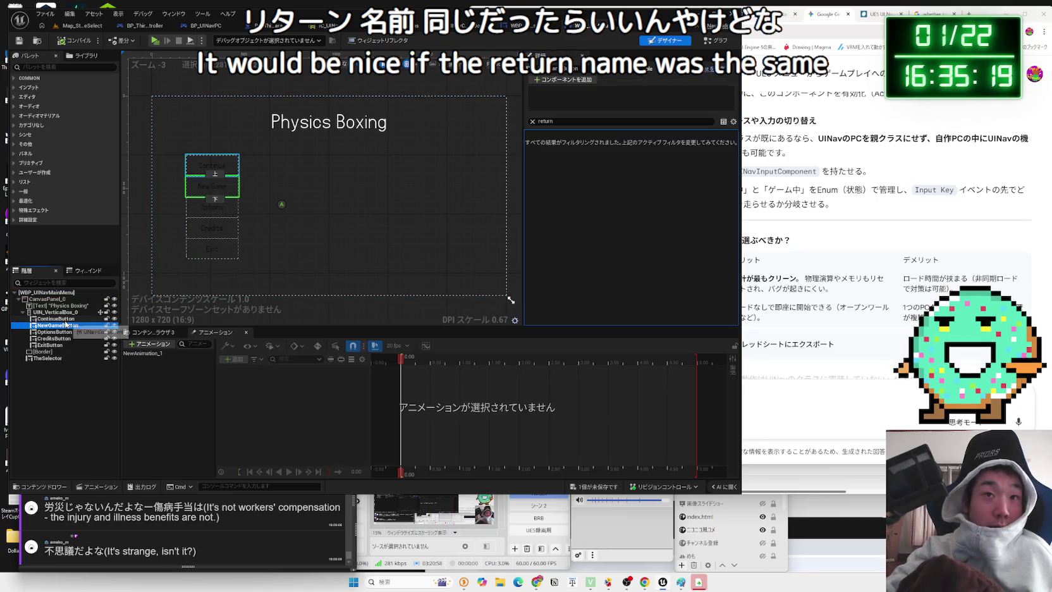
left_click(56, 331)
left_click(55, 339)
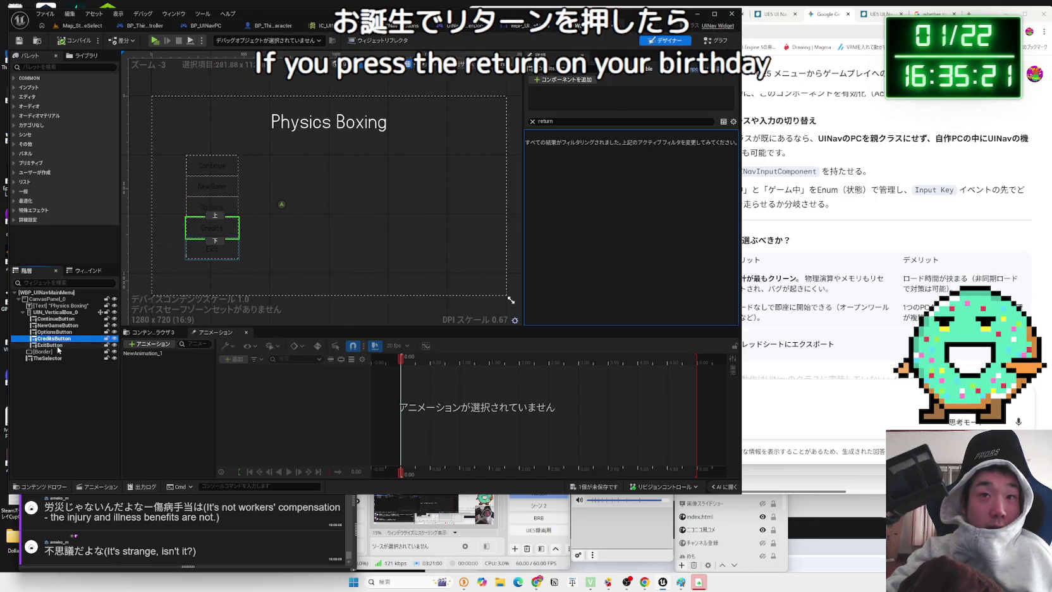
left_click(52, 358)
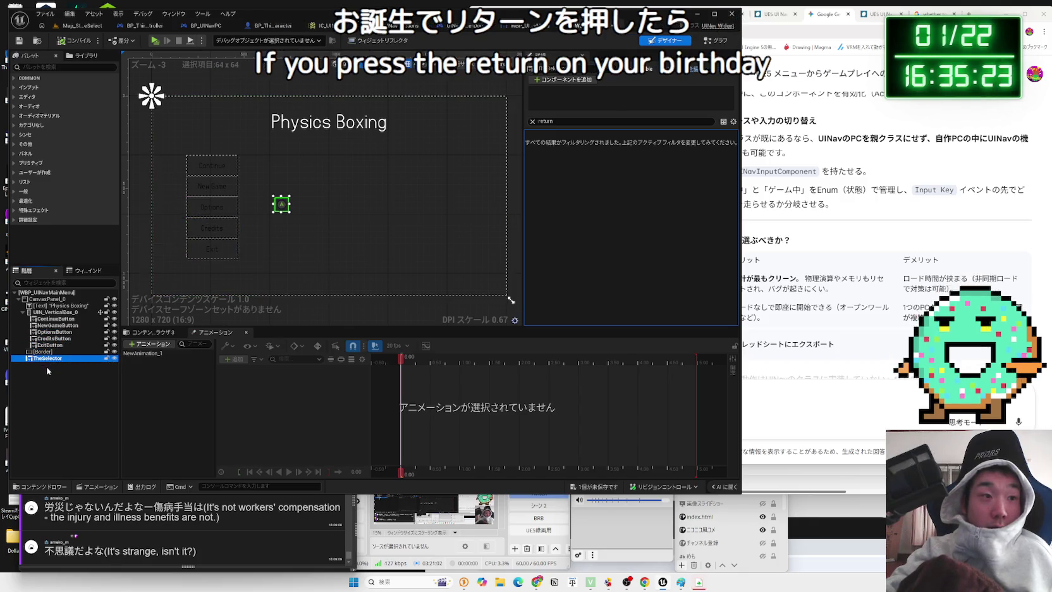
left_click(43, 351)
left_click(50, 344)
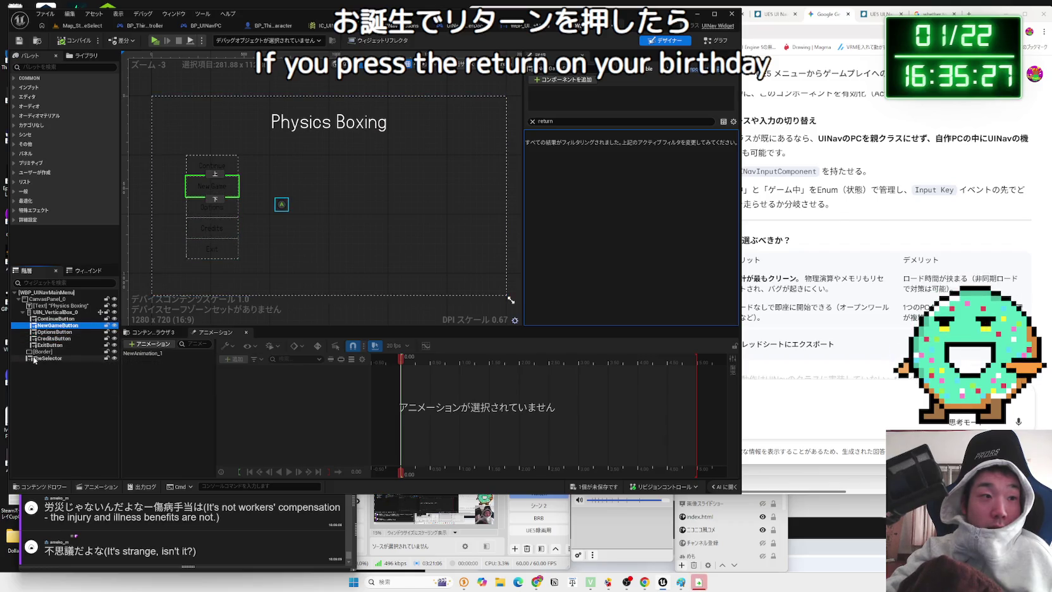
left_click(51, 312)
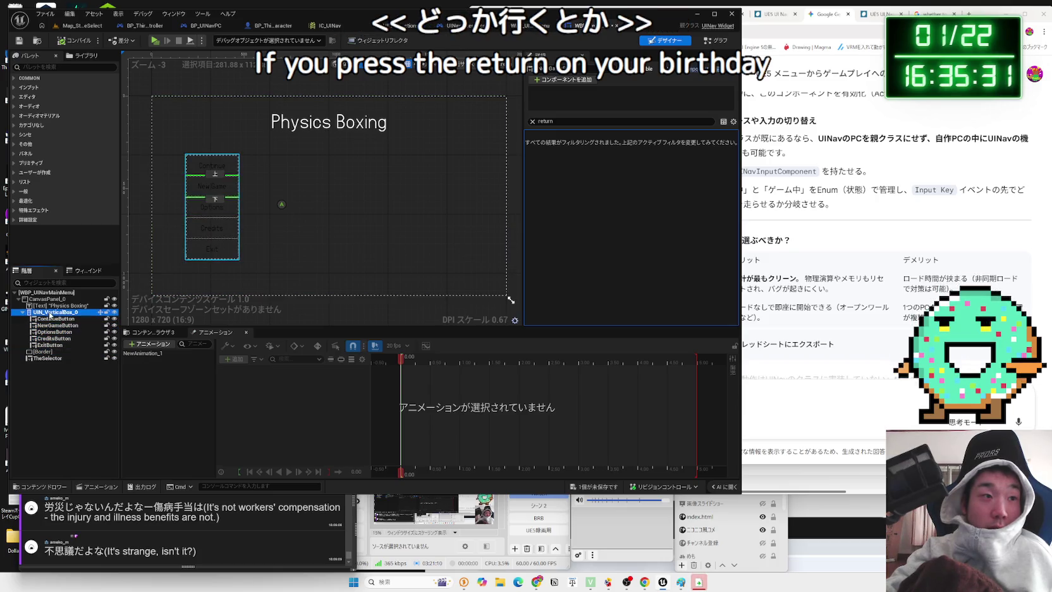
left_click(40, 358)
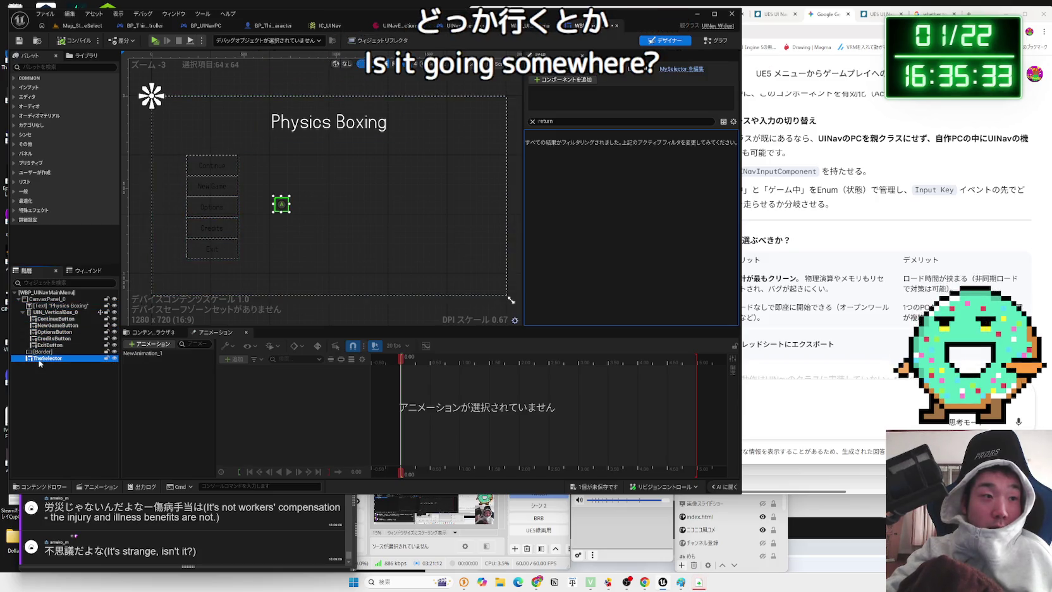
left_click(21, 353)
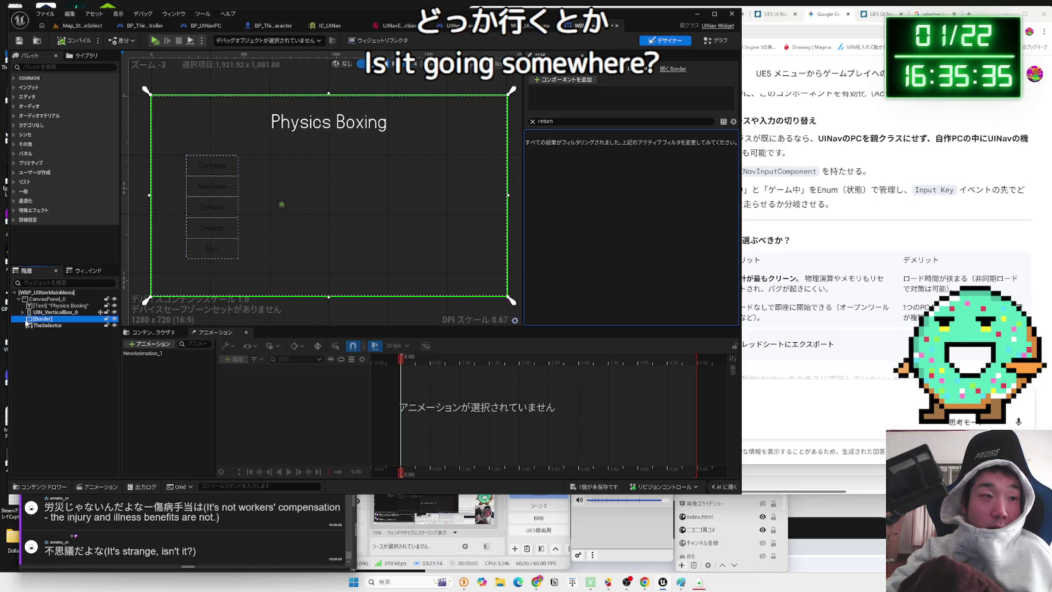
Select ContinueButton, clear the Details filter and expand Input, Accessibility, Appearance and UINav Component
left_click(212, 165)
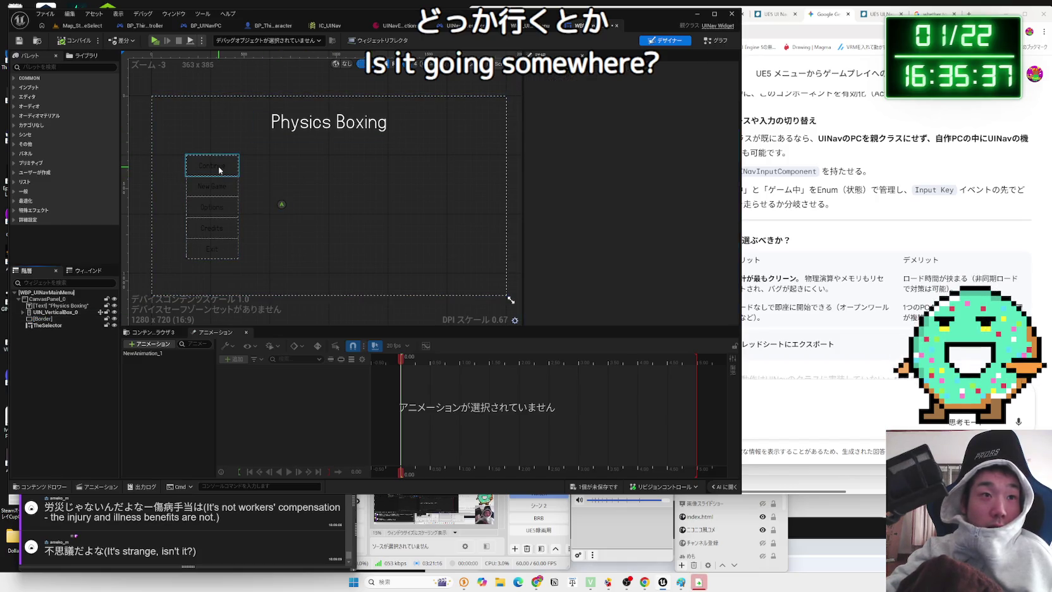
left_click(534, 123)
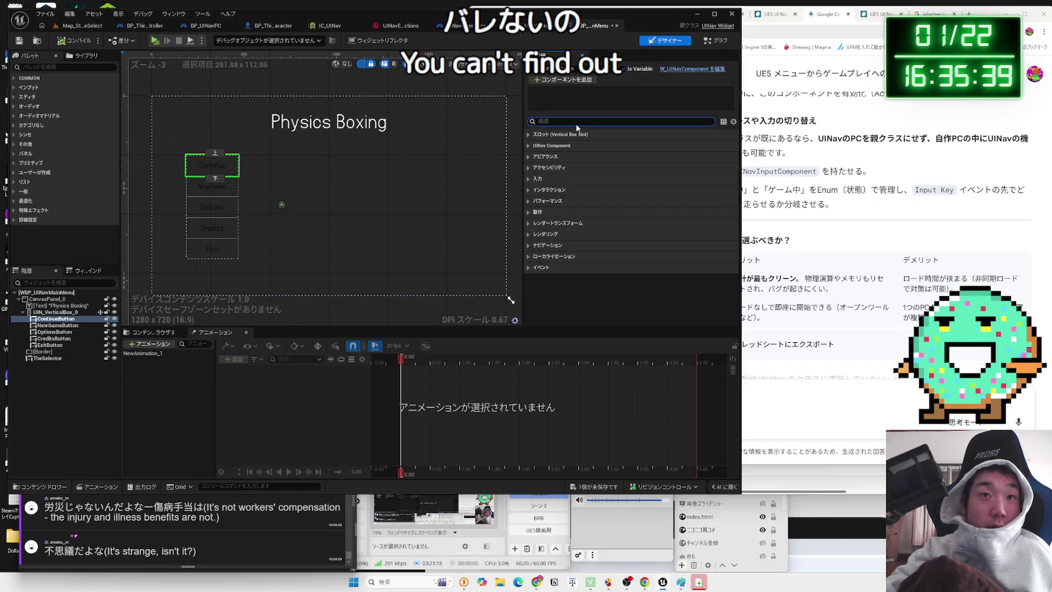
left_click(527, 179)
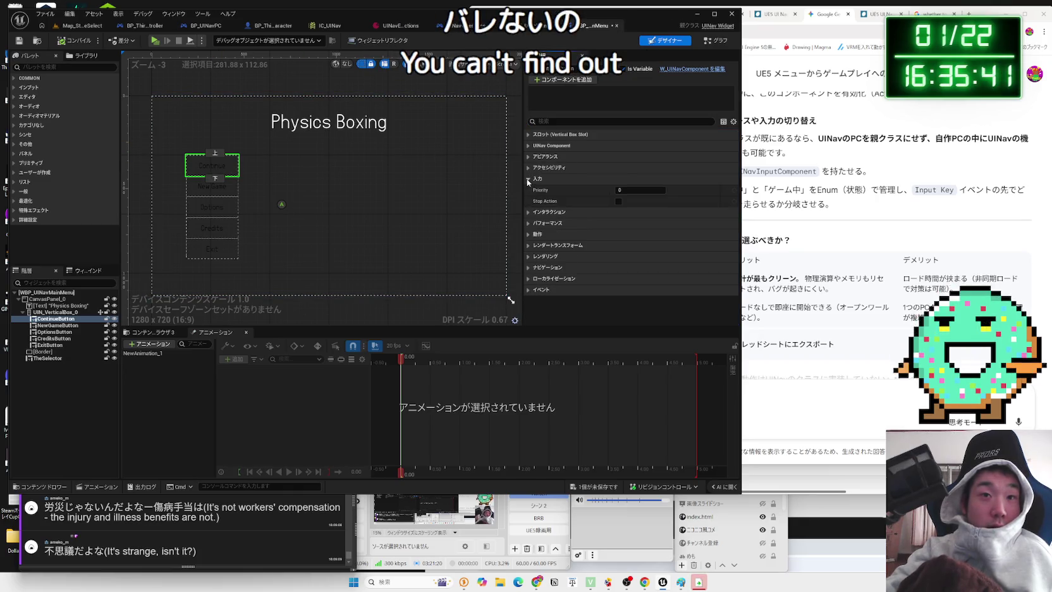
left_click(529, 168)
left_click(528, 156)
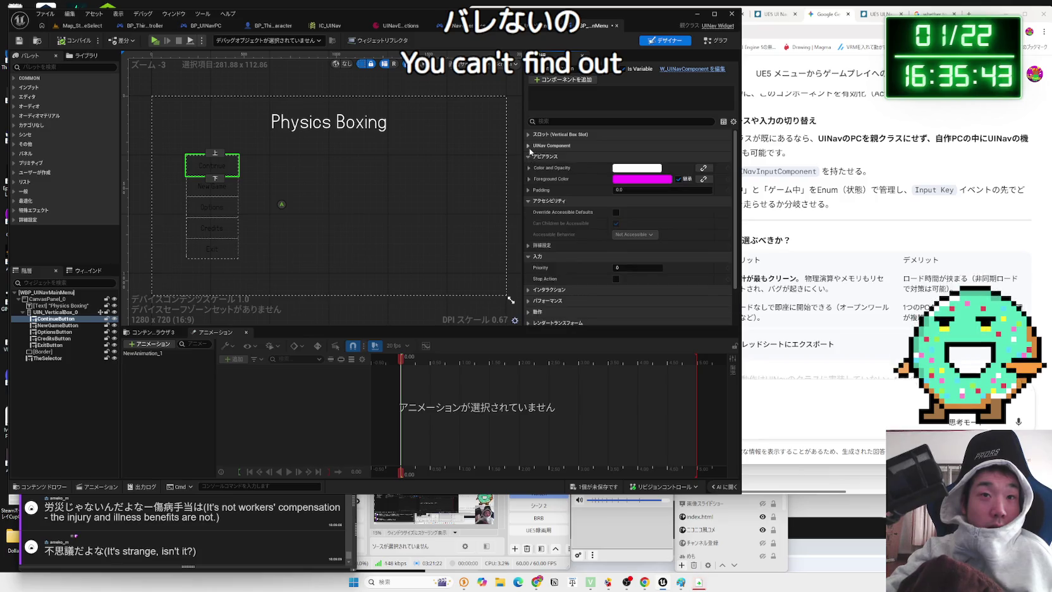
left_click(528, 146)
scroll(588, 223, "down", 2)
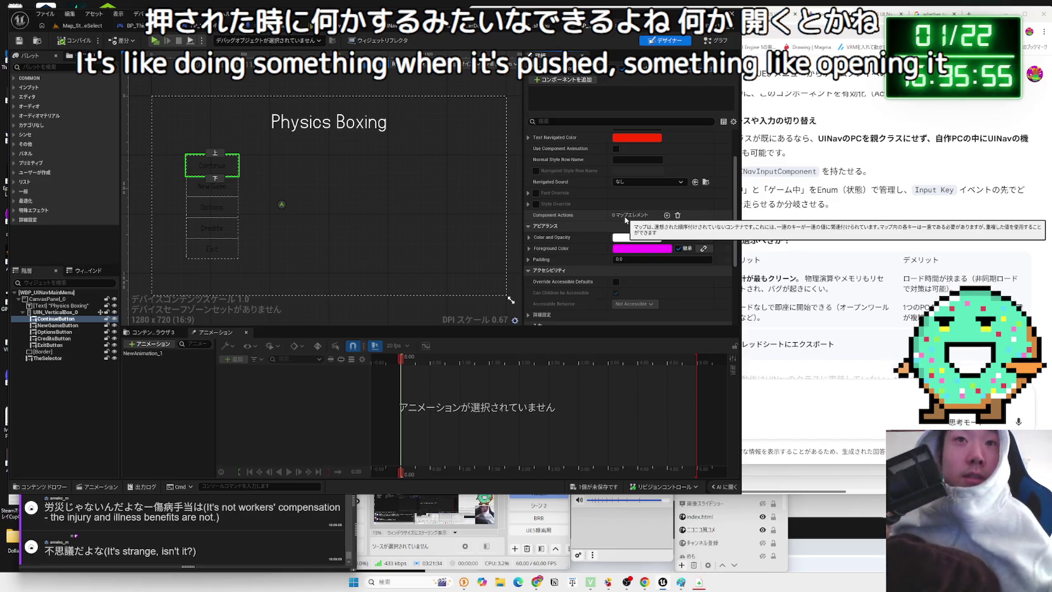
scroll(569, 205, "up", 3)
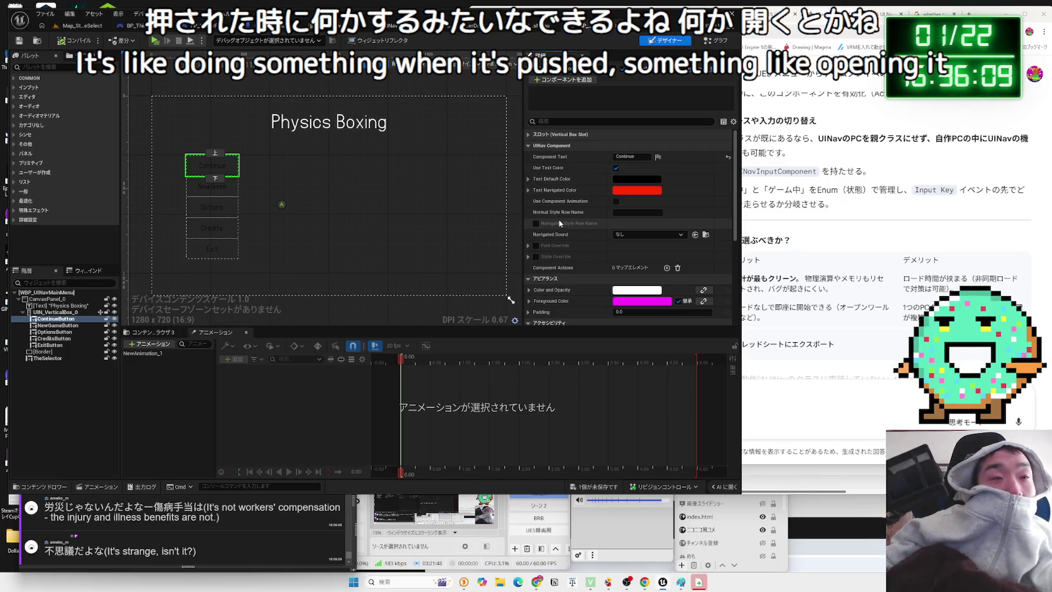
left_click(158, 42)
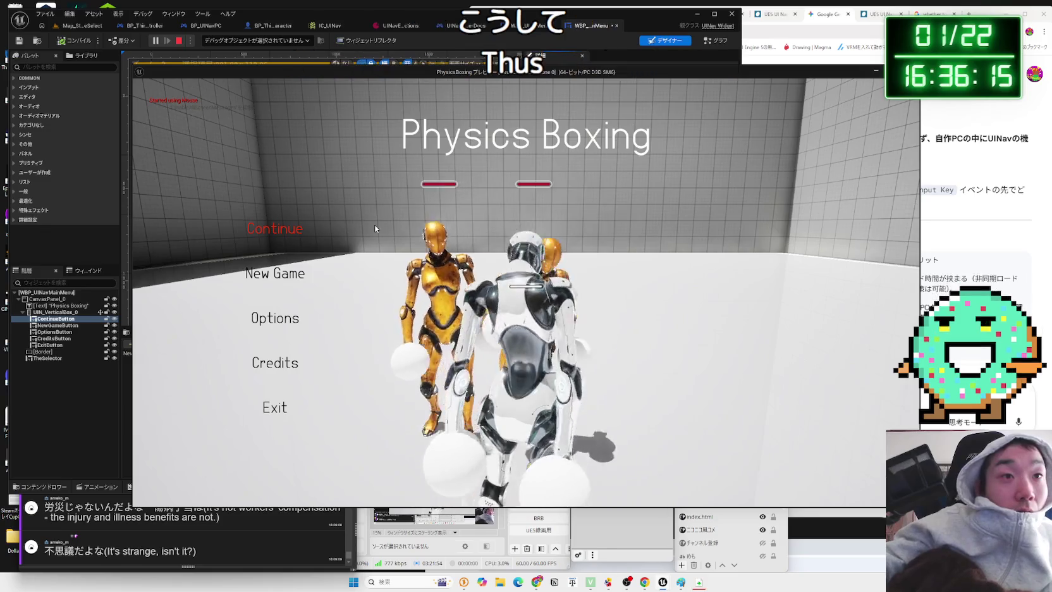
key("Down")
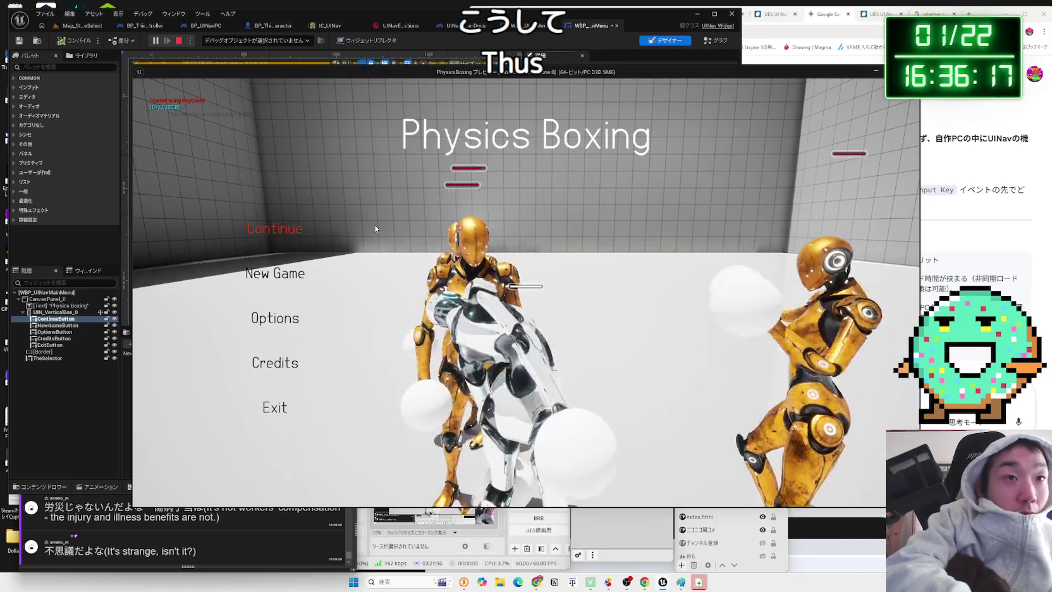
key("Return")
key("Escape")
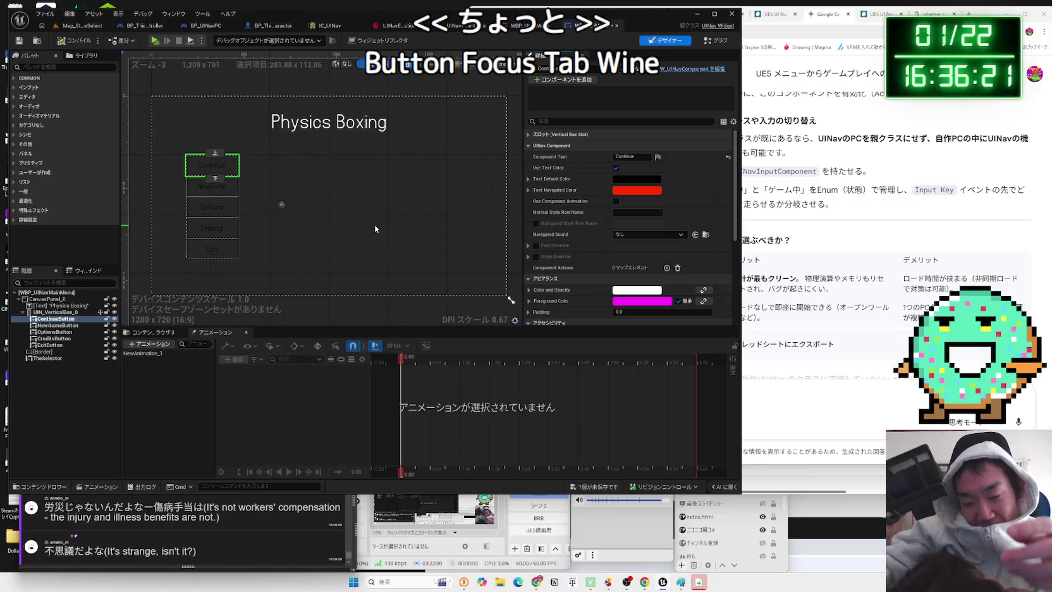
Scroll through the earlier Gemini conversation, briefly checking the Unreal editor in between
left_click(763, 281)
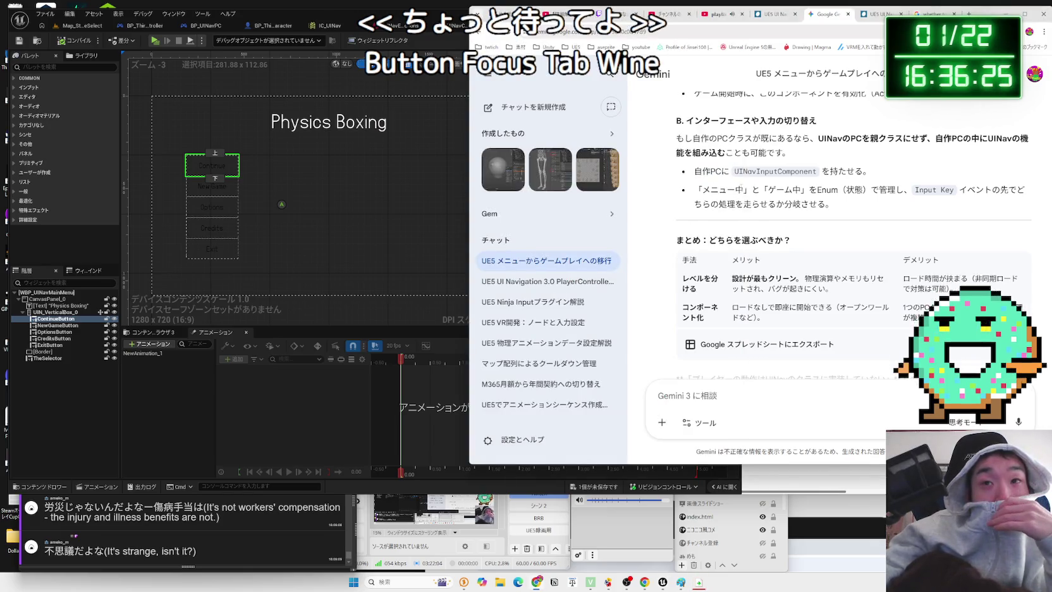
scroll(741, 187, "up", 2)
scroll(755, 198, "up", 6)
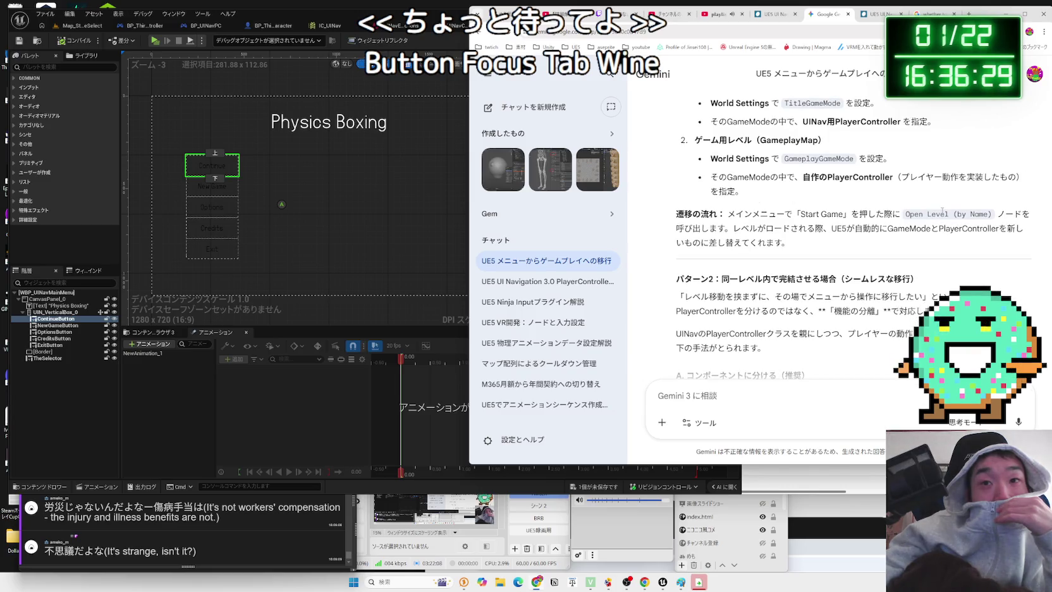
scroll(942, 211, "down", 3)
left_click(332, 316)
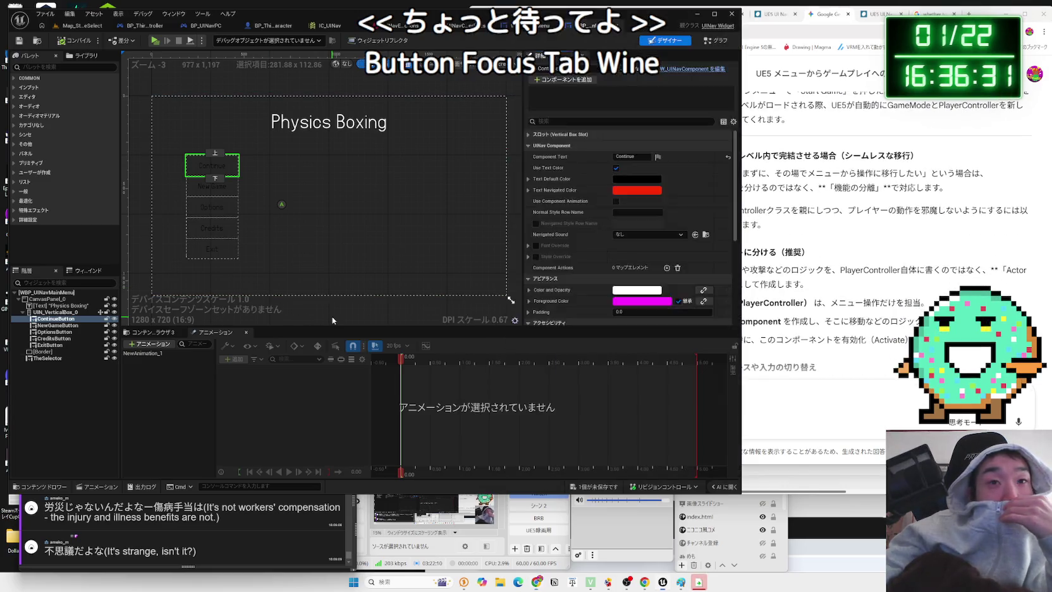
left_click(808, 383)
scroll(807, 382, "down", 5)
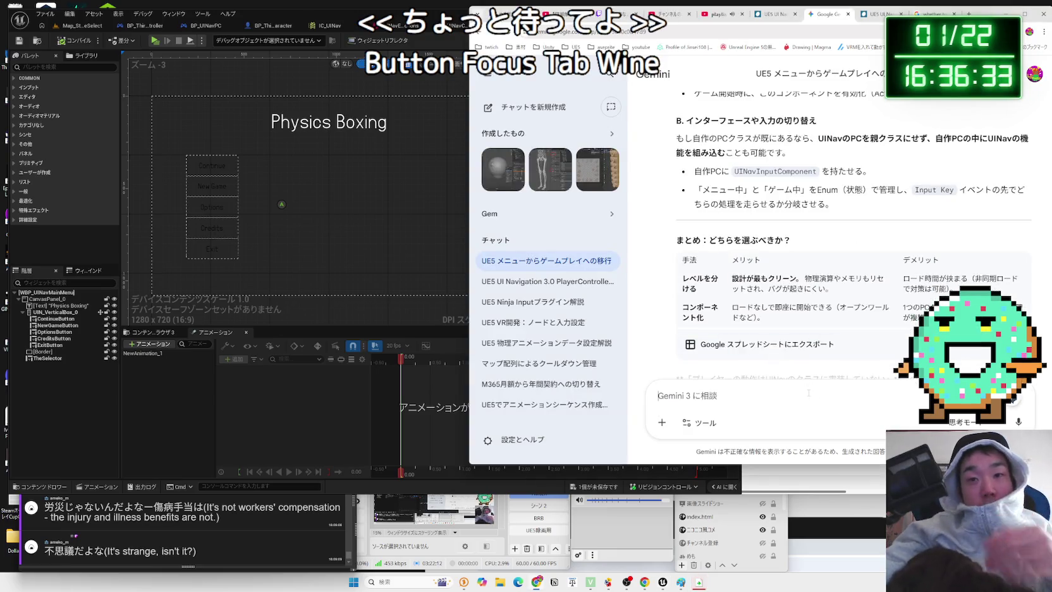
Type 'UIのＲｅｔｒｎ' into the Gemini prompt, then view the IC_UINav menu action mappings
type("UINavigation")
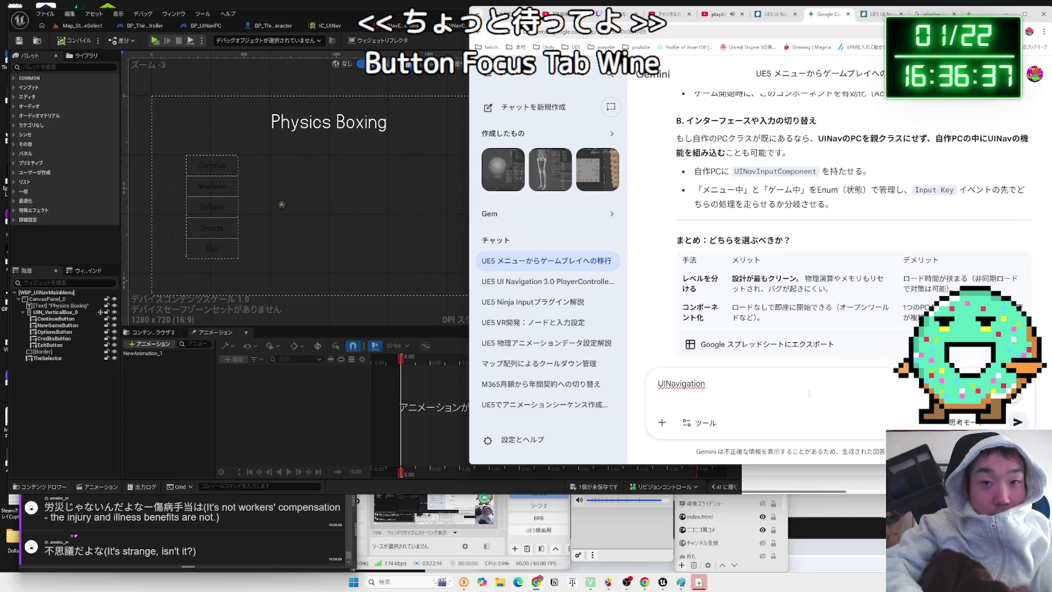
type("のＲｅ")
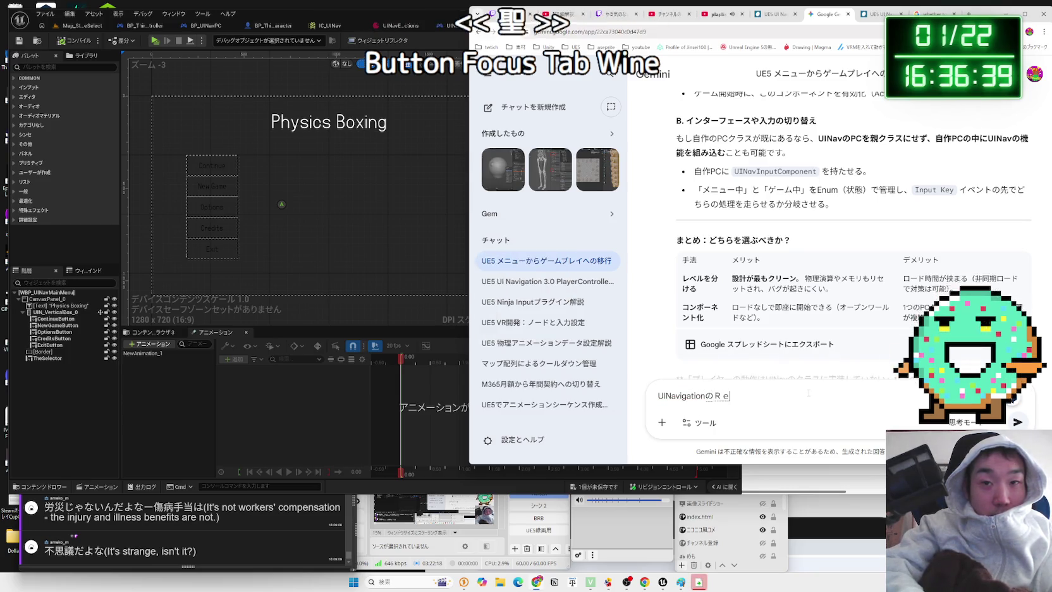
type("ｔｒｎ")
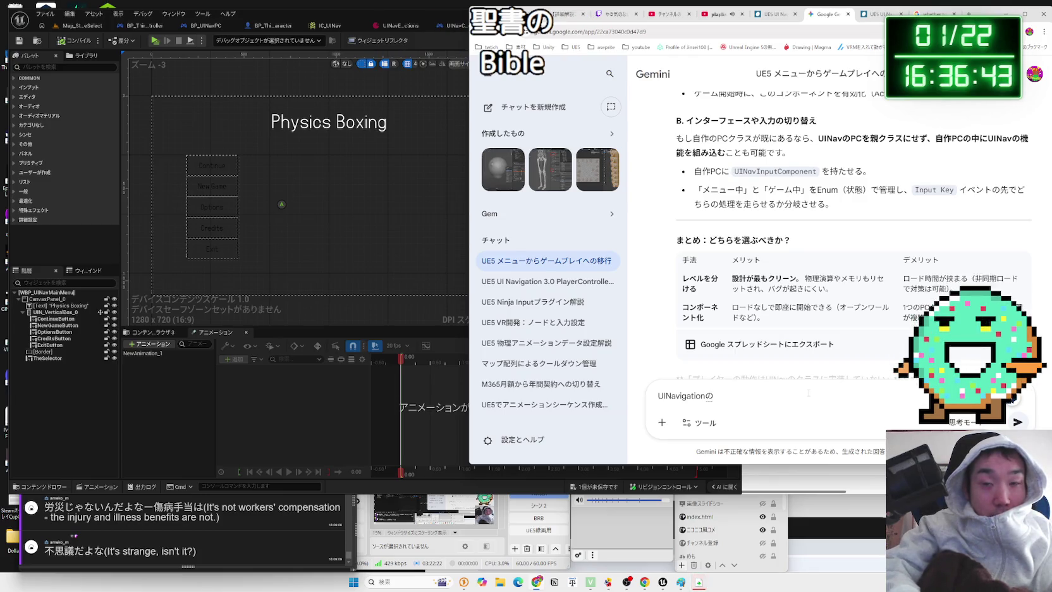
key("Zenkaku_Hankaku")
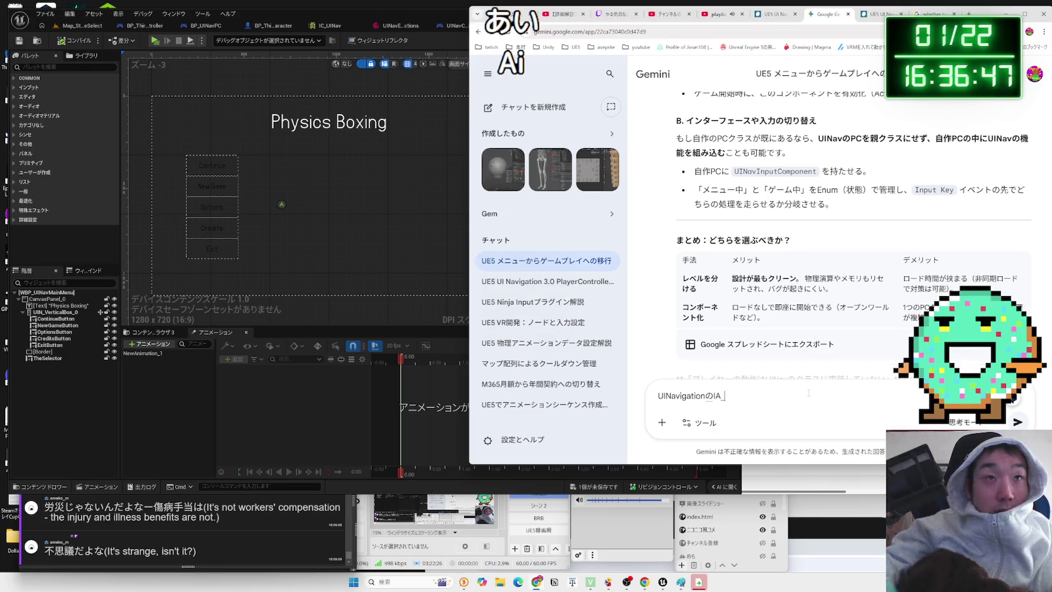
left_click(328, 25)
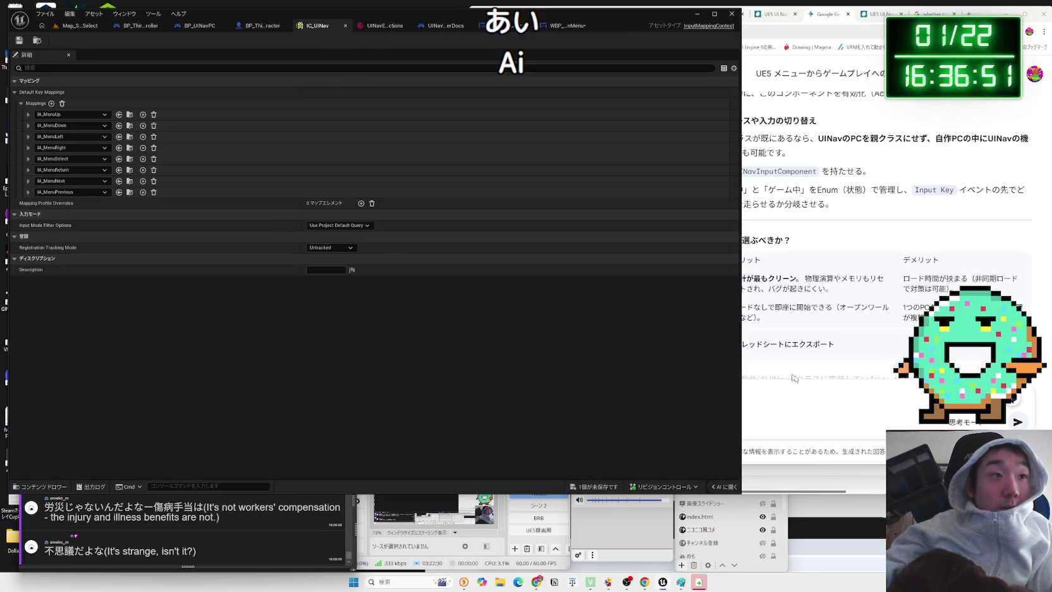
Extend the Gemini draft with 'MenuReturnで登録されているキーを押すと', converting it with the Japanese IME
left_click(811, 398)
type("MenuReturn")
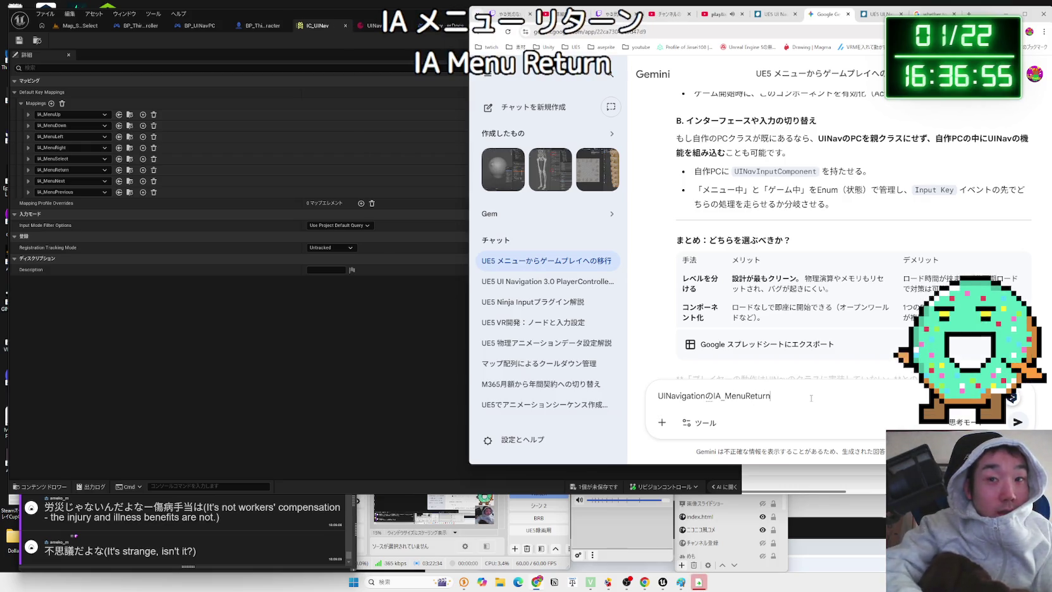
key("Zenkaku_Hankaku")
type("のしょ")
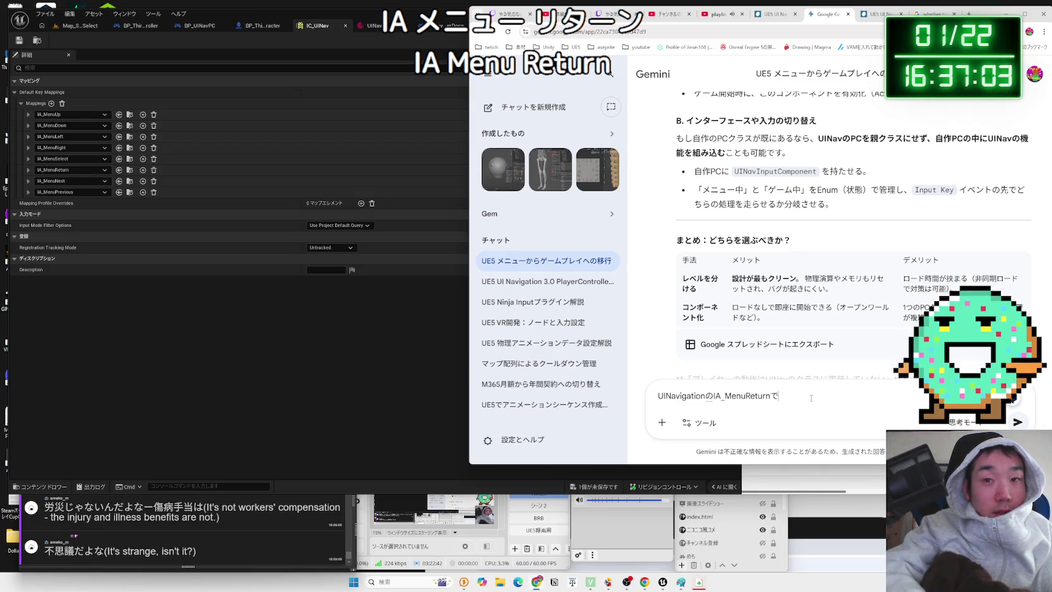
type("Tabk")
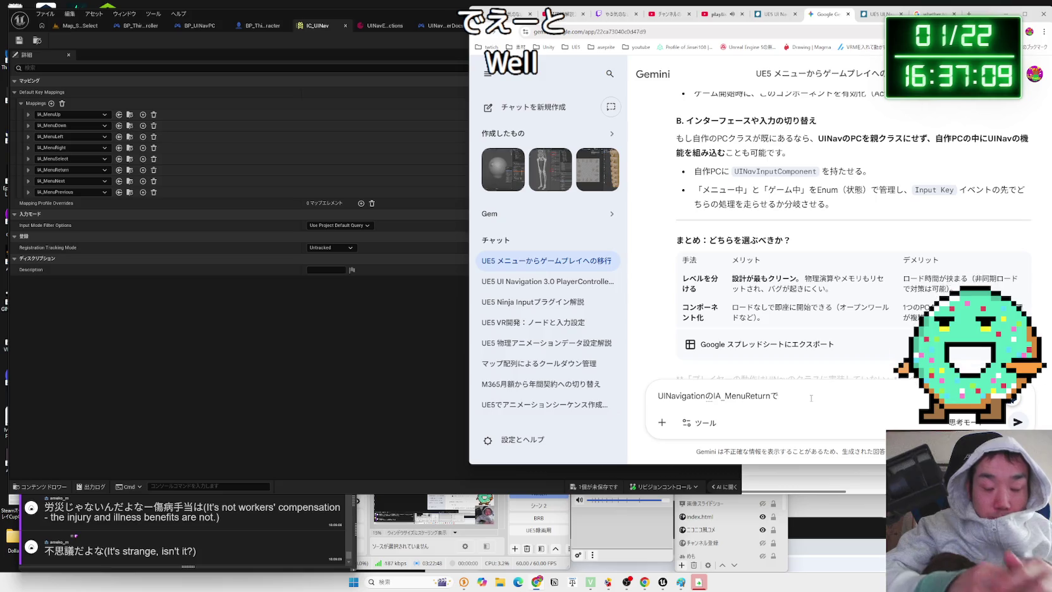
type("n")
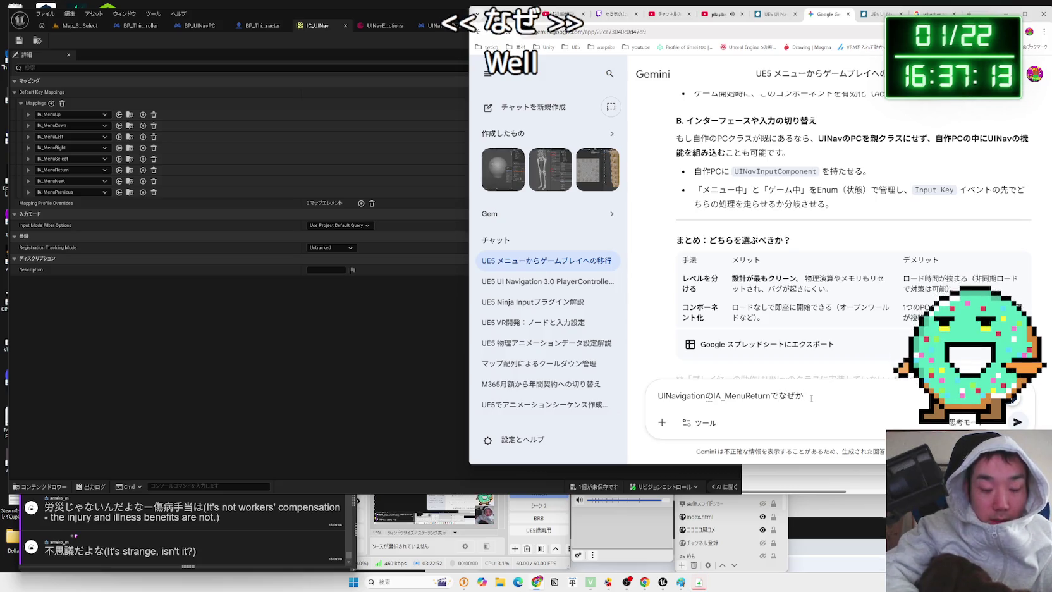
type("T")
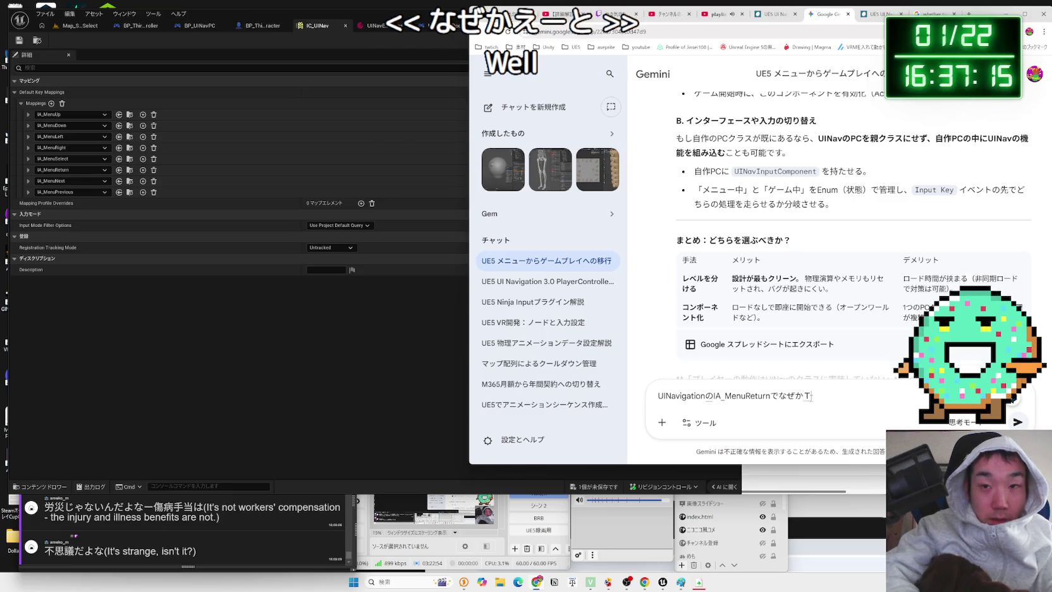
type("aba")
key("space")
key("Return")
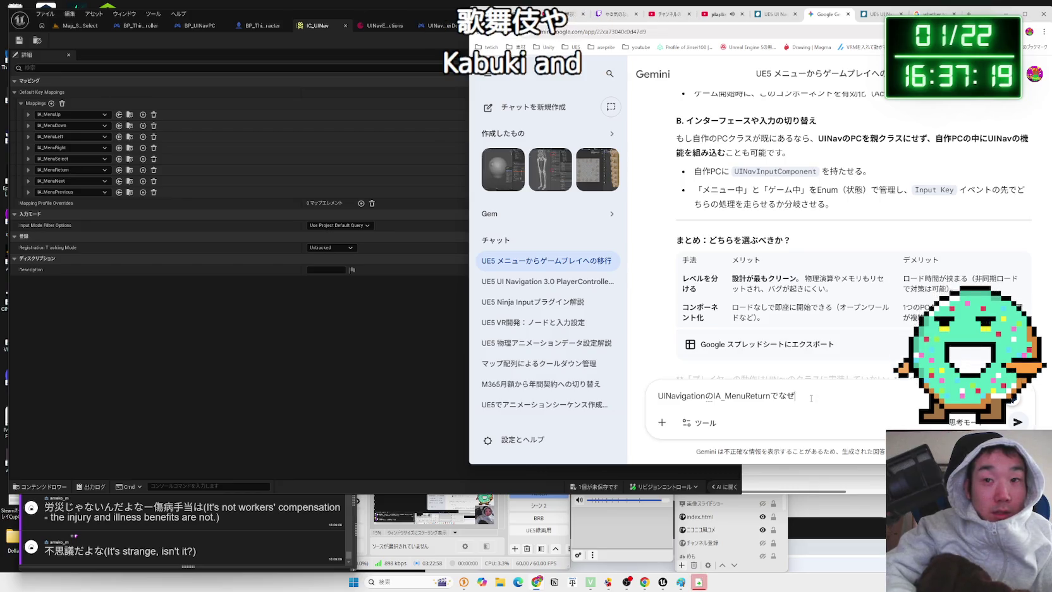
type("okusareteiruki")
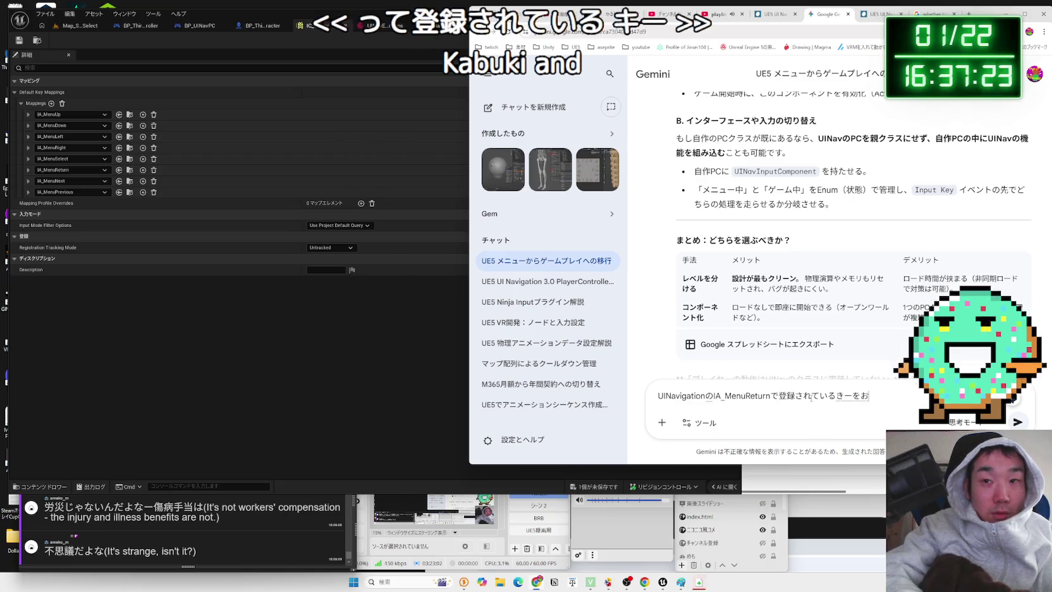
type("o")
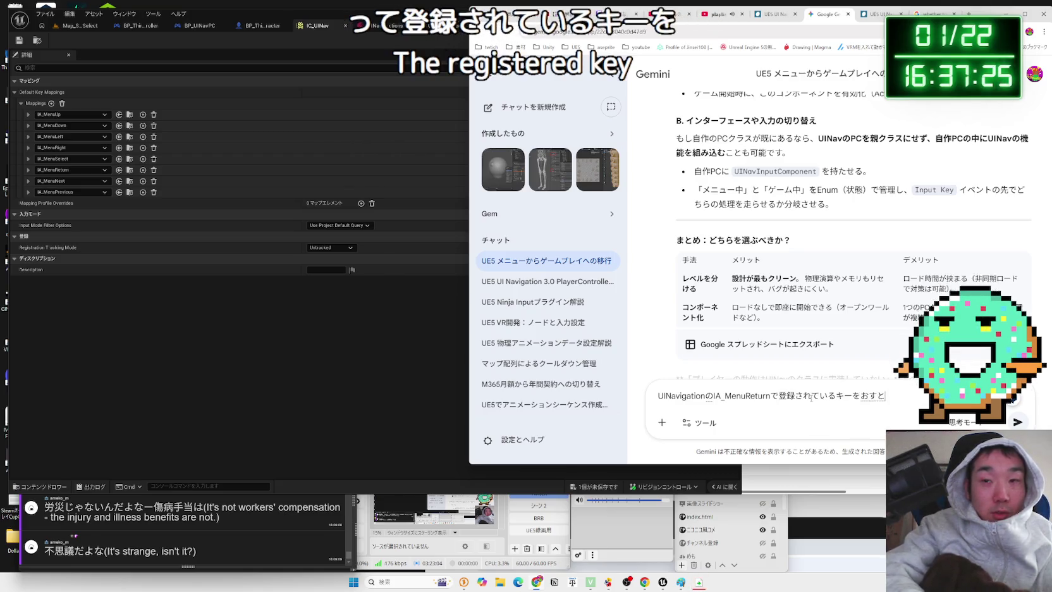
key("space")
key("Return")
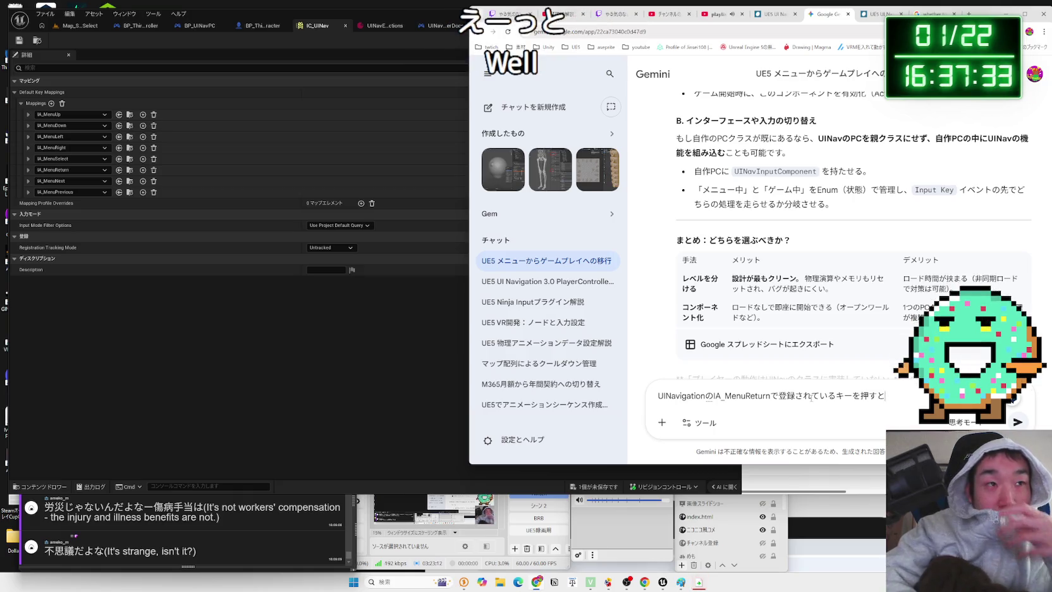
left_click(265, 33)
Glance at WBP_UINavOptionsMenu's graph, return to the WBP_UINavMainMenu designer, then type 'UIN' in Gemini
left_click(527, 32)
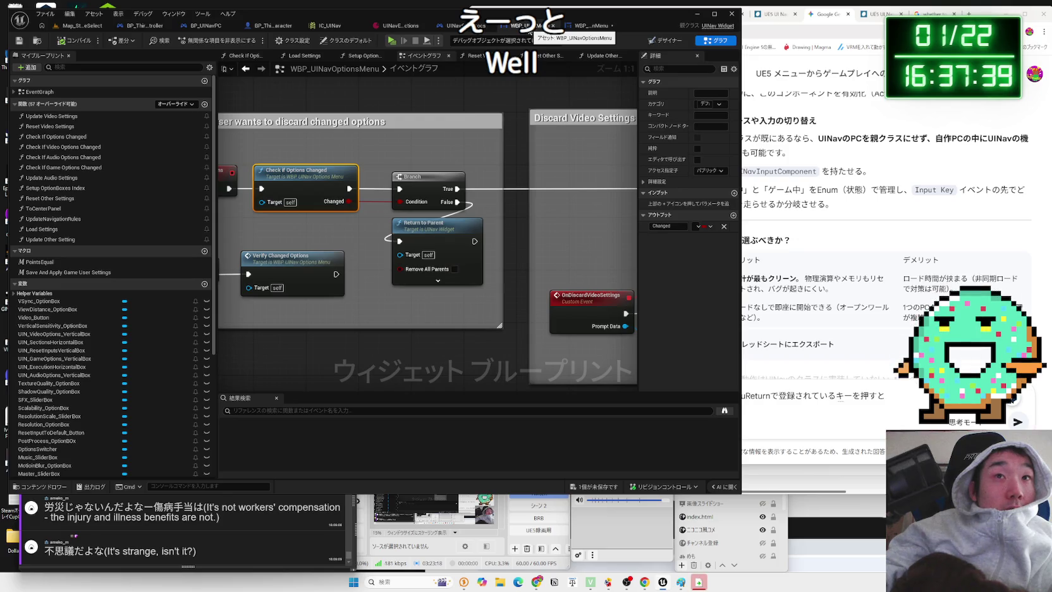
left_click(591, 31)
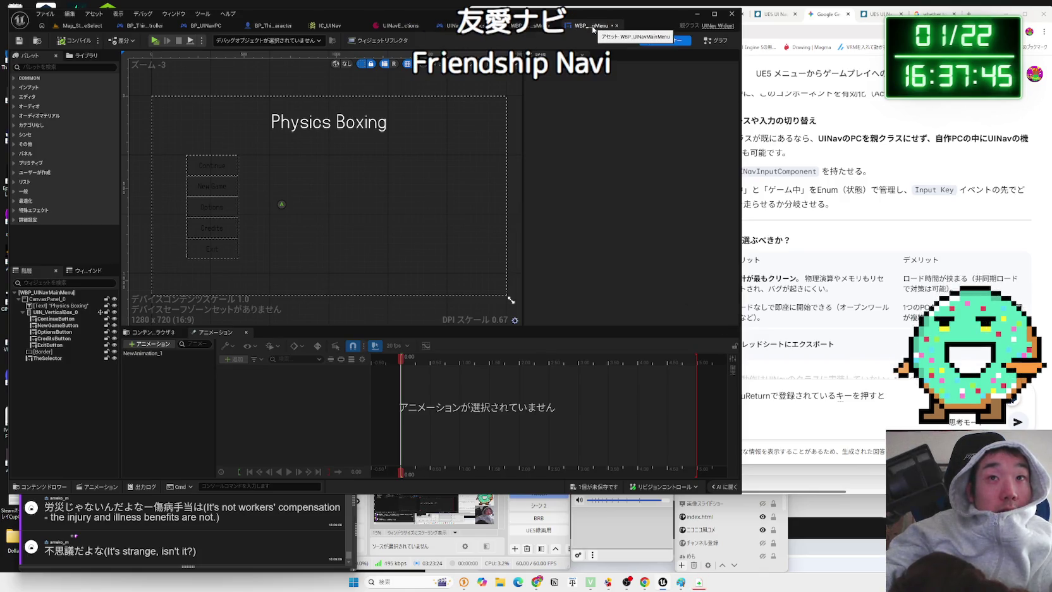
left_click(915, 399)
type("UI")
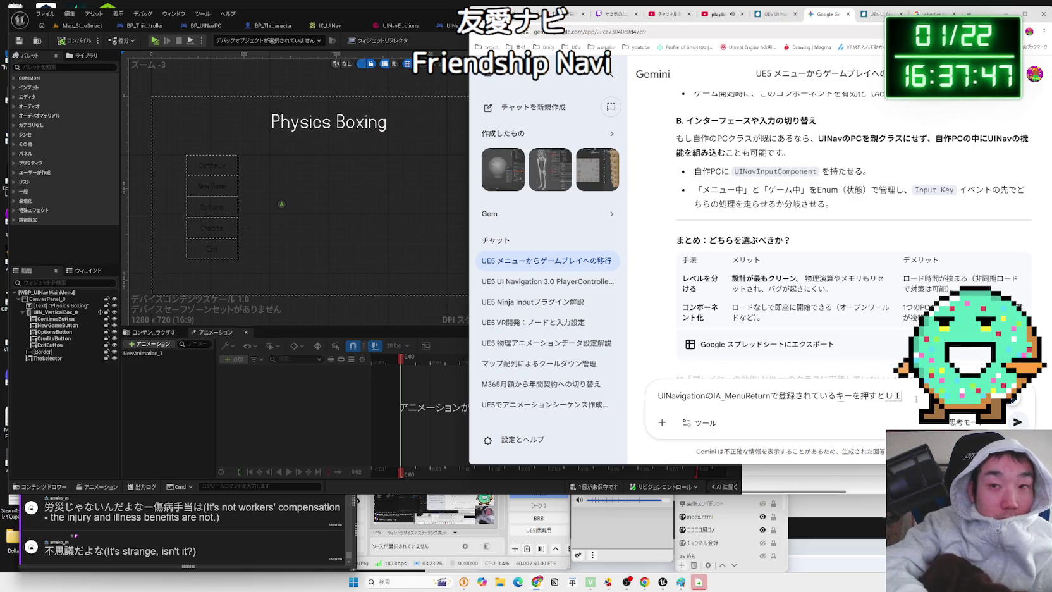
type("N")
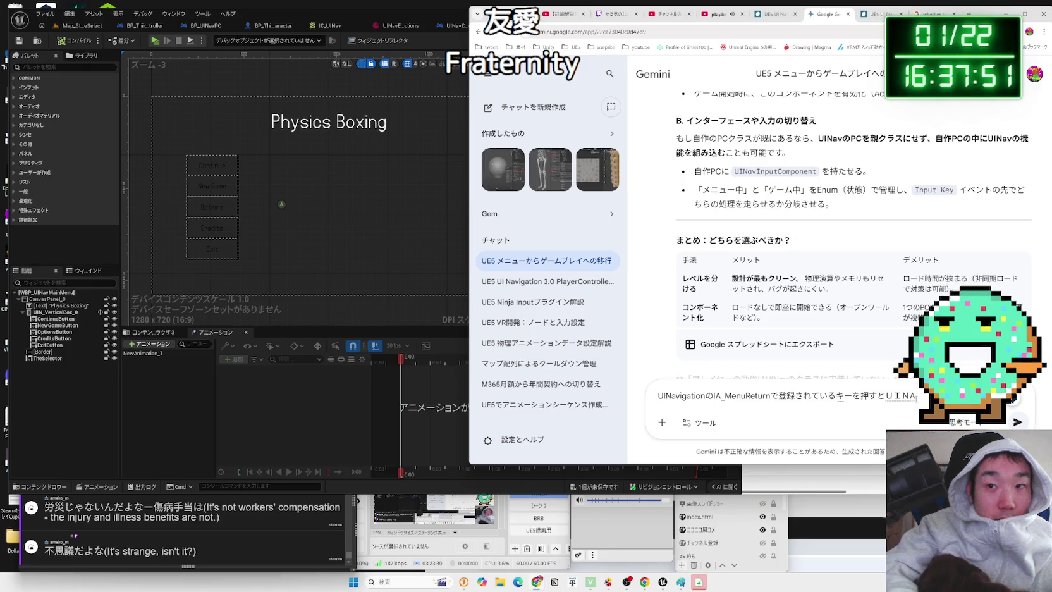
Delete the stray trailing letter in the Gemini draft and toggle between half-width and hiragana input
key("BackSpace")
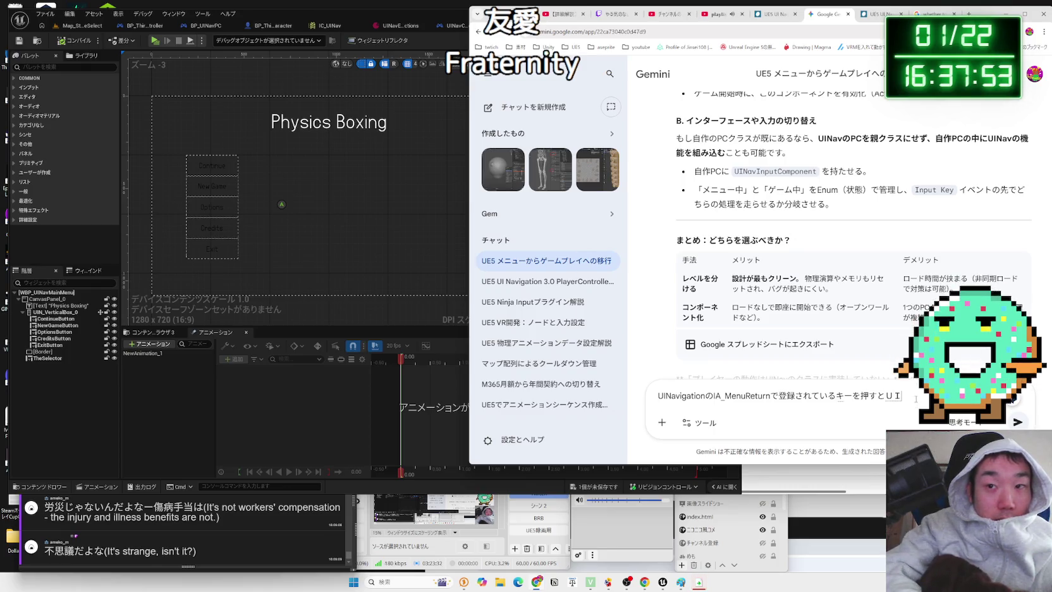
key("Zenkaku_Hankaku")
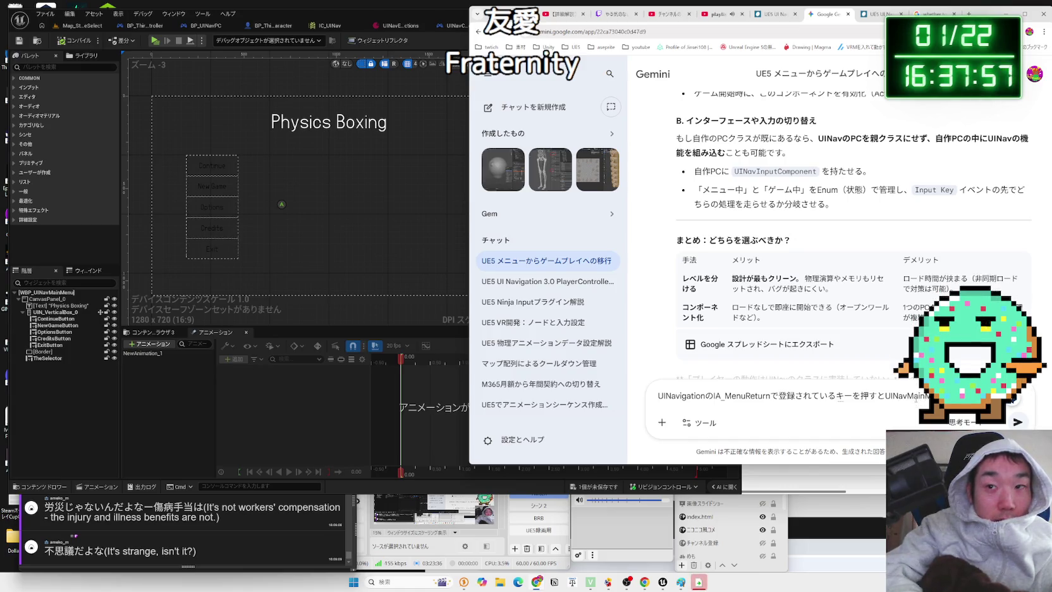
key("Zenkaku_Hankaku")
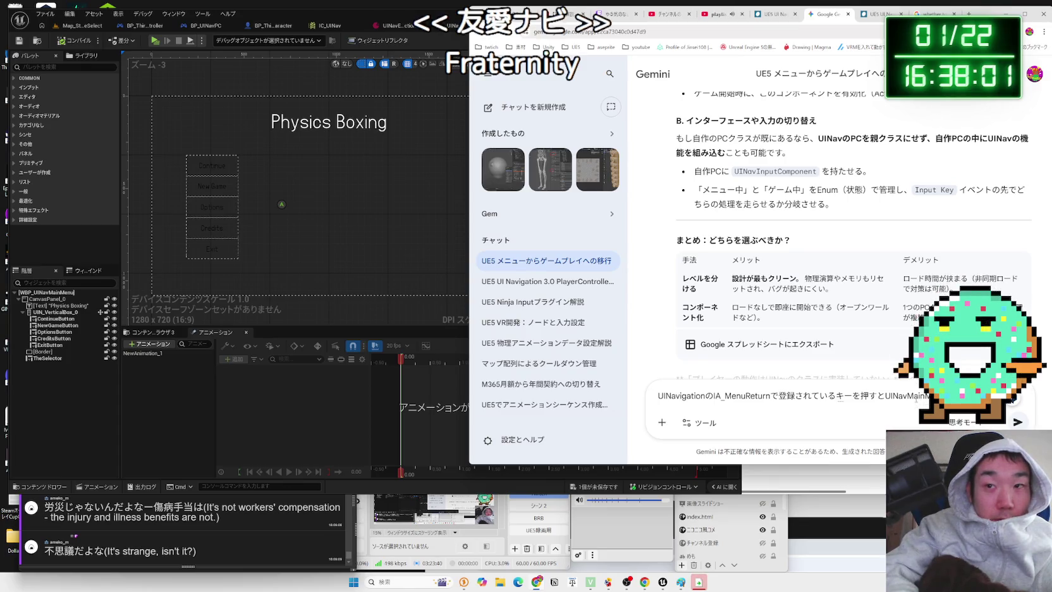
In the Map_StageSelect editor, browse the Content Browser's plugin content folders
left_click(81, 26)
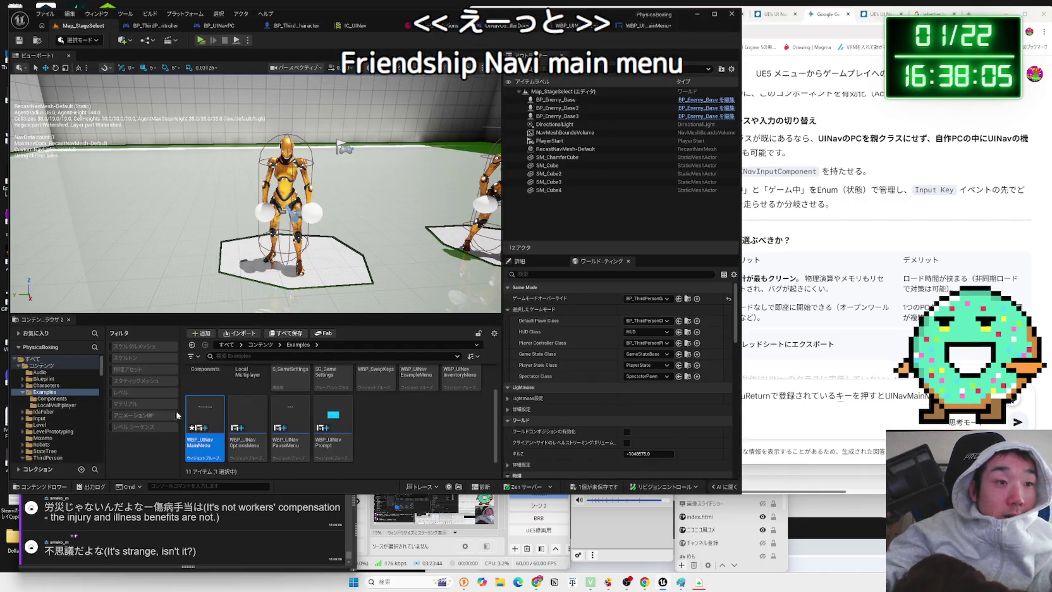
scroll(66, 435, "down", 15)
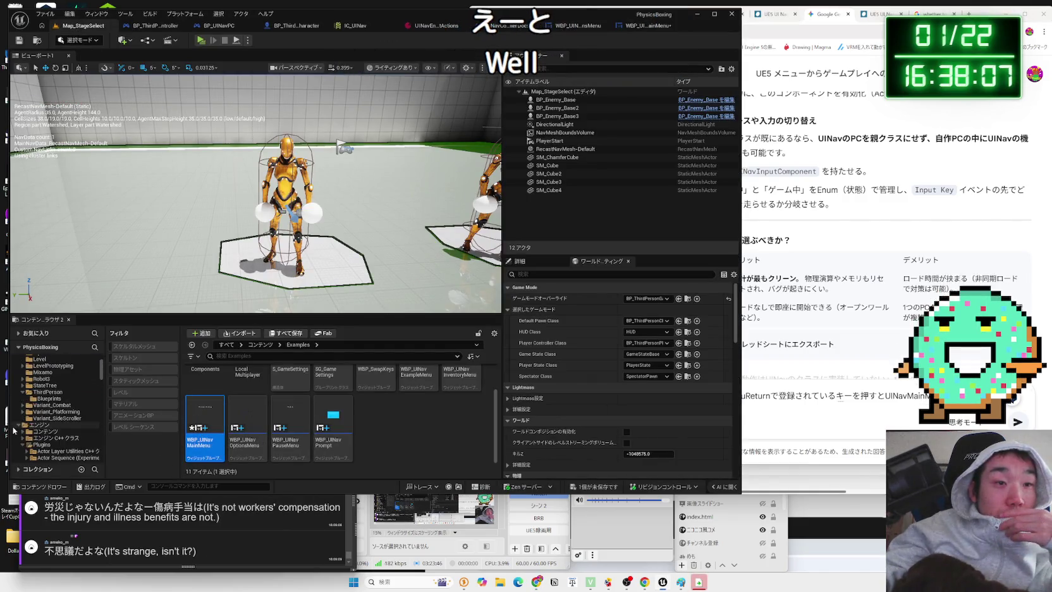
scroll(30, 431, "down", 20)
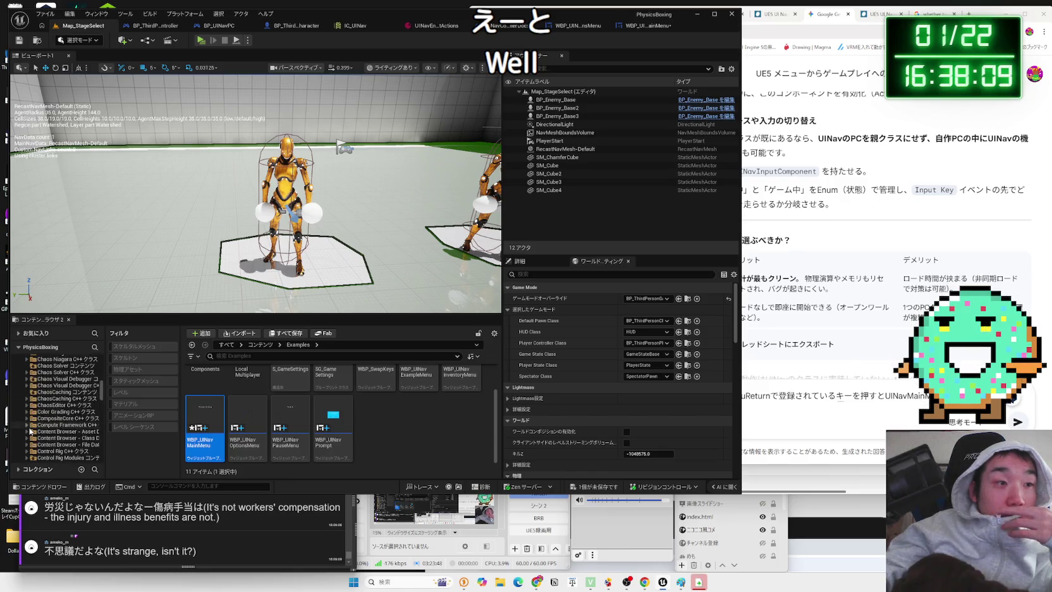
scroll(30, 431, "down", 20)
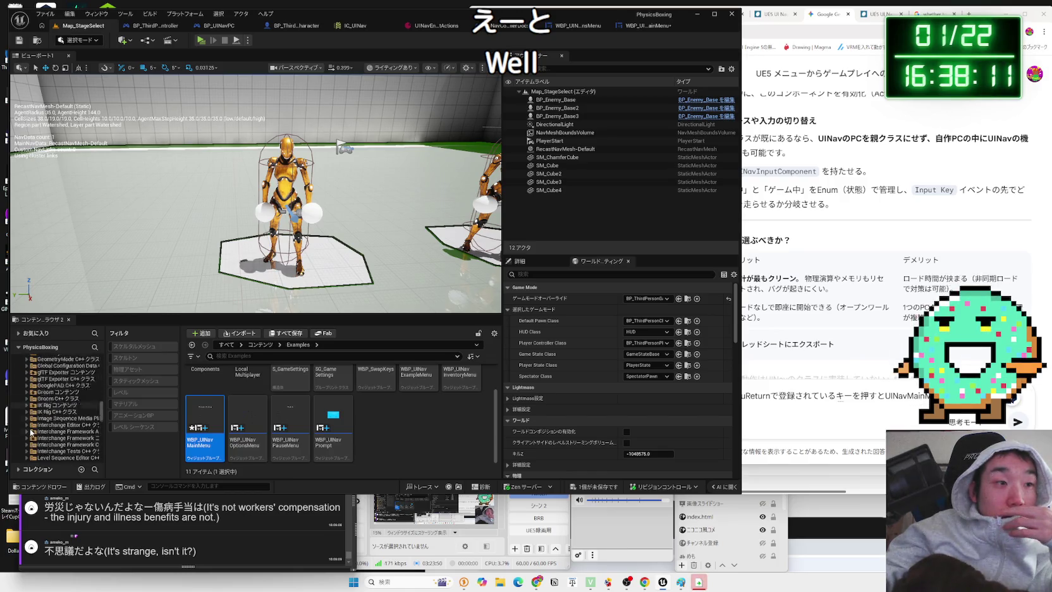
left_click(54, 432)
scroll(54, 432, "down", 10)
left_click(63, 431)
scroll(63, 436, "down", 5)
left_click(64, 434)
scroll(63, 435, "down", 10)
scroll(62, 435, "down", 5)
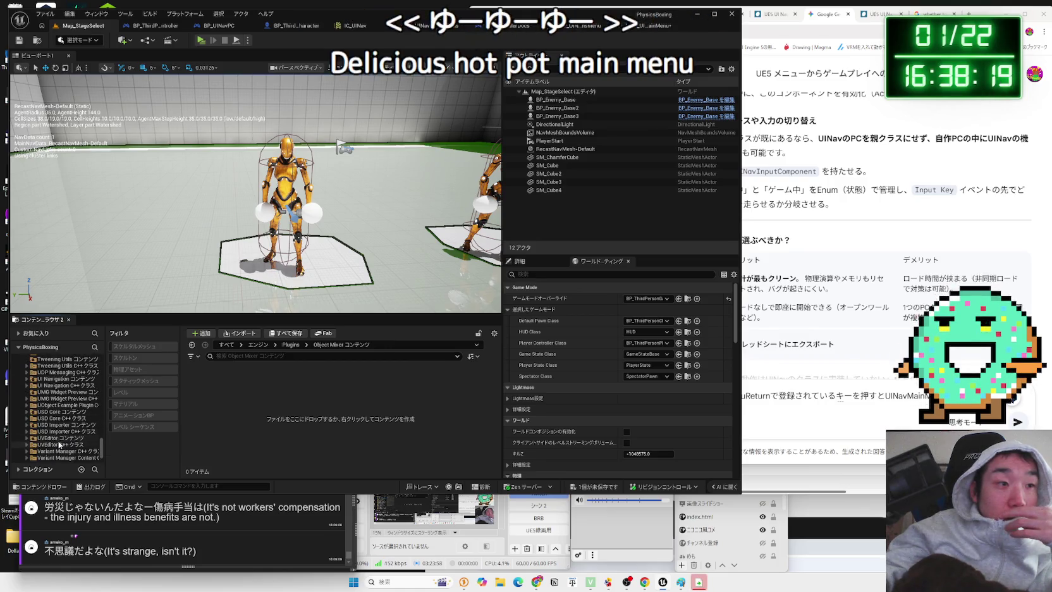
scroll(61, 436, "up", 3)
Inspect the UI Navigation plugin folder, its Input folder and the UINavLocalMultiplayerGameMode asset
left_click(56, 418)
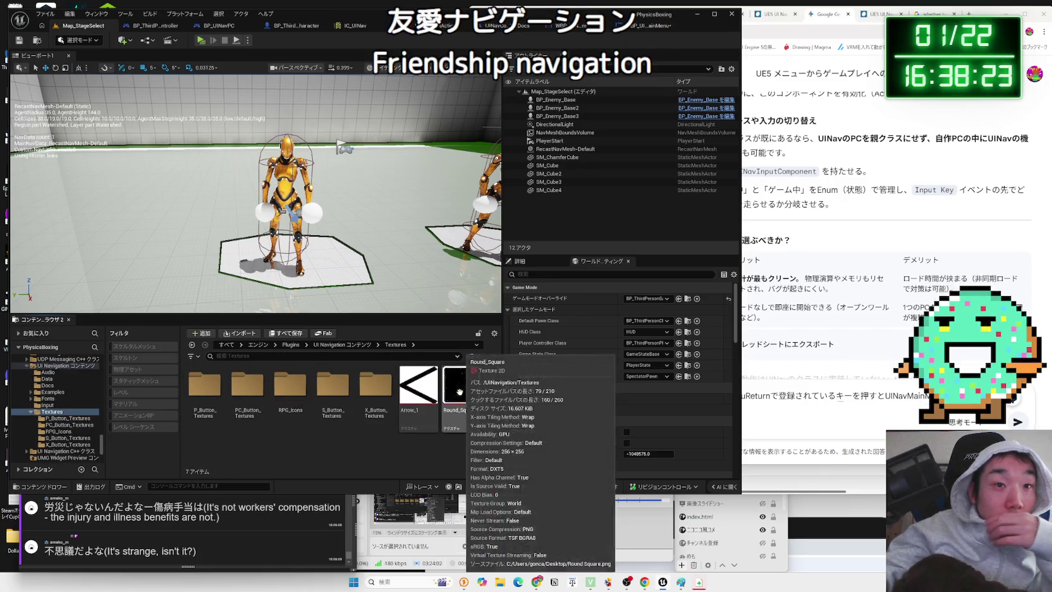
left_click(408, 388)
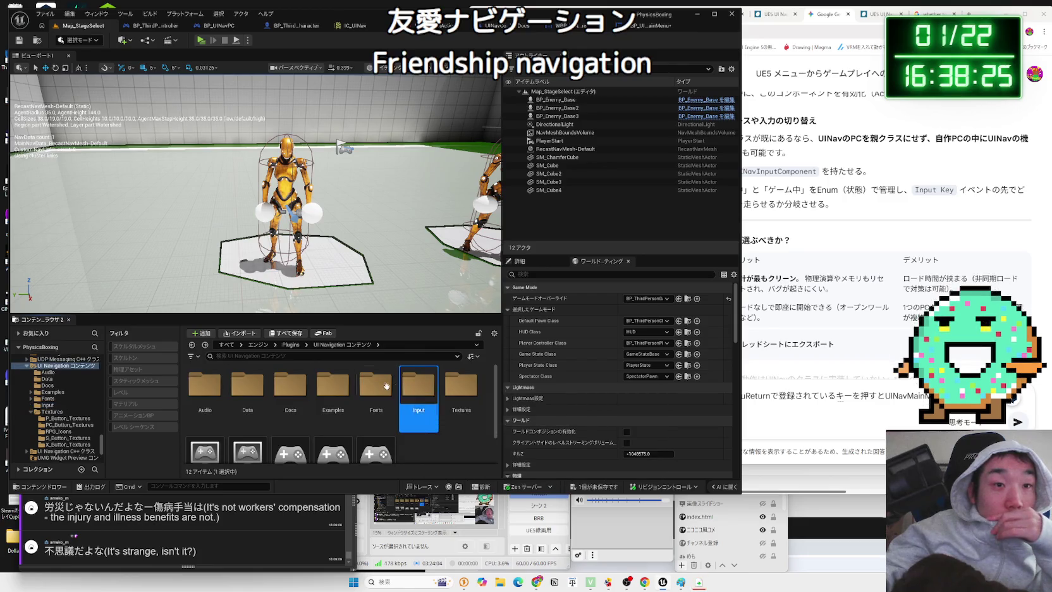
left_click(384, 385)
scroll(367, 414, "down", 1)
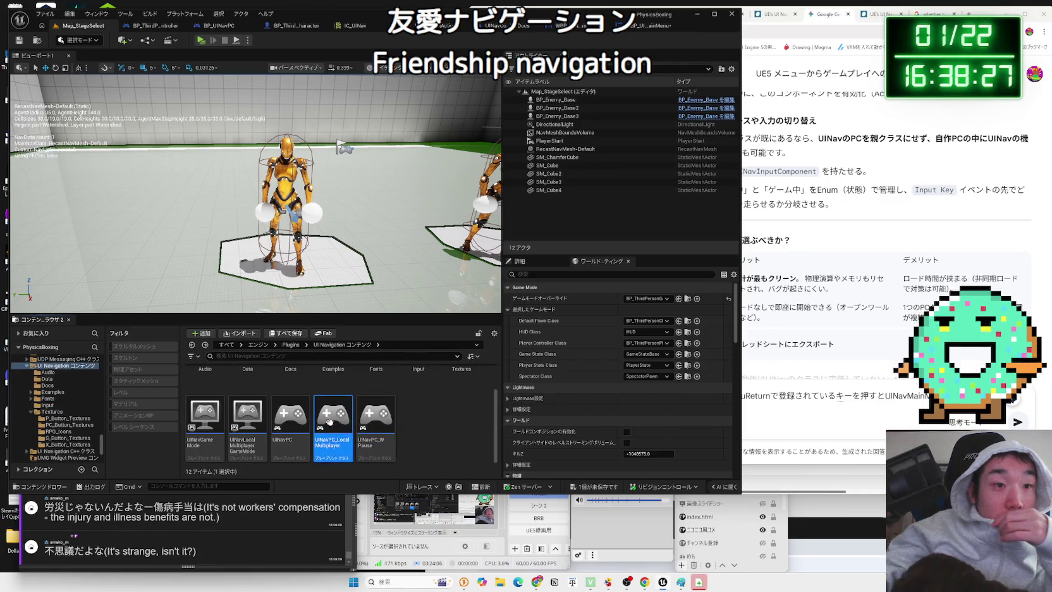
left_click(243, 419)
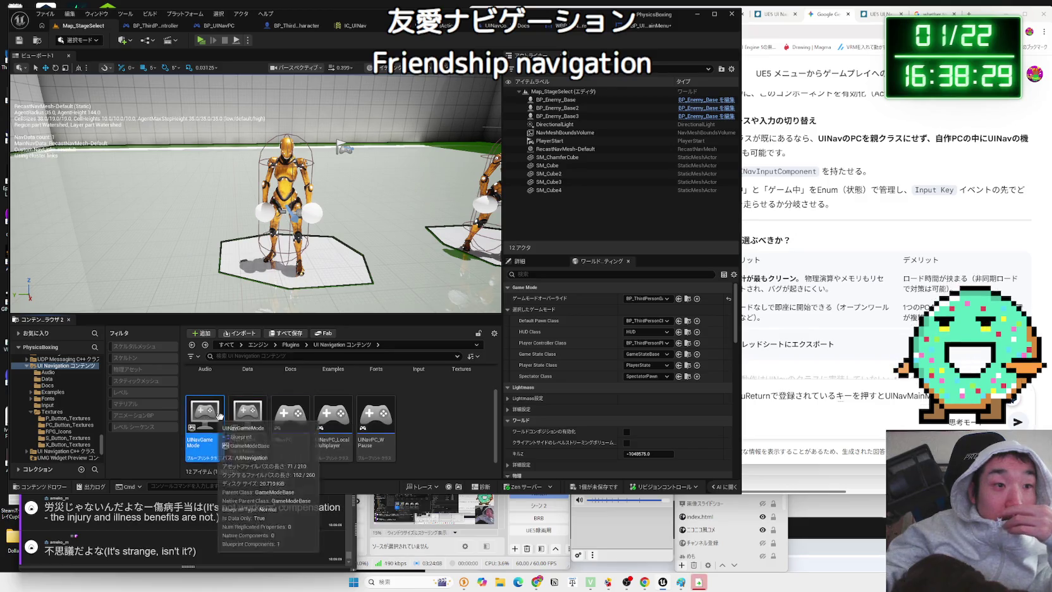
left_click(414, 428)
scroll(415, 428, "up", 1)
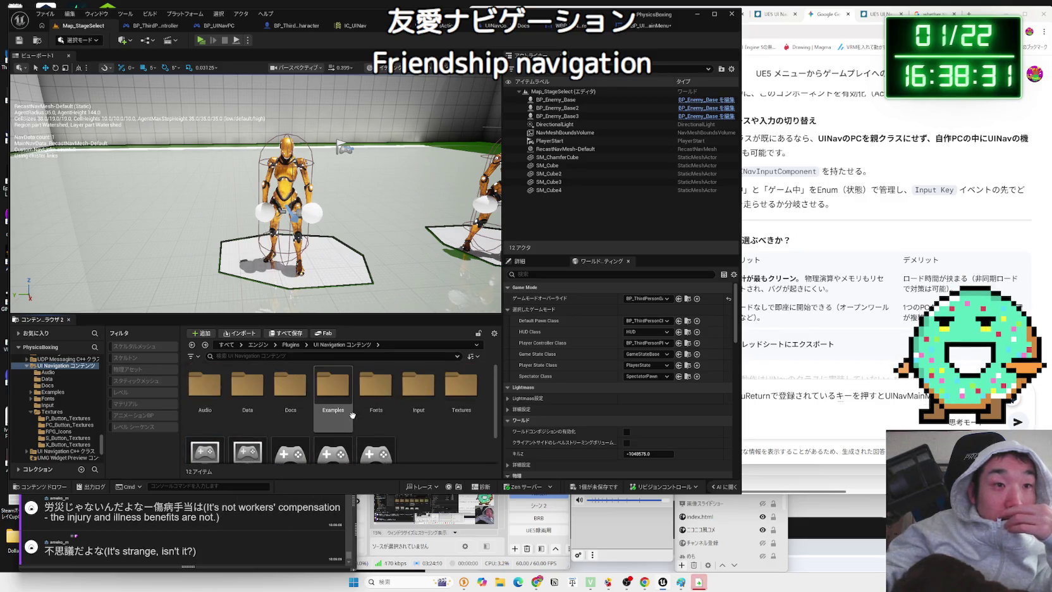
Peek into the plugin's Data folder, then open its Examples folder
double_click(250, 387)
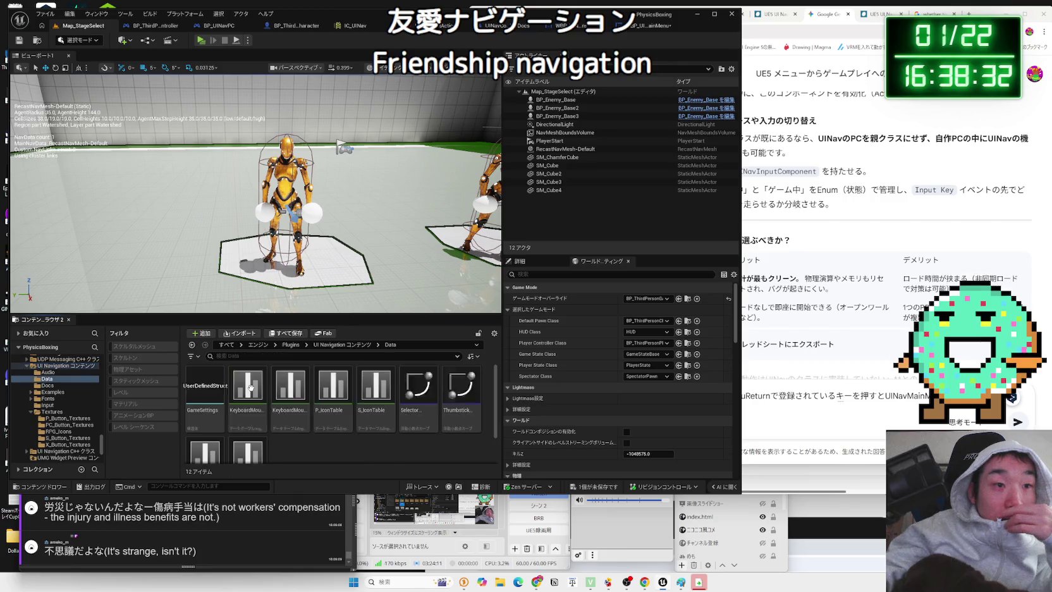
key("alt+Left")
left_click(290, 387)
double_click(328, 390)
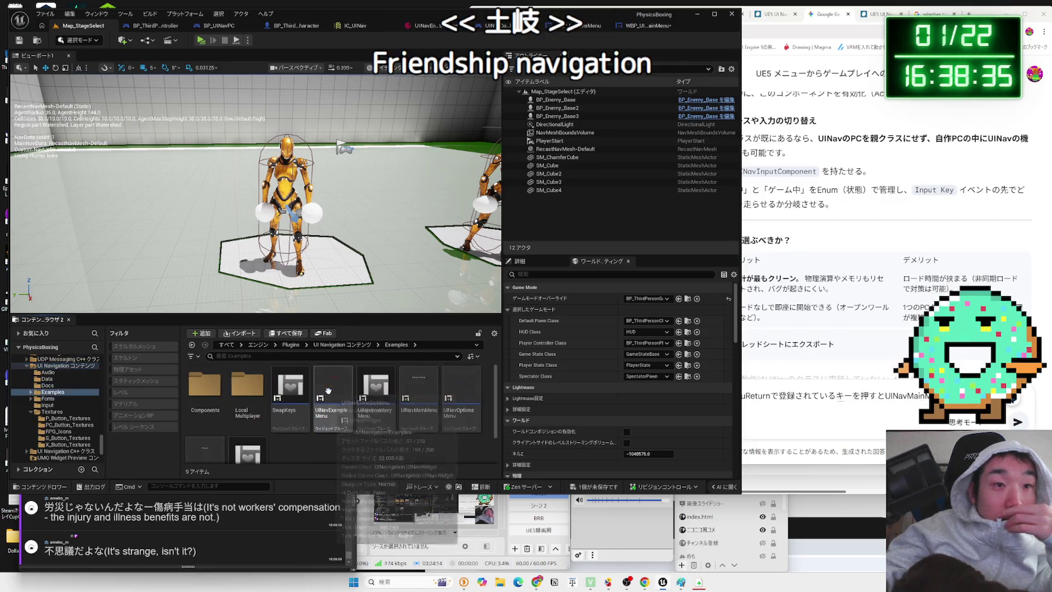
scroll(333, 434, "down", 2)
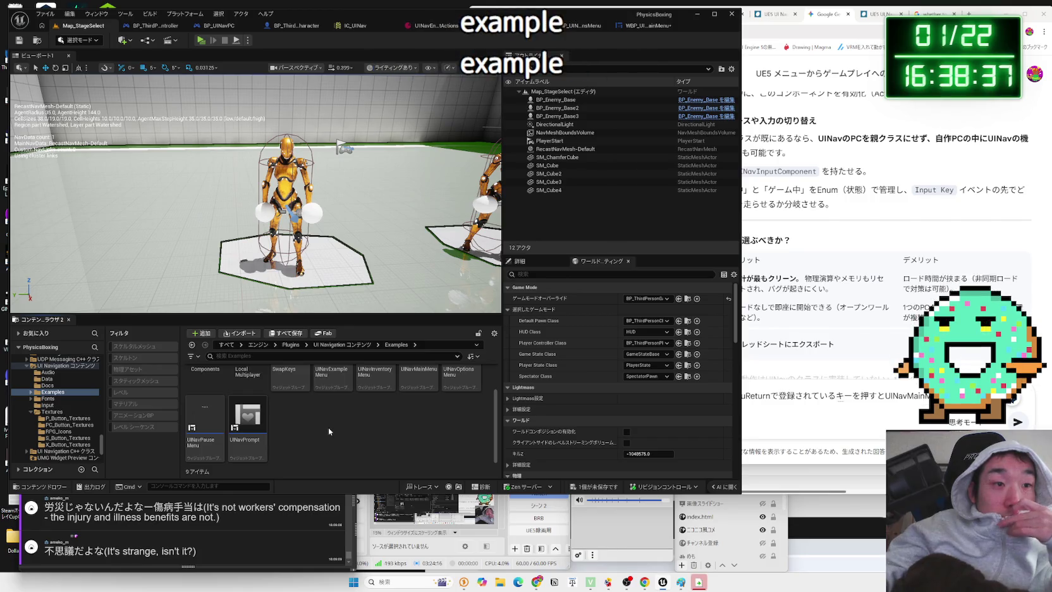
scroll(327, 426, "up", 1)
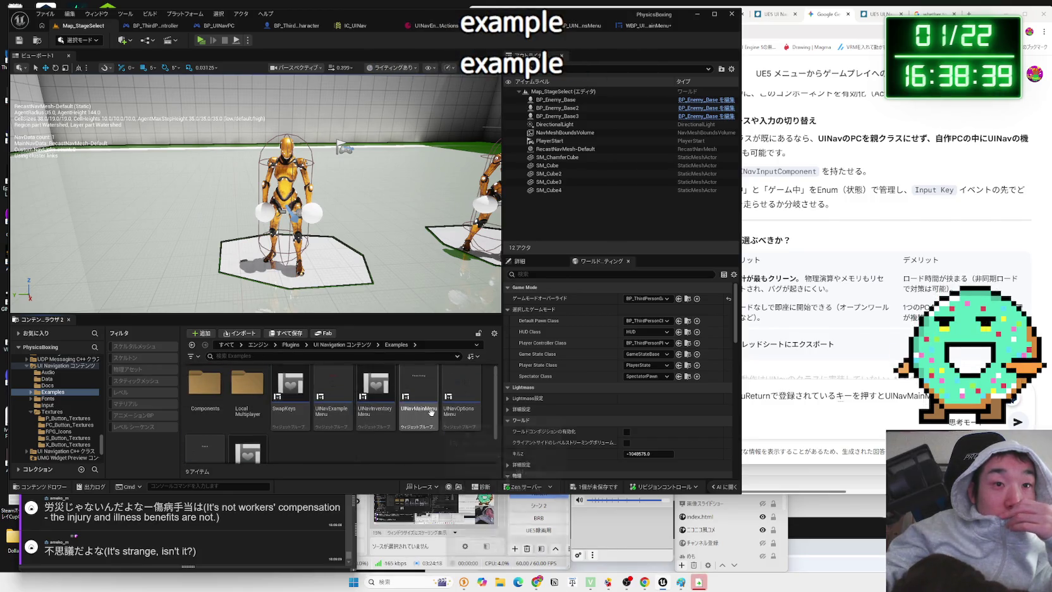
Open the UINavInventoryMenu example widget to view its layout
left_click(387, 426)
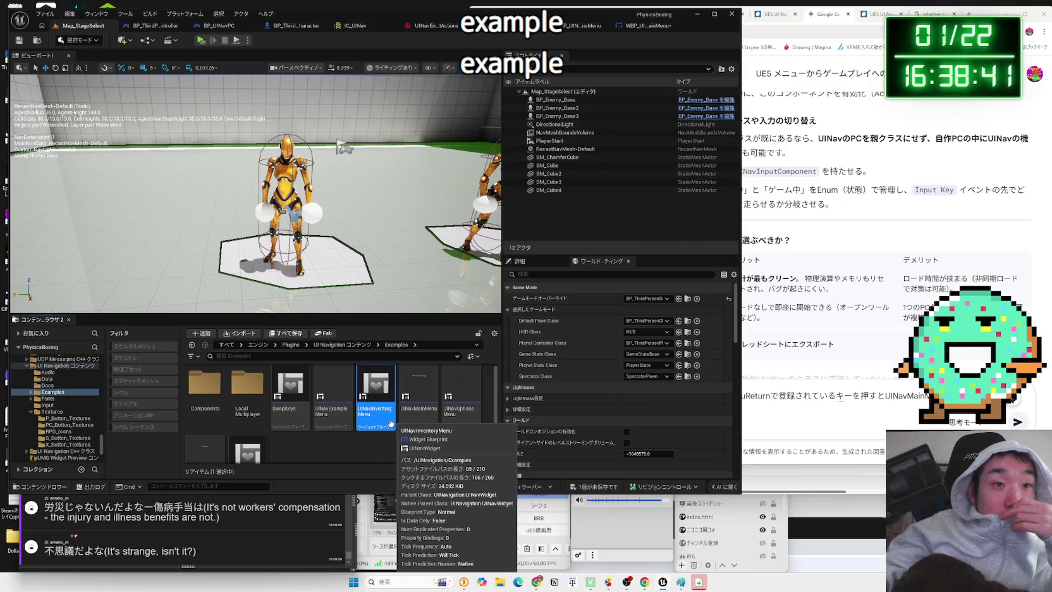
double_click(380, 417)
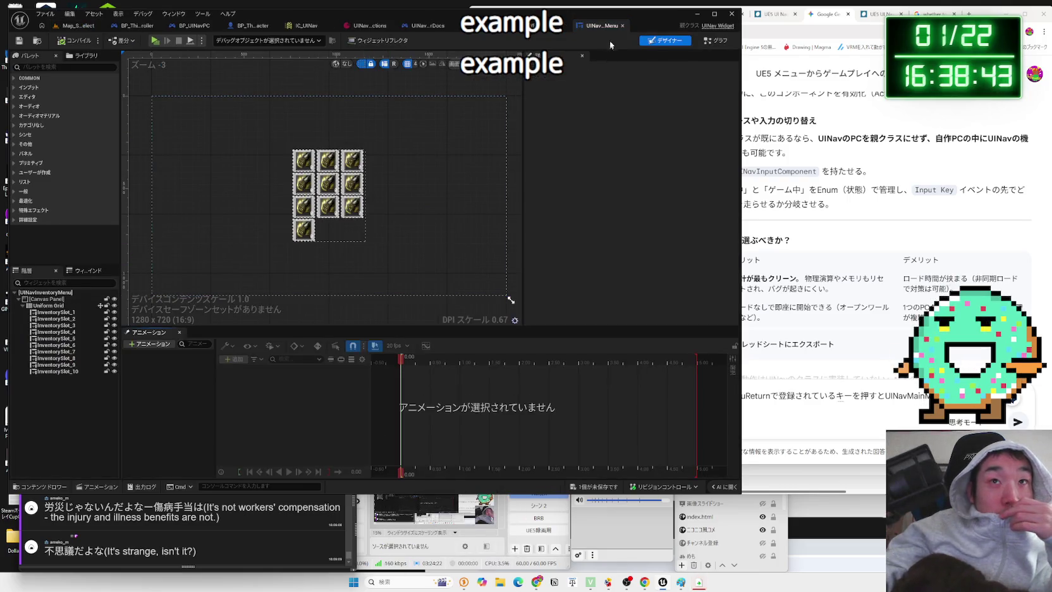
left_click(594, 25)
left_click(82, 27)
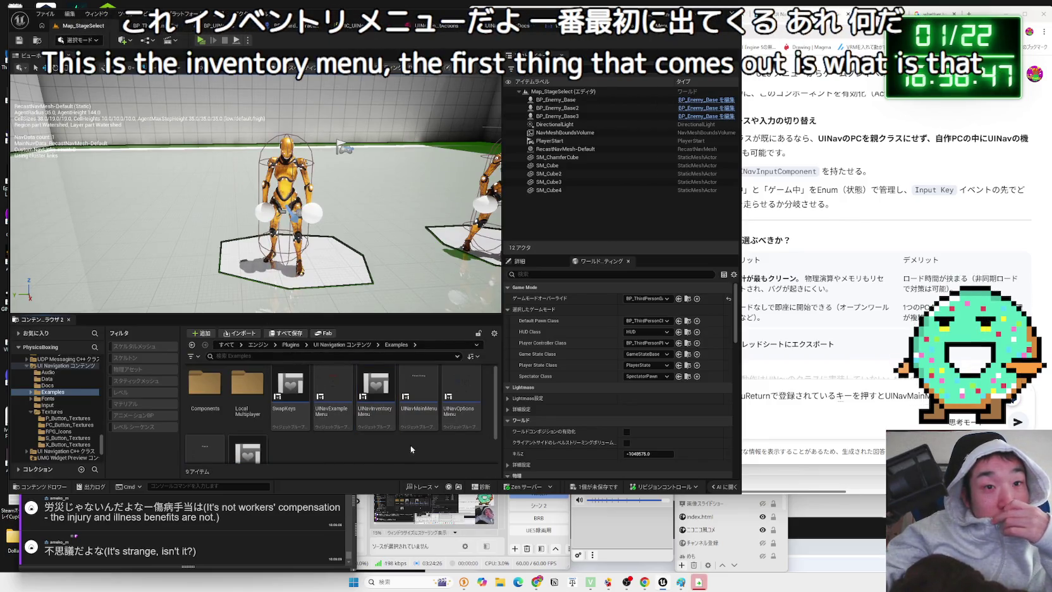
Open UINavExampleMenu to view its layout, close it, and return to the UI Navigation folder
left_click(450, 419)
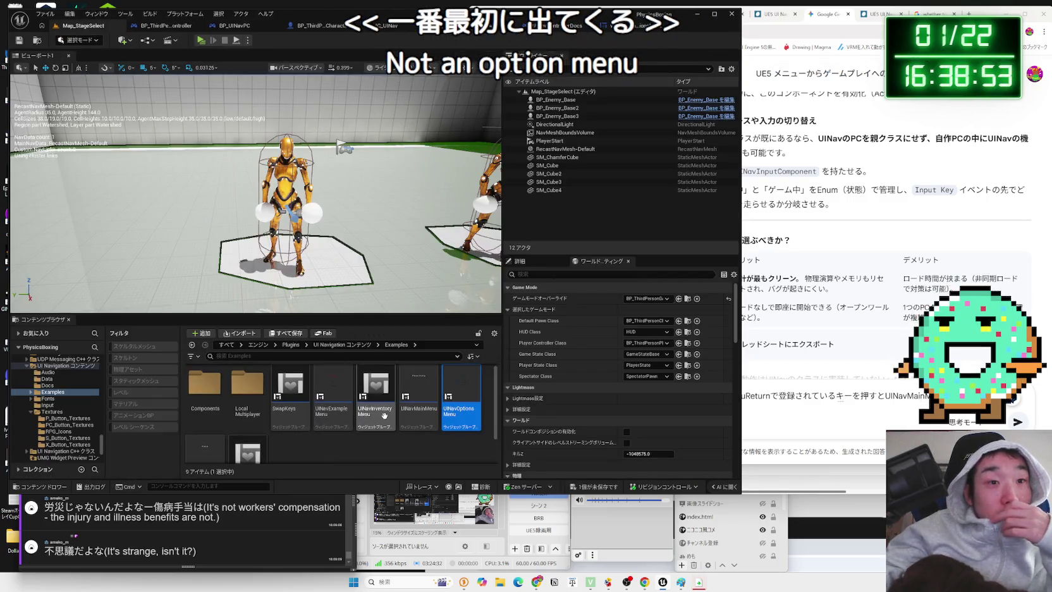
double_click(323, 429)
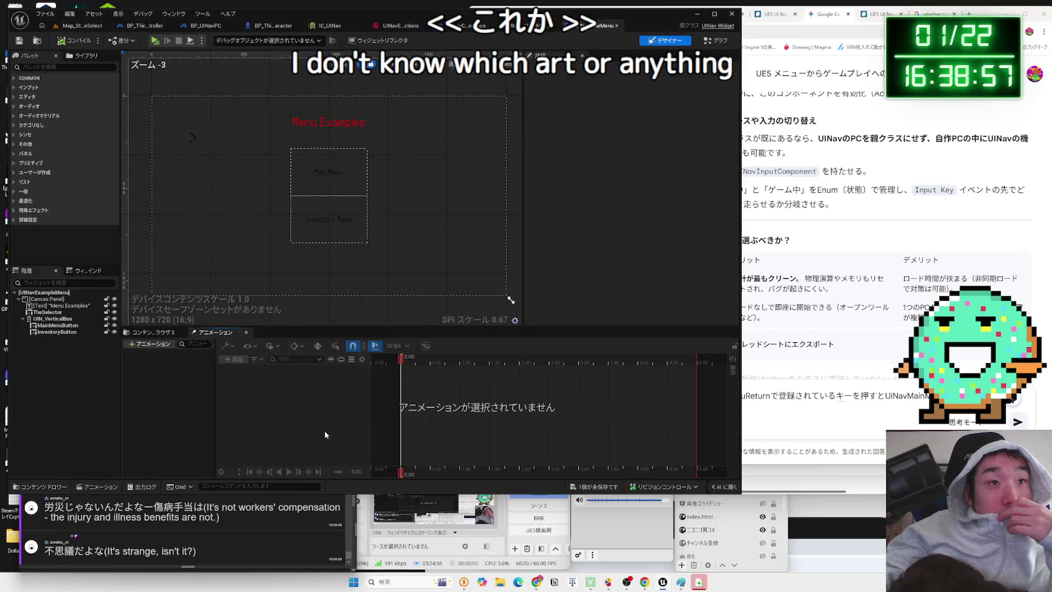
left_click(616, 25)
left_click(79, 25)
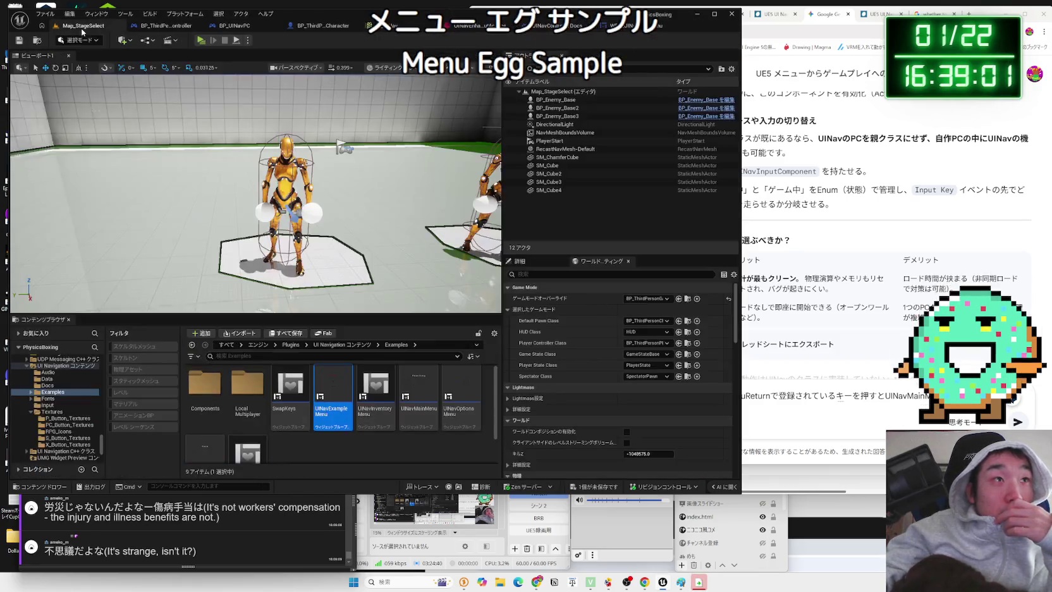
left_click(43, 430)
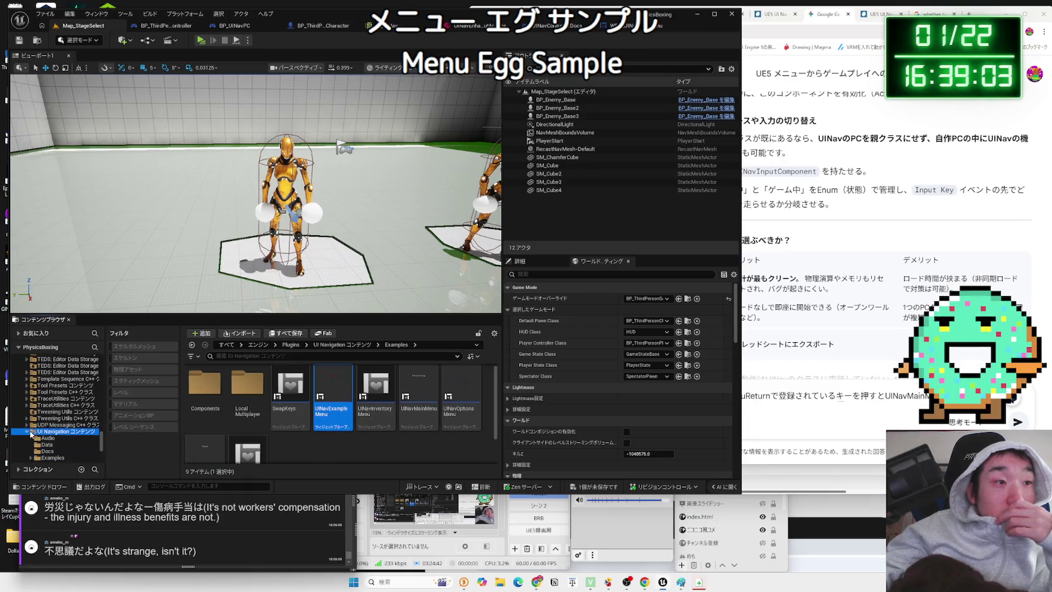
Browse the project's Content > Examples folder, peeking into Components
left_click_drag(103, 448, 103, 368)
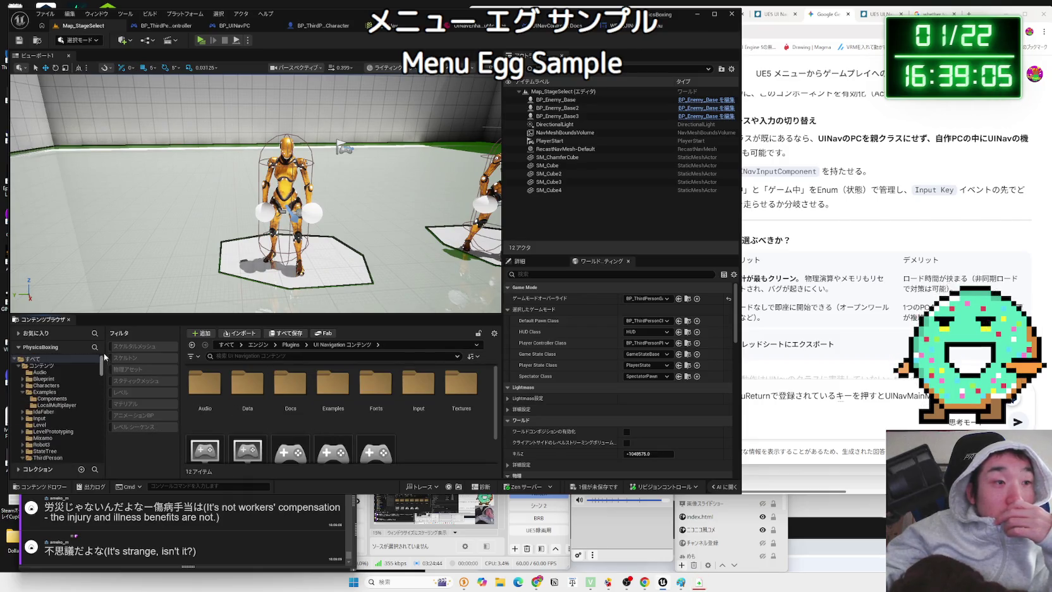
left_click(44, 392)
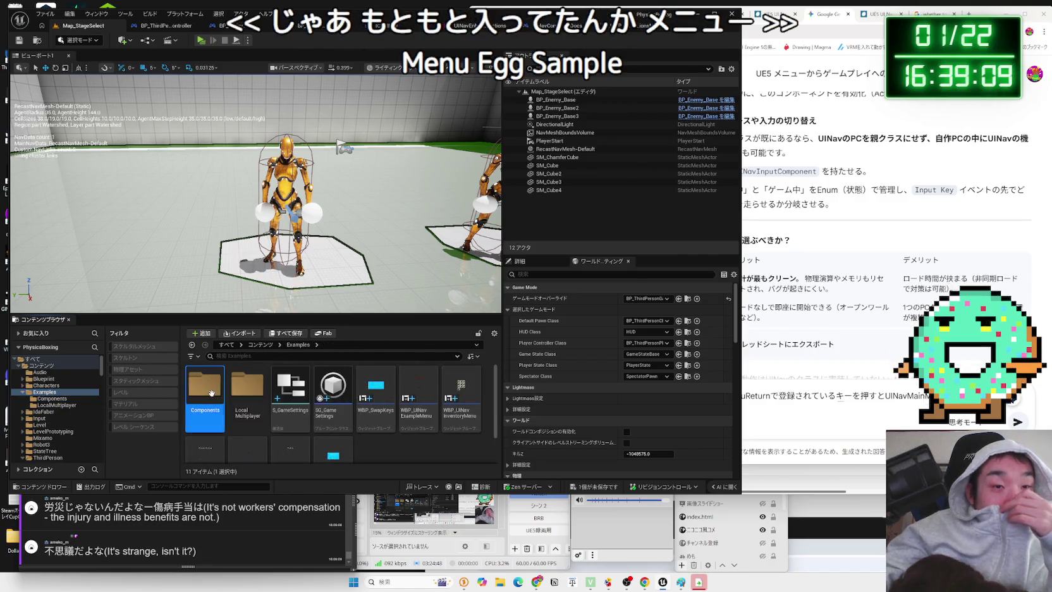
left_click(219, 391)
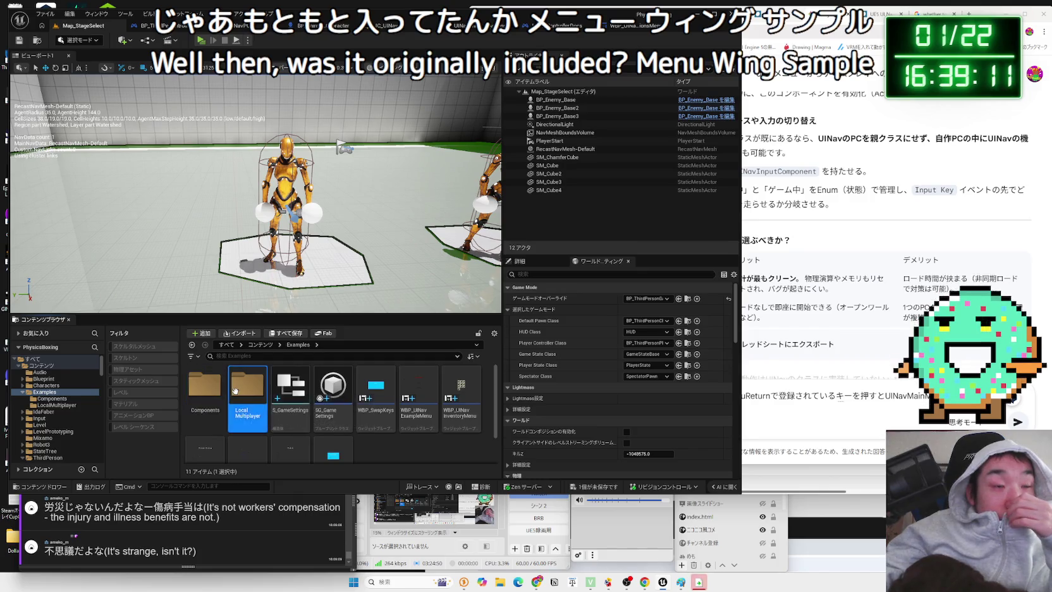
double_click(214, 390)
key("alt+Left")
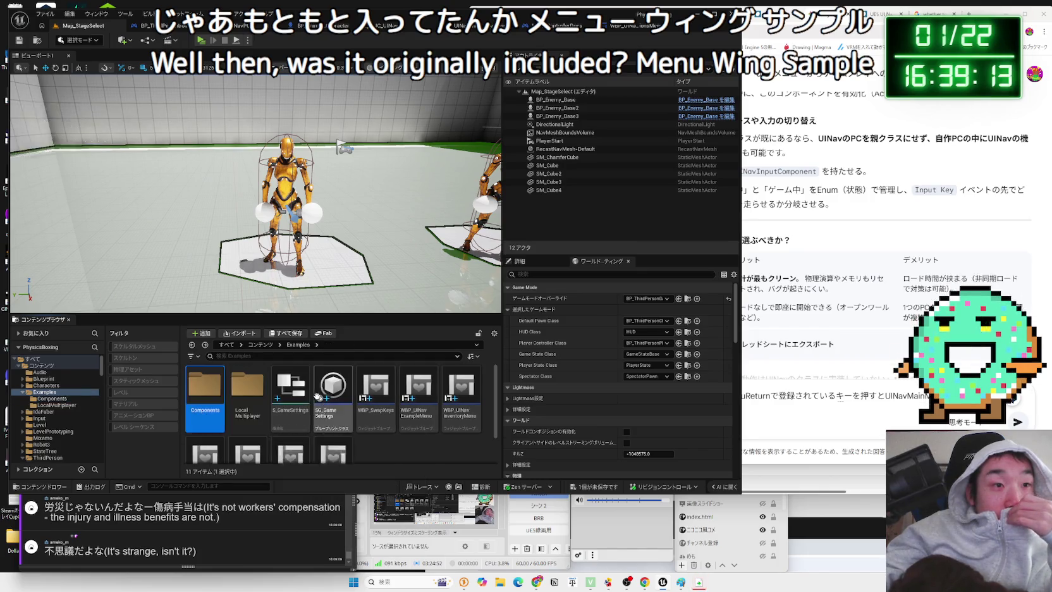
left_click(247, 389)
scroll(288, 392, "down", 1)
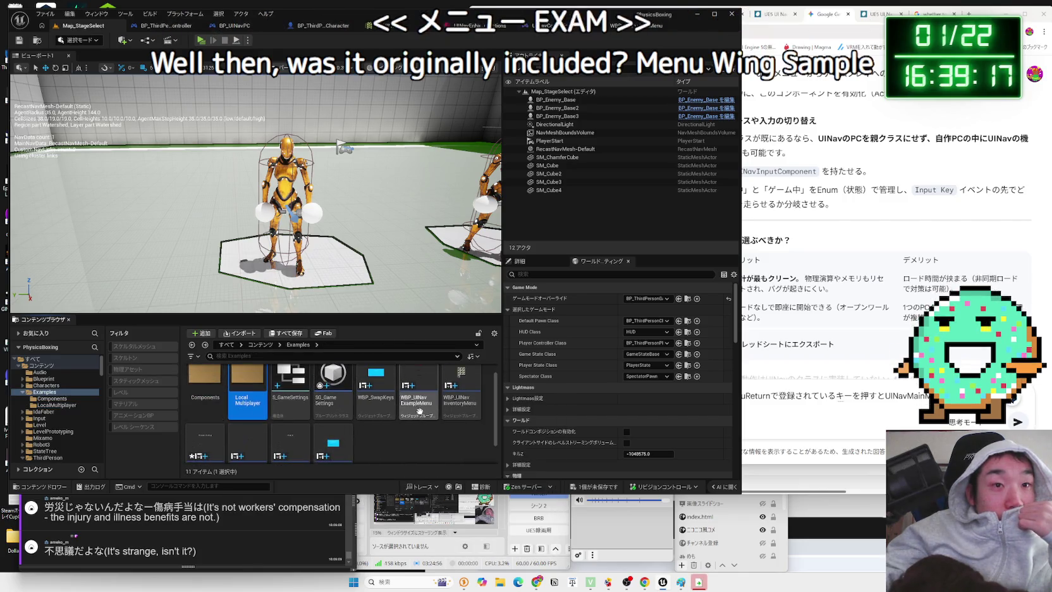
Open WBP_UINavExampleMenu's Menu Examples layout, then return to the Map_StageSelect level editor
left_click(419, 407)
double_click(420, 411)
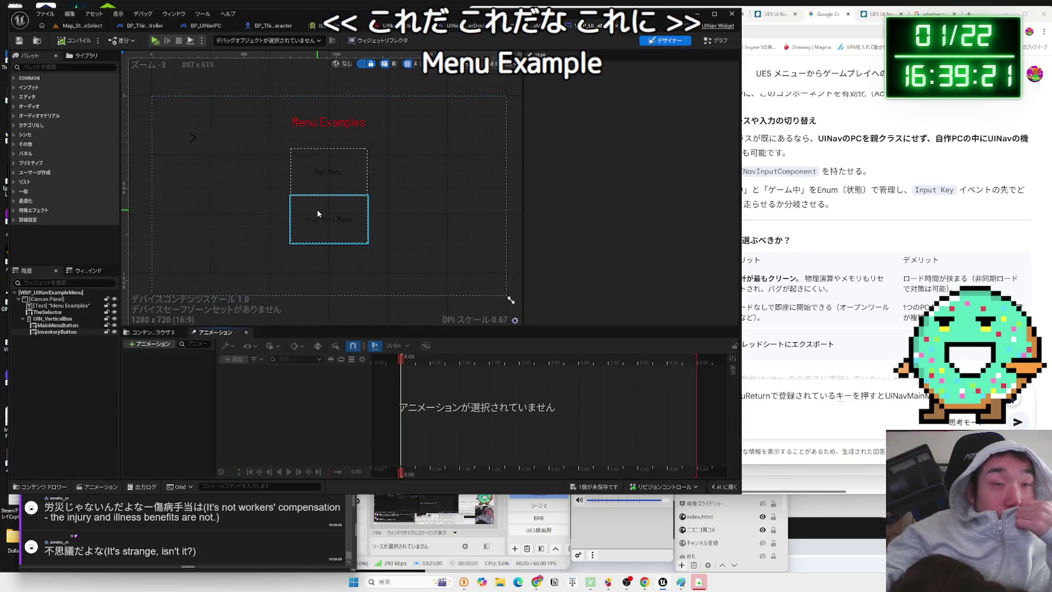
left_click(888, 420)
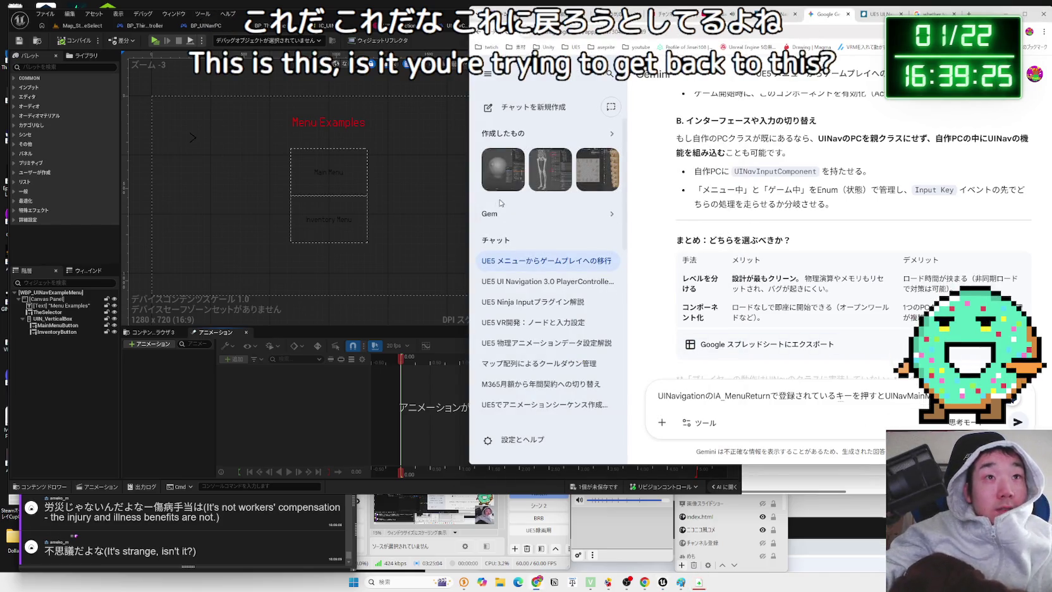
left_click(463, 71)
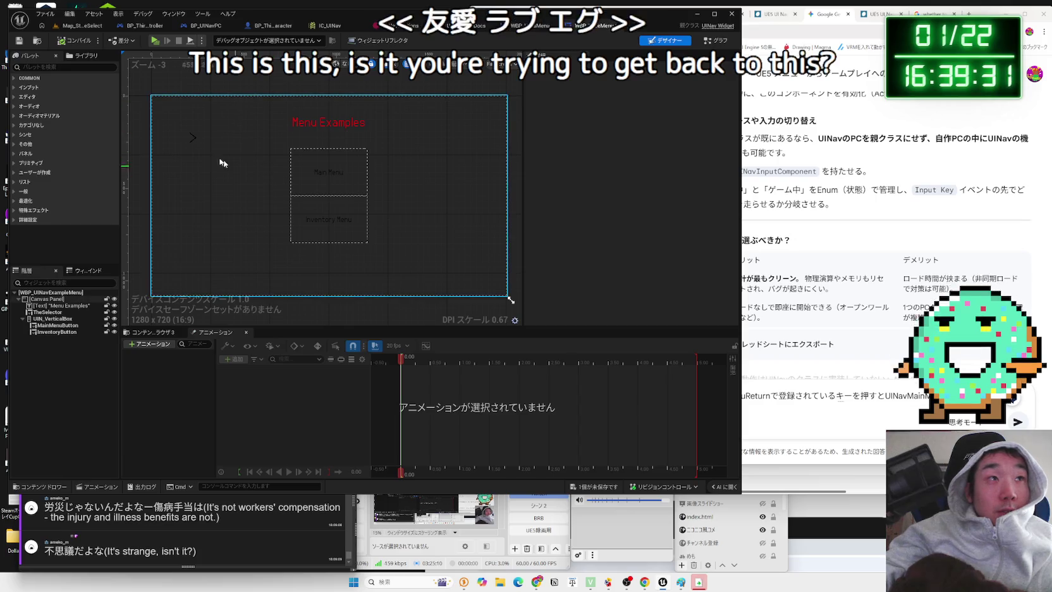
left_click(81, 26)
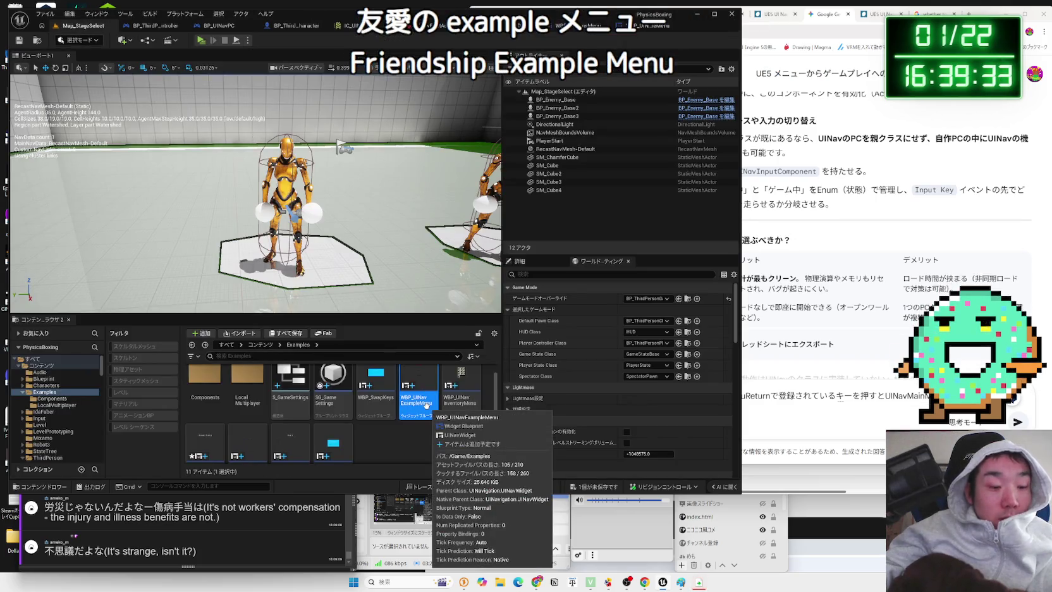
scroll(422, 419, "up", 1)
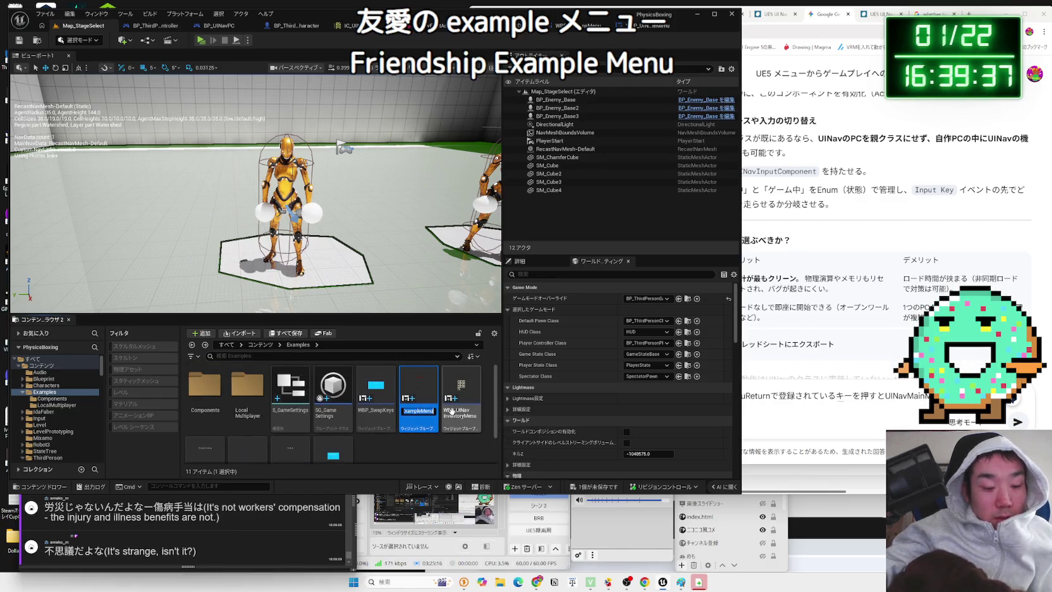
left_click(487, 442)
Paste 'UINavExampleMenu' into the Gemini draft and add that you don't know where this is implemented
key("alt+Tab")
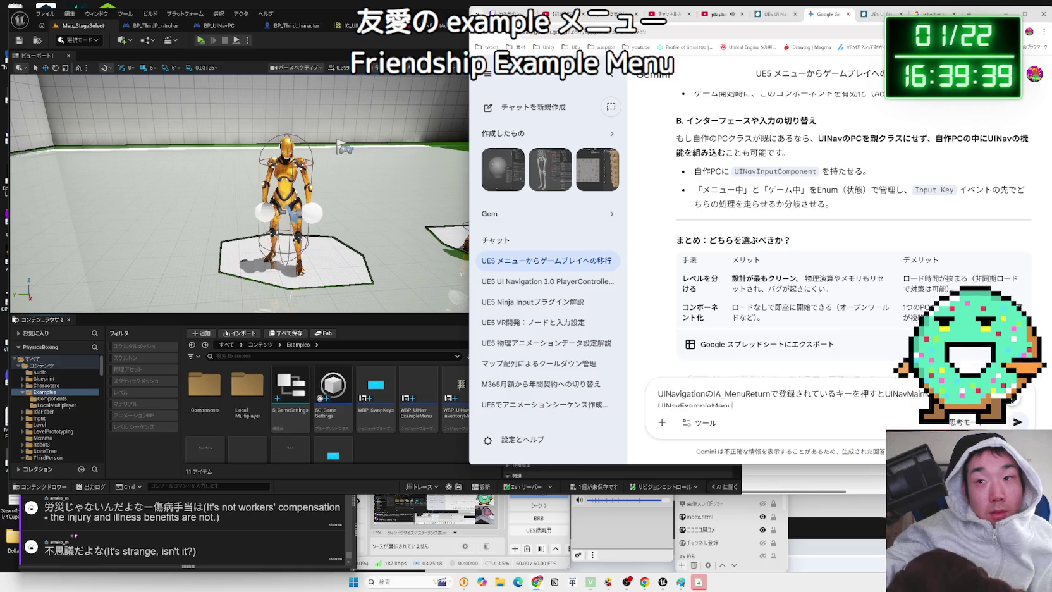
key("ctrl+v")
type("()")
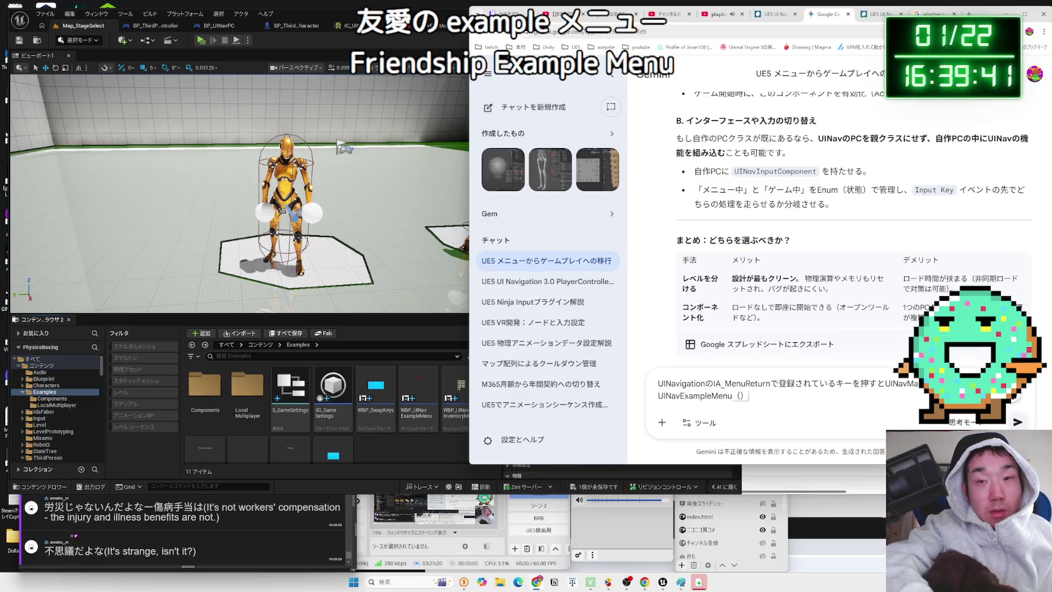
key("Zenkaku_Hankaku")
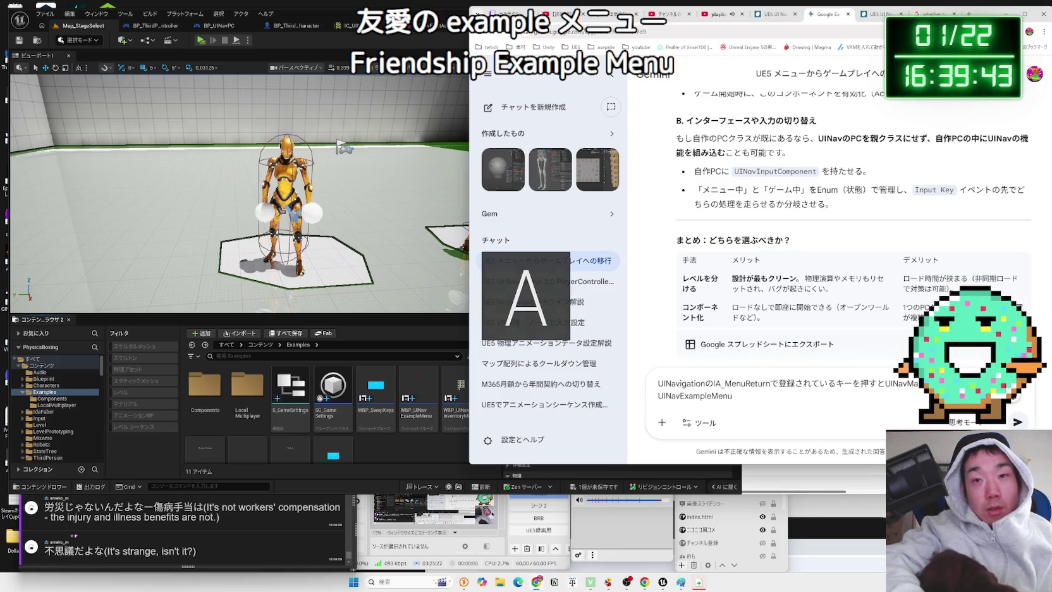
key("Zenkaku_Hankaku")
type("にmod")
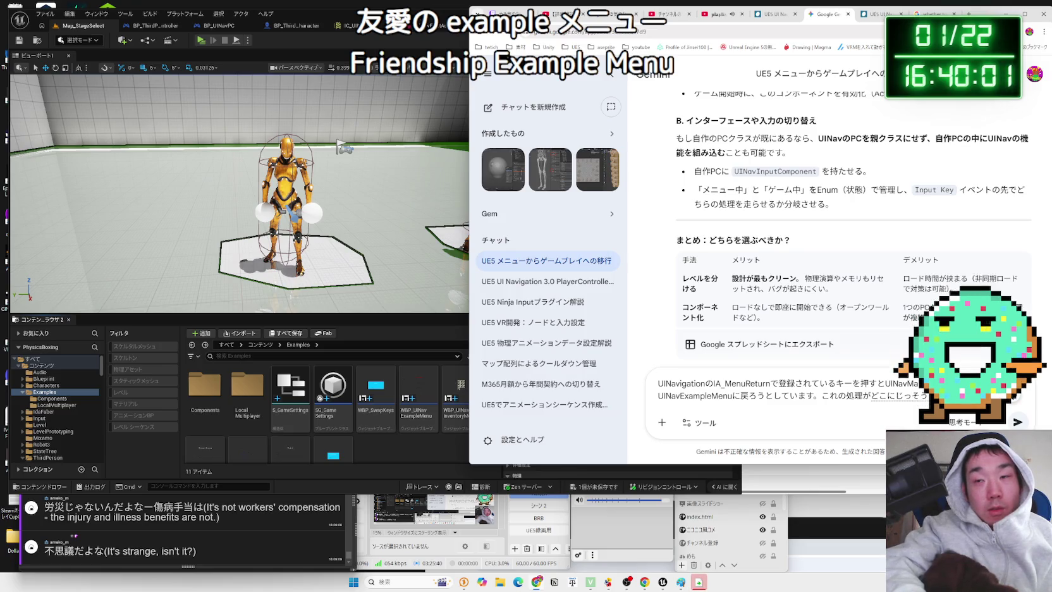
type("されているのかわかりません。")
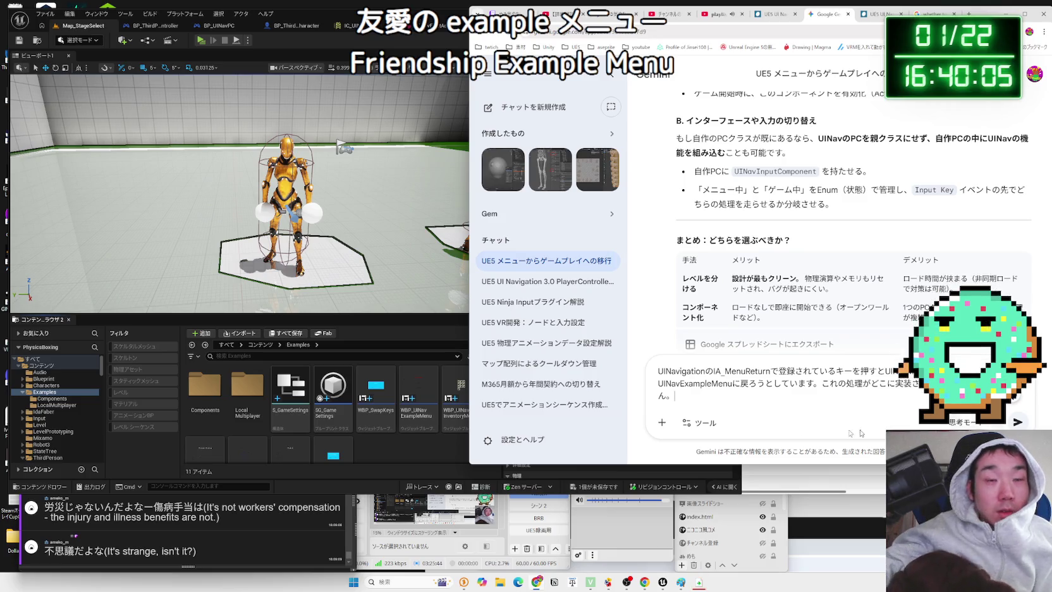
left_click(335, 27)
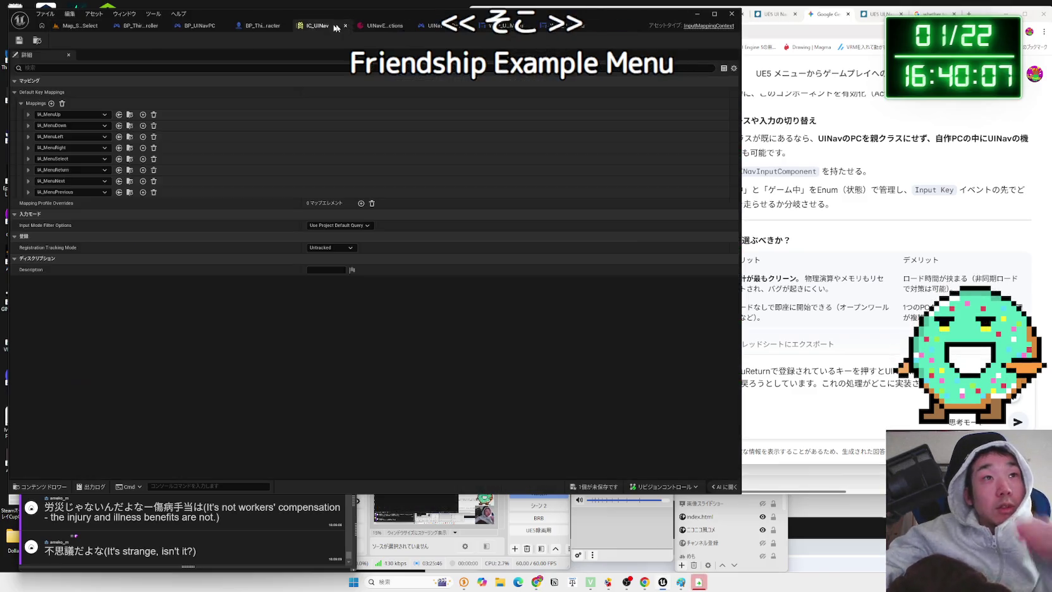
In BP_UINavPC's event graph, set the Create Widget class to WBP_UINavExampleMenu
left_click(458, 26)
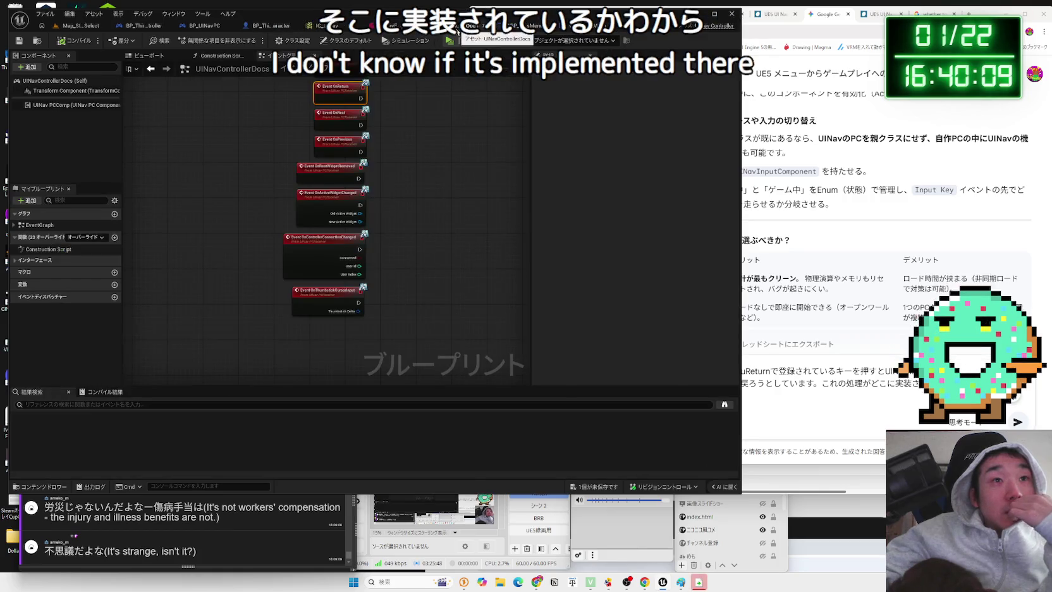
left_click(514, 29)
left_click(589, 33)
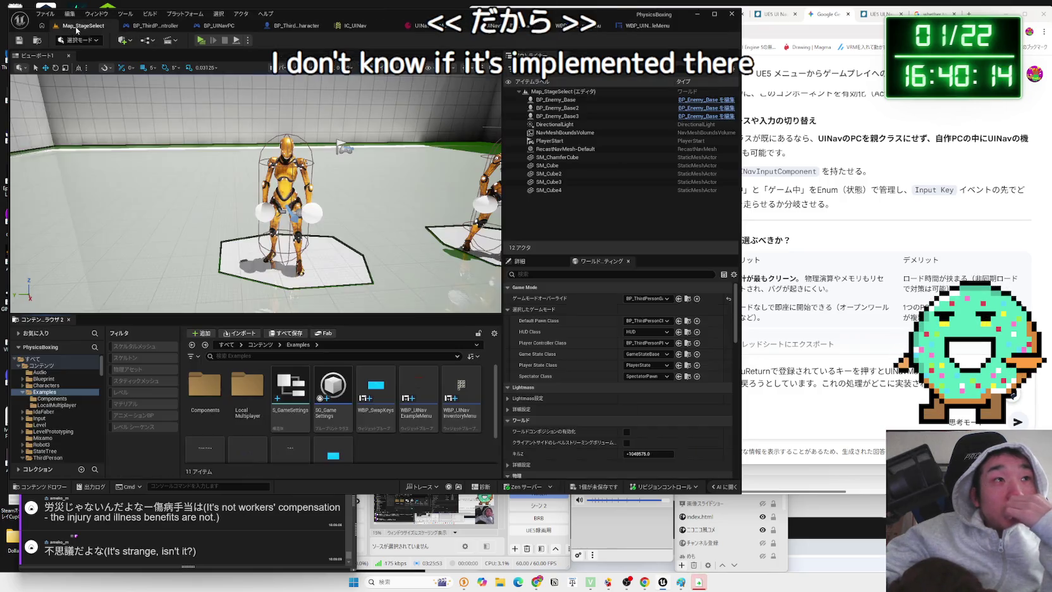
left_click(69, 28)
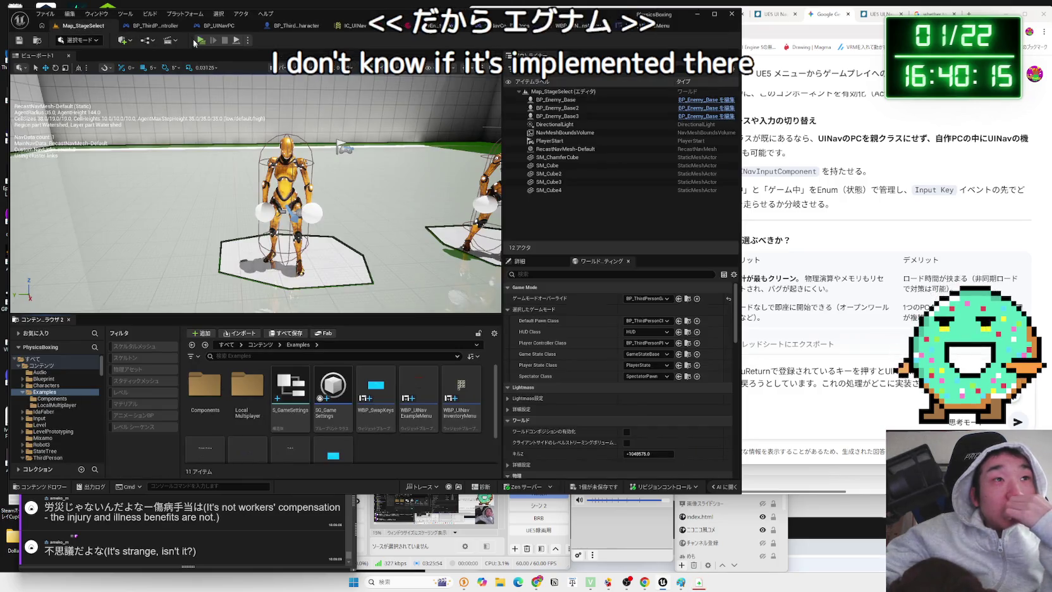
left_click(215, 26)
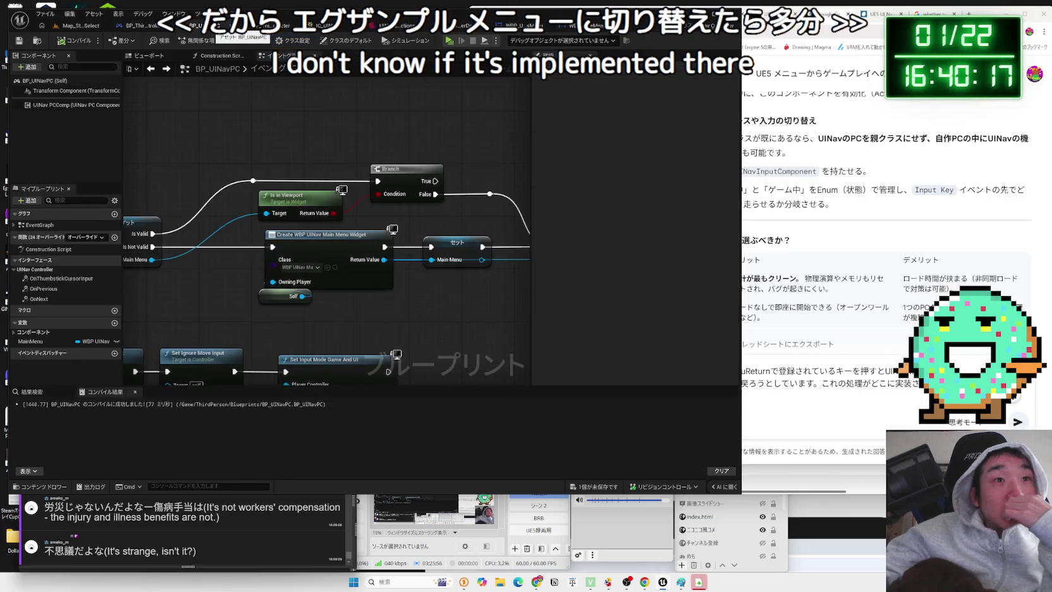
left_click(309, 267)
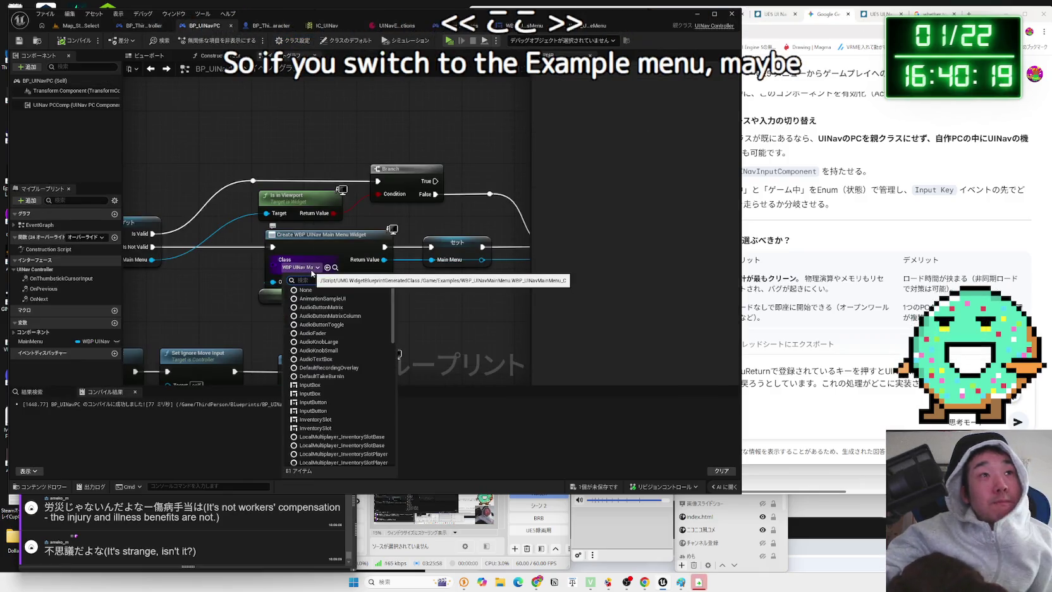
type("e")
type("xam")
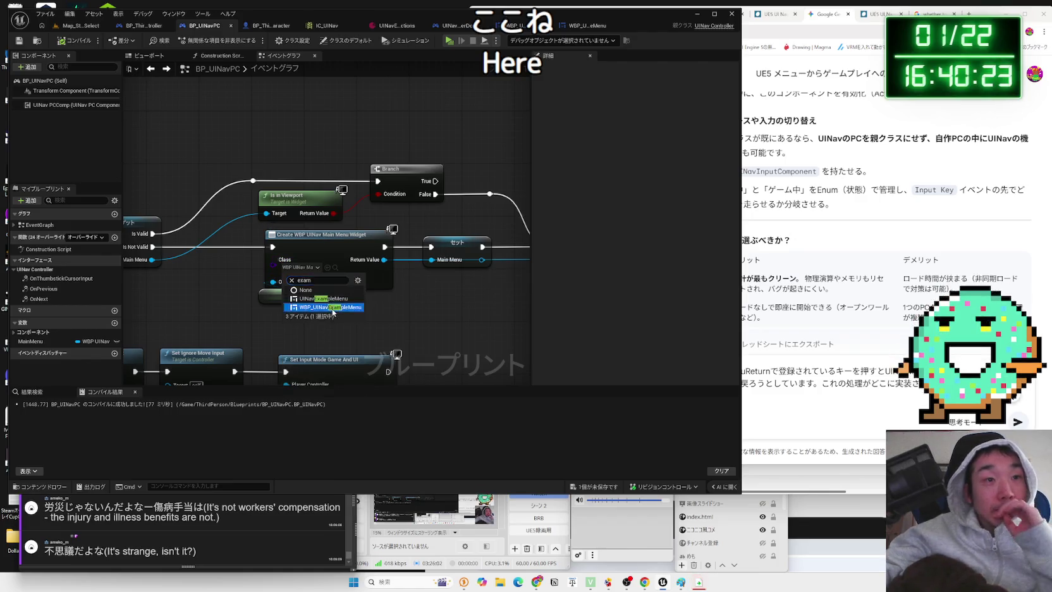
left_click(329, 306)
Promote the created widget to a new NewVar variable, run its setter before Add to Viewport, and play
left_click_drag(451, 271, 393, 269)
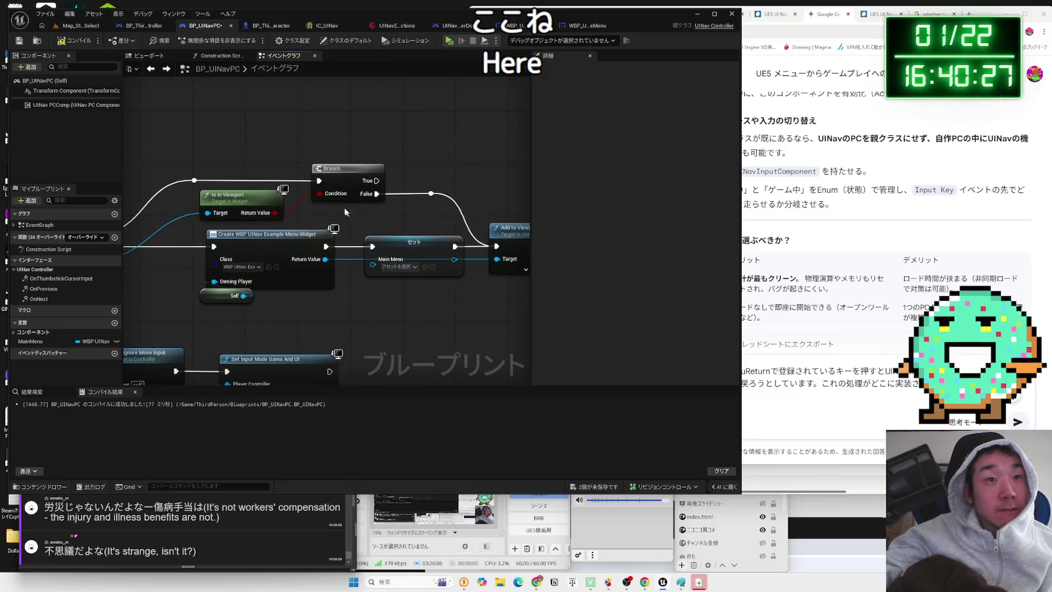
left_click(401, 253)
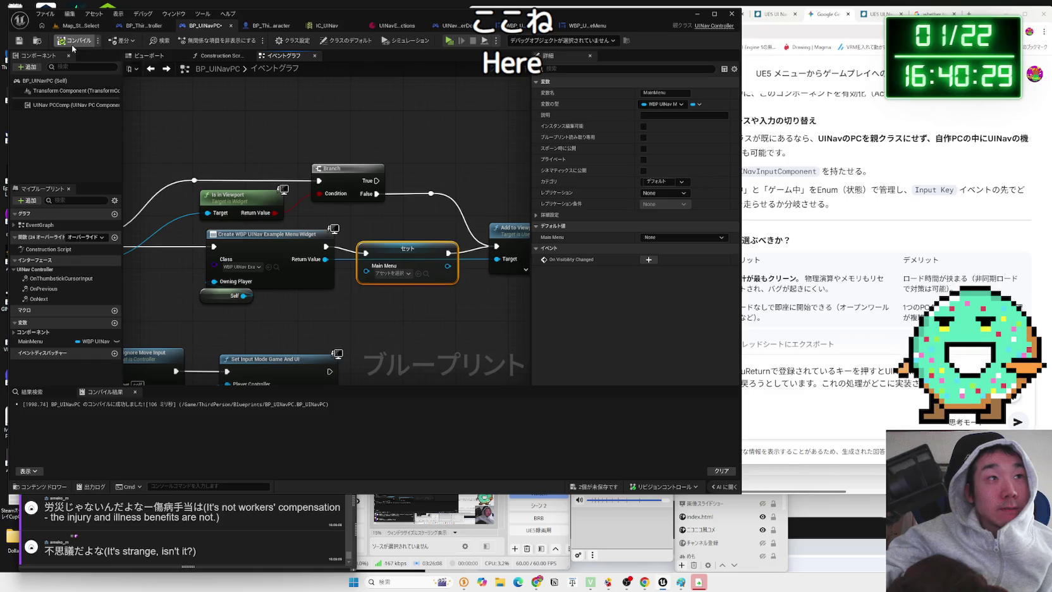
left_click_drag(368, 275, 405, 238)
mouse_move(374, 287)
left_mouse_down()
mouse_move(447, 296)
mouse_move(499, 261)
left_mouse_up()
left_click(415, 338)
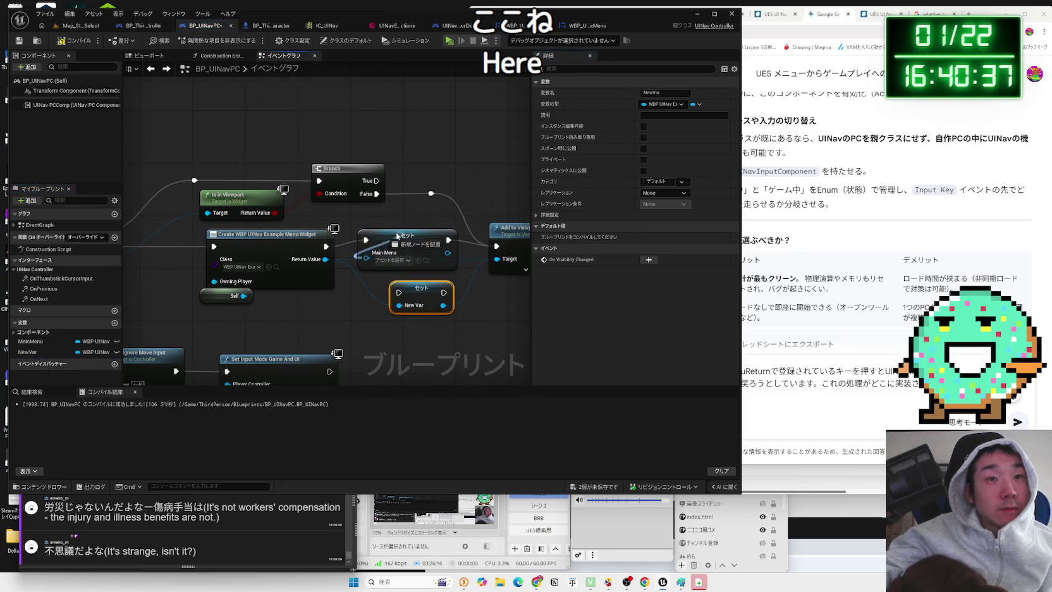
left_click(345, 253)
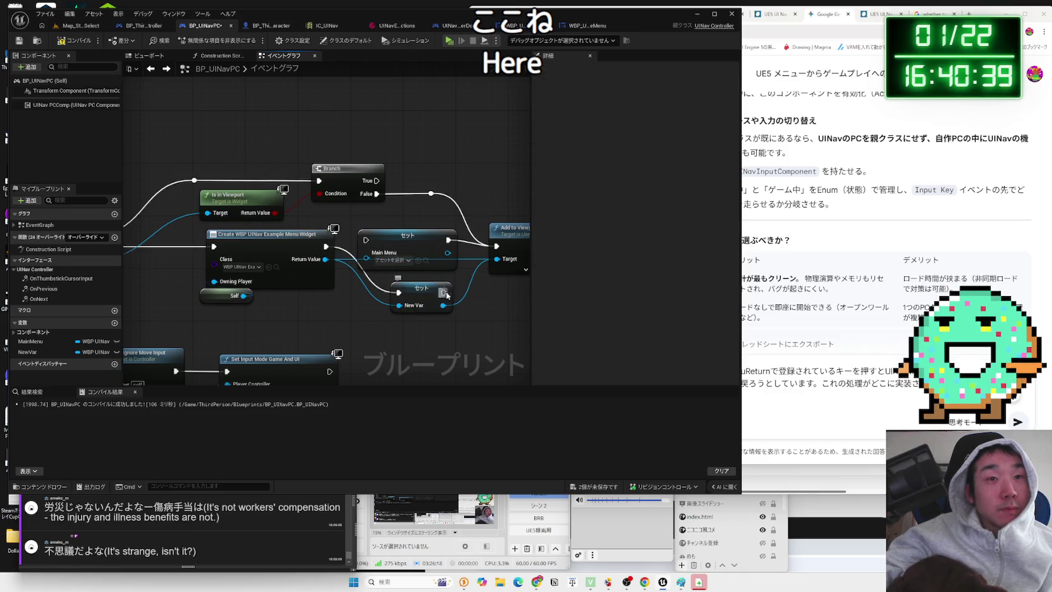
left_click_drag(496, 249, 496, 247)
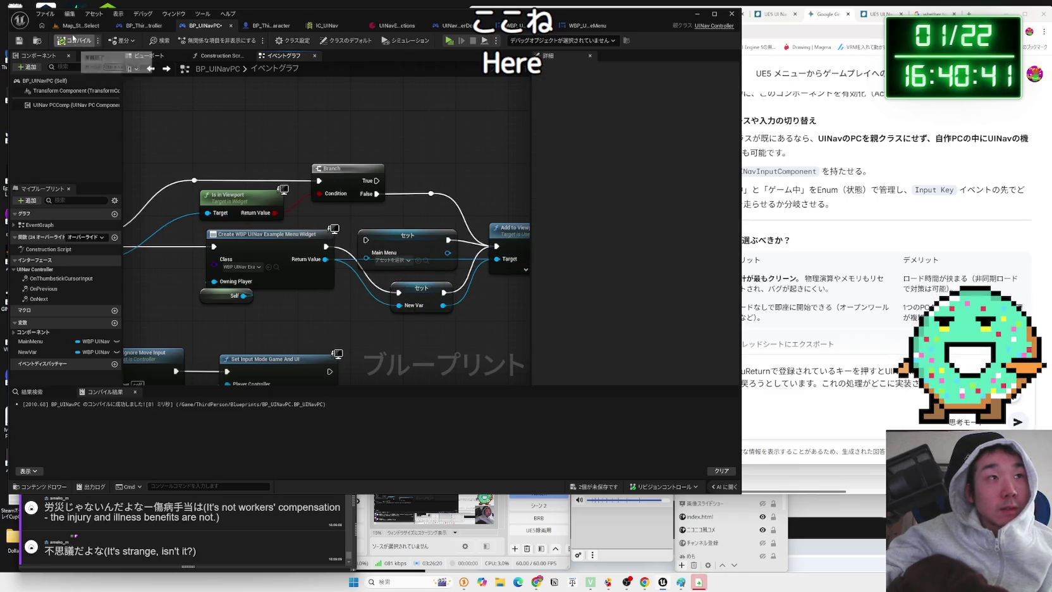
left_click(81, 25)
key("alt+p")
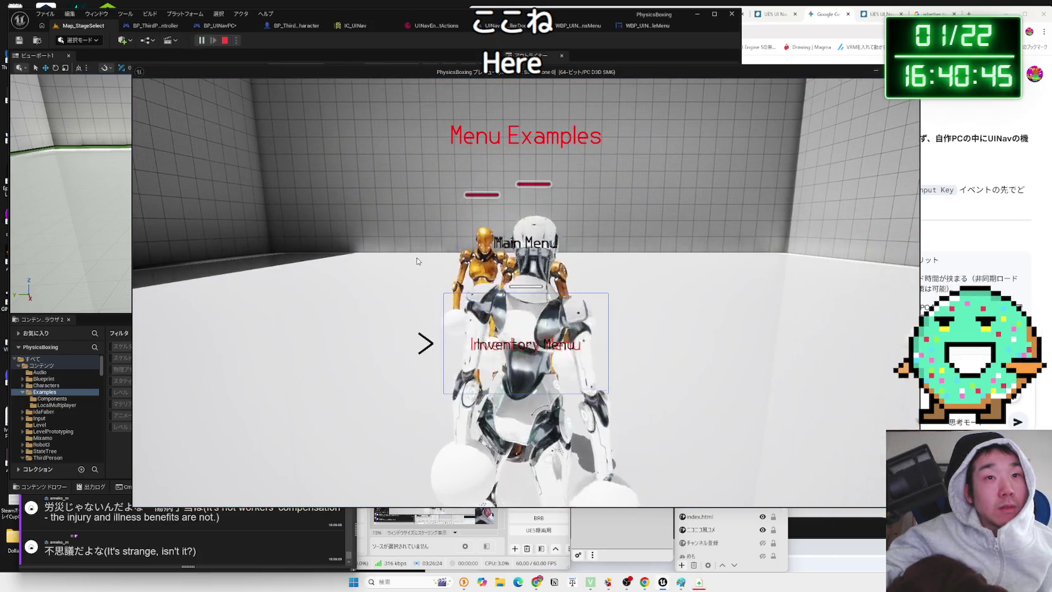
Open Main Menu, return to Menu Examples, open Inventory Menu, then stop the playtest
key("Up")
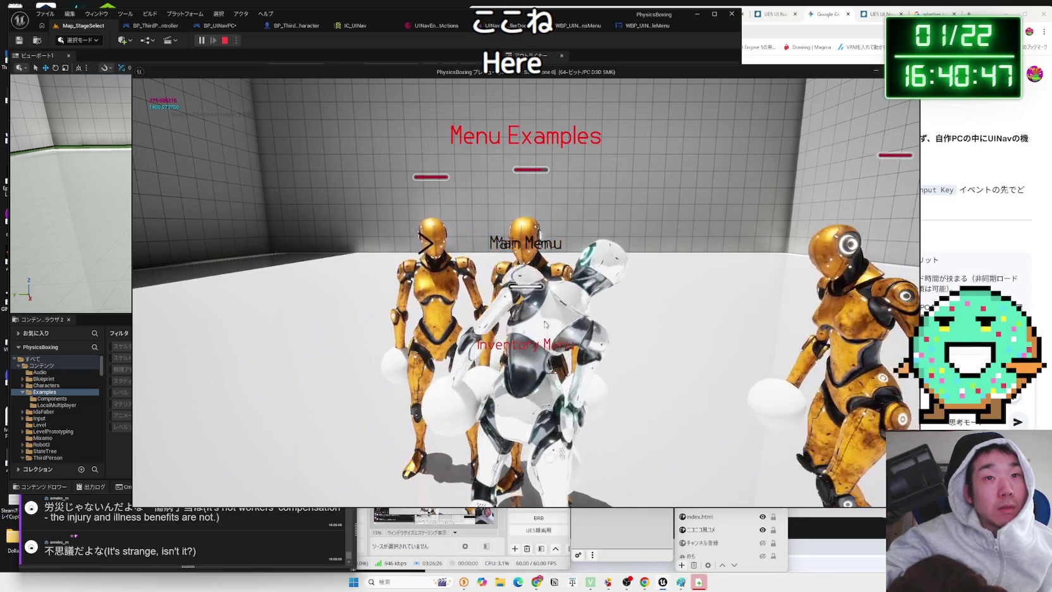
key("Return")
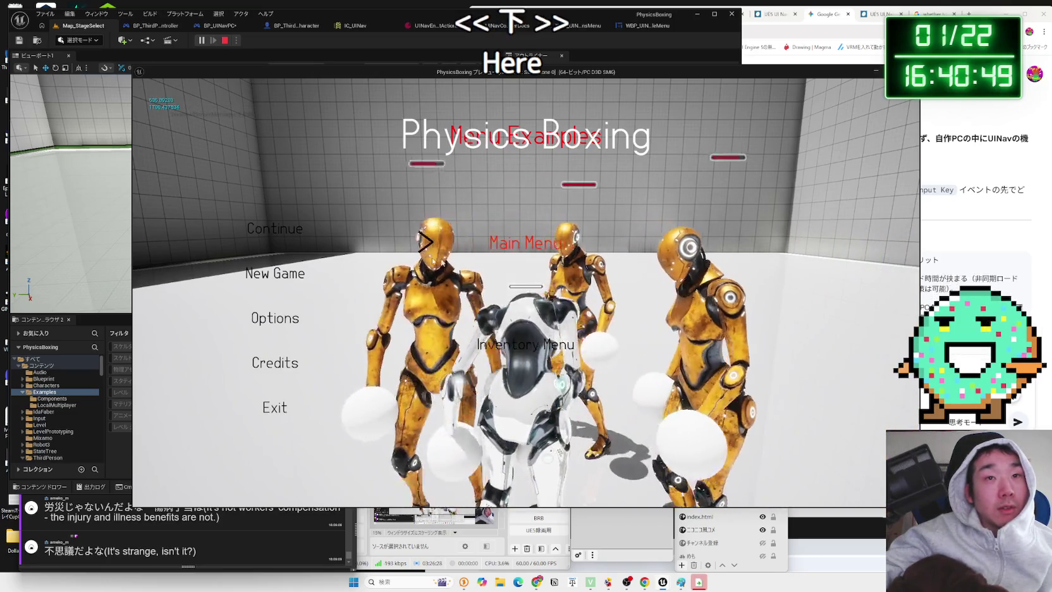
key("Escape")
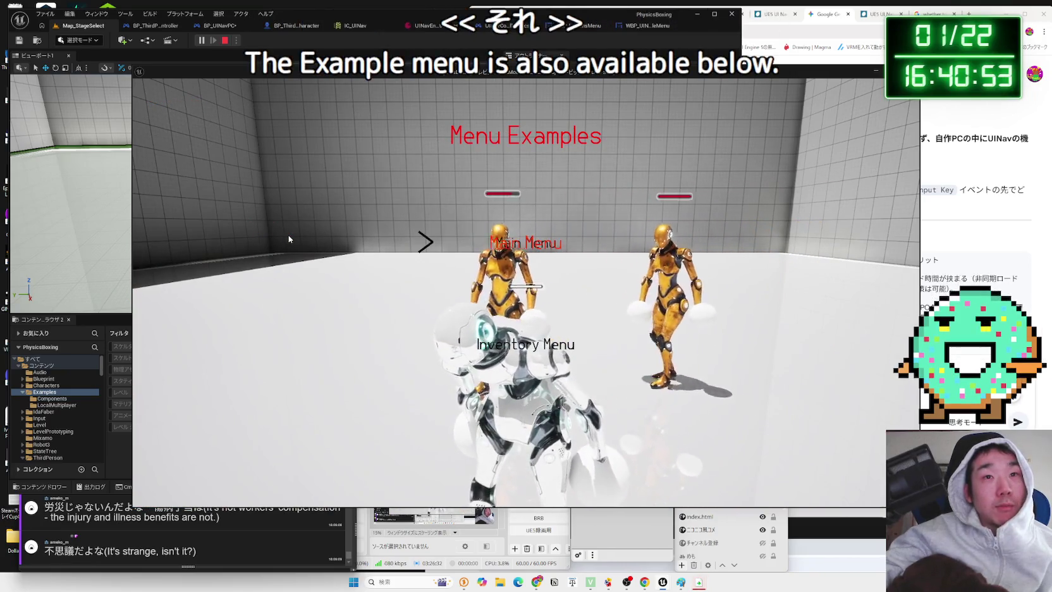
key("Down")
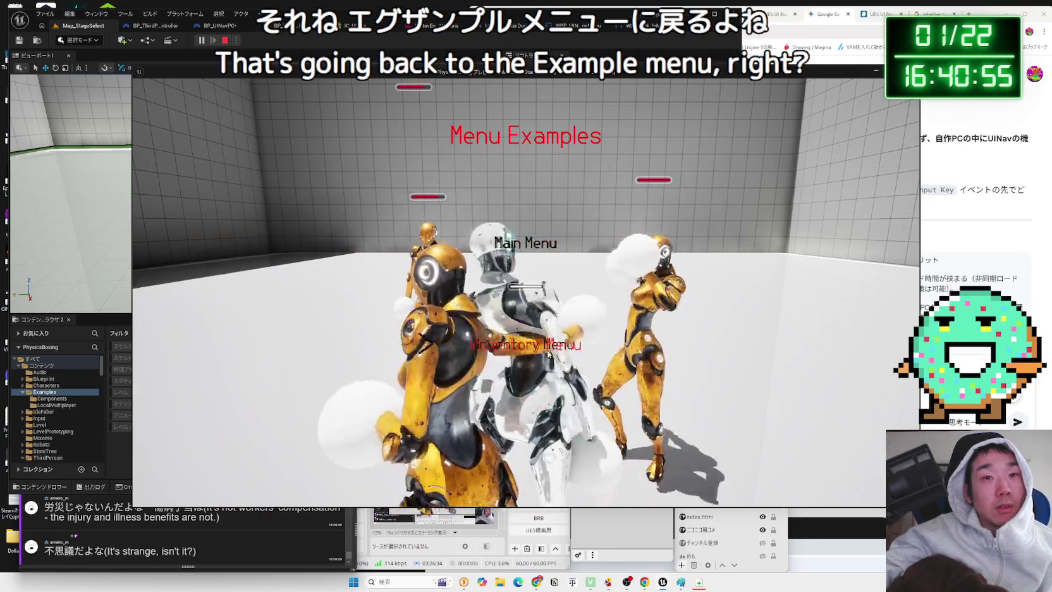
key("Return")
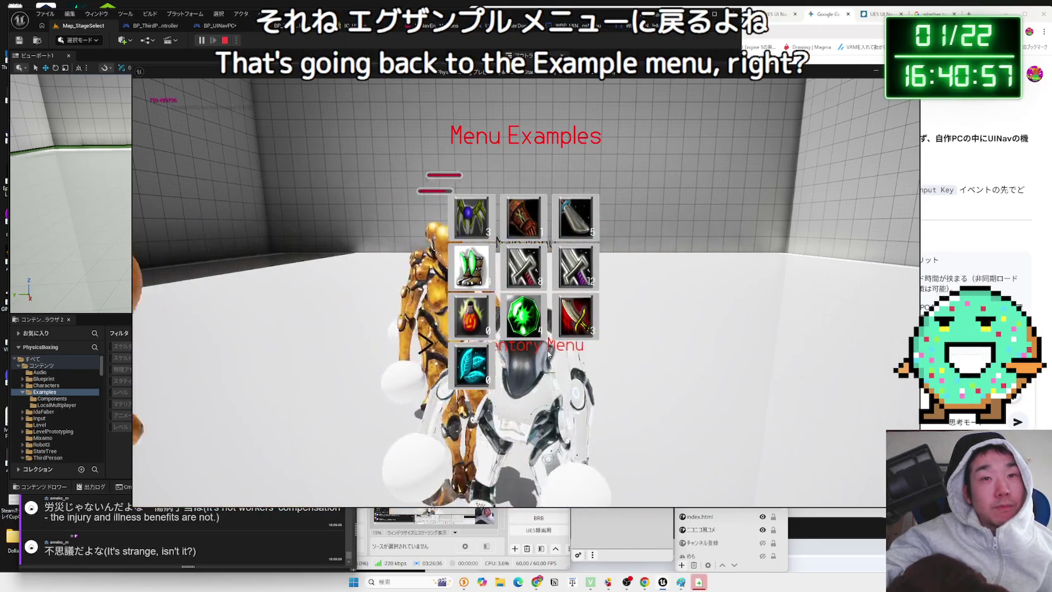
key("Escape")
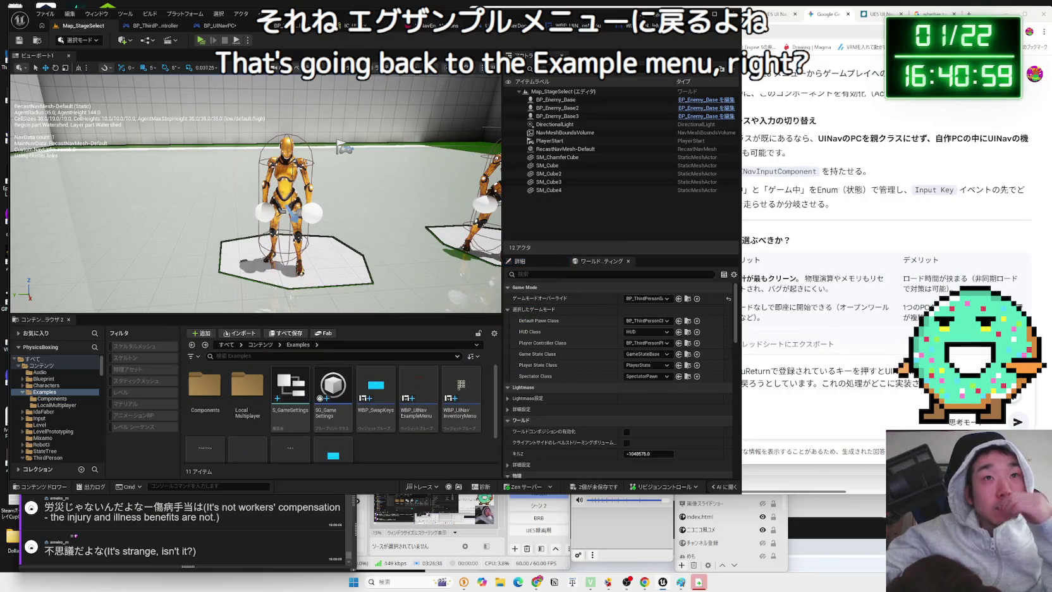
left_click(215, 26)
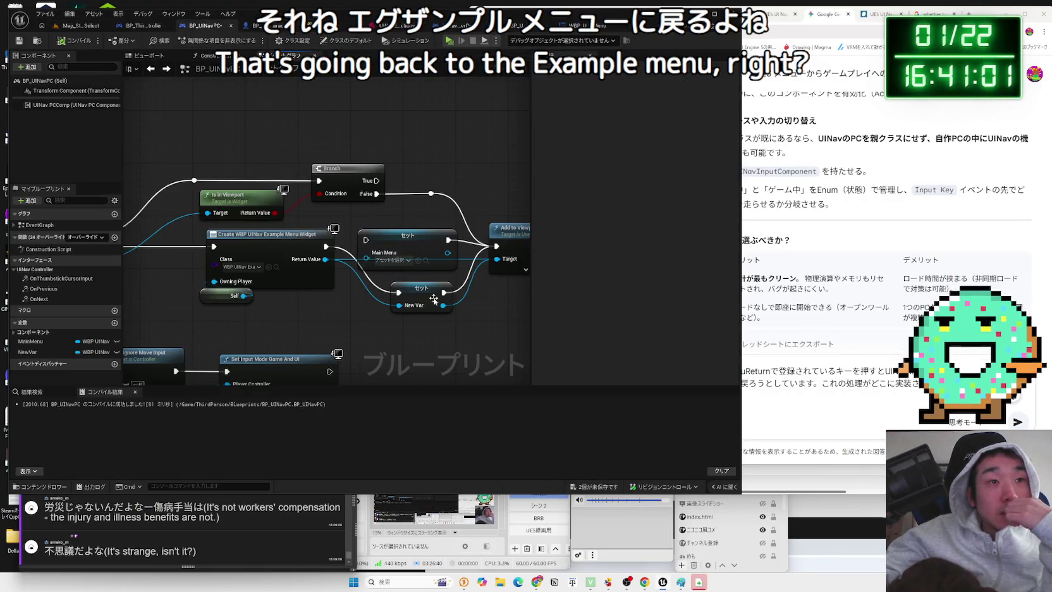
Undo the NewVar and example-menu changes in BP_UINavPC and recompile it
left_click(434, 298)
left_click(435, 332)
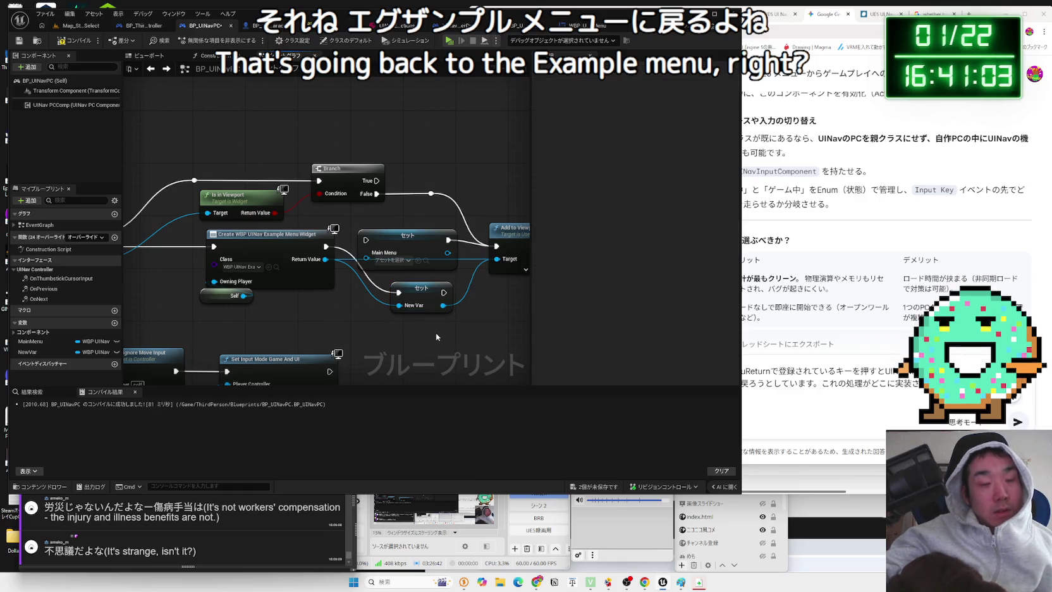
key("ctrl+z")
key("ctrl+z")
key("ctrl+z")
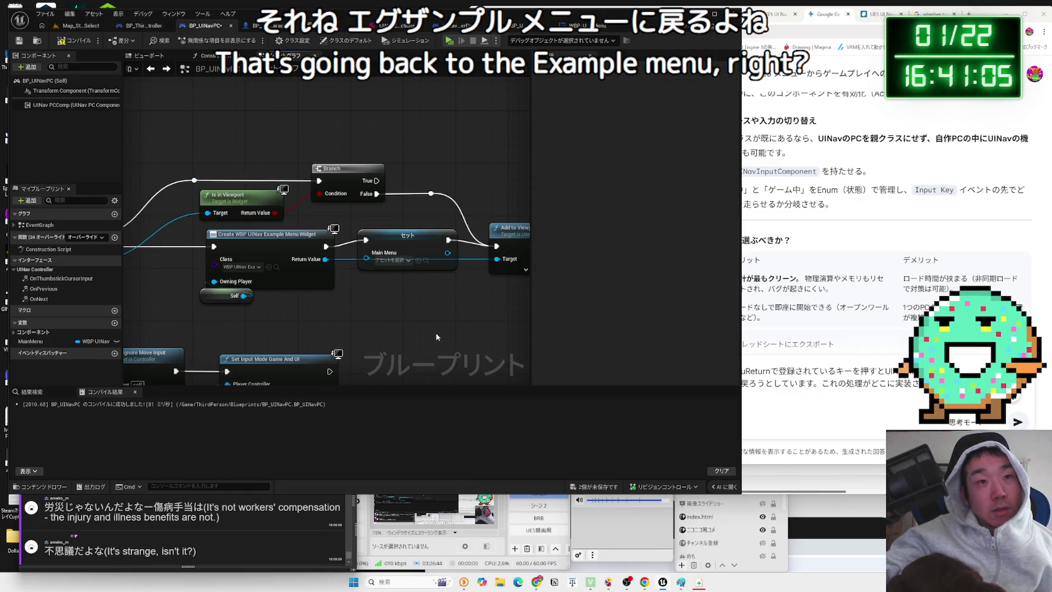
left_click(81, 43)
left_click(828, 366)
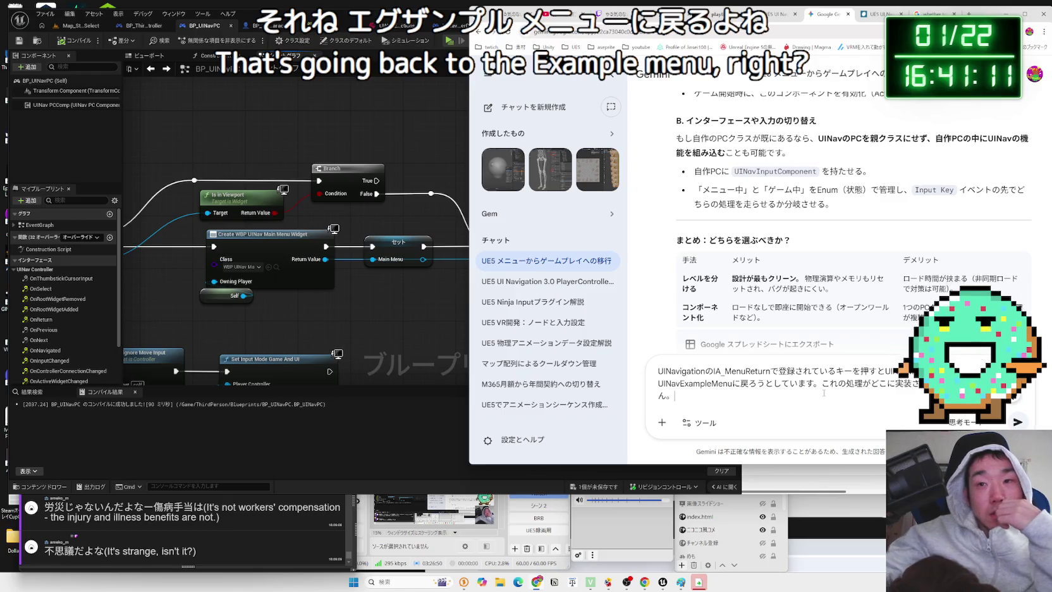
Send the question to Gemini and read its reply on the menu stack and overriding On Return
left_click(1018, 422)
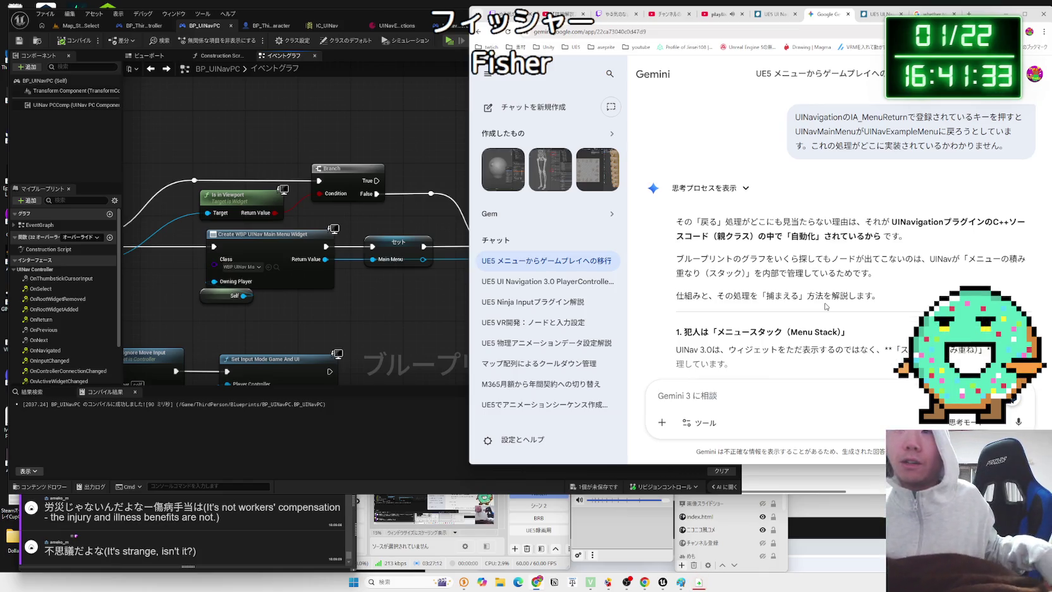
scroll(778, 308, "down", 3)
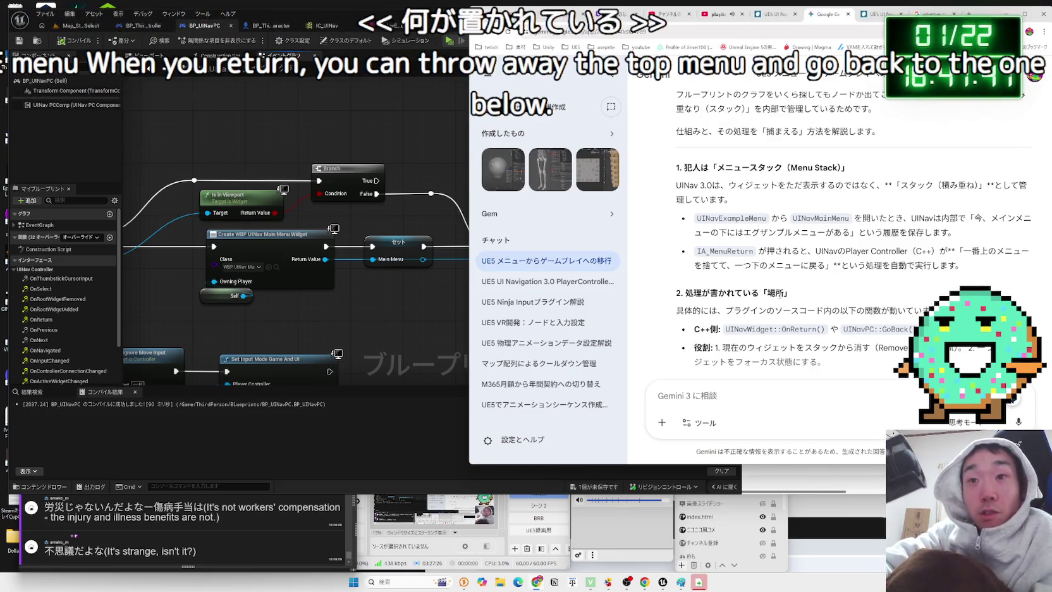
scroll(777, 319, "down", 3)
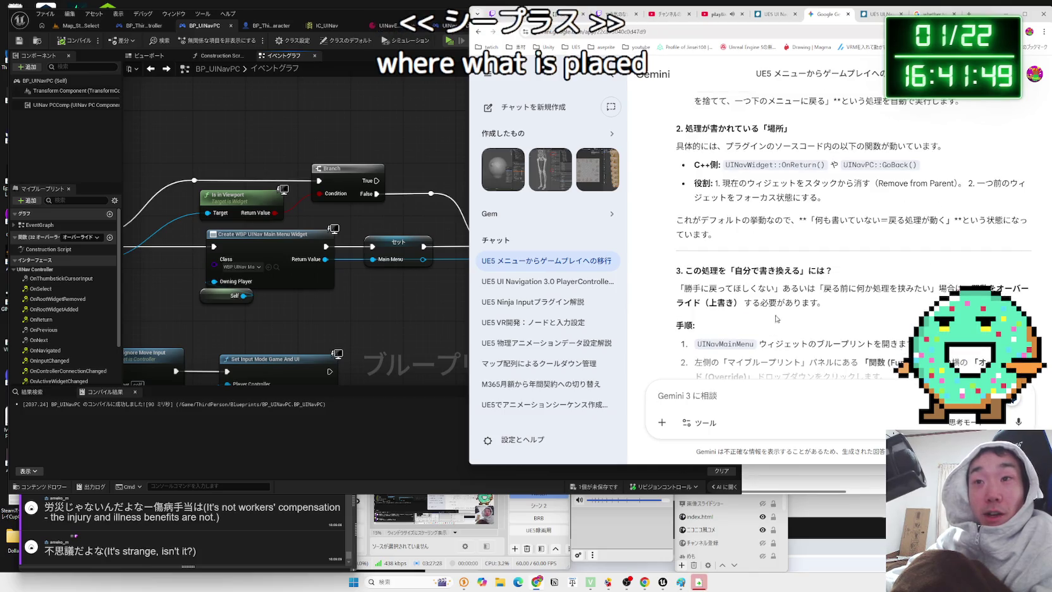
scroll(820, 300, "down", 1)
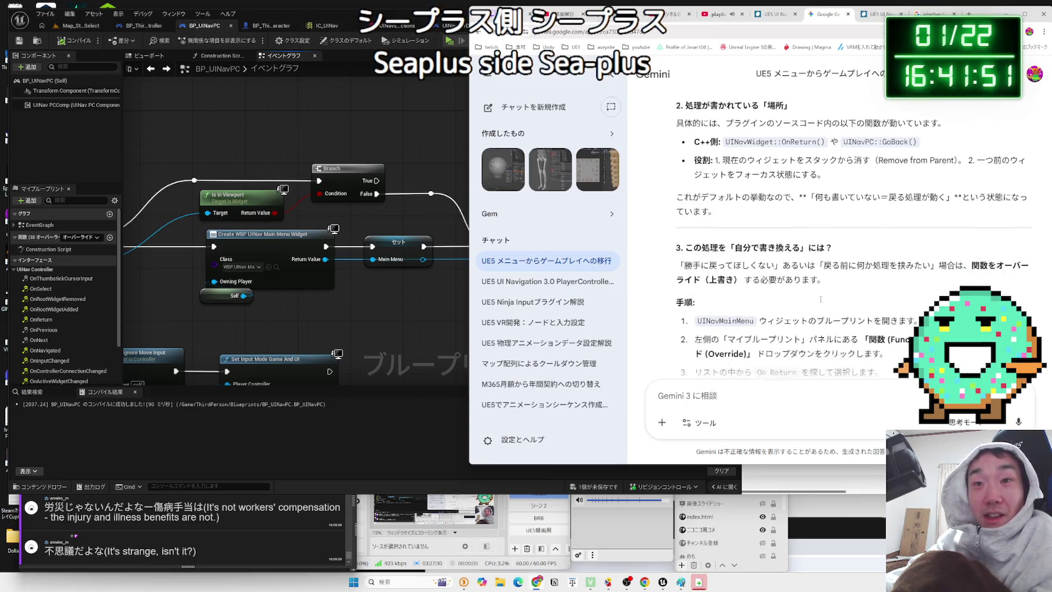
scroll(820, 299, "down", 2)
left_click_drag(695, 239, 881, 253)
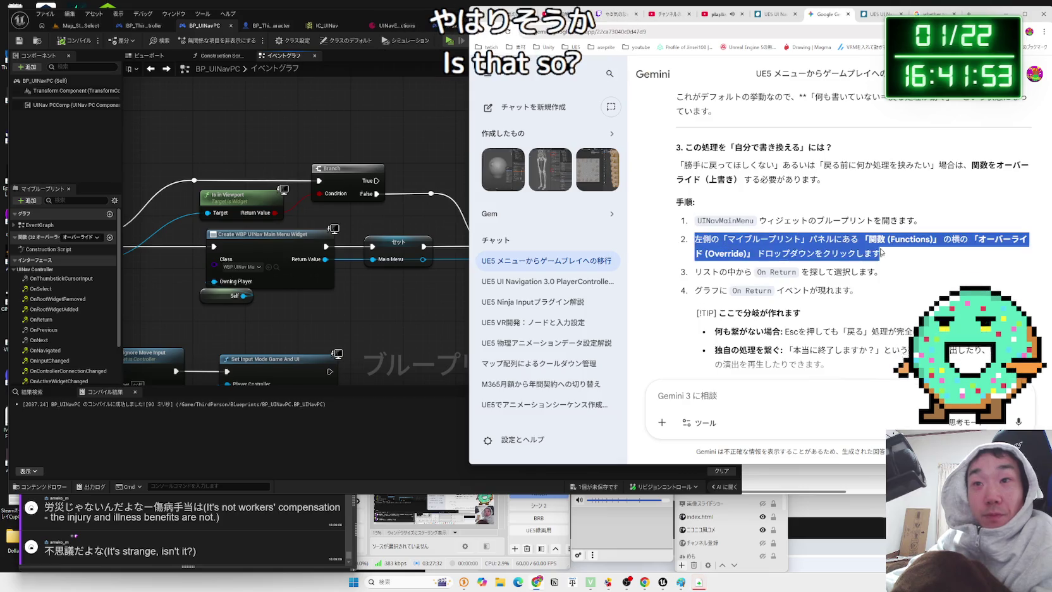
left_click(808, 240)
scroll(863, 282, "down", 2)
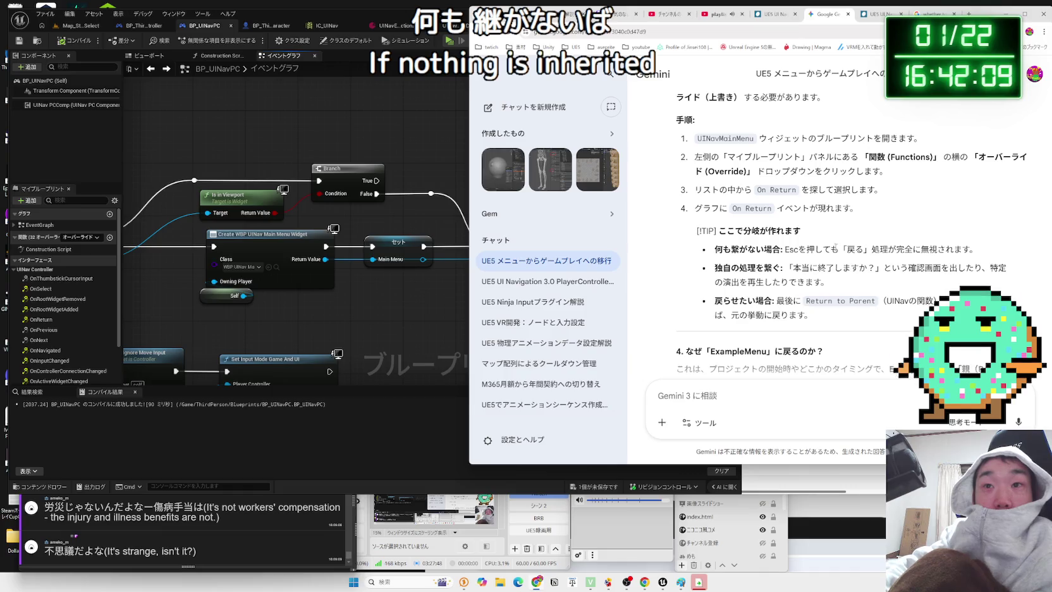
left_click(397, 303)
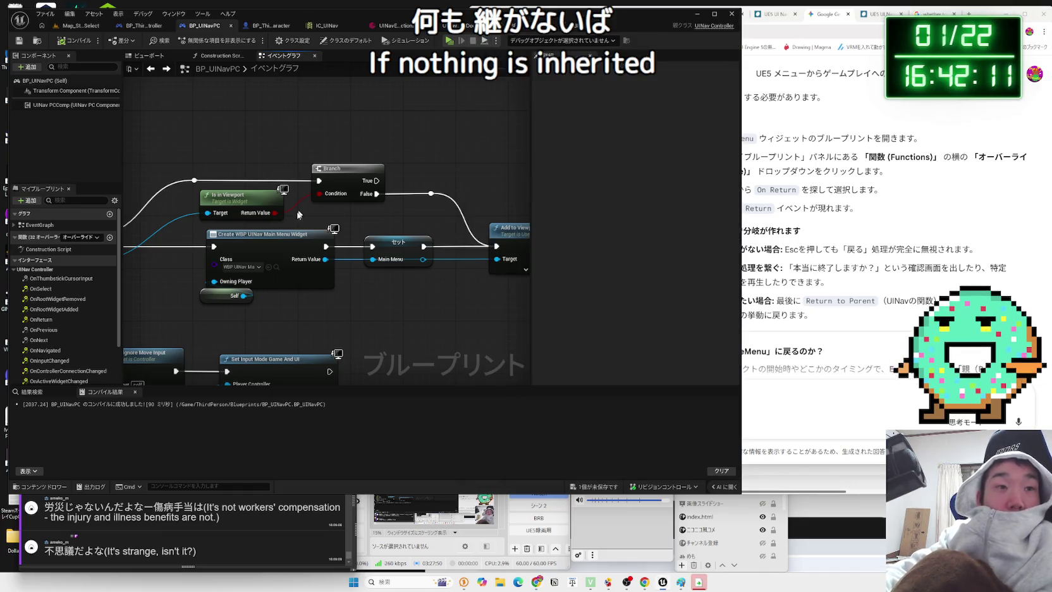
Open WBP_UINavMainMenu's event graph and add the IA_MenuReturn input event
left_click(276, 267)
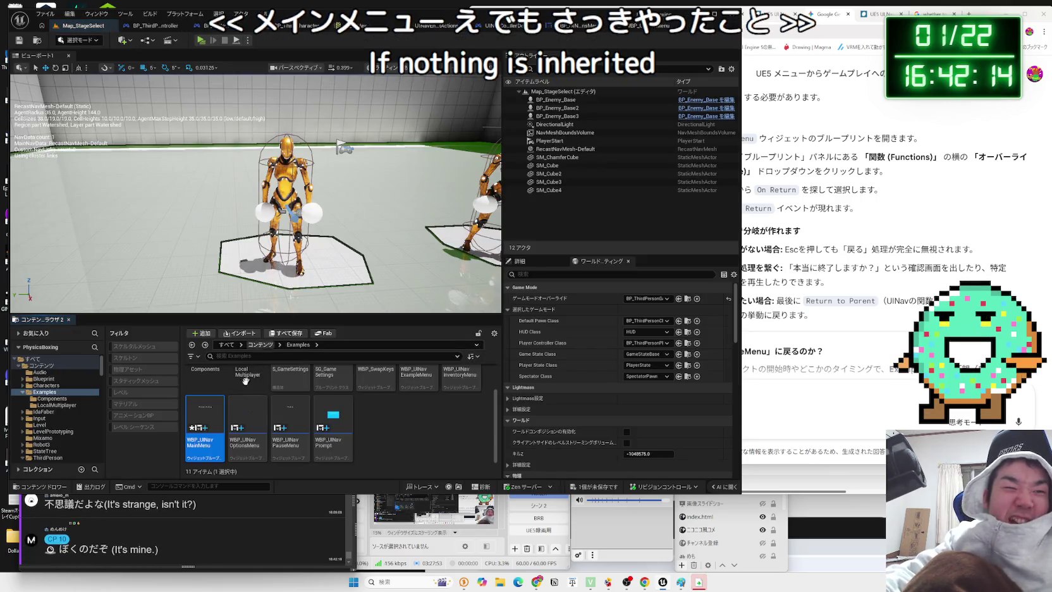
double_click(197, 434)
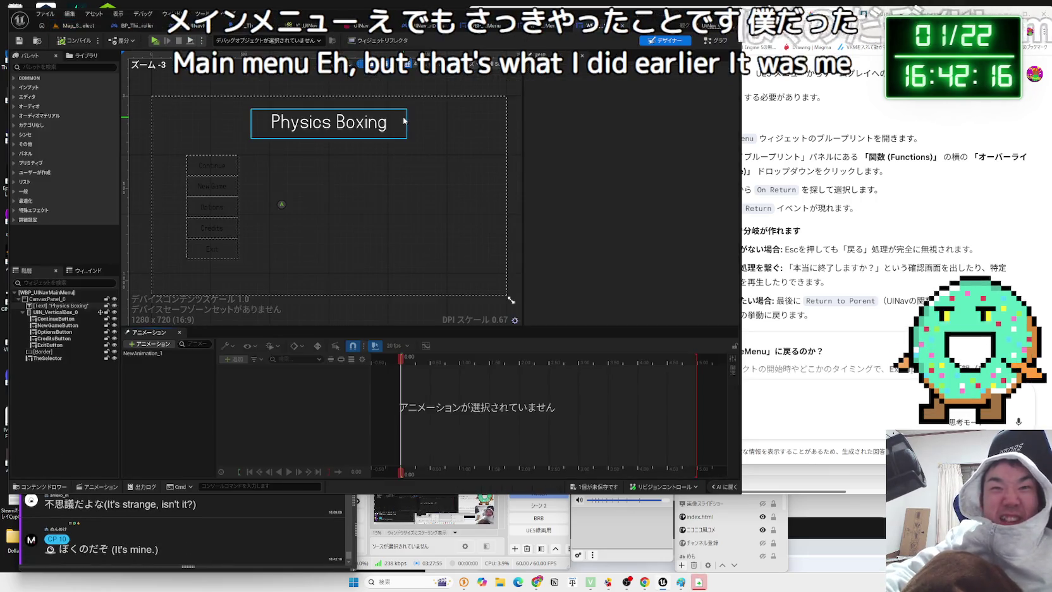
left_click(706, 41)
right_click(336, 243)
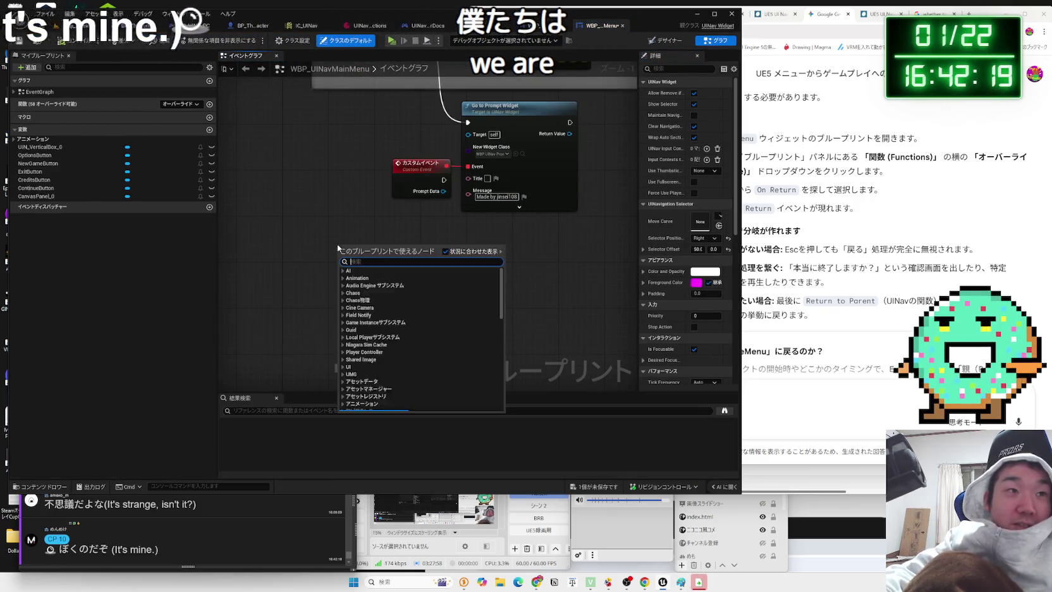
type("return")
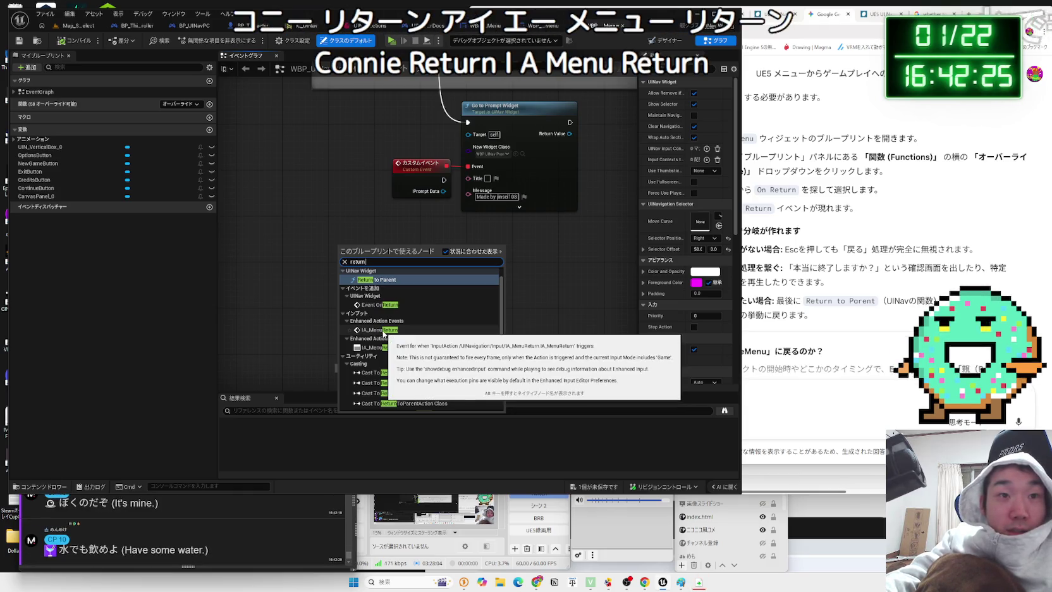
left_click(383, 330)
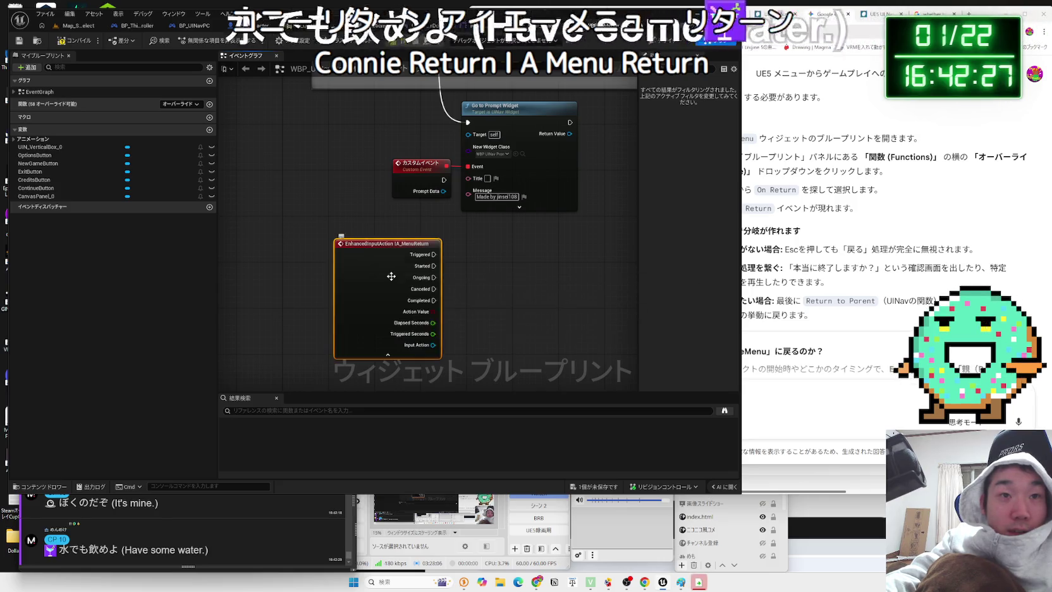
Wire a Hello Print String to IA_MenuReturn's Started and start a play-in-editor test
left_click_drag(383, 269, 444, 271)
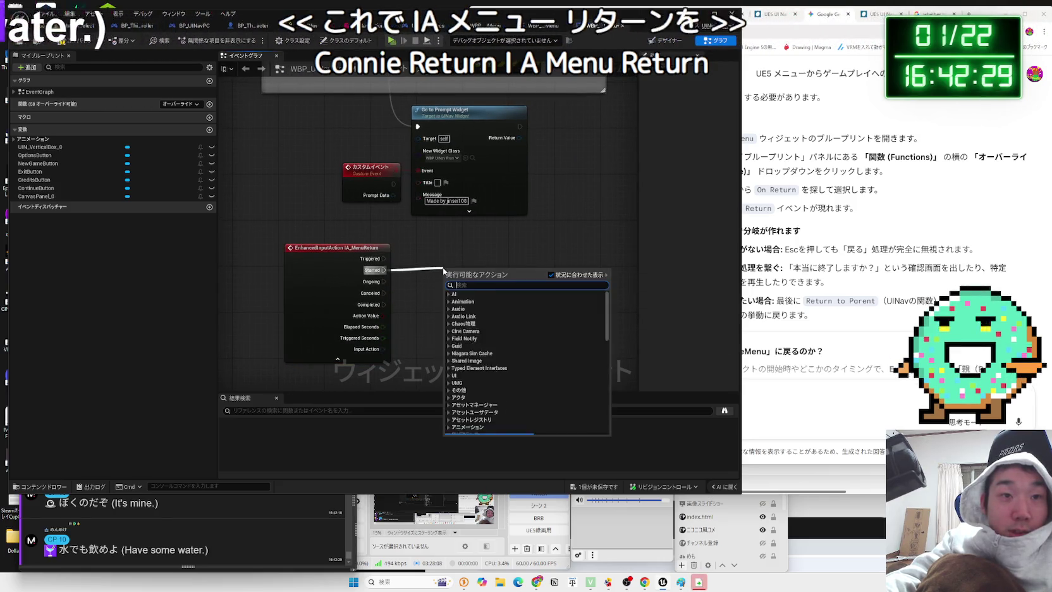
type("print")
key("Return")
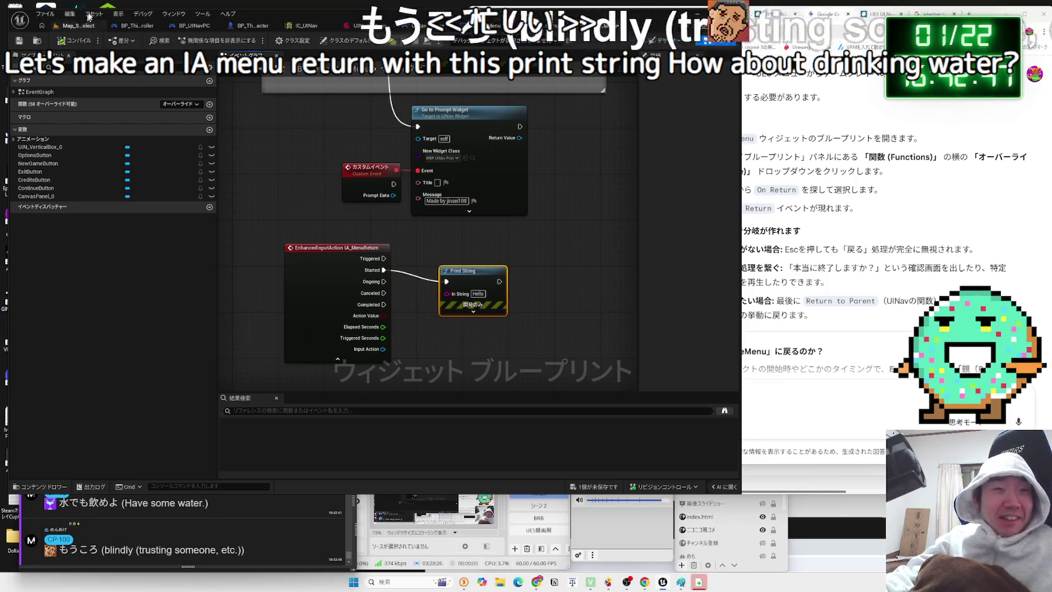
left_click(71, 26)
key("alt+p")
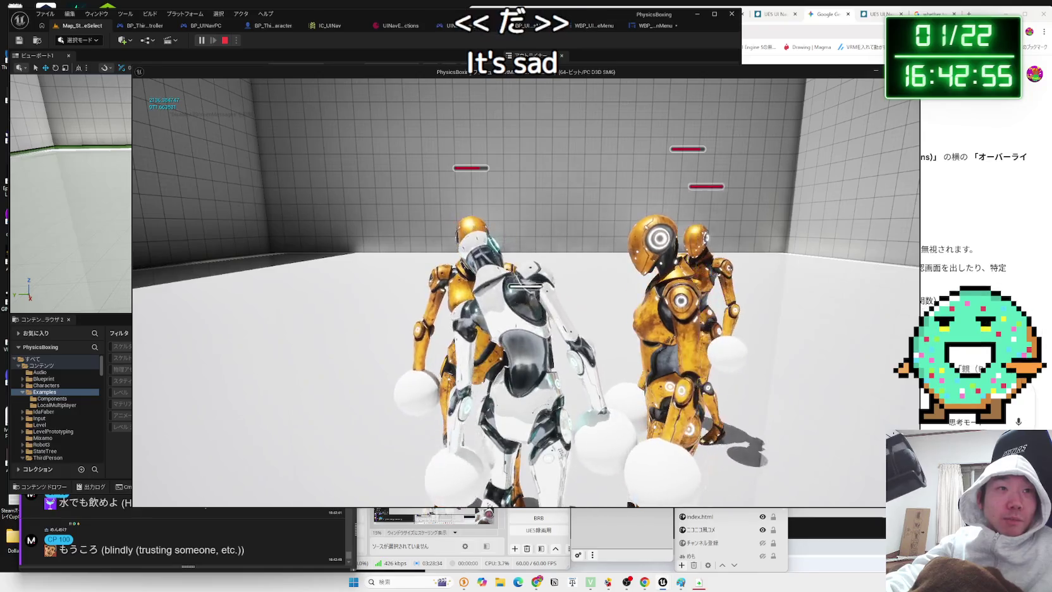
Stop the play session, browse to the Content root and filter to show only levels
key("Escape")
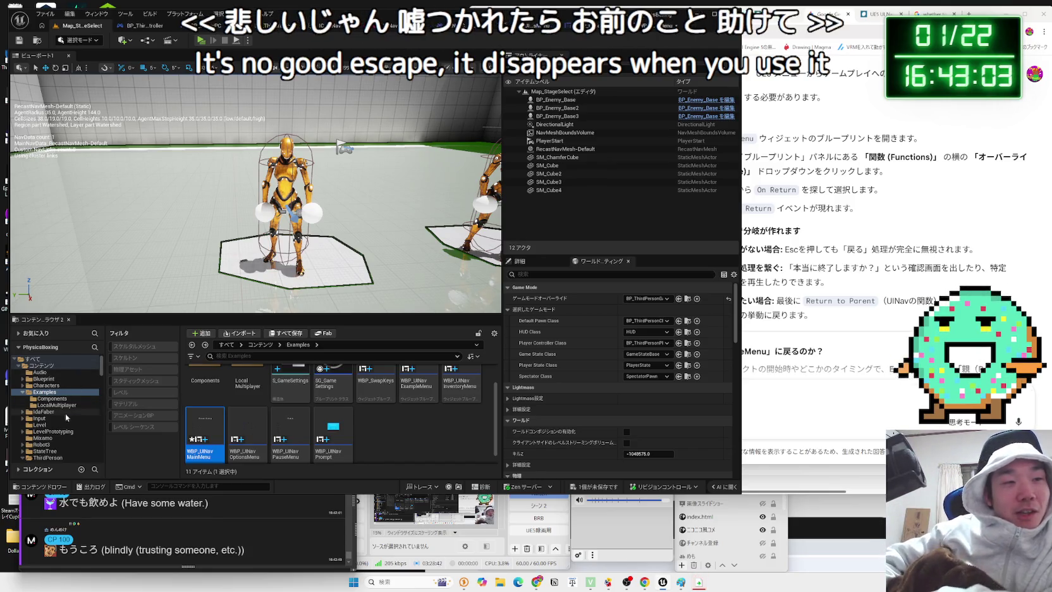
left_click(54, 446)
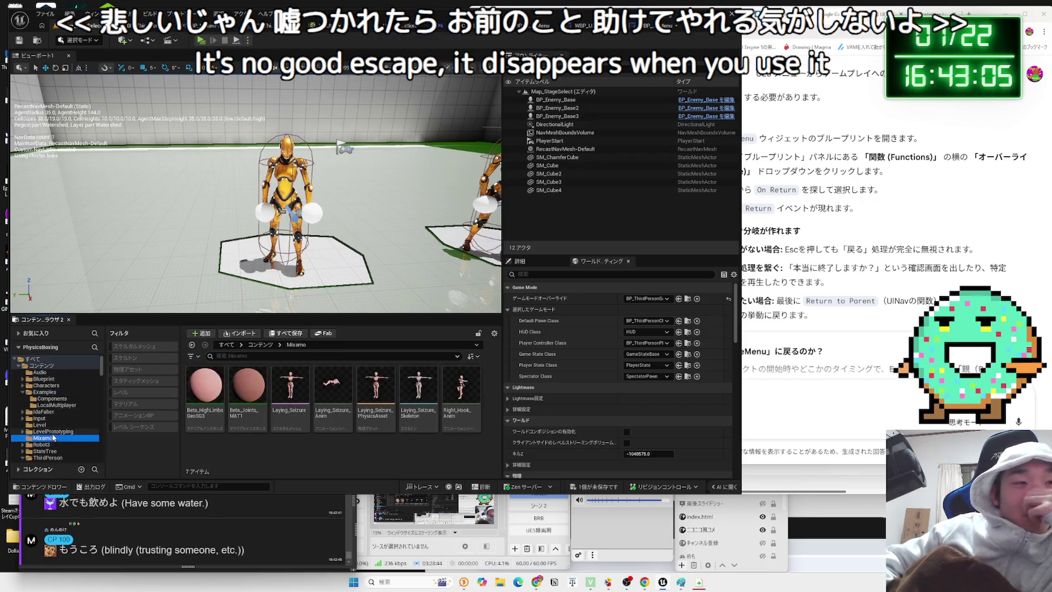
left_click(56, 399)
left_click(45, 392)
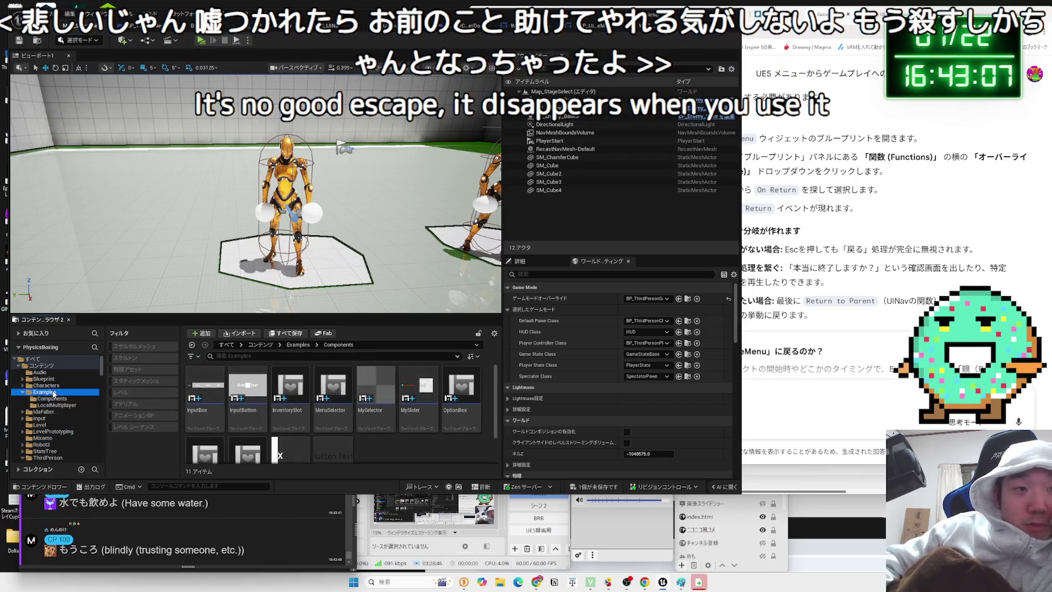
left_click(48, 445)
left_click(62, 452)
left_click(51, 457)
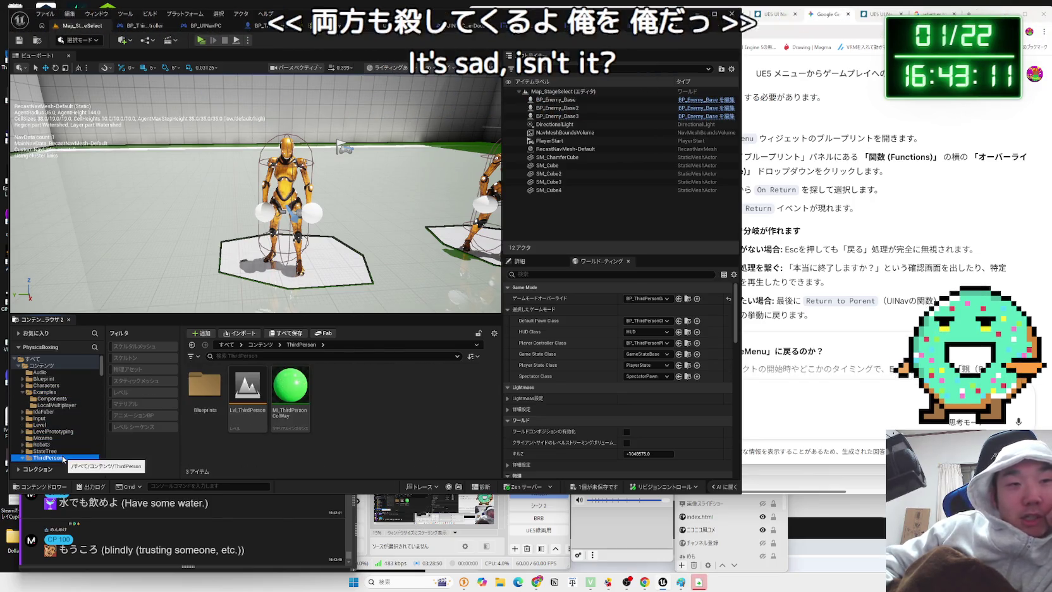
left_click(41, 365)
left_click(132, 396)
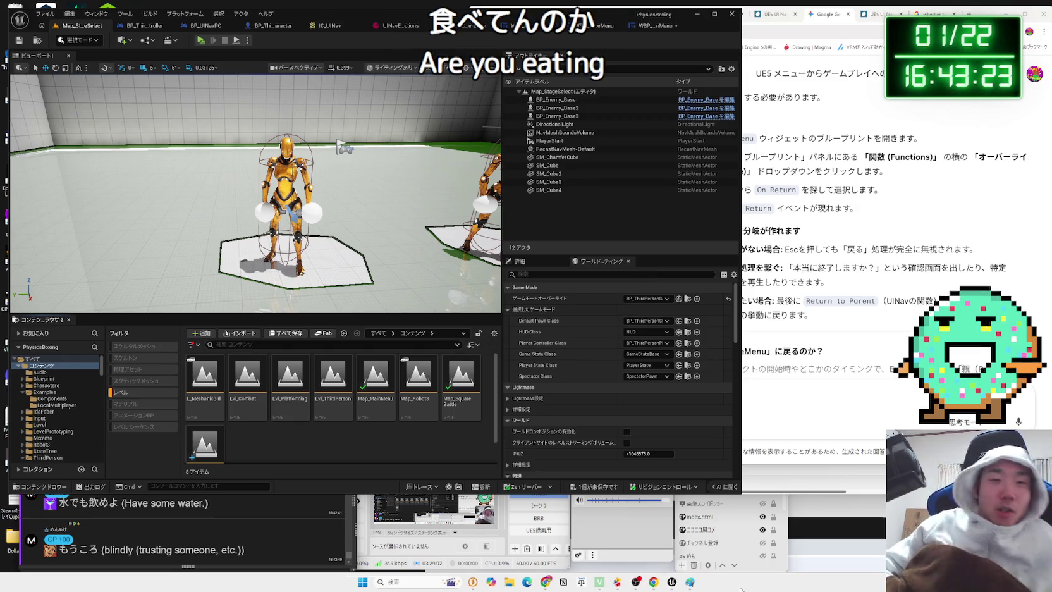
Check the streaming and comment windows, then select the Map_MainMenu level
left_click(421, 532)
left_click(151, 532)
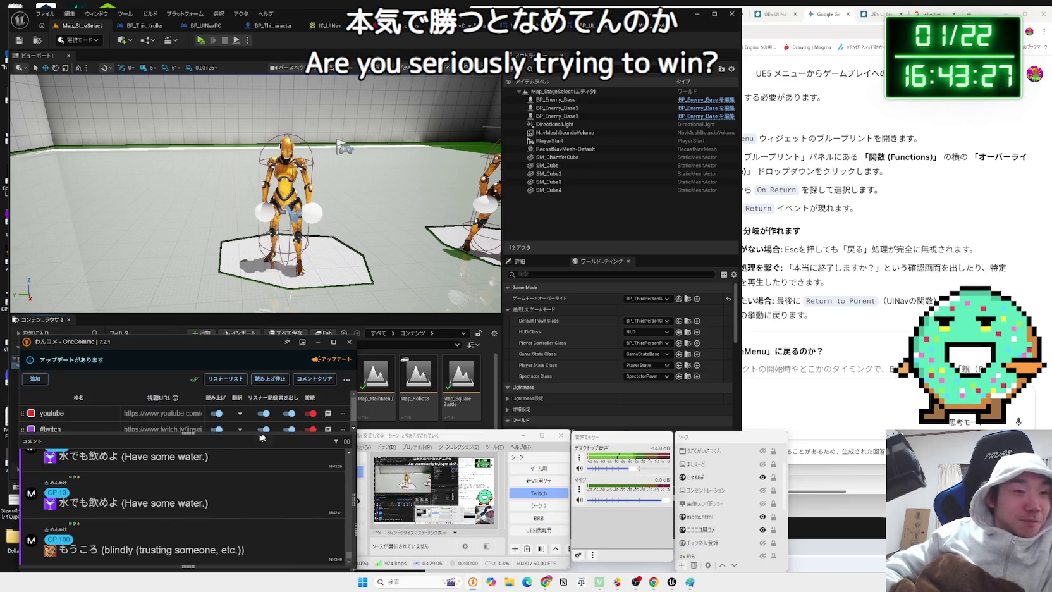
left_click(398, 429)
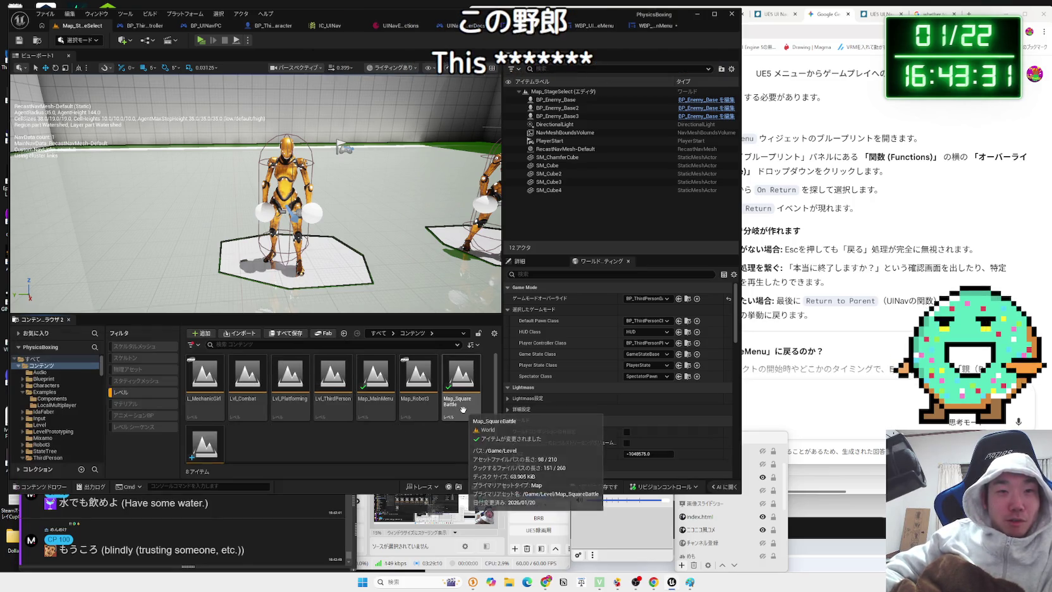
left_click(379, 404)
Open Map_MainMenu, set Player Controller Class to BP_UINavPC, save UINavGameMode, and test-play it
double_click(381, 405)
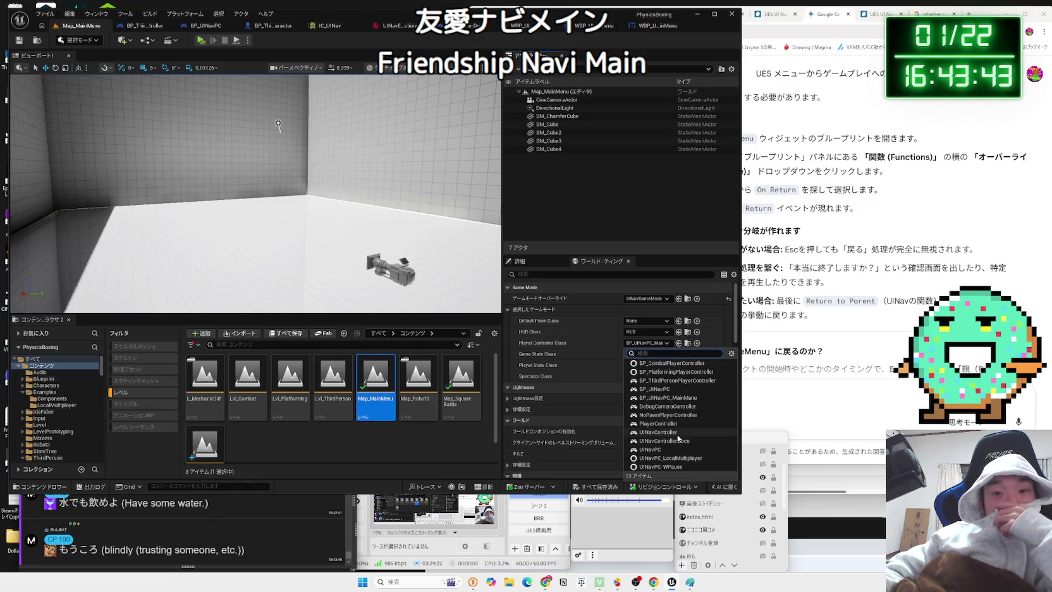
left_click(676, 388)
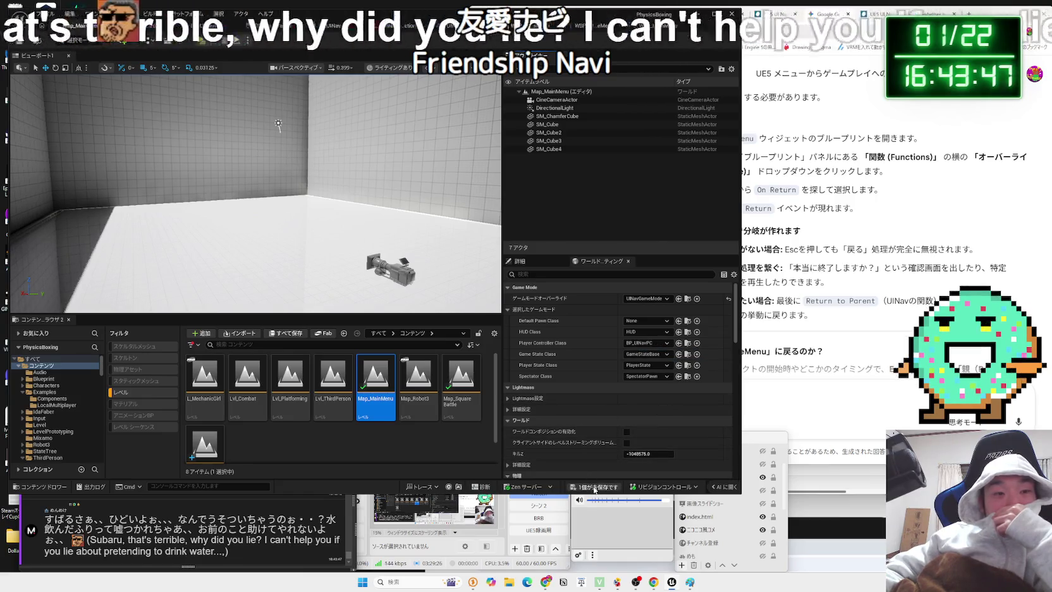
left_click(594, 486)
left_click(562, 383)
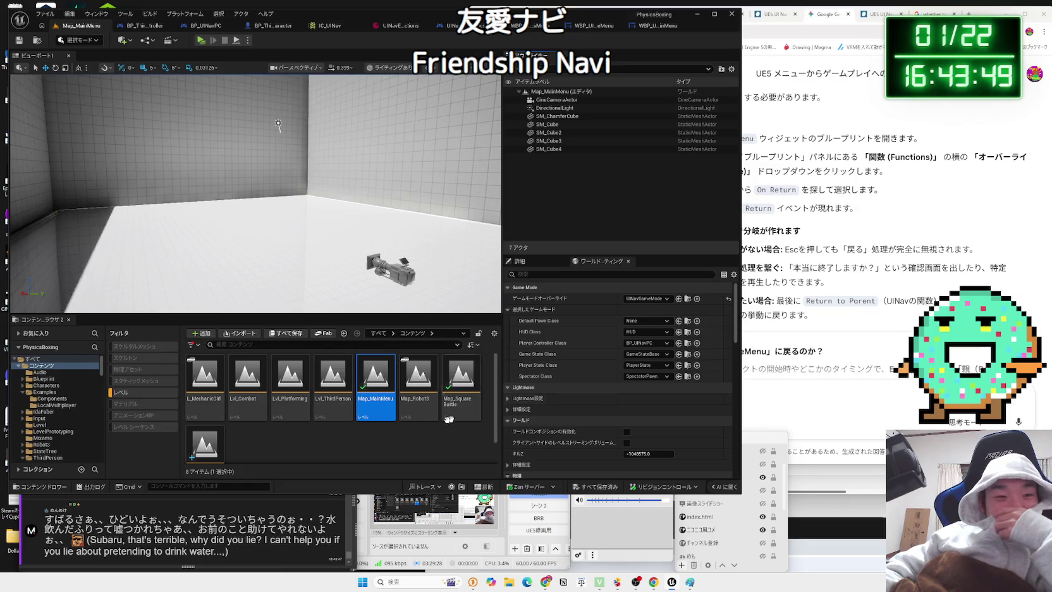
left_click(198, 42)
key("Escape")
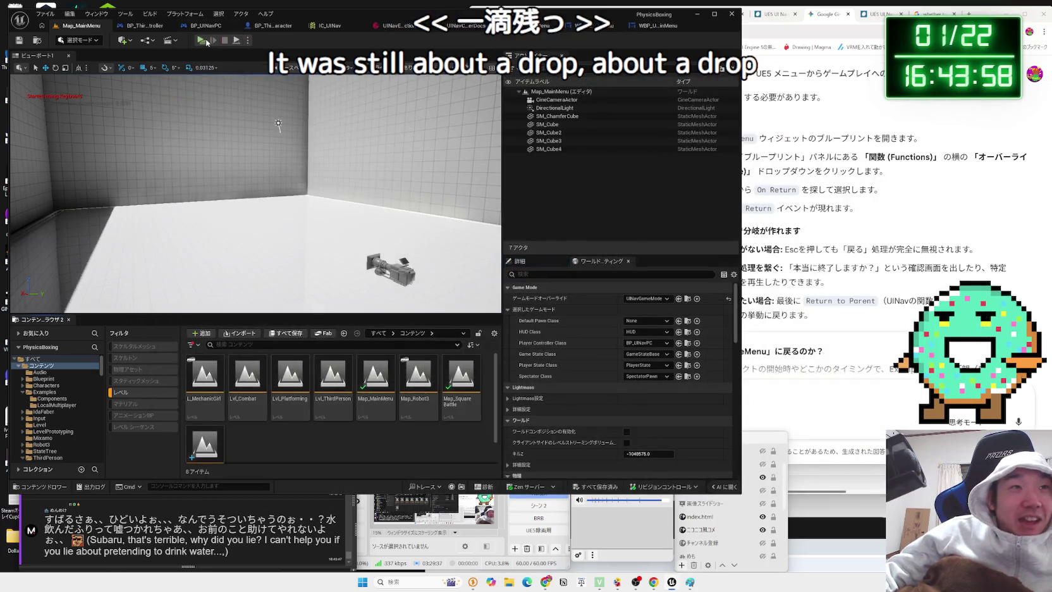
Play Map_MainMenu again to view the Physics Boxing menu, then stop
left_click(202, 41)
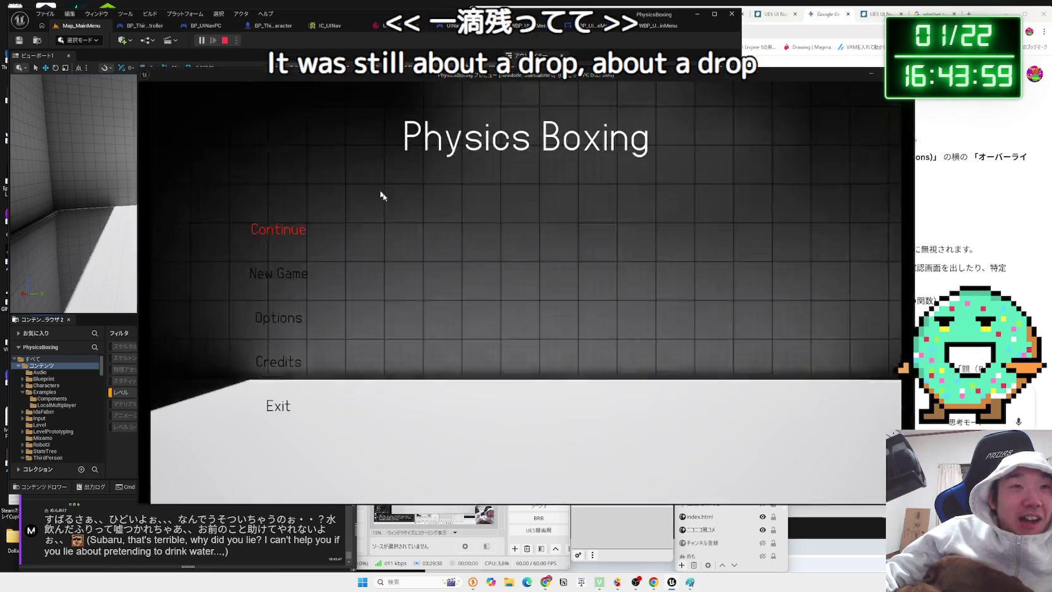
key("Escape")
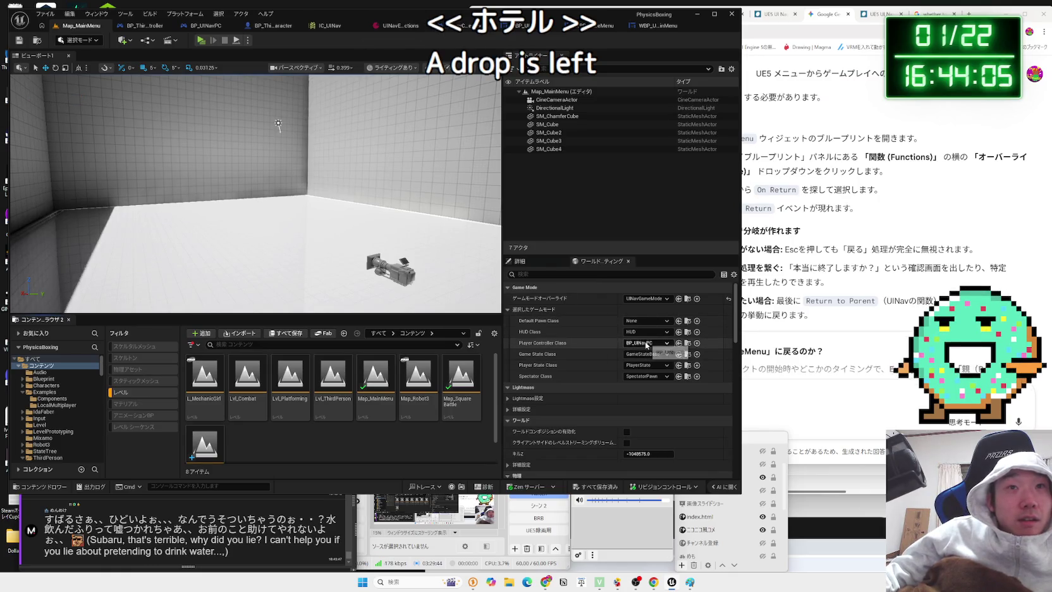
Reopen WBP_UINavMainMenu's graph and detach the Hello Print String from IA_MenuReturn's Started
left_click(688, 343)
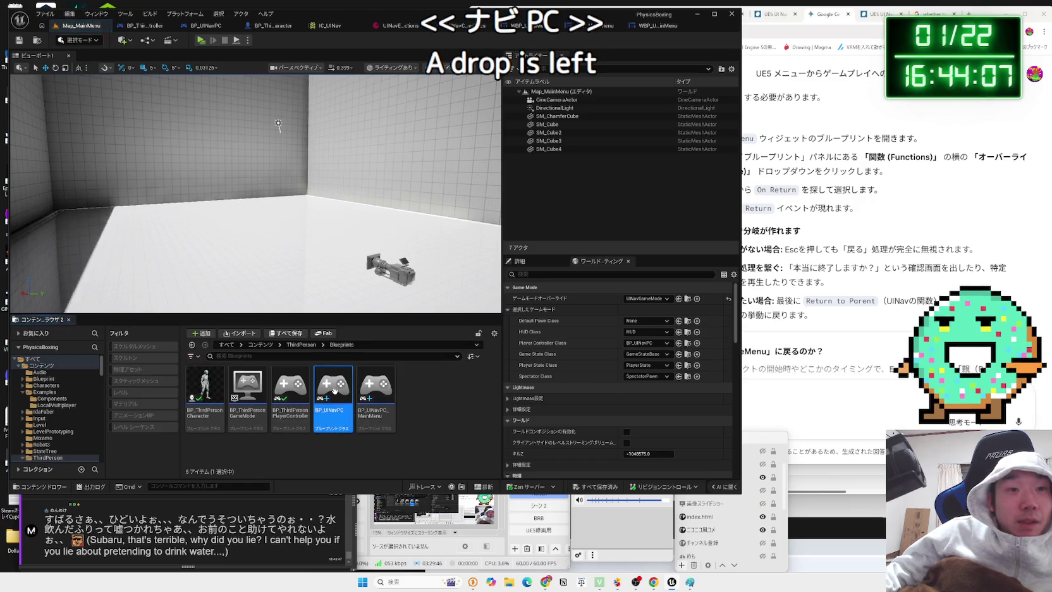
double_click(333, 417)
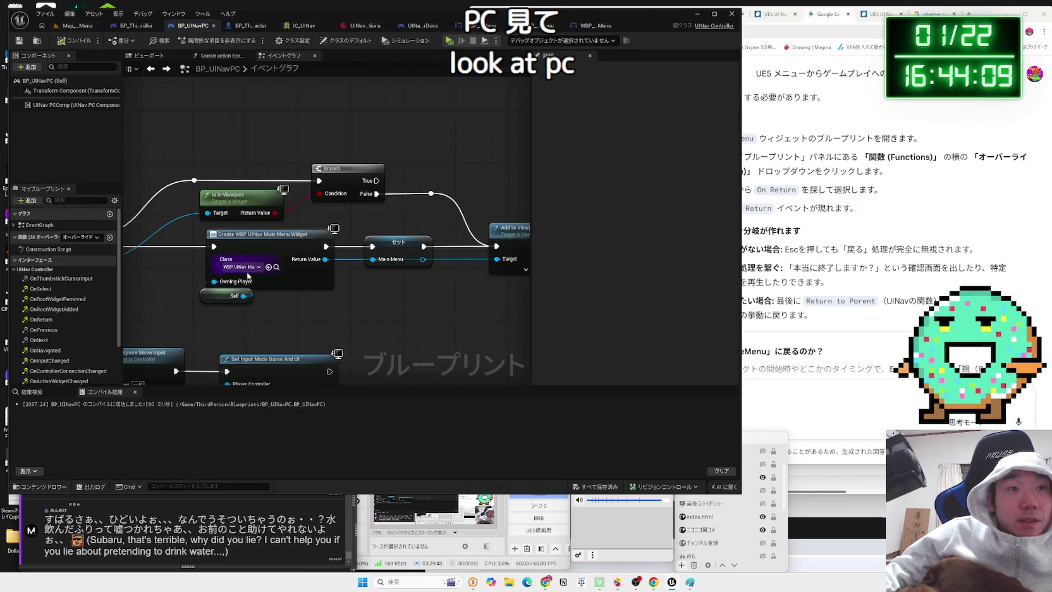
left_click(276, 267)
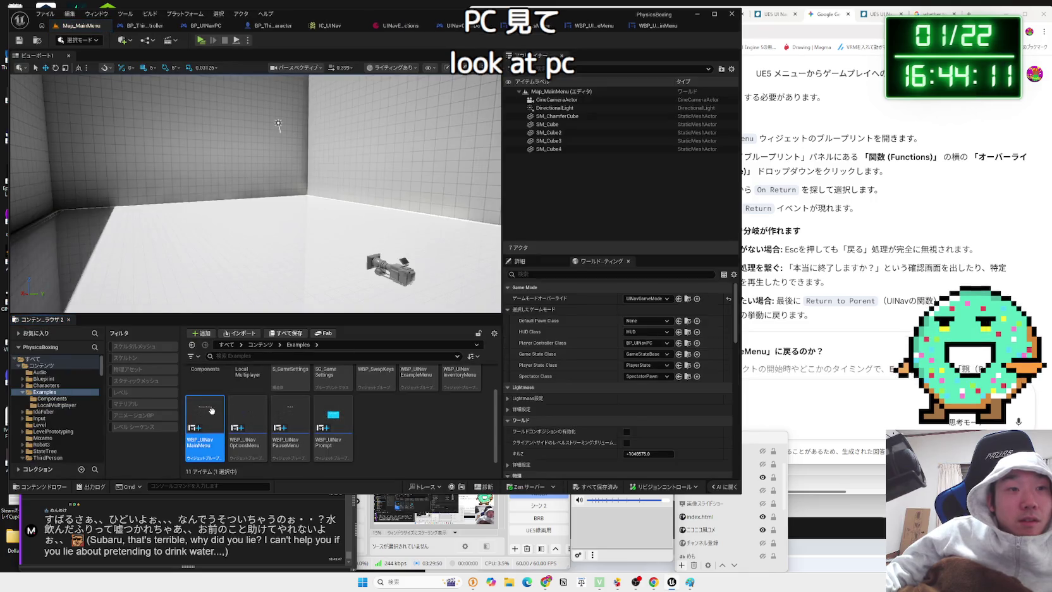
double_click(212, 411)
left_click_drag(443, 282, 444, 270)
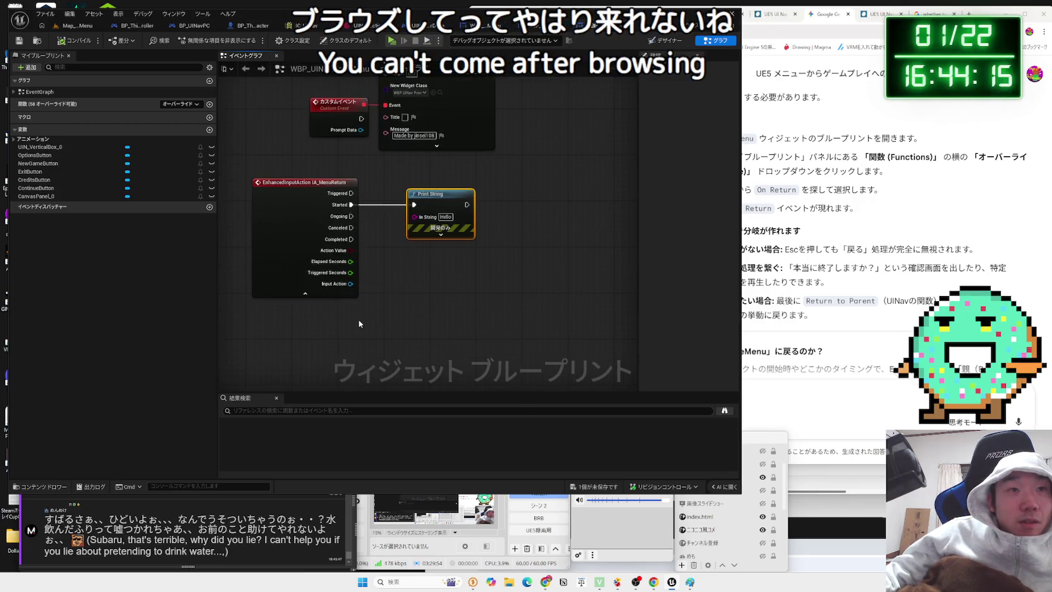
right_click(358, 321)
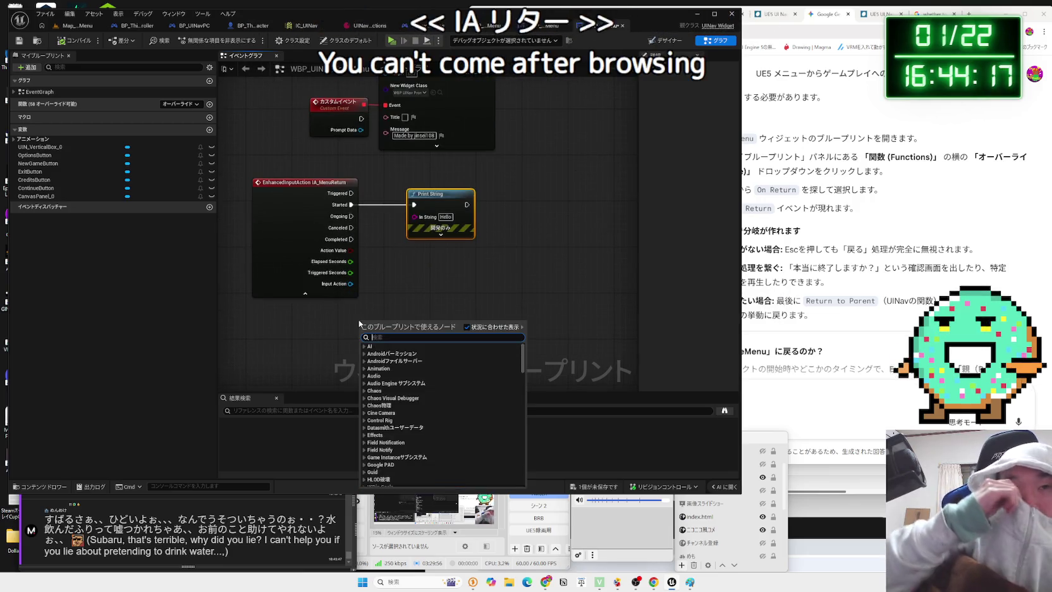
left_click(417, 203)
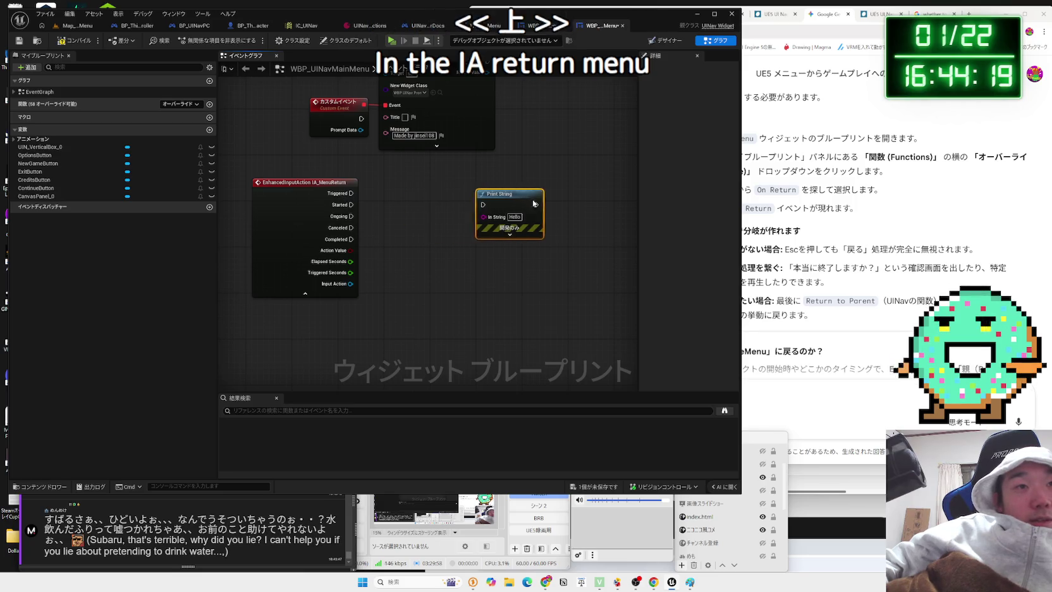